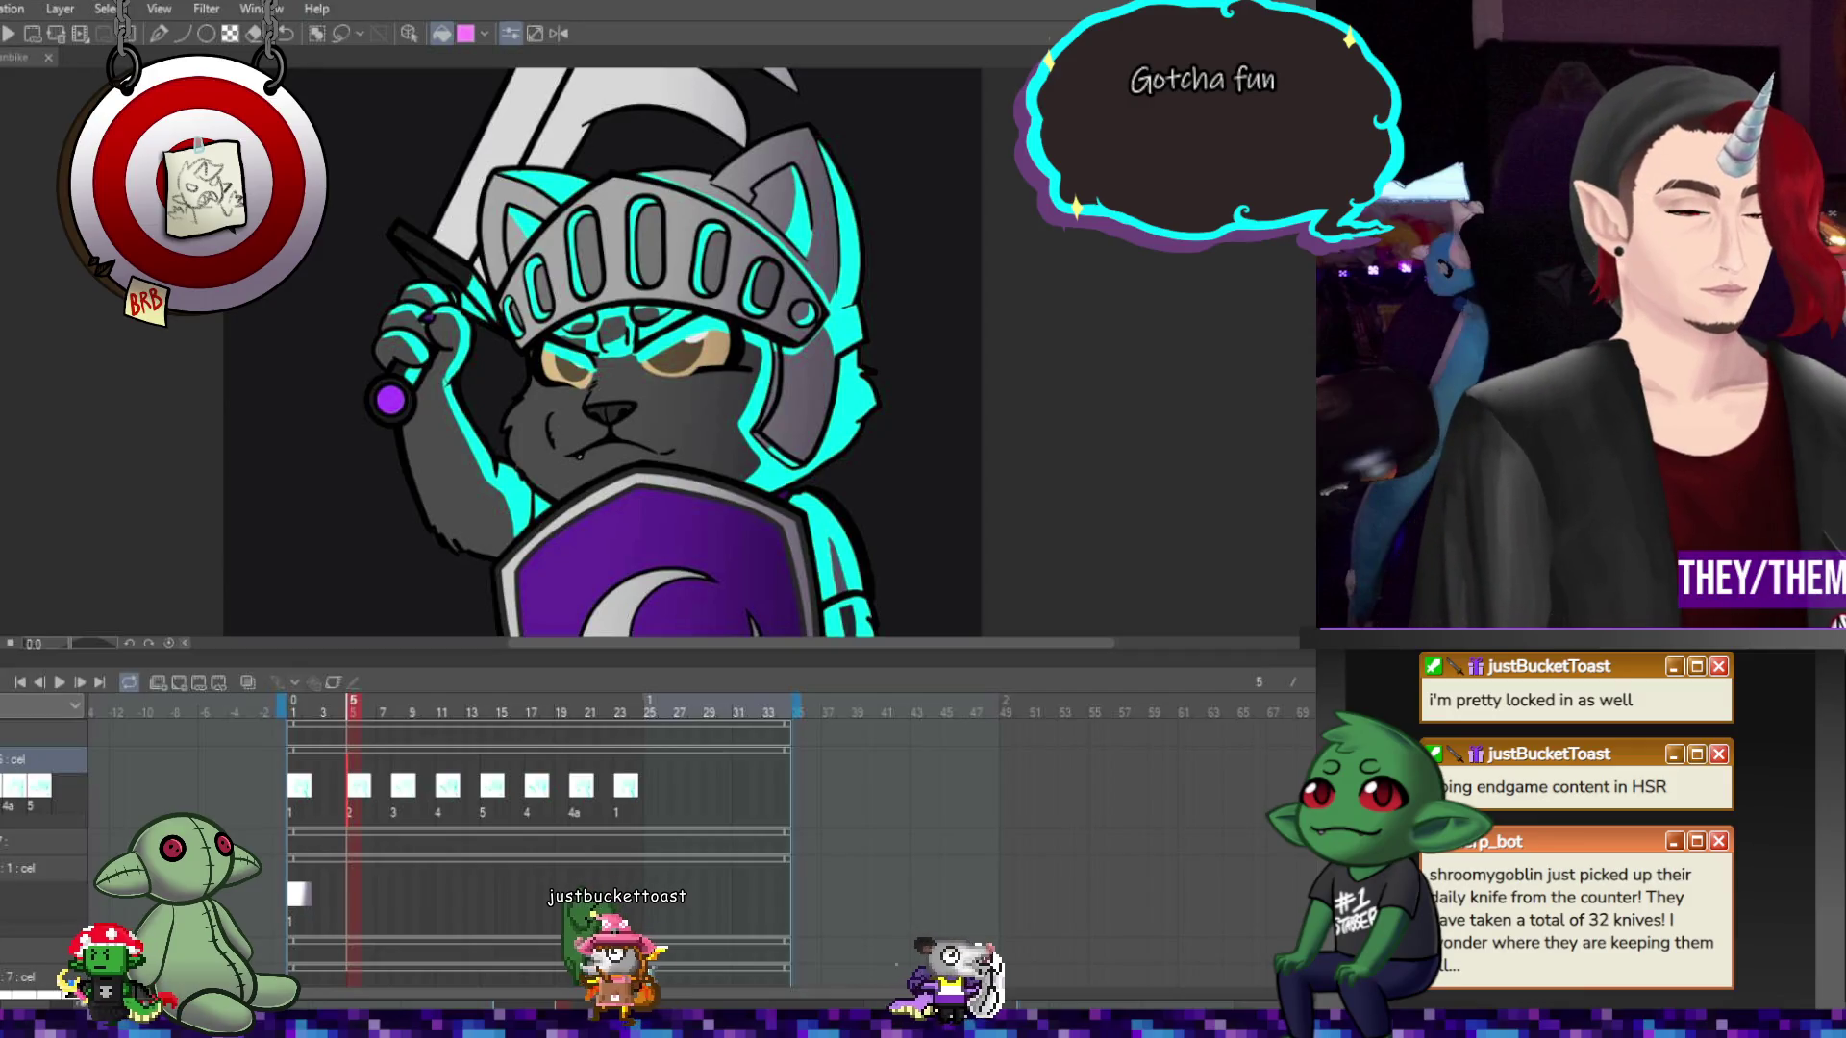
# Zoom out so the entire cat knight illustration and its timeline fit in the window
pyautogui.hotkey('ctrl', 'shift', 'n')
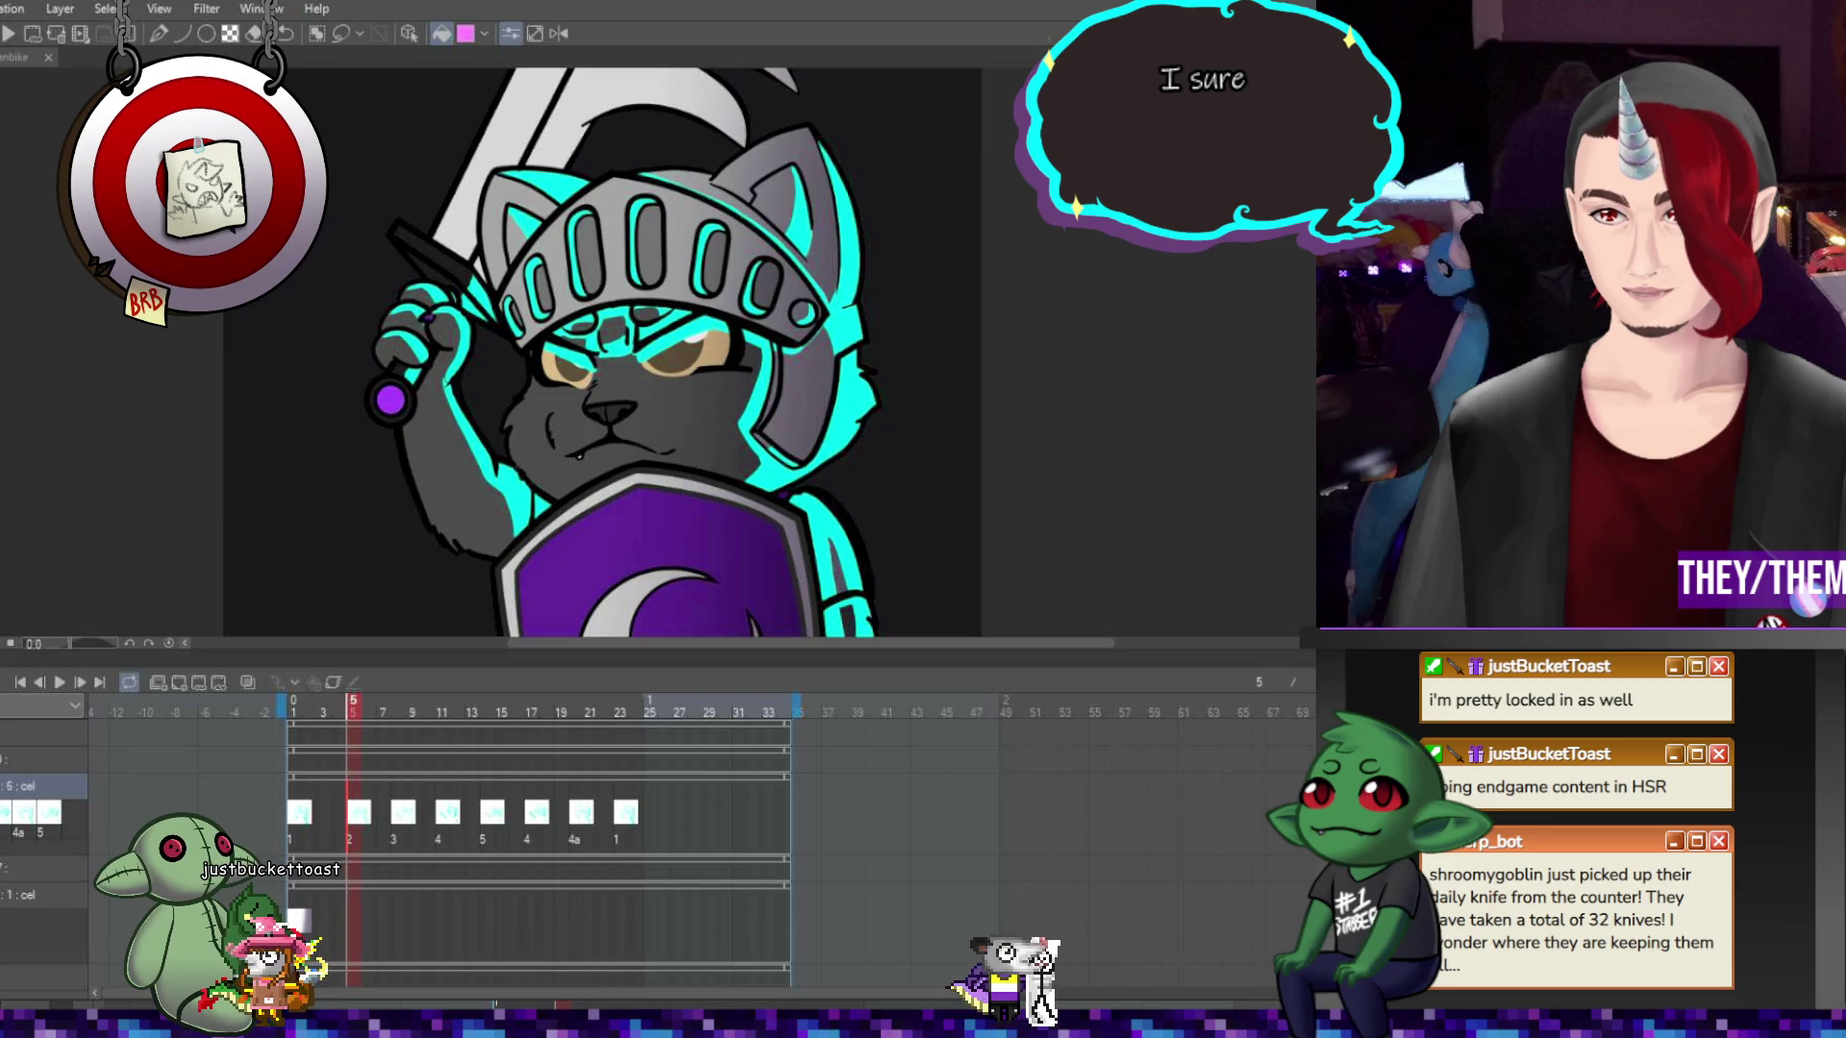
pyautogui.hotkey('ctrl', '-')
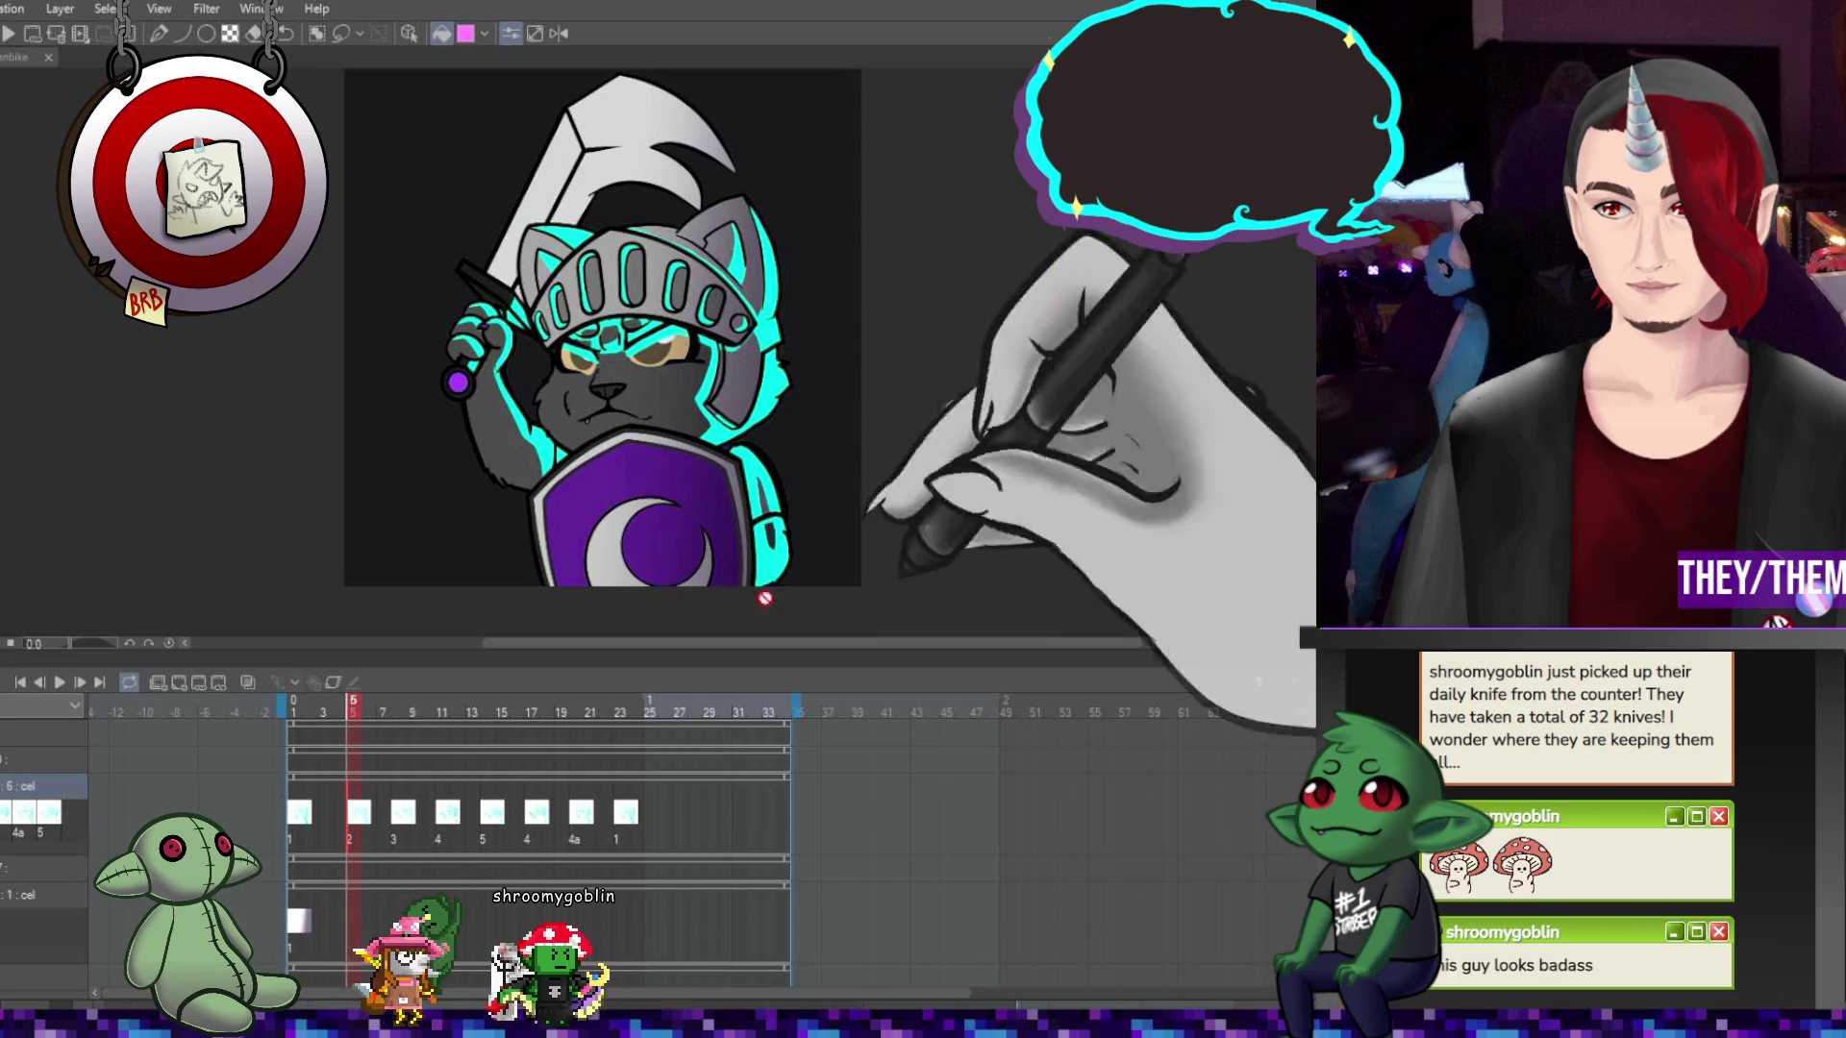
# Add a new animation layer and create cel 1 at frame 1
pyautogui.click(158, 682)
pyautogui.click(295, 803)
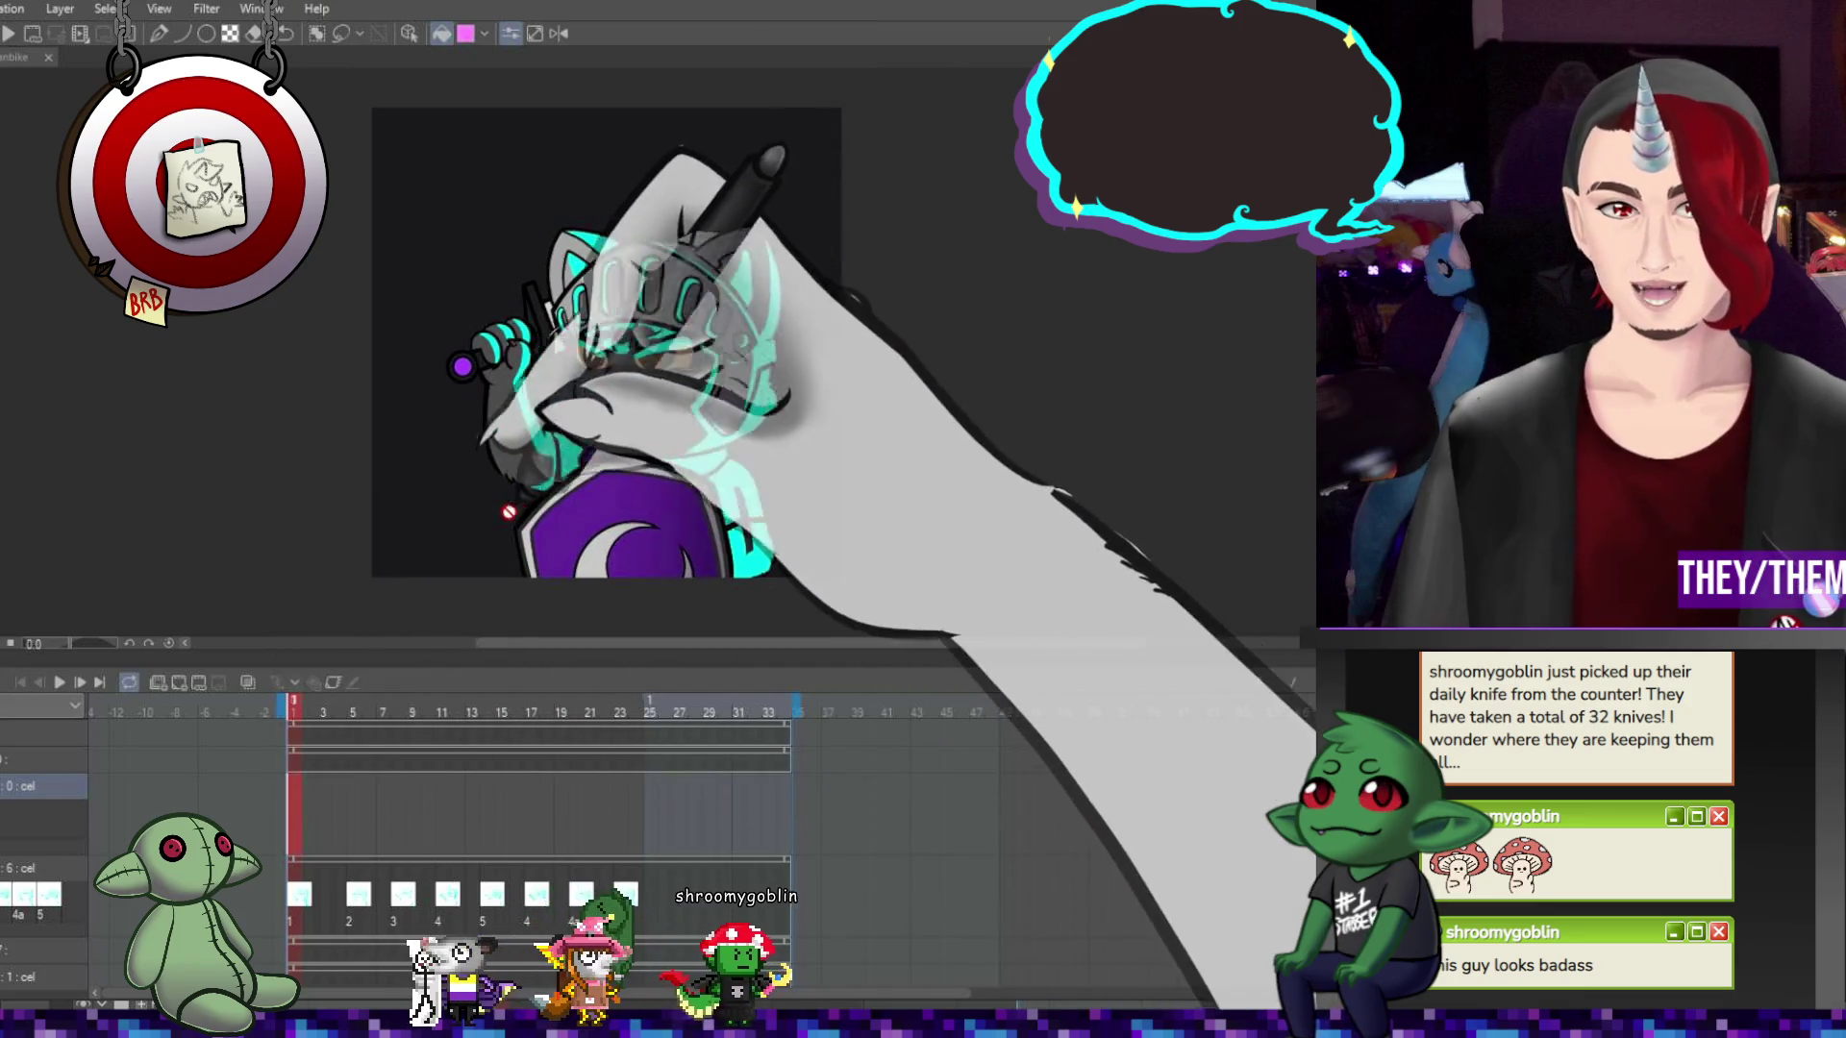
pyautogui.scroll(2, 639, 478)
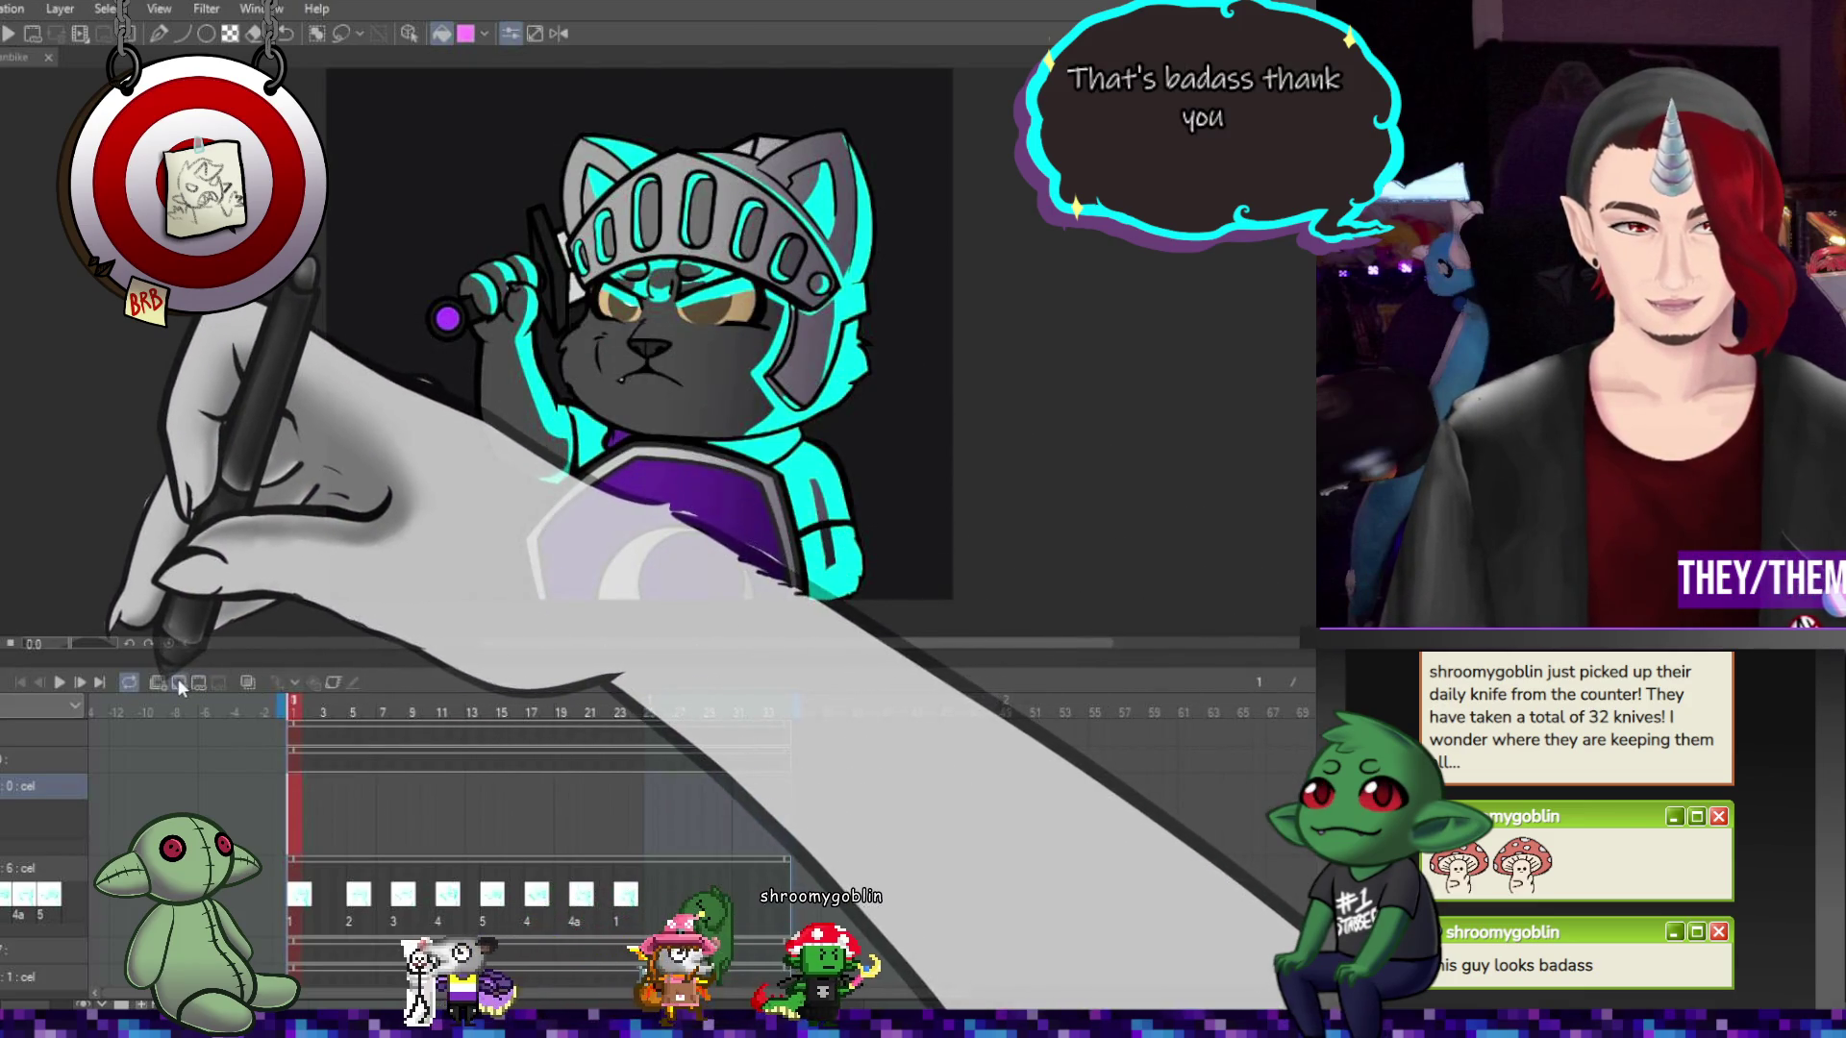
pyautogui.click(179, 683)
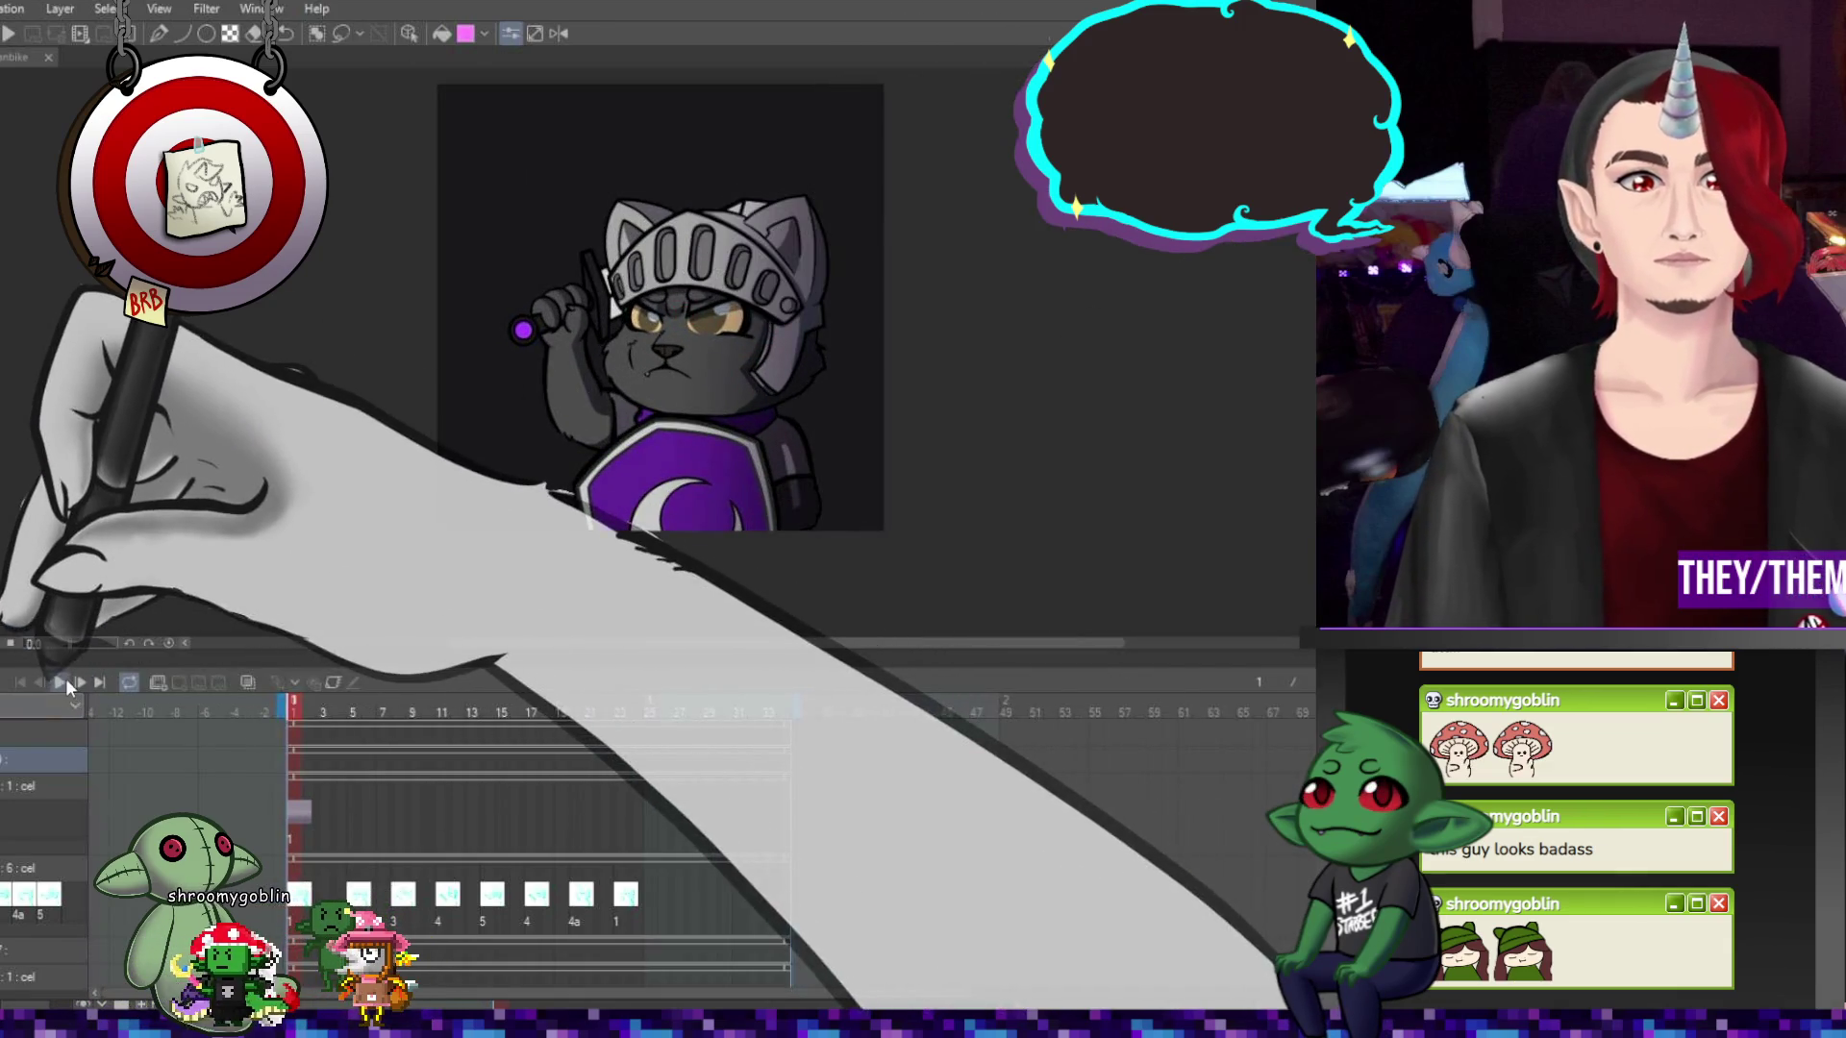
# Play the animation preview, stop it, and step back one frame
pyautogui.click(59, 681)
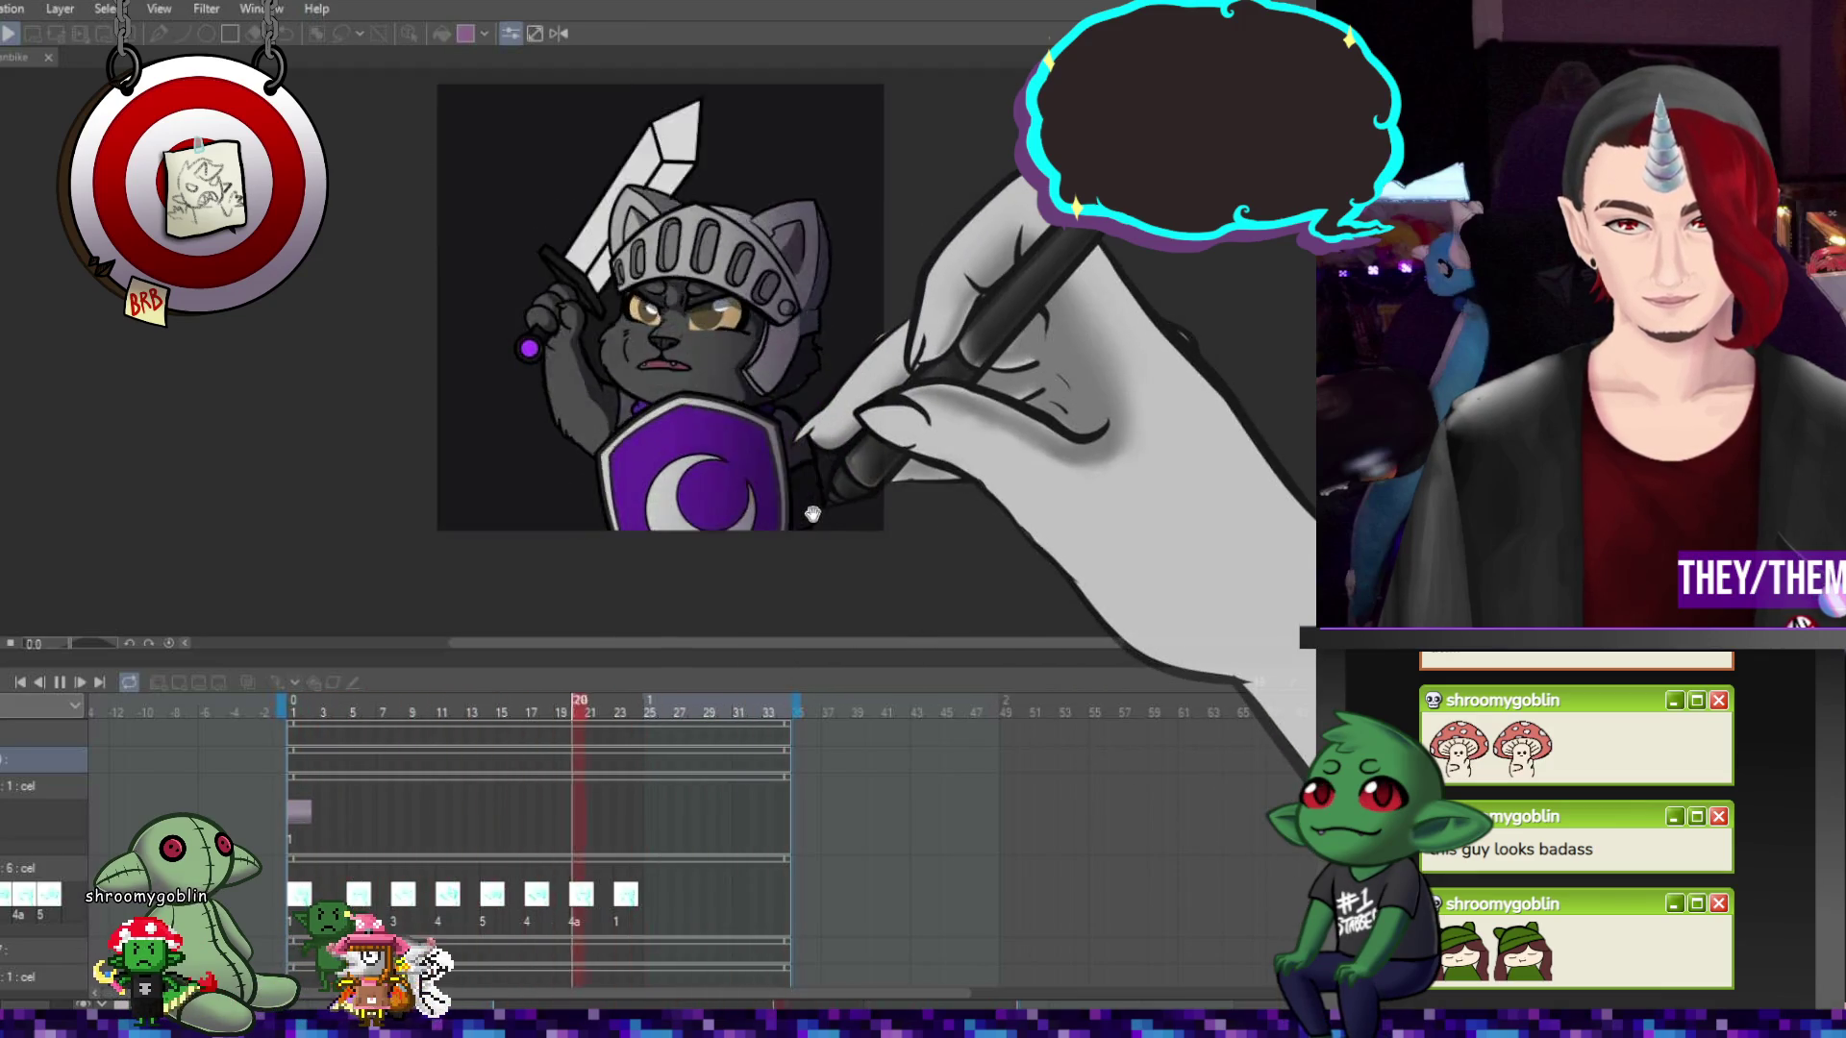
pyautogui.click(60, 680)
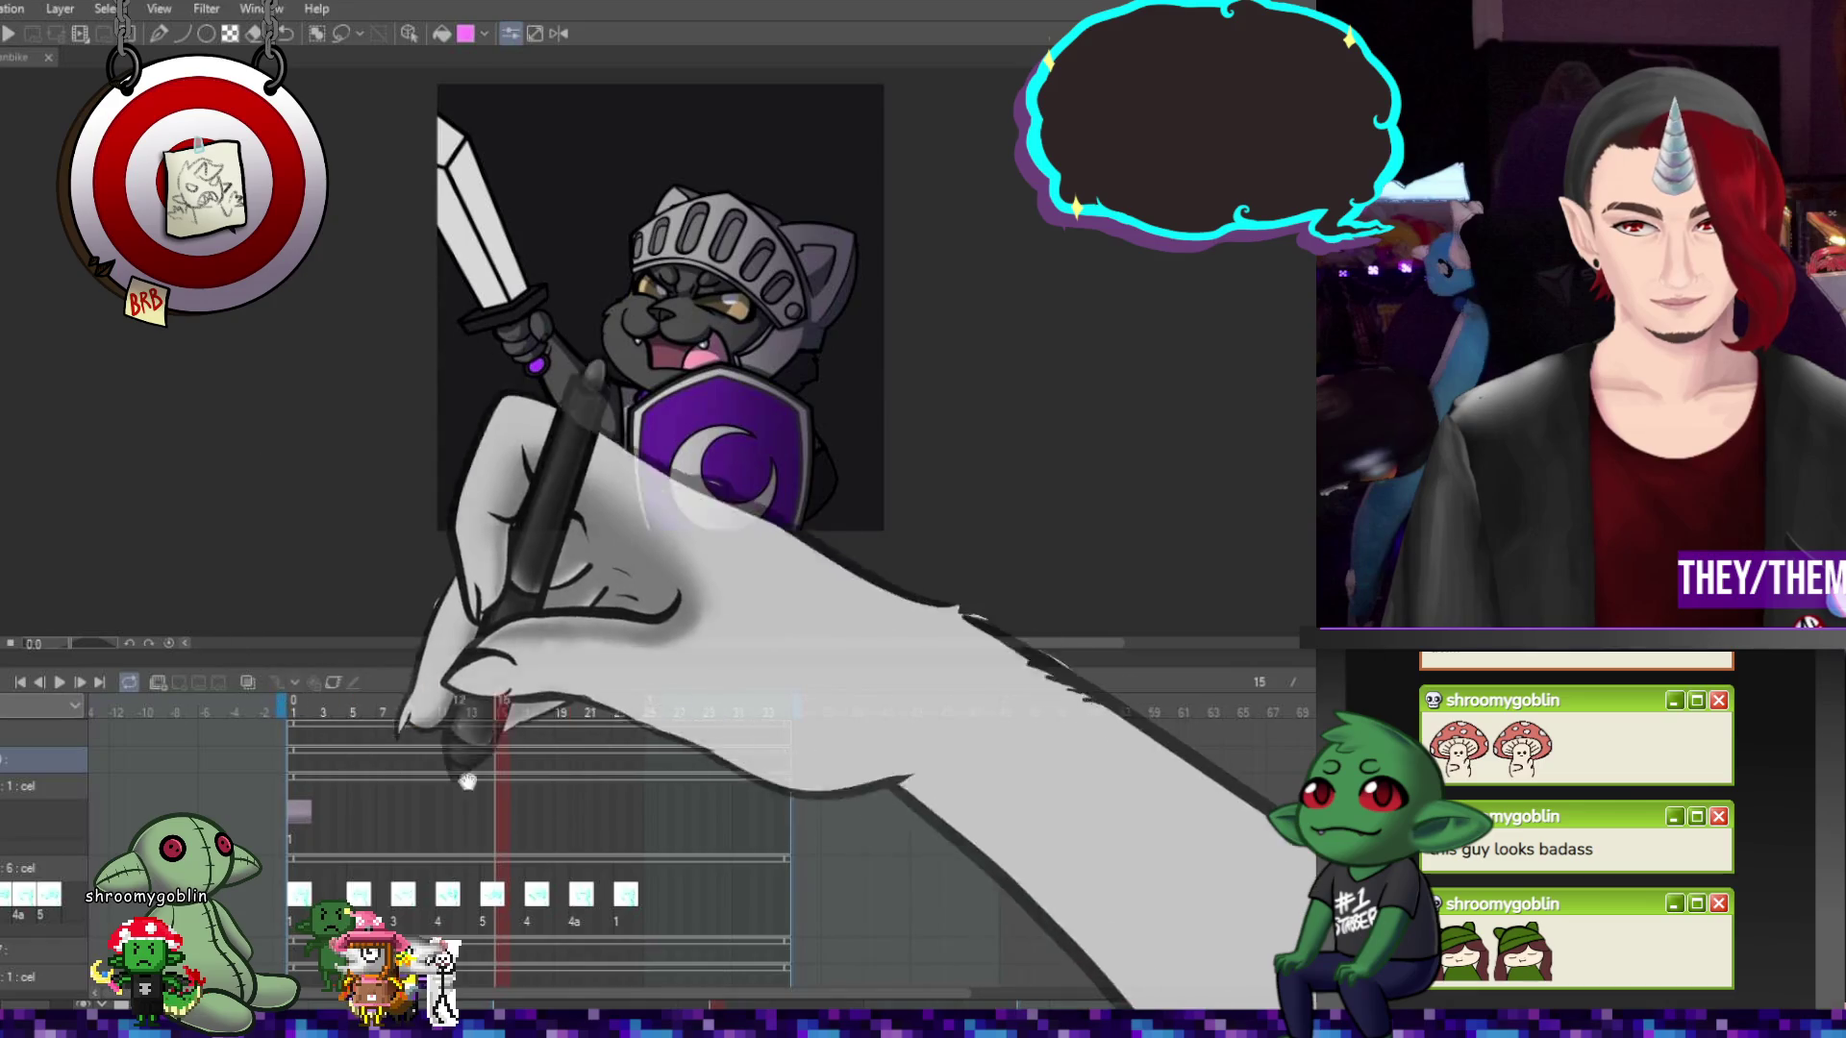
pyautogui.press('Left')
# Go to frame 17 and switch to the Pen tool
pyautogui.scroll(1, 619, 333)
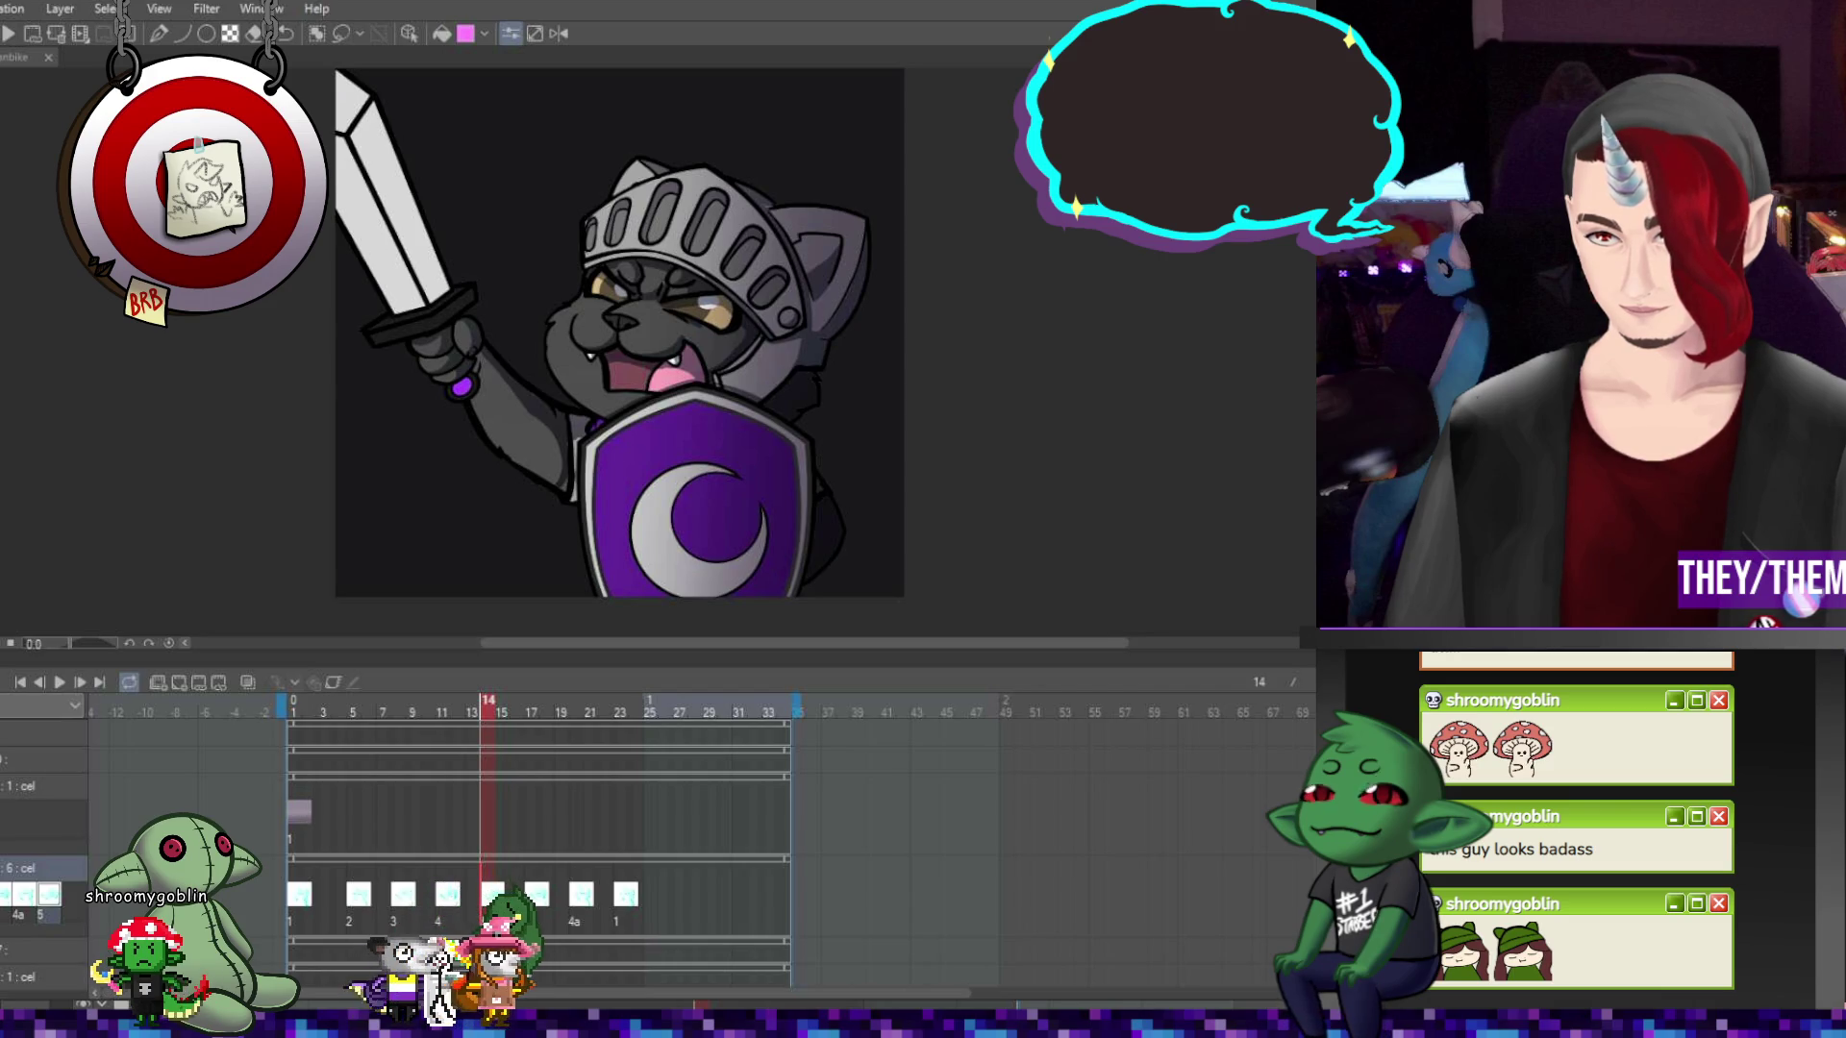
pyautogui.scroll(1, 1045, 372)
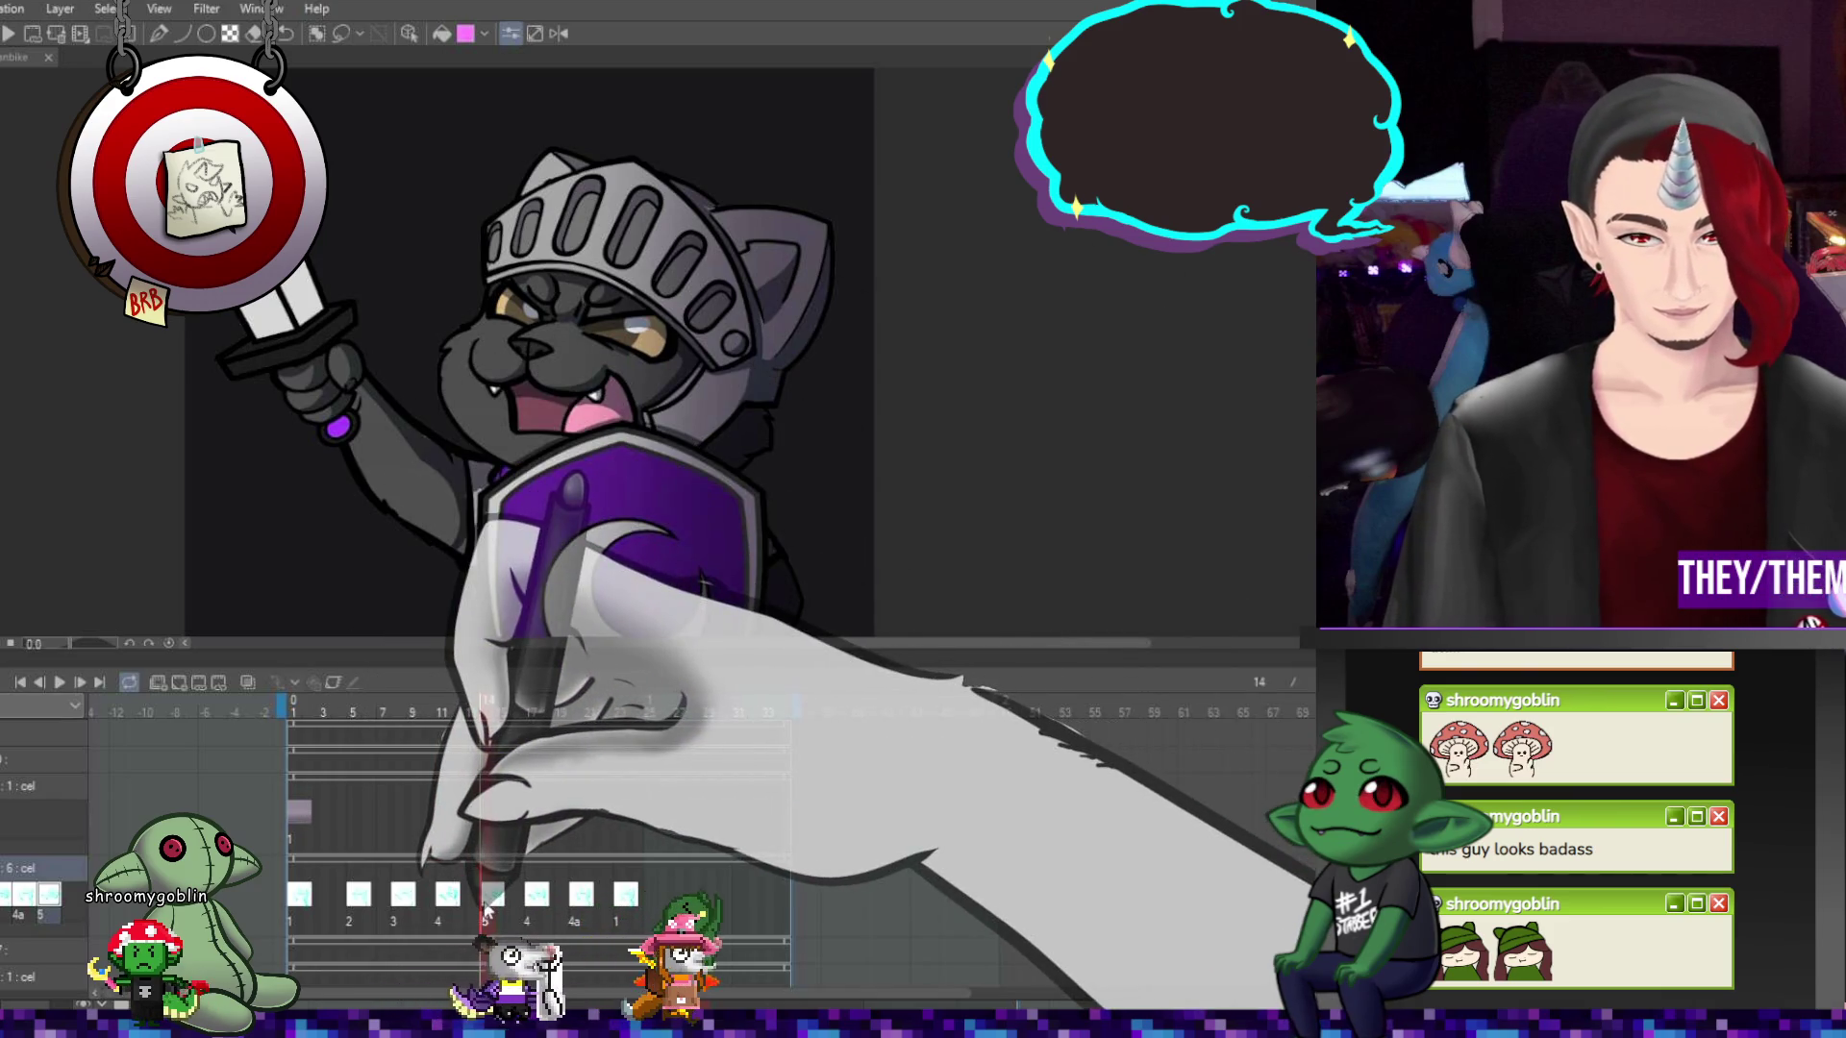
pyautogui.scroll(-1, 676, 608)
pyautogui.scroll(1, 676, 608)
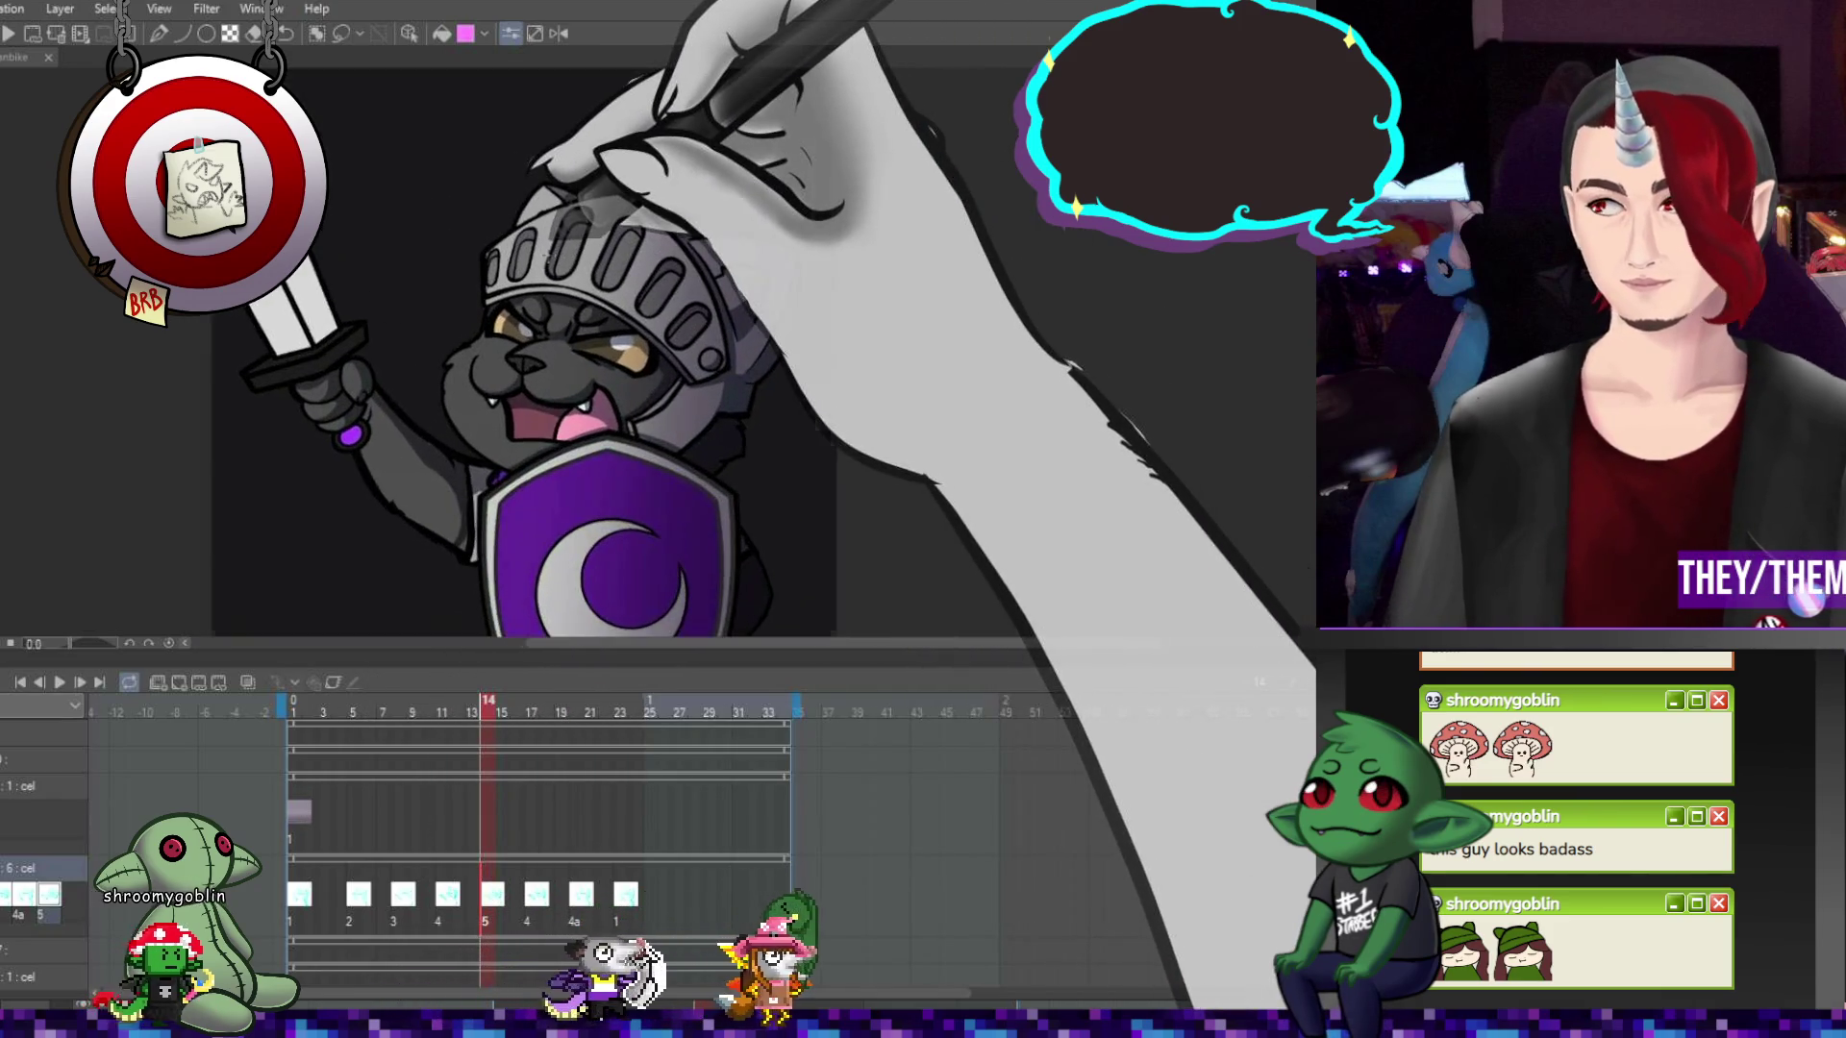
pyautogui.scroll(1, 664, 524)
pyautogui.scroll(-1, 663, 524)
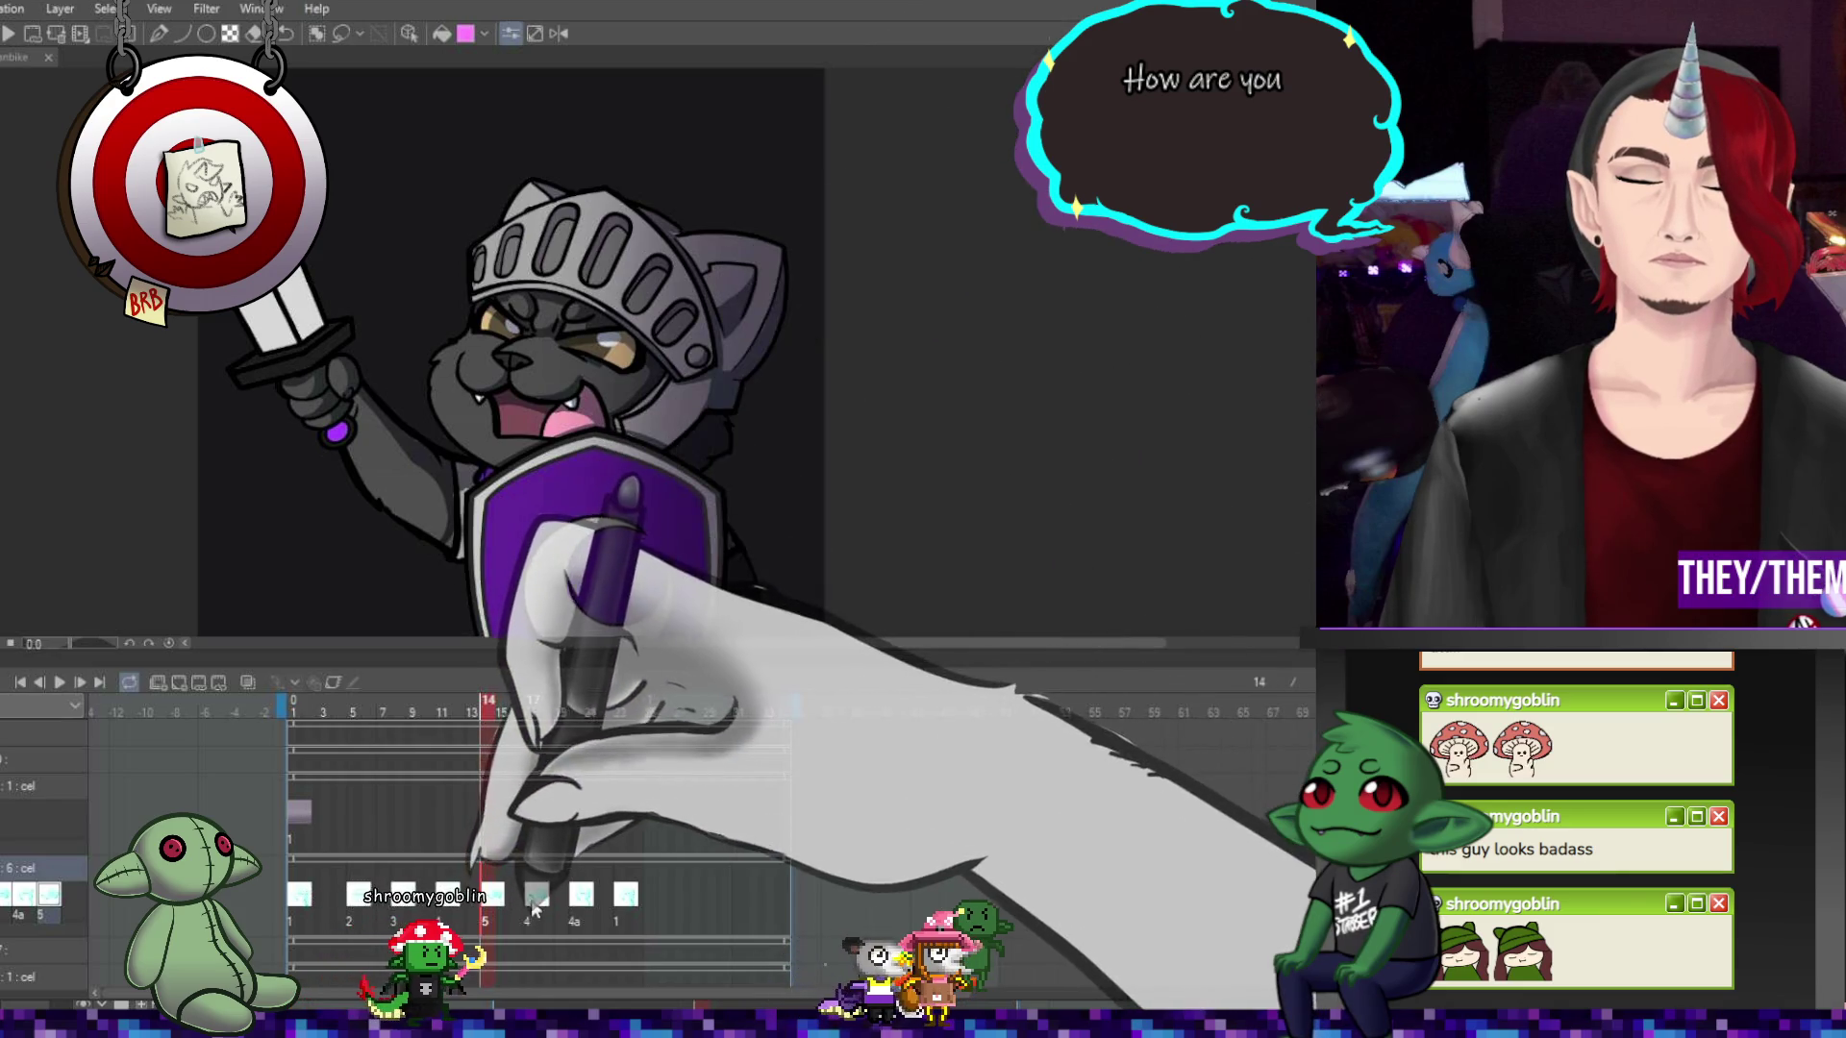
pyautogui.click(543, 859)
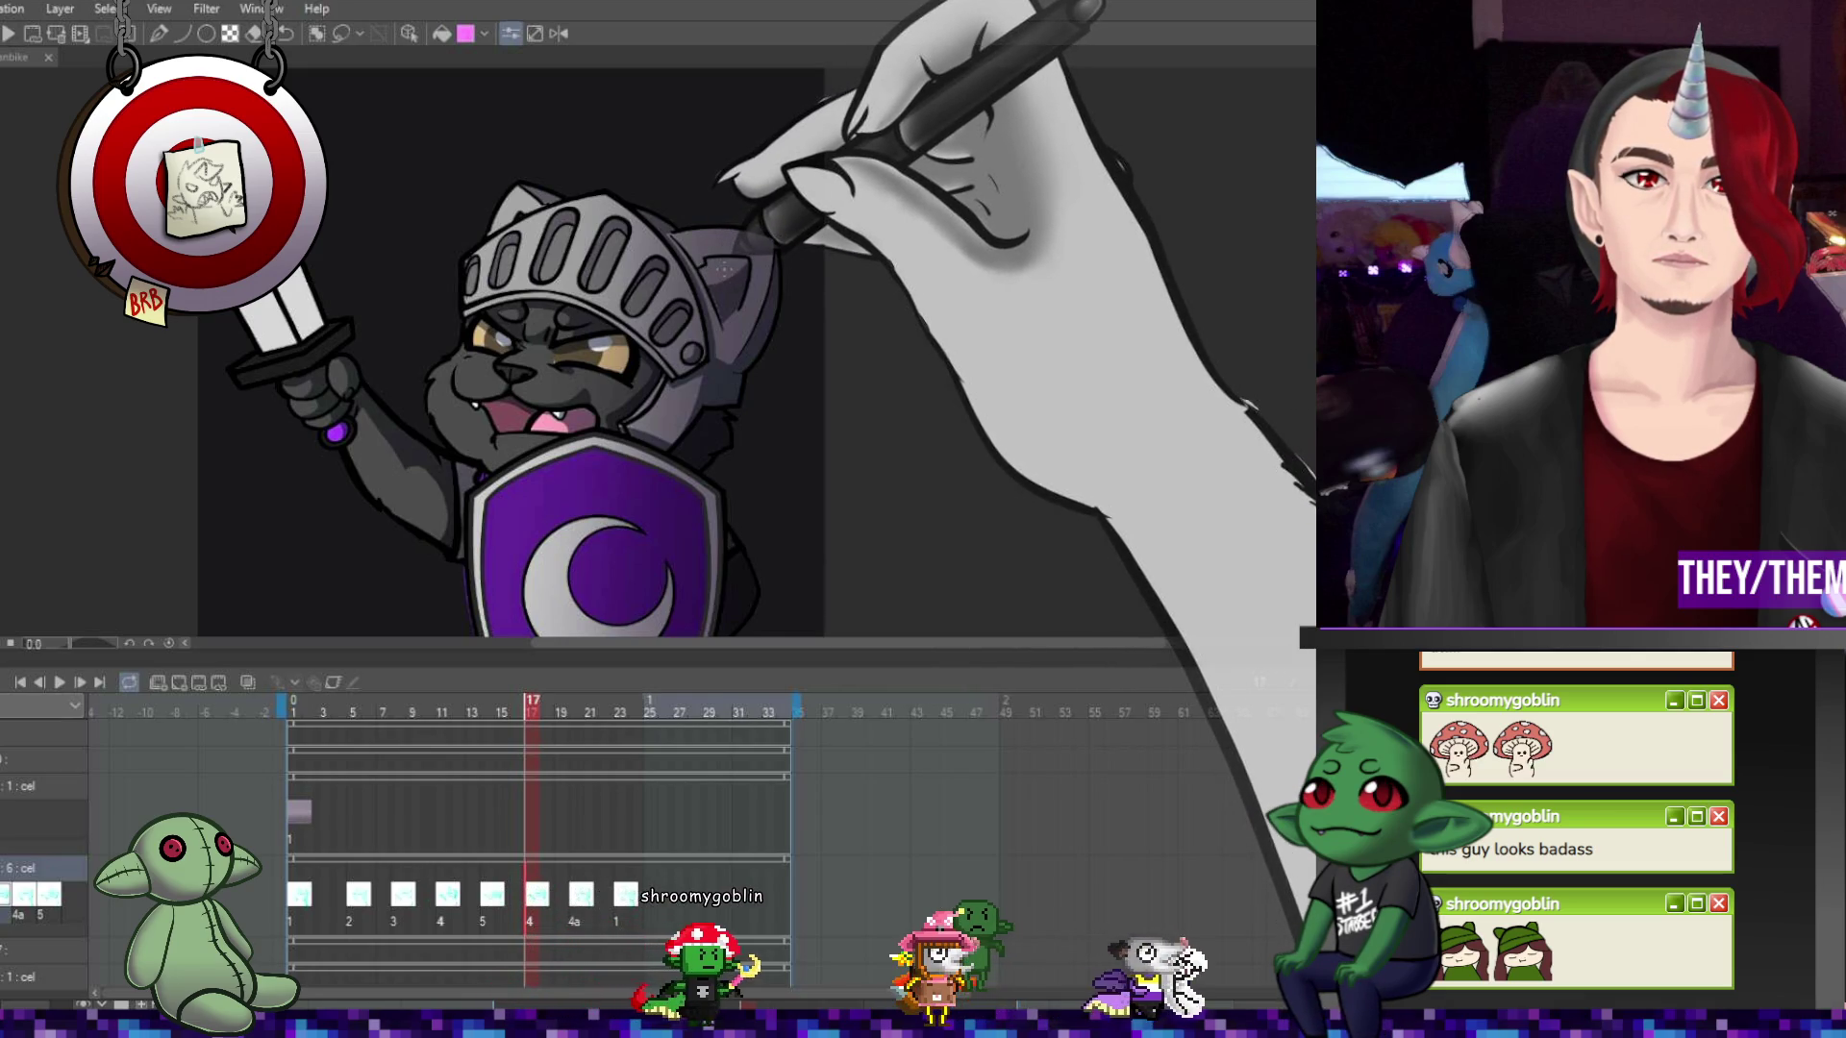
pyautogui.press('p')
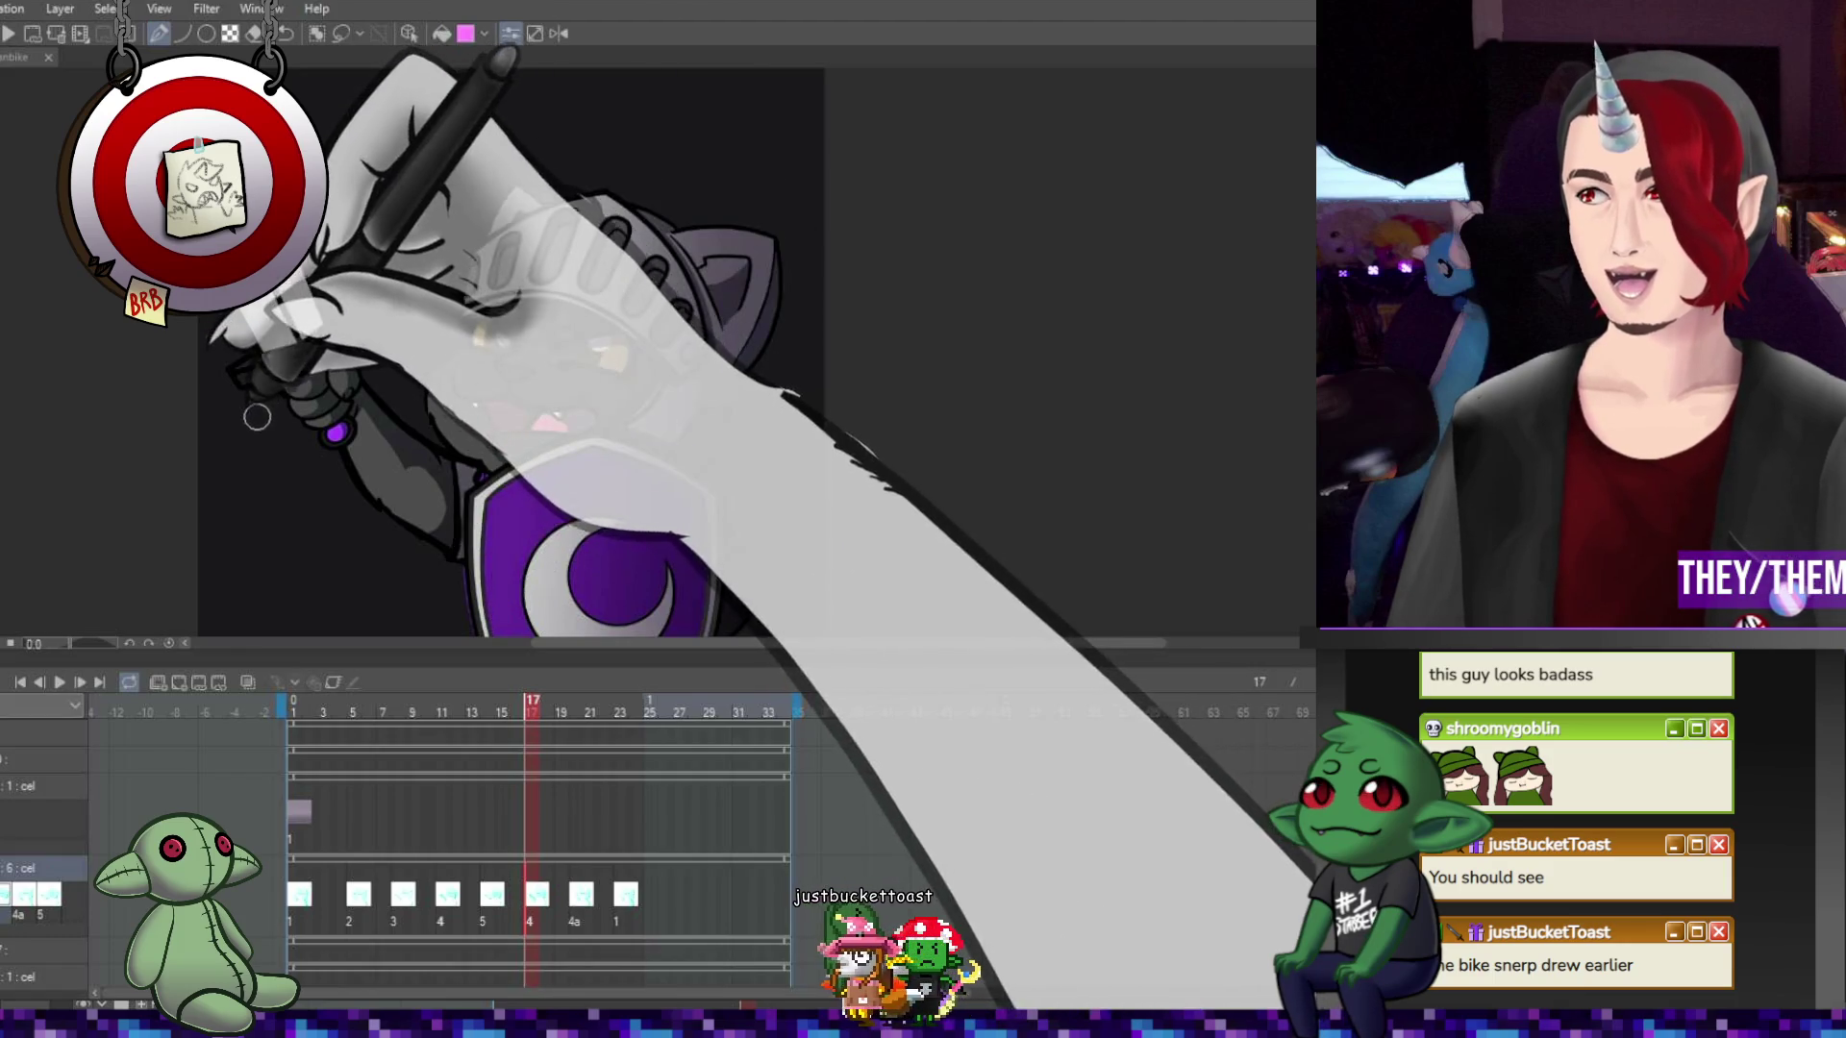
pyautogui.click(26, 59)
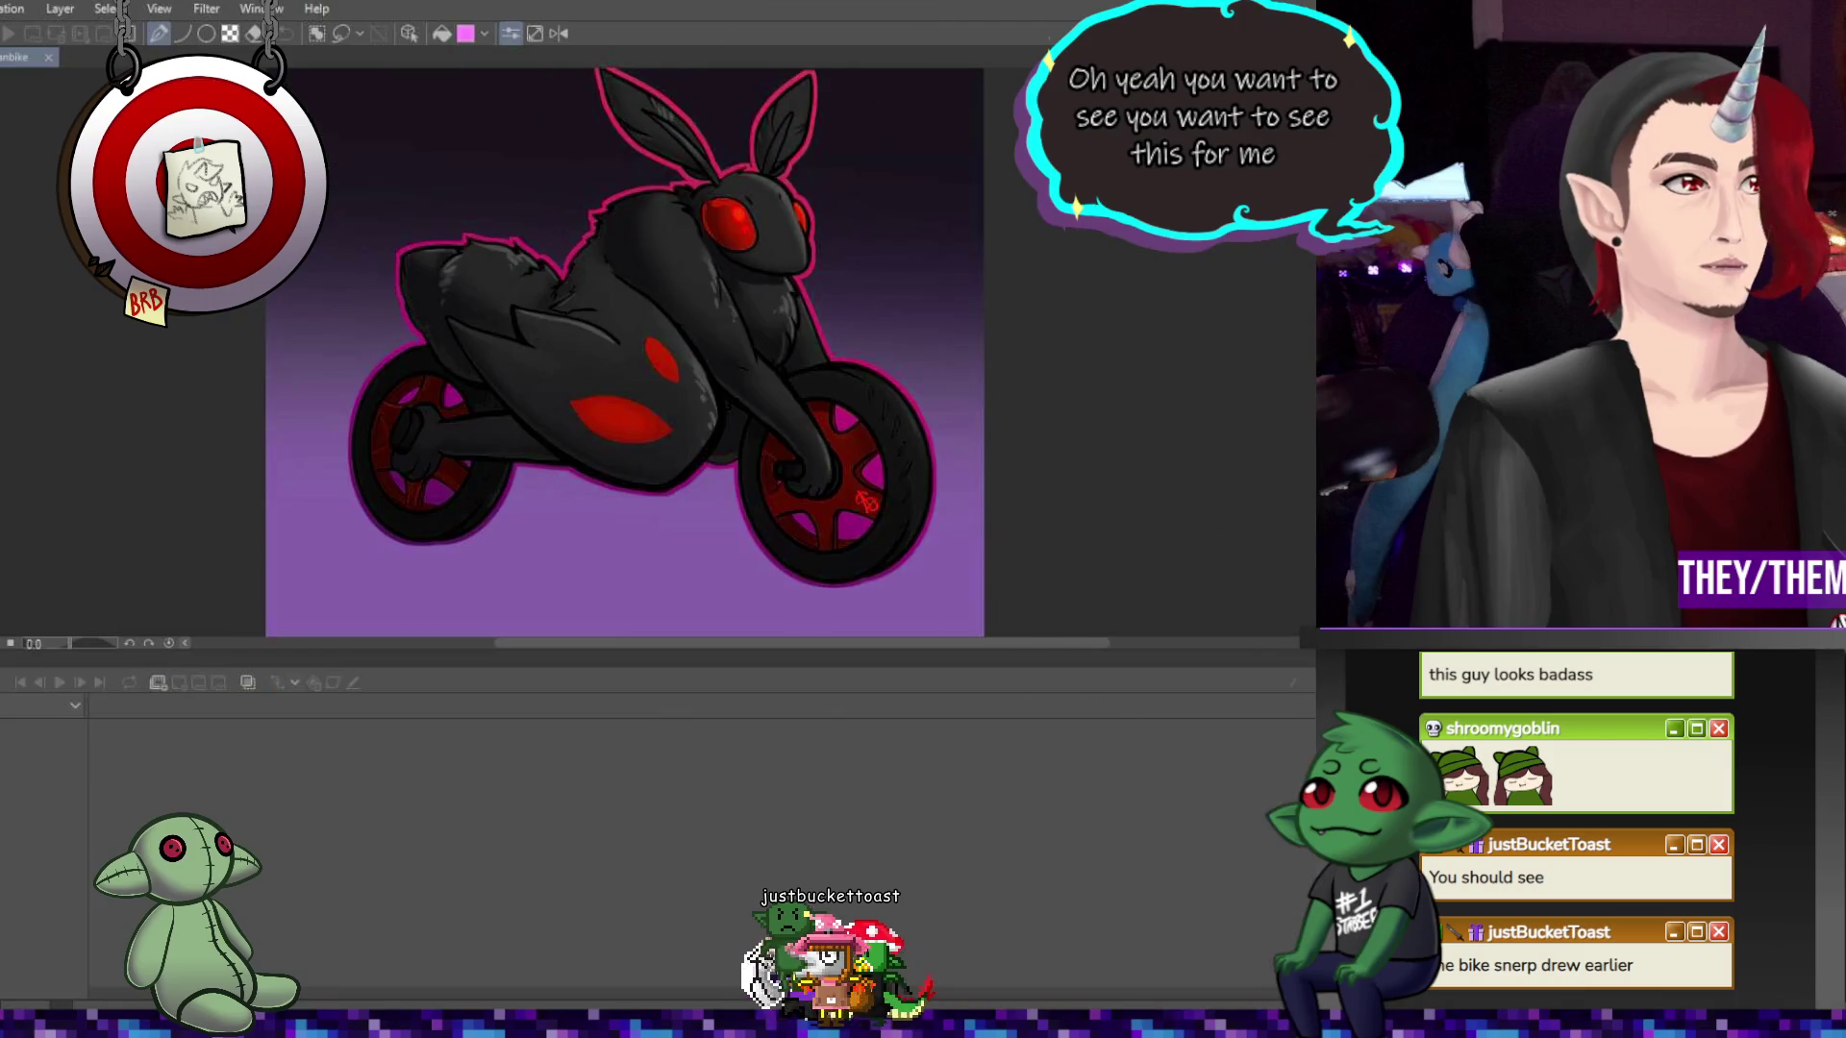
pyautogui.scroll(-2, 1146, 462)
pyautogui.scroll(2, 1146, 462)
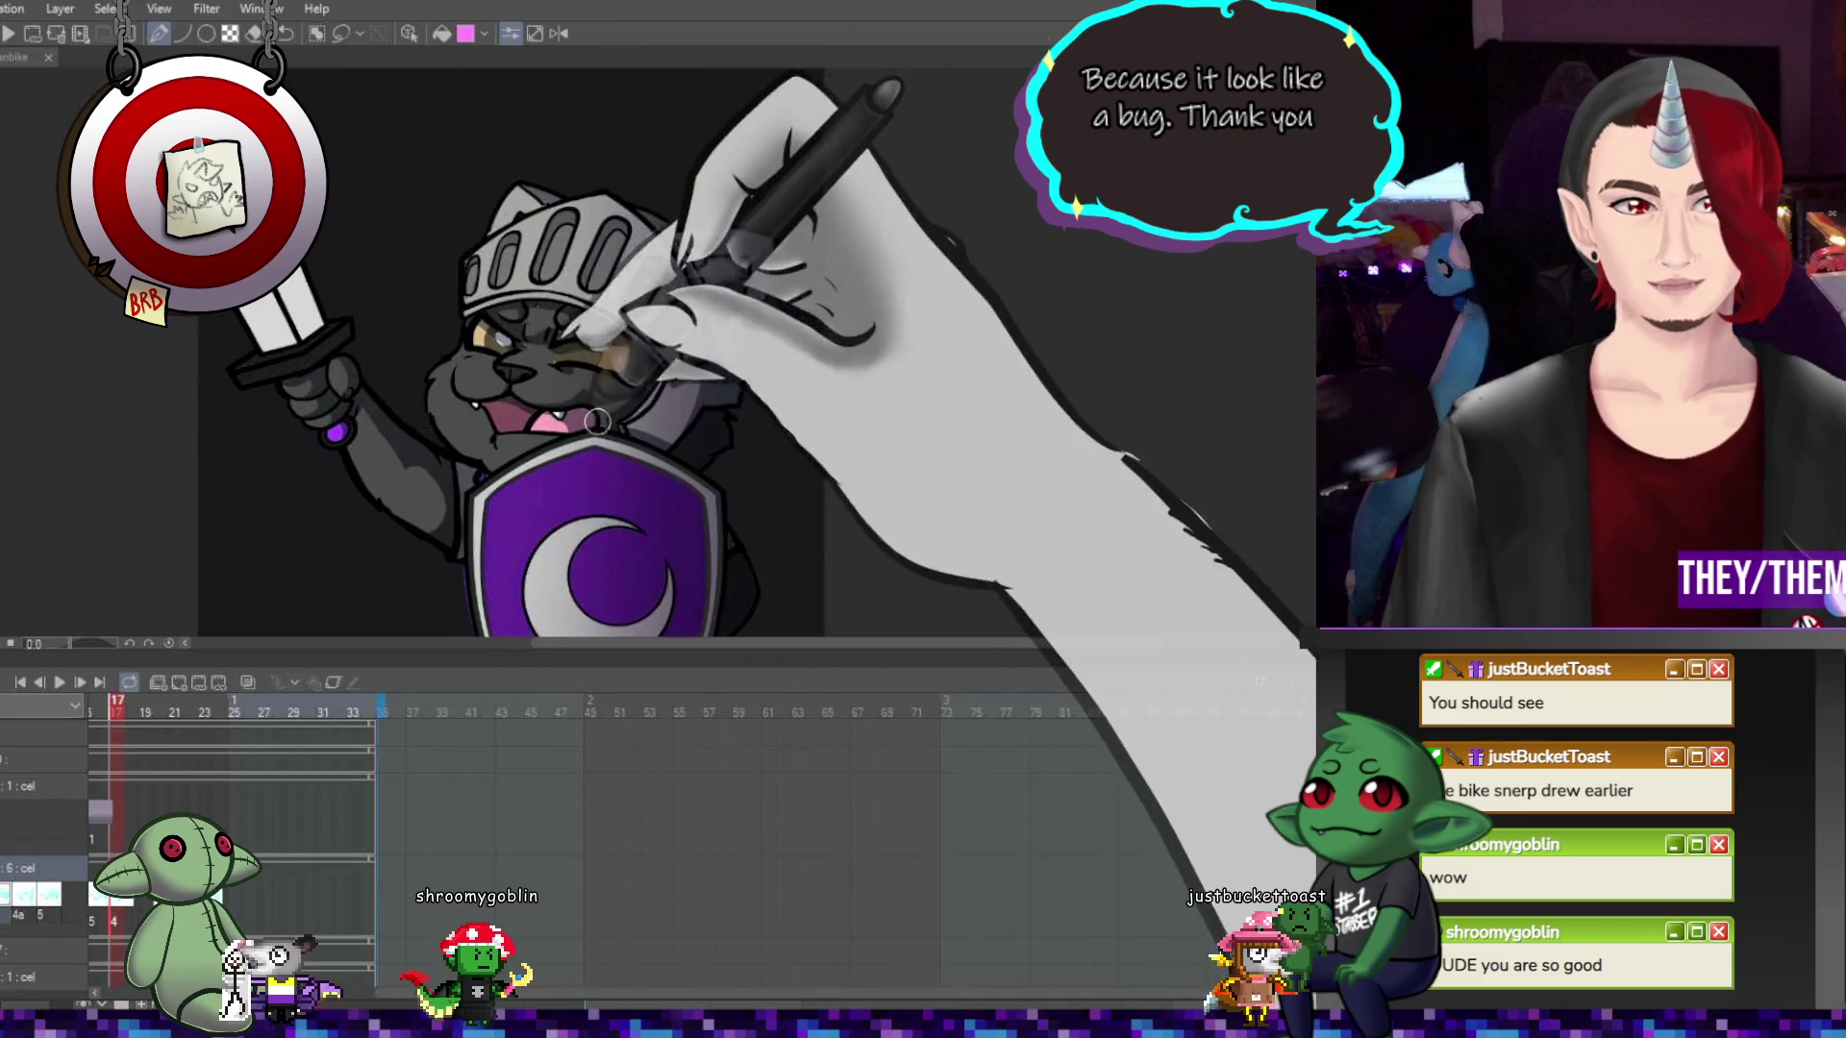
pyautogui.scroll(2, 533, 421)
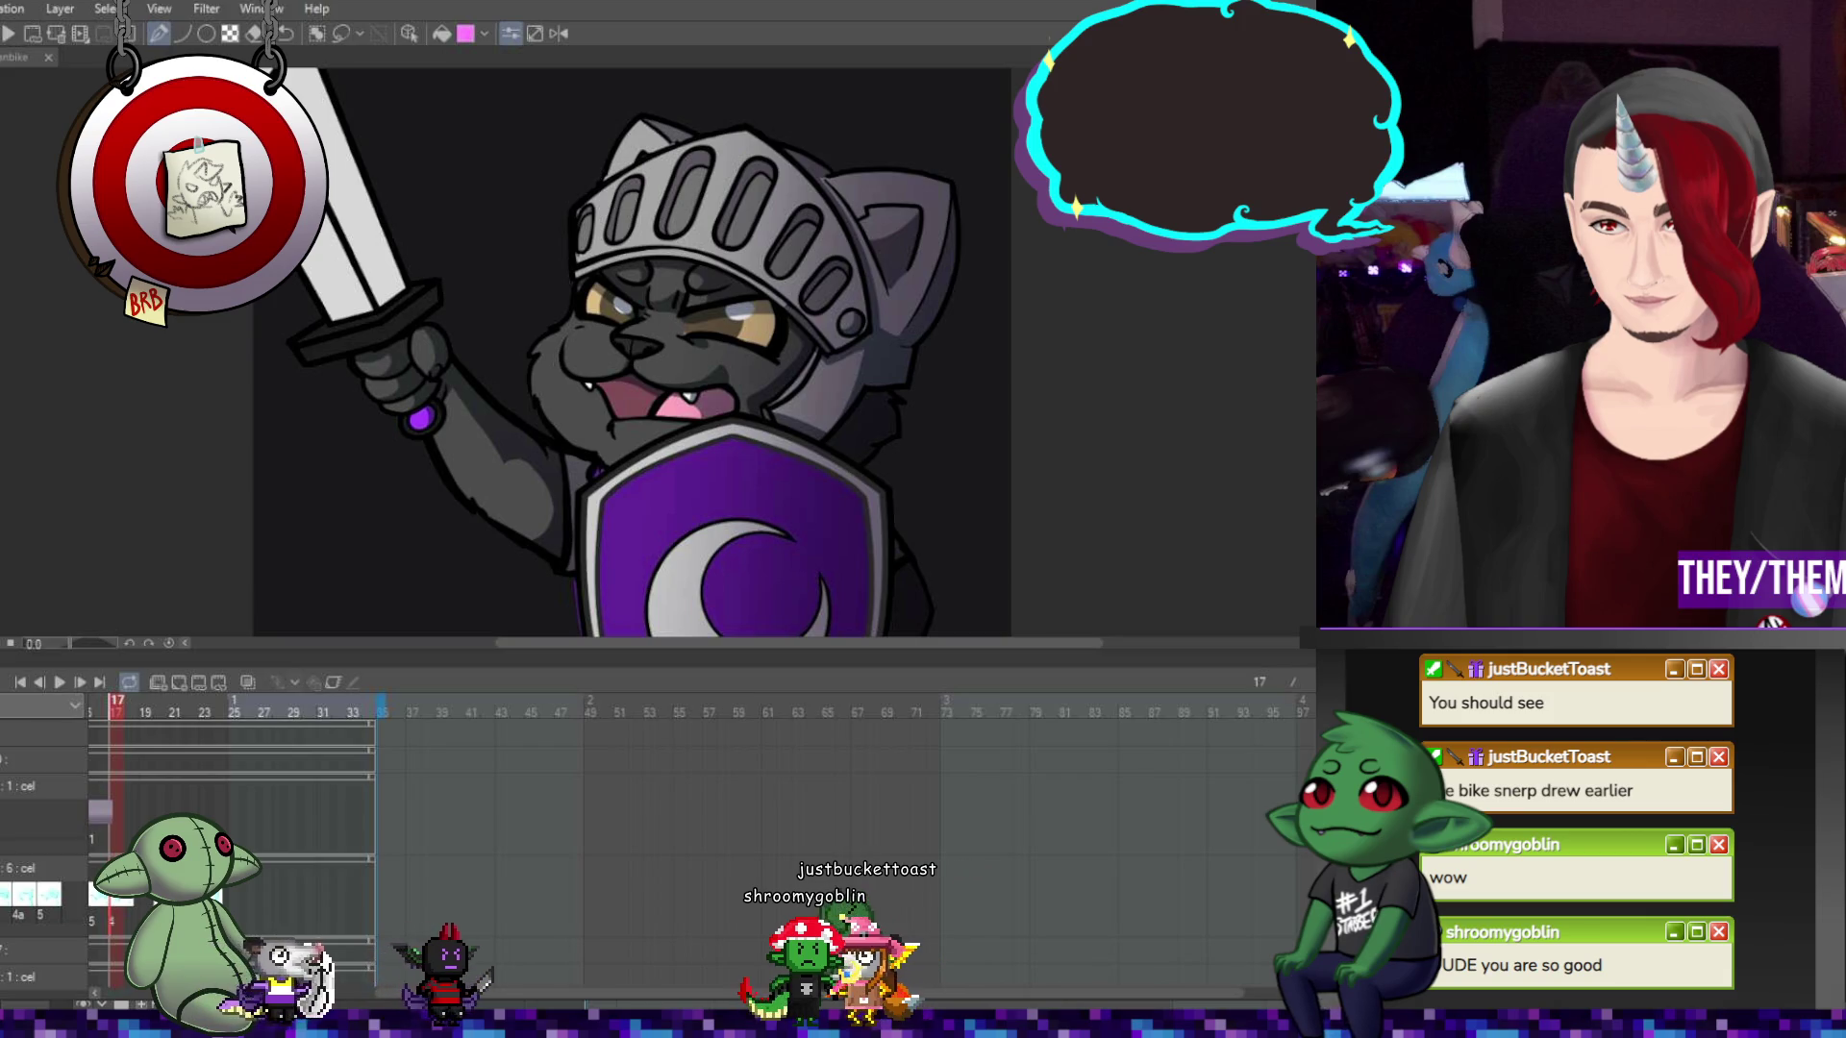
pyautogui.scroll(1, 193, 798)
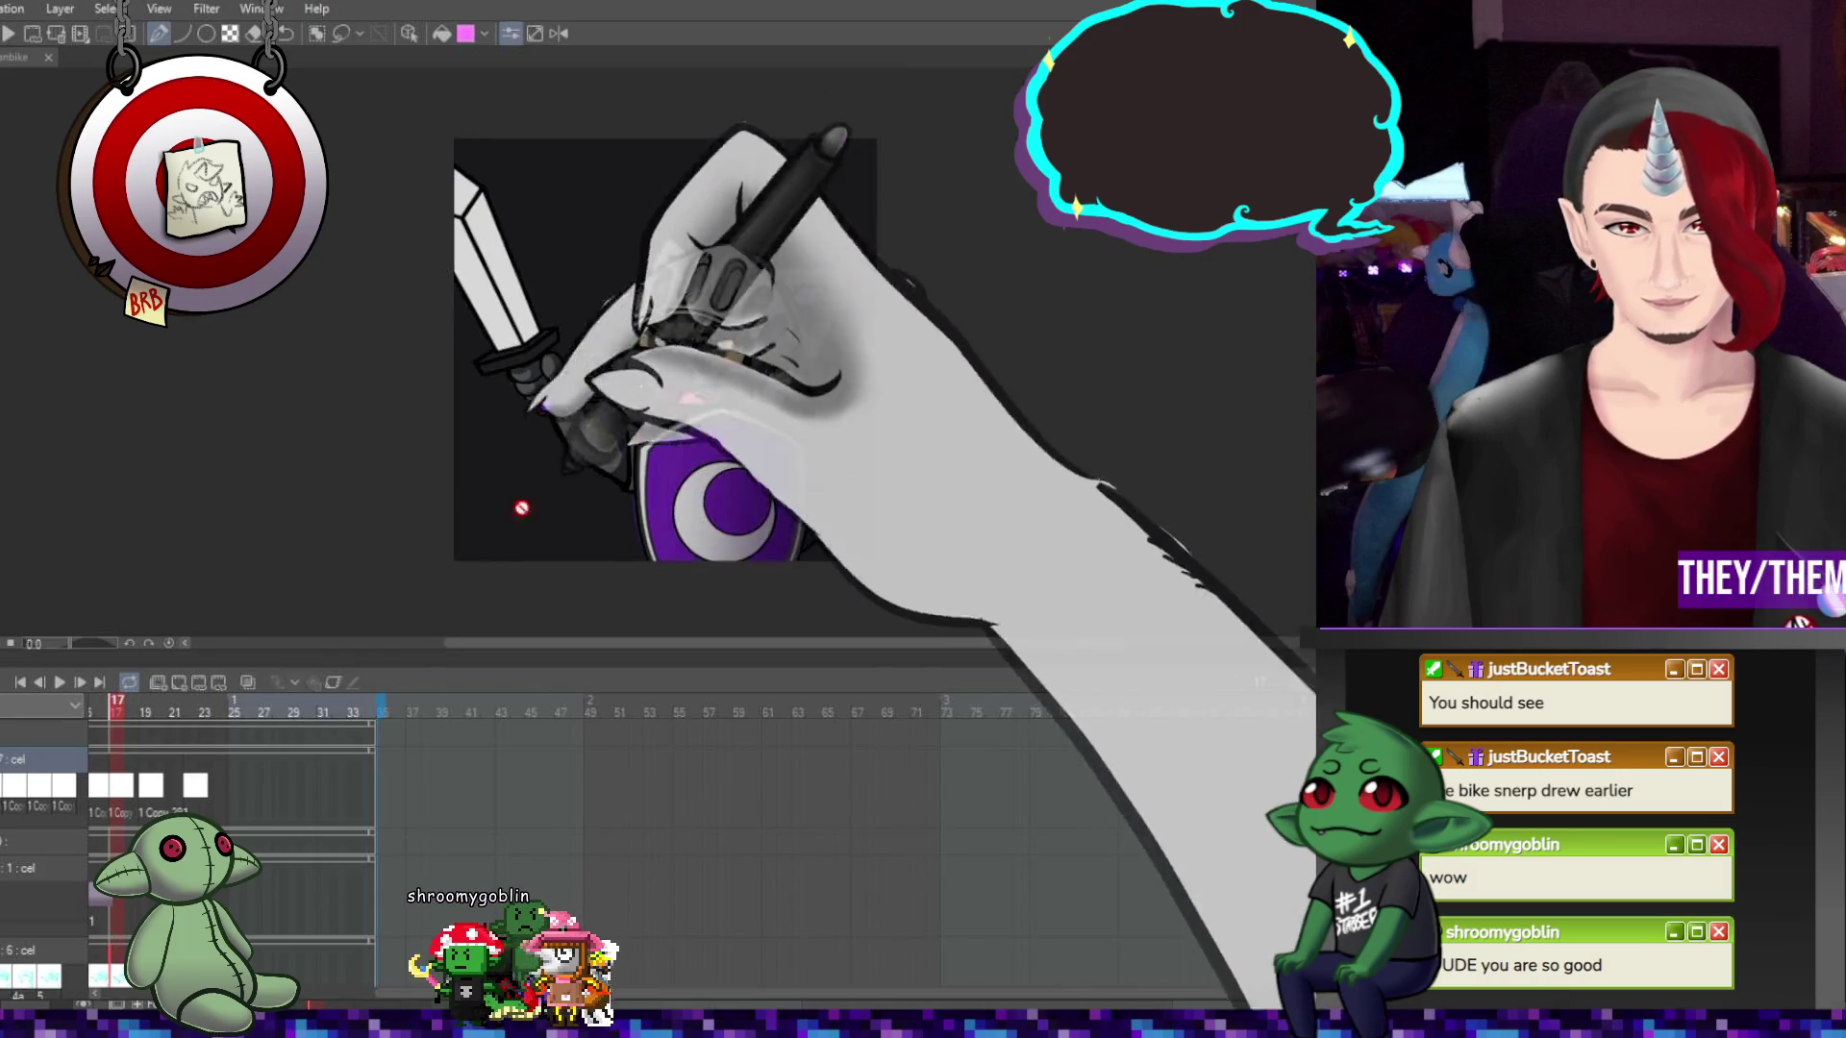
# Preview the animation, return to frame 1, then step forward one frame
pyautogui.click(59, 681)
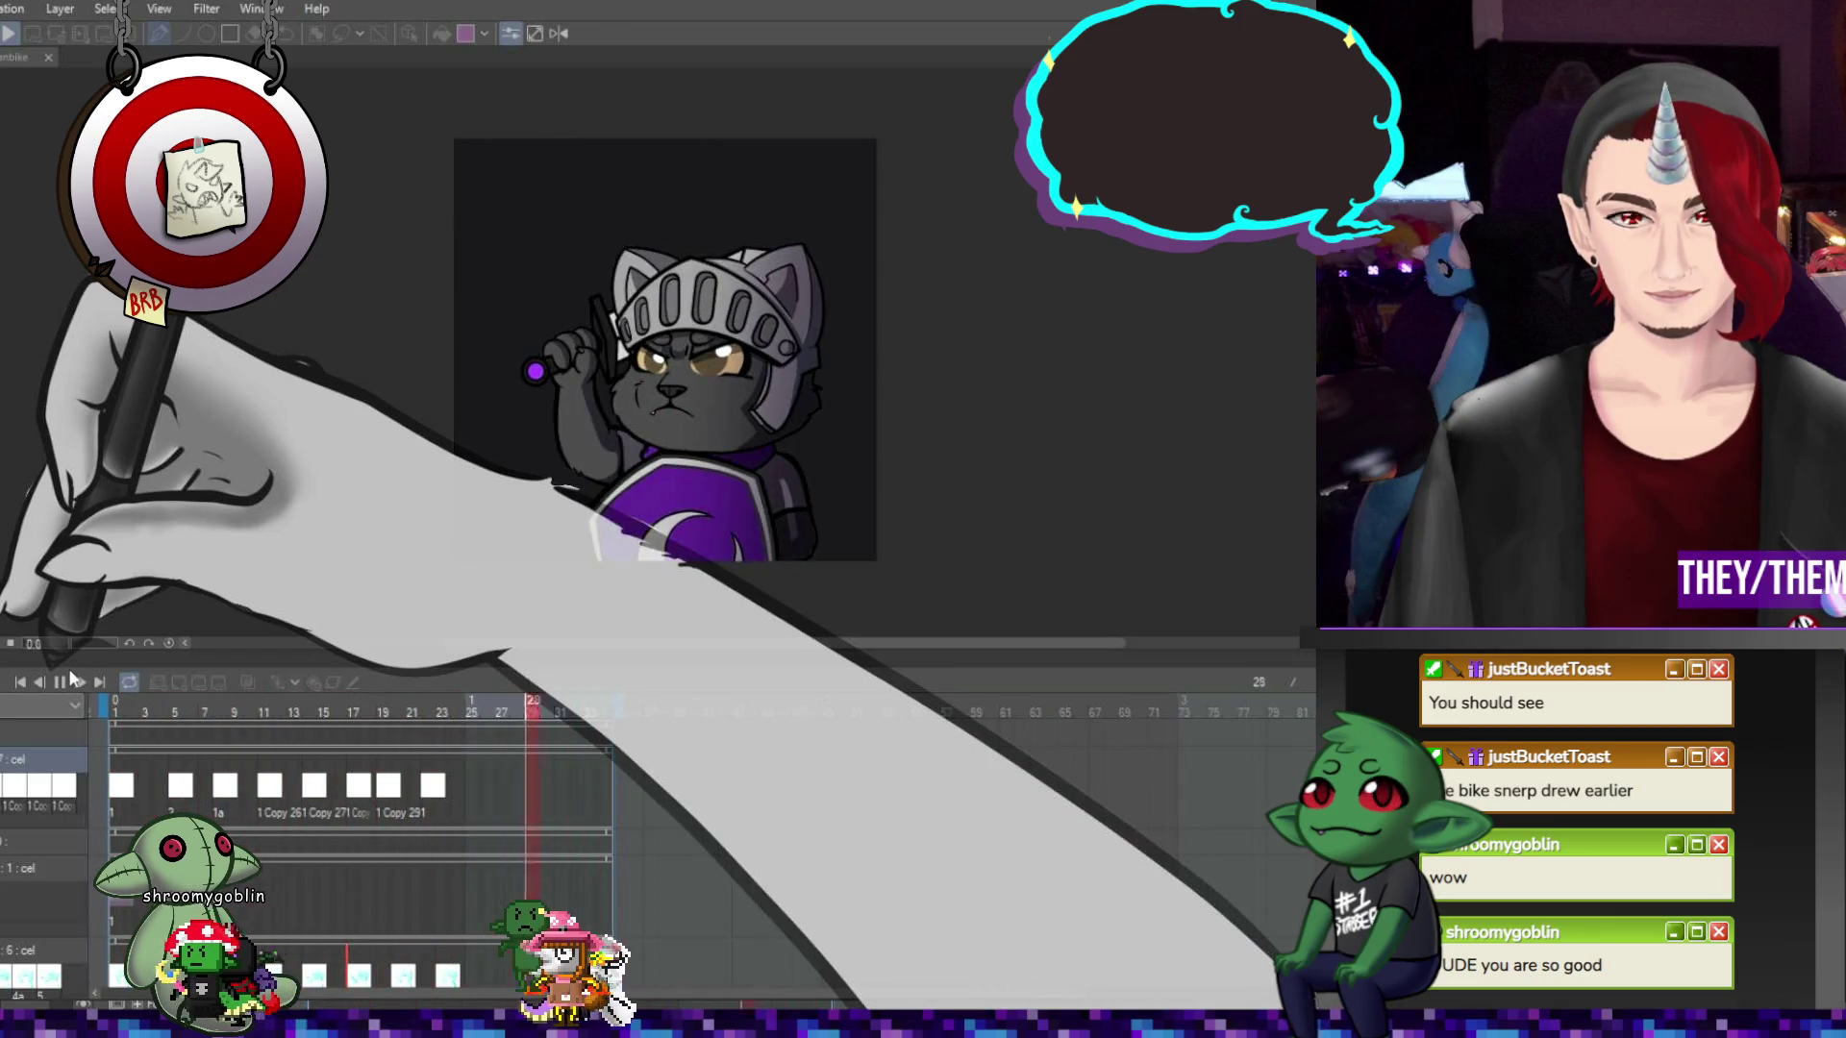
pyautogui.click(58, 682)
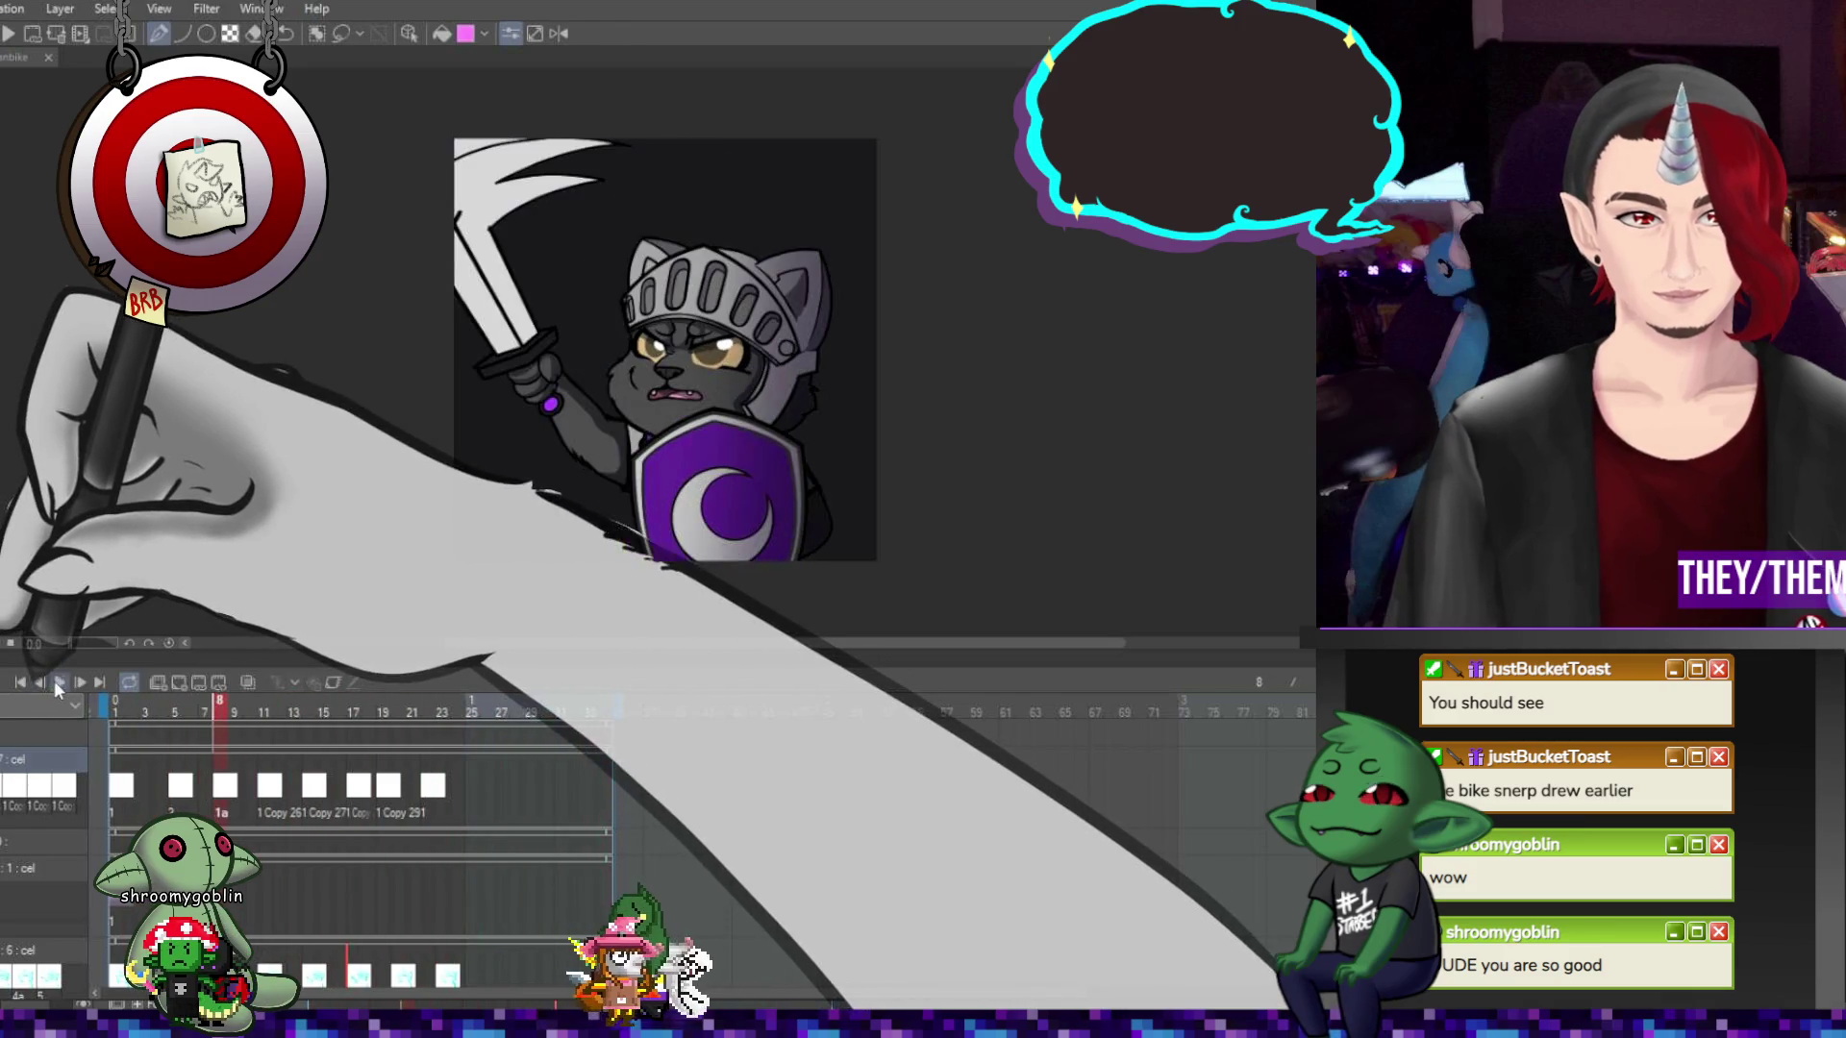
pyautogui.click(20, 682)
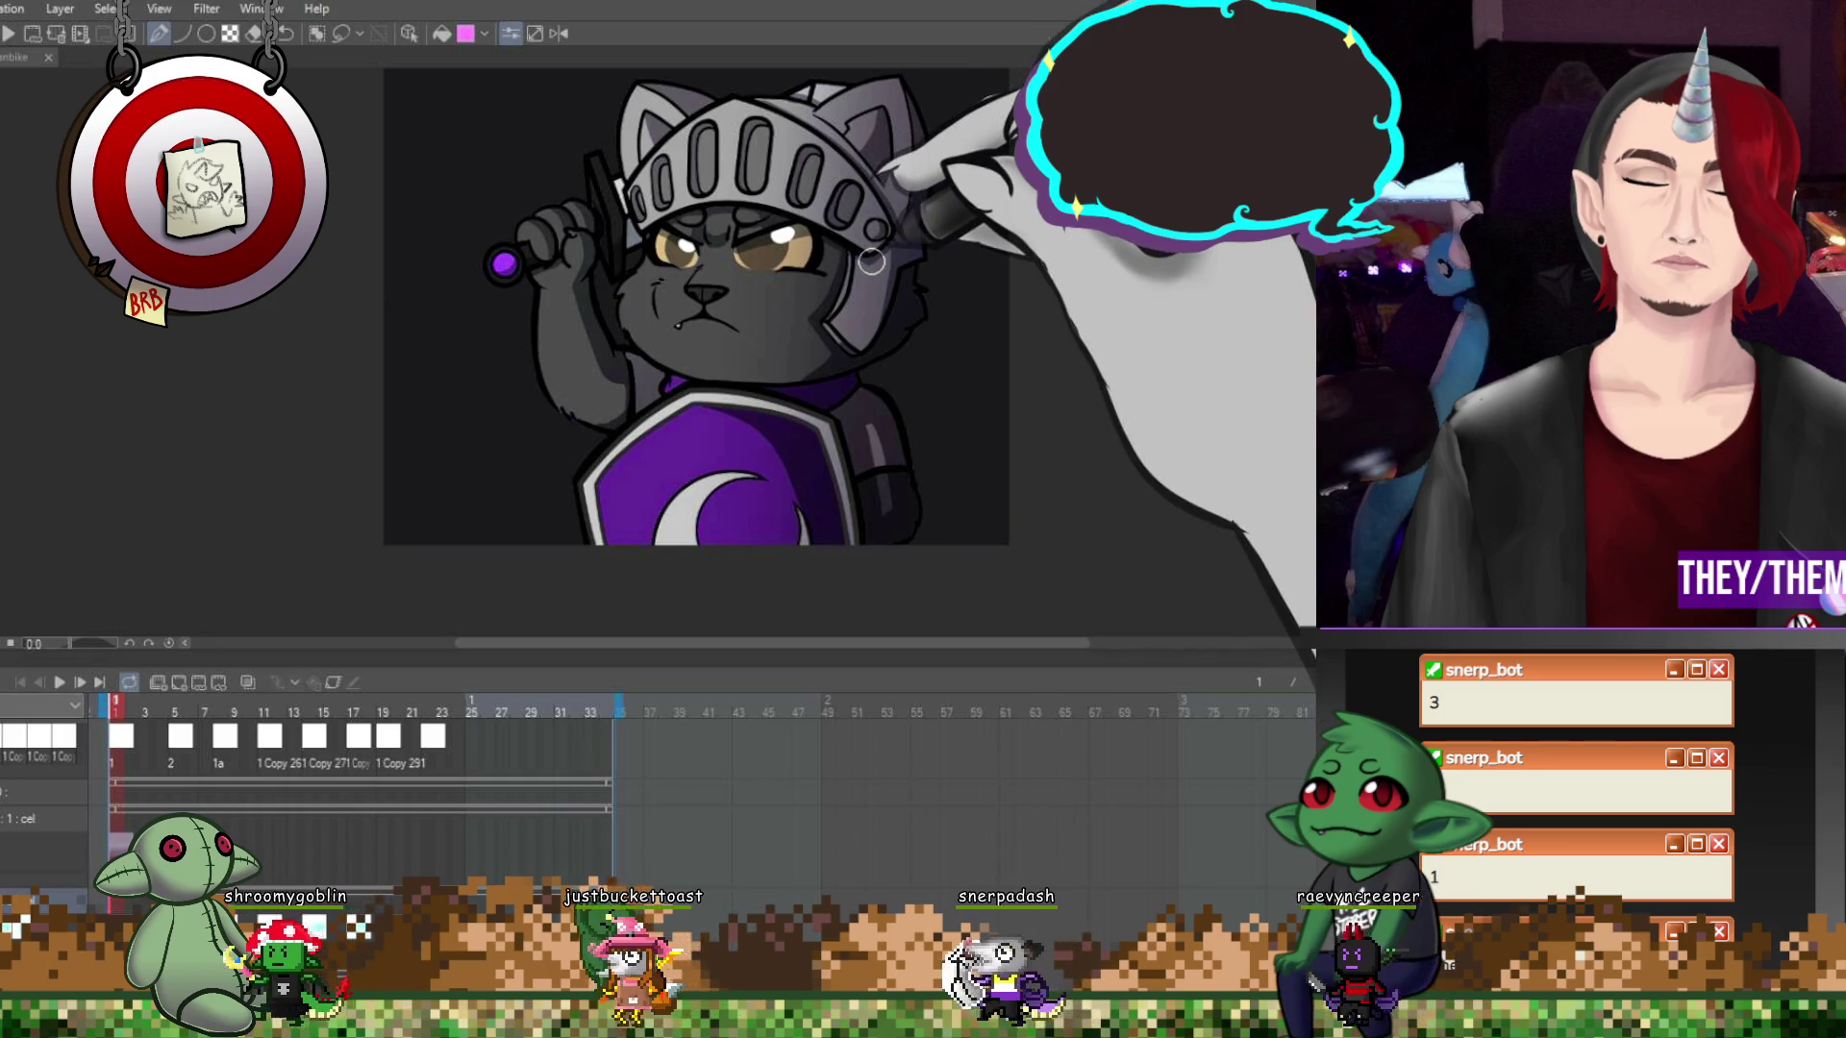
pyautogui.press('Right')
pyautogui.press('Right')
pyautogui.press('Right')
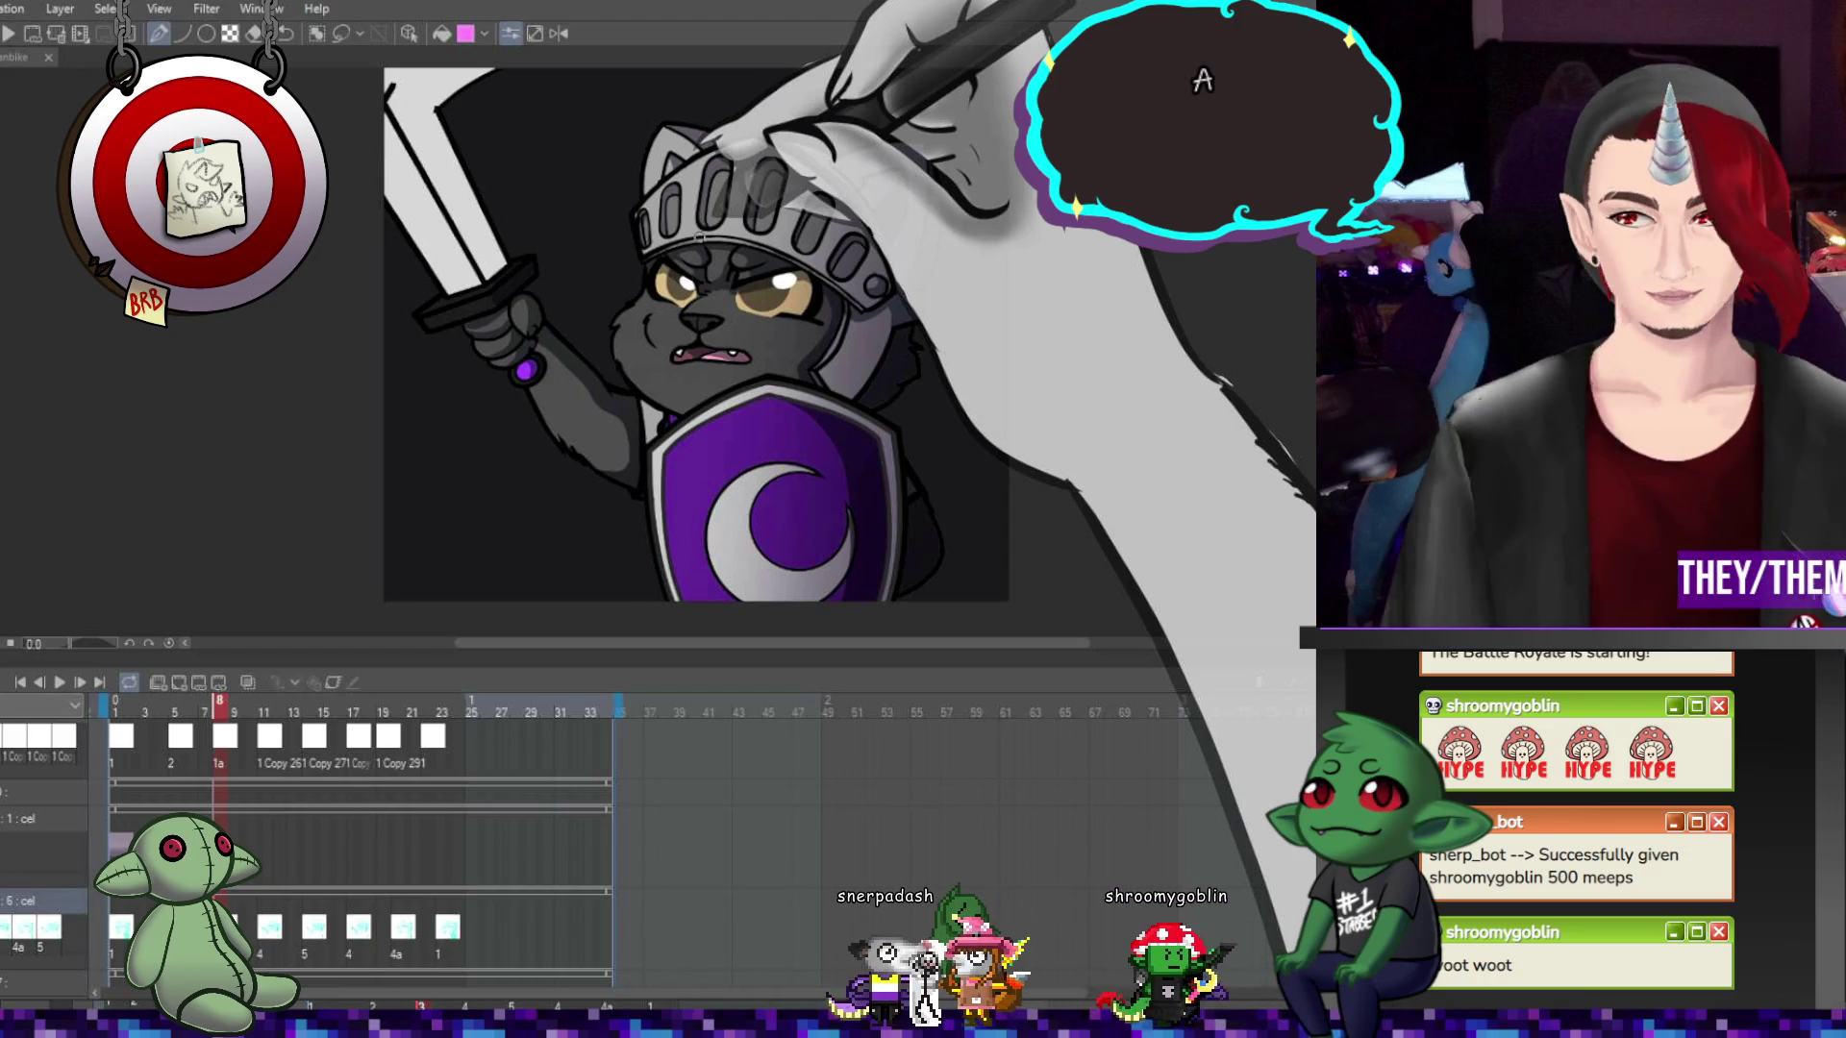
# Show frame 11, then frame 14 with the cat's snarling open mouth
pyautogui.click(270, 931)
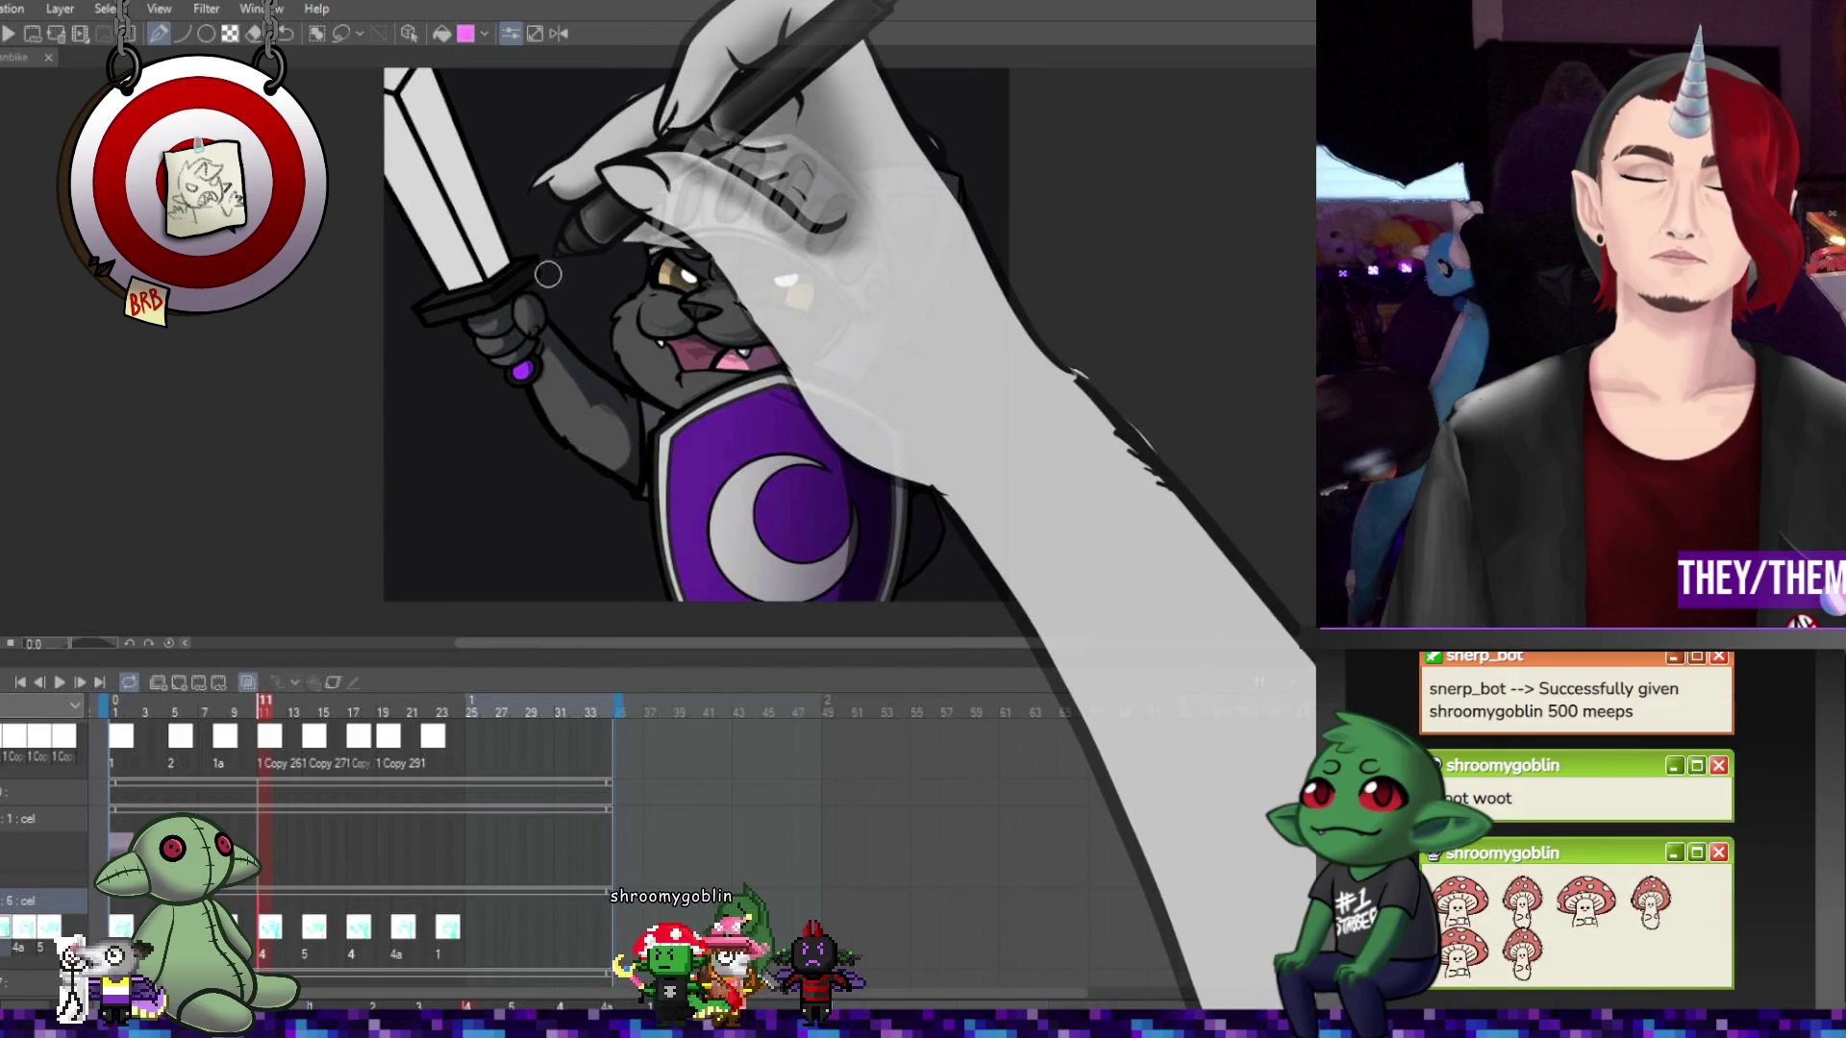
pyautogui.click(312, 937)
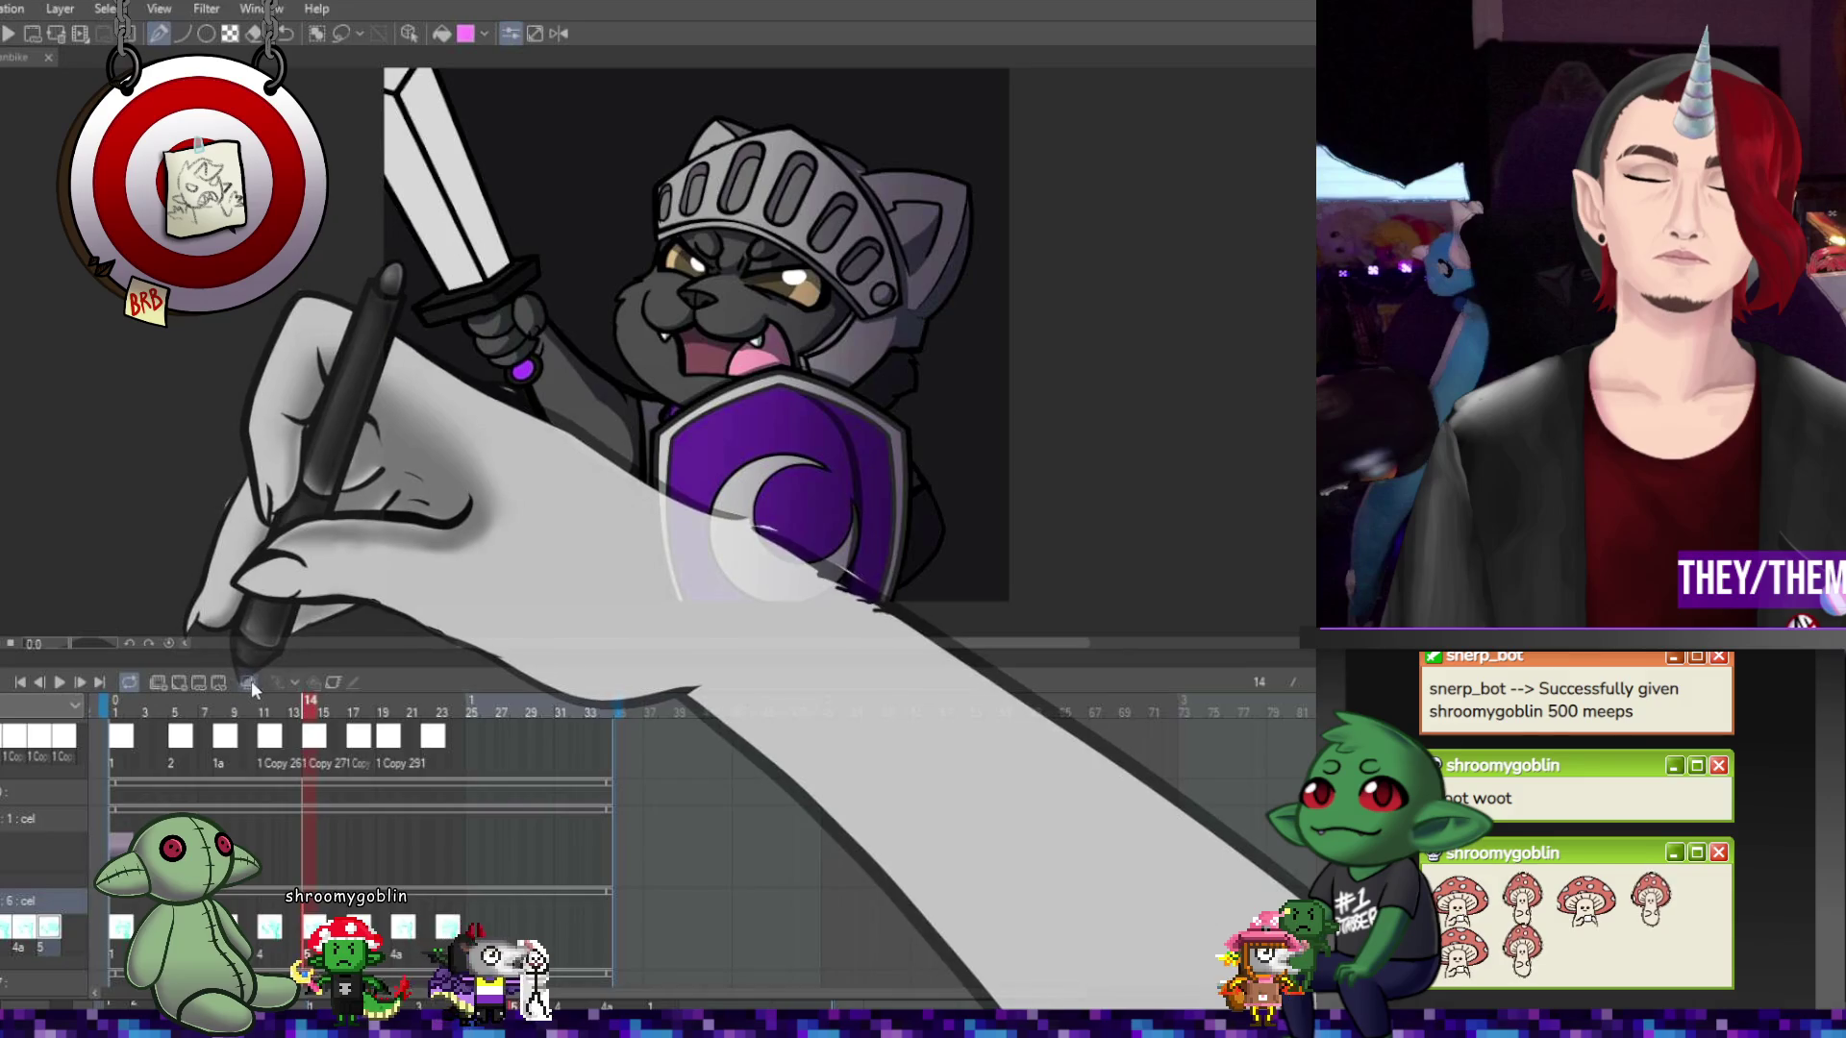
# Turn on onion skin in the timeline toolbar
pyautogui.click(251, 680)
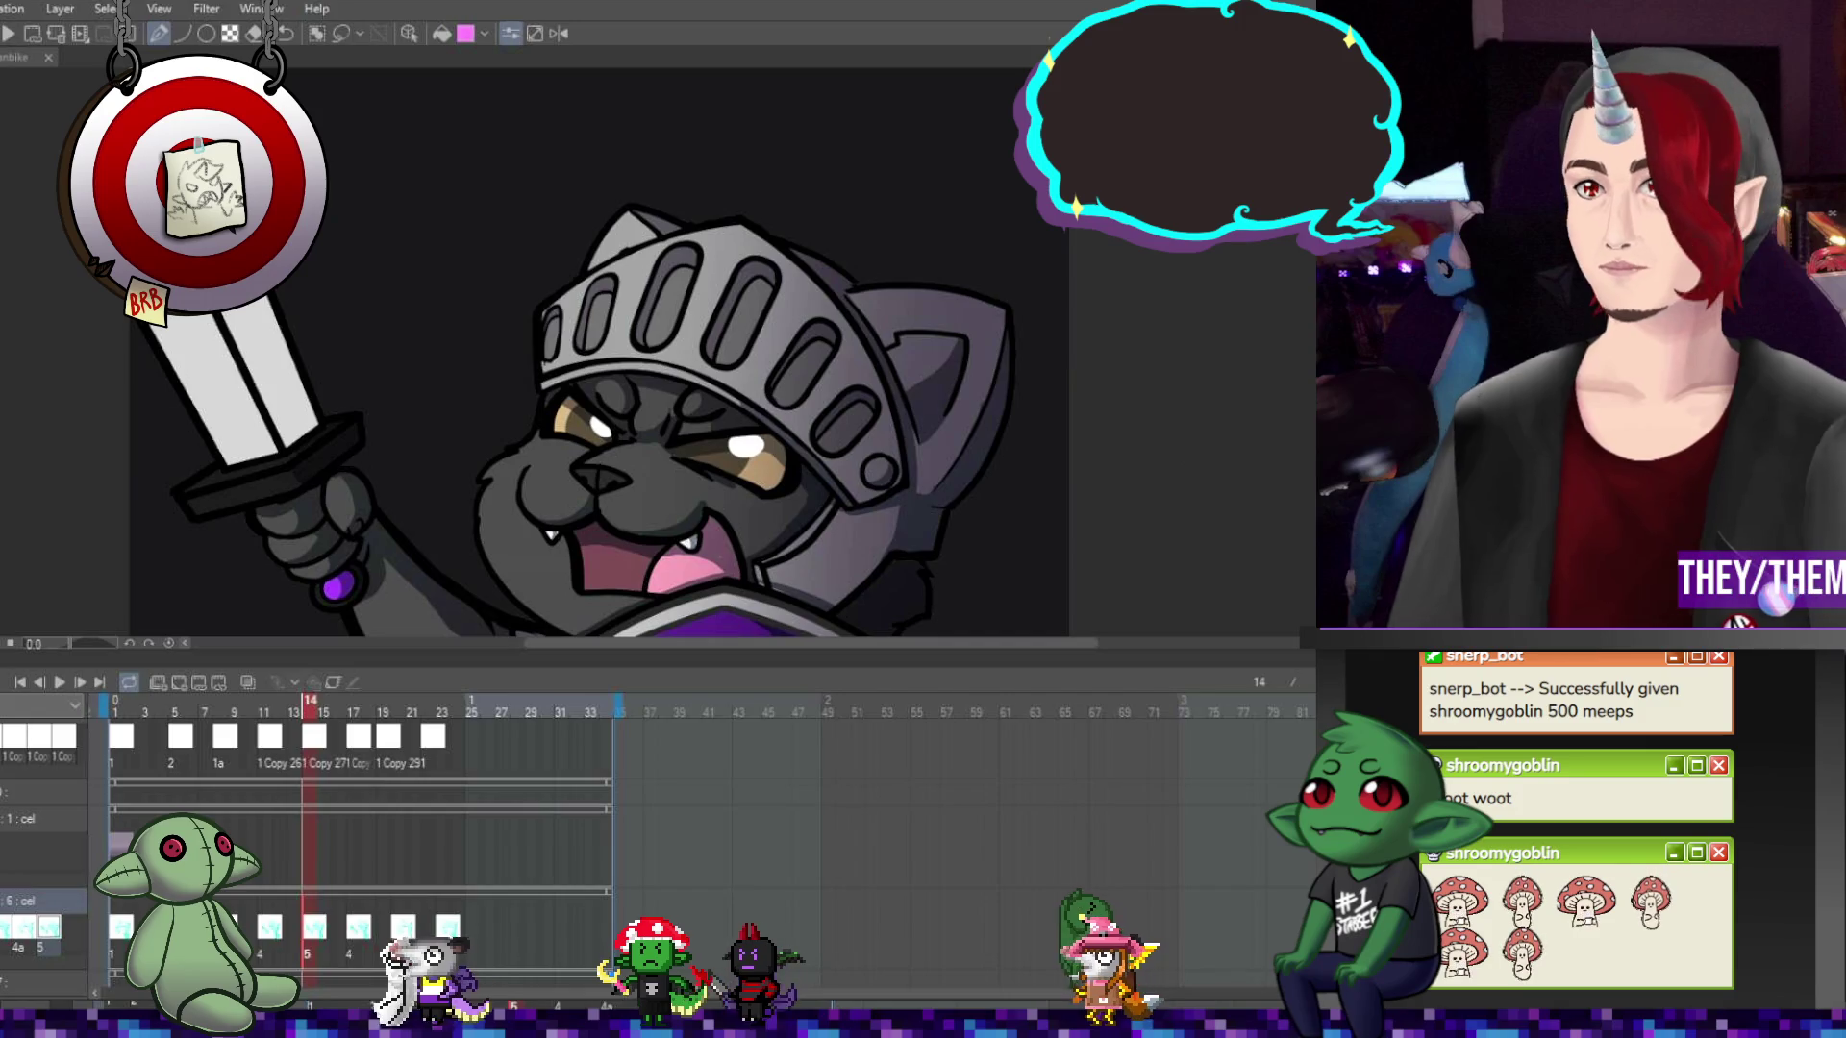
# Step through frames 12, 18 and 20, then zoom out to see the whole cat knight
pyautogui.press('Right')
pyautogui.press('Right')
pyautogui.press('Right')
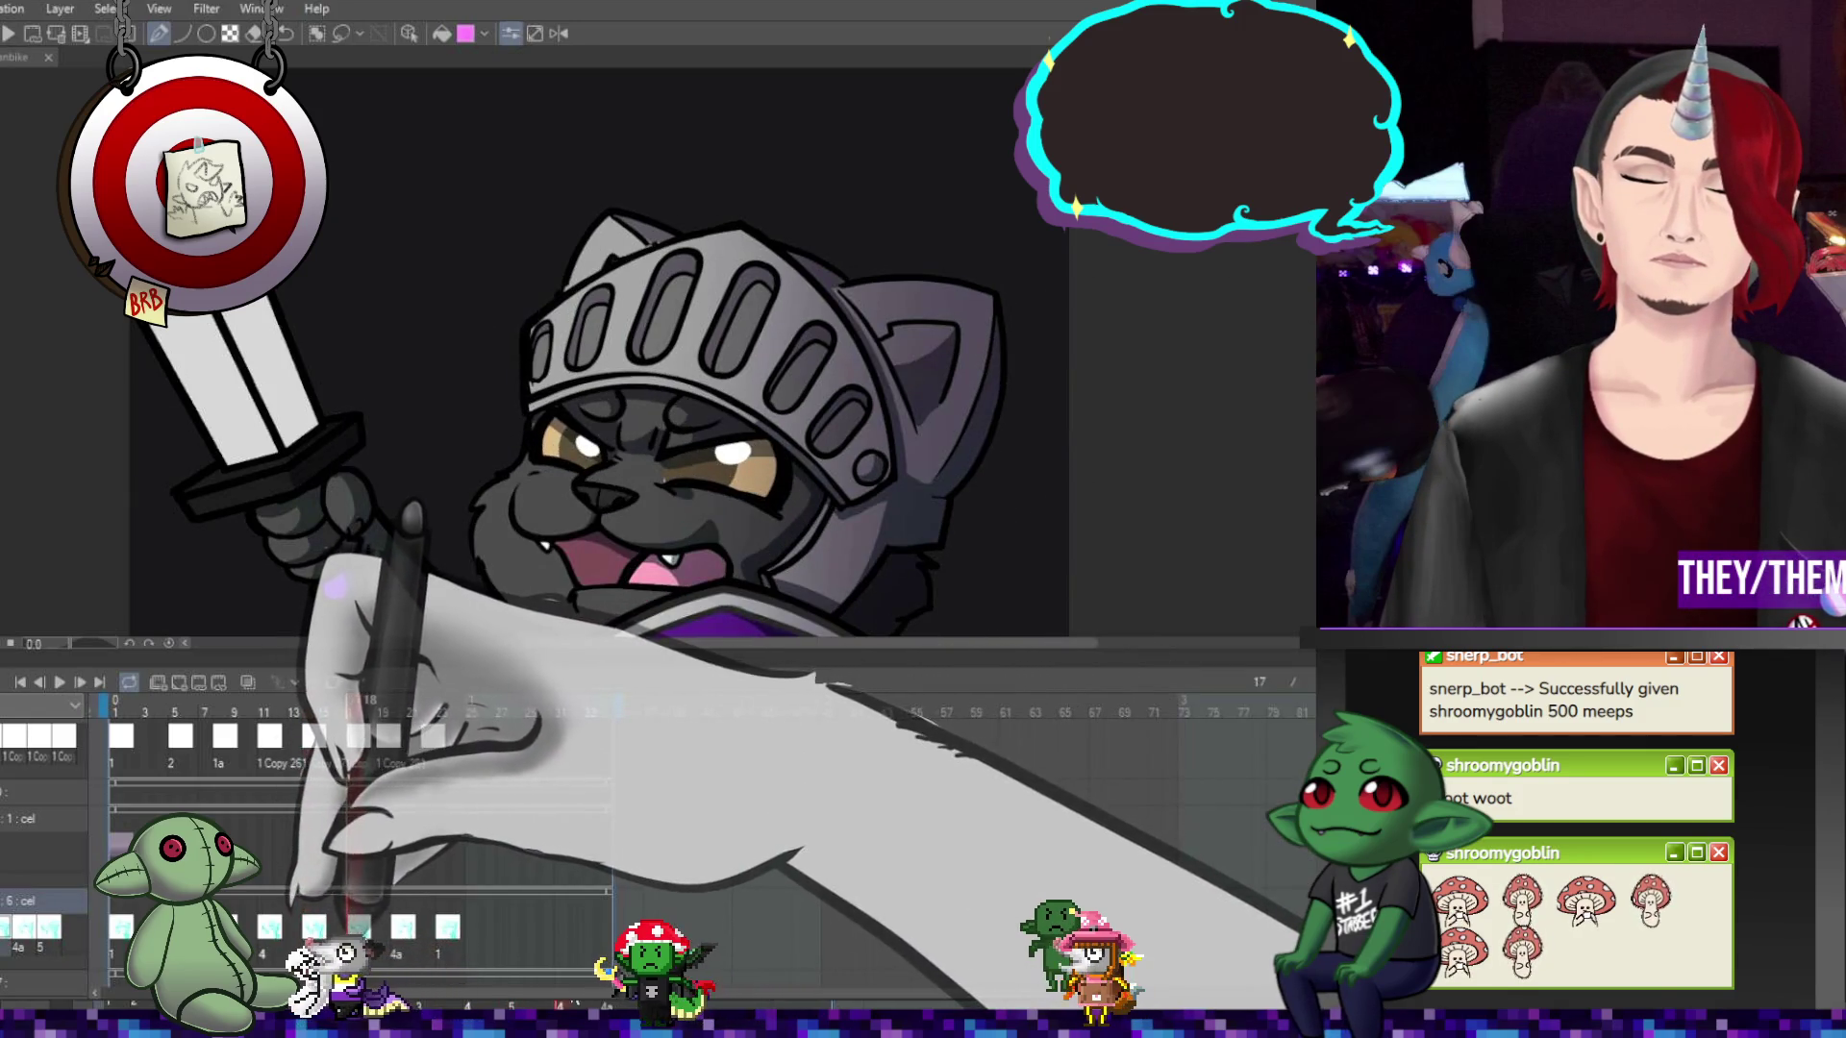
pyautogui.press('Left')
pyautogui.press('Left')
pyautogui.press('Left')
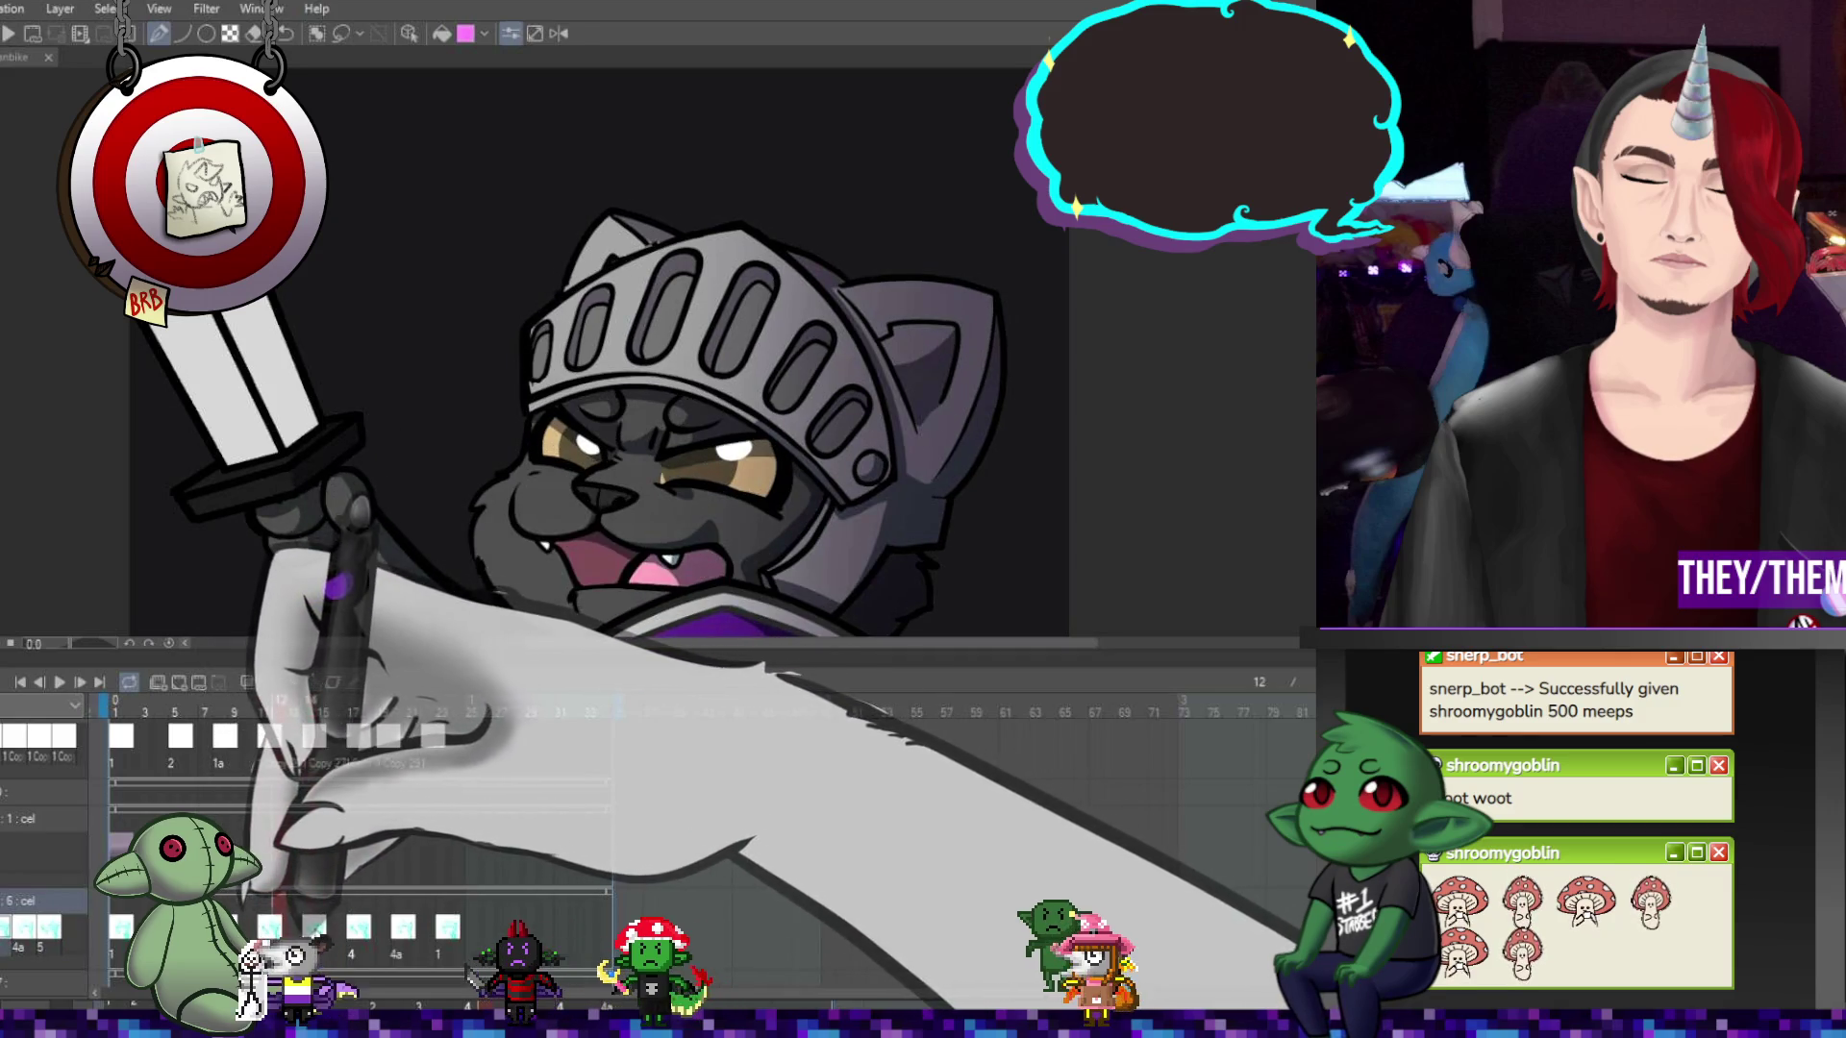
pyautogui.click(368, 936)
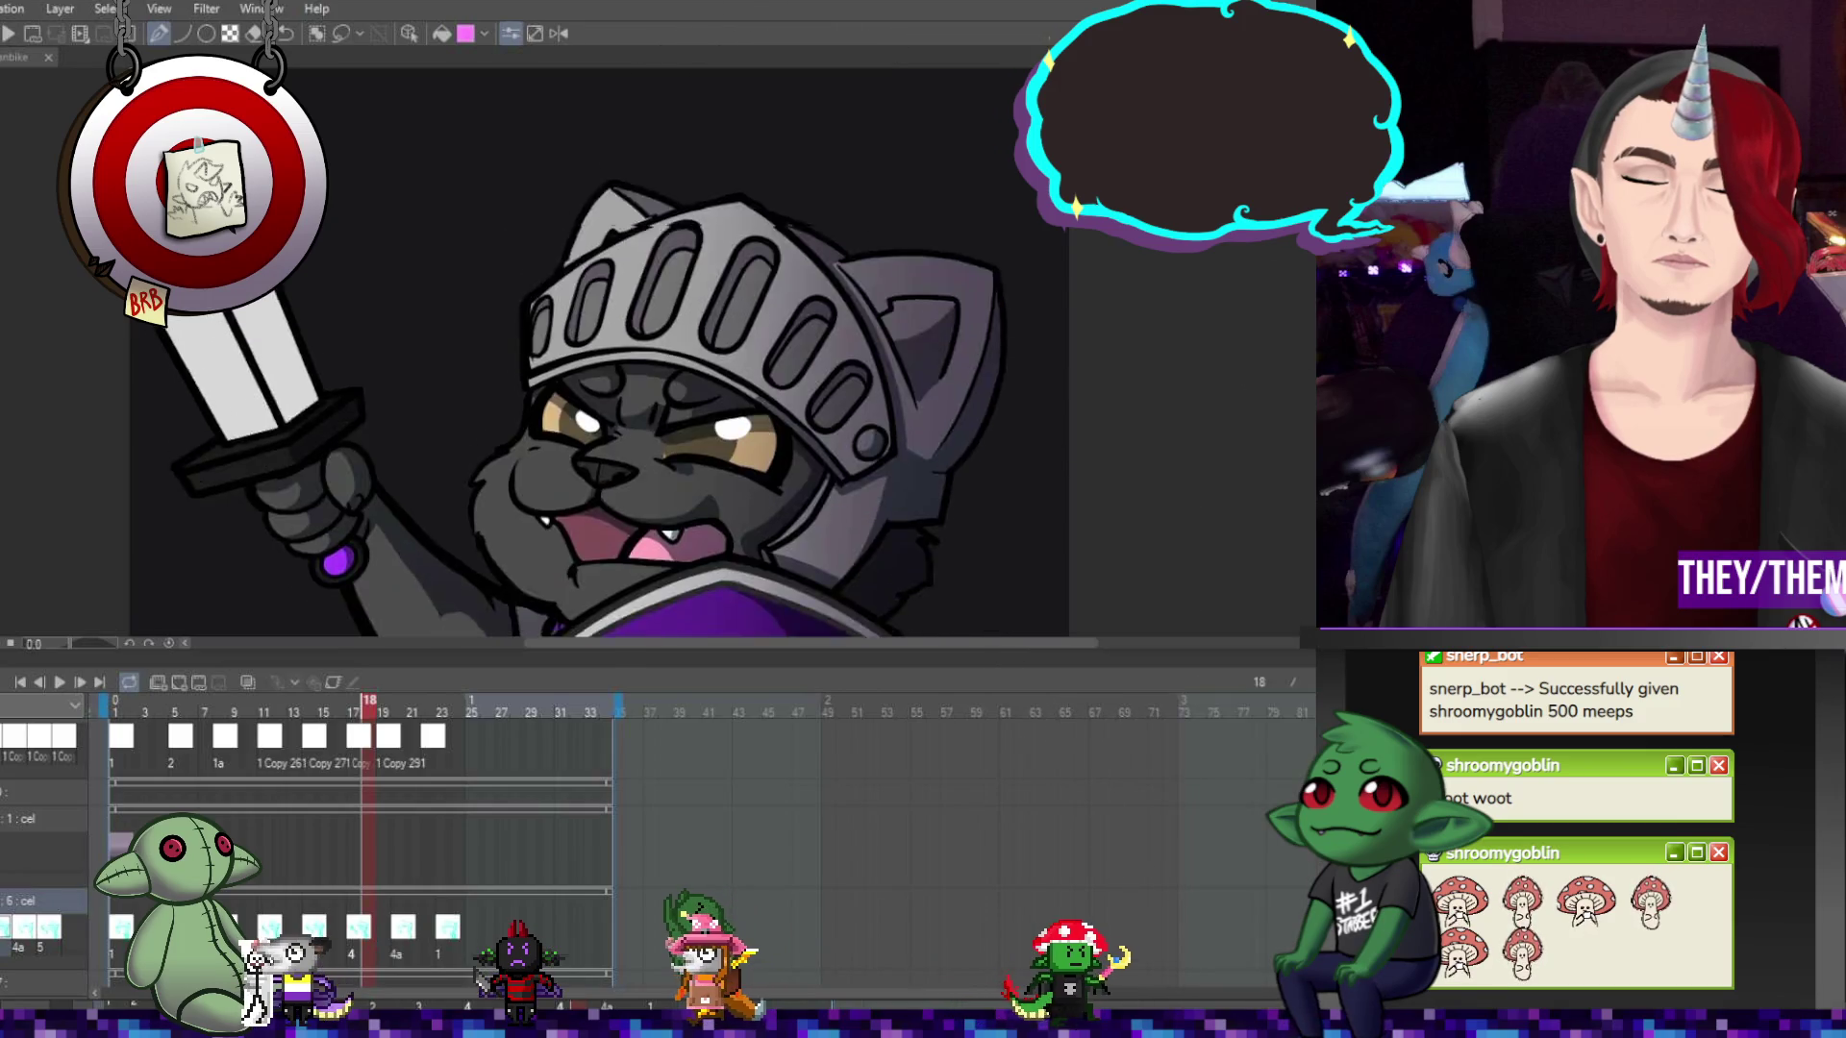
pyautogui.scroll(-5, 562, 354)
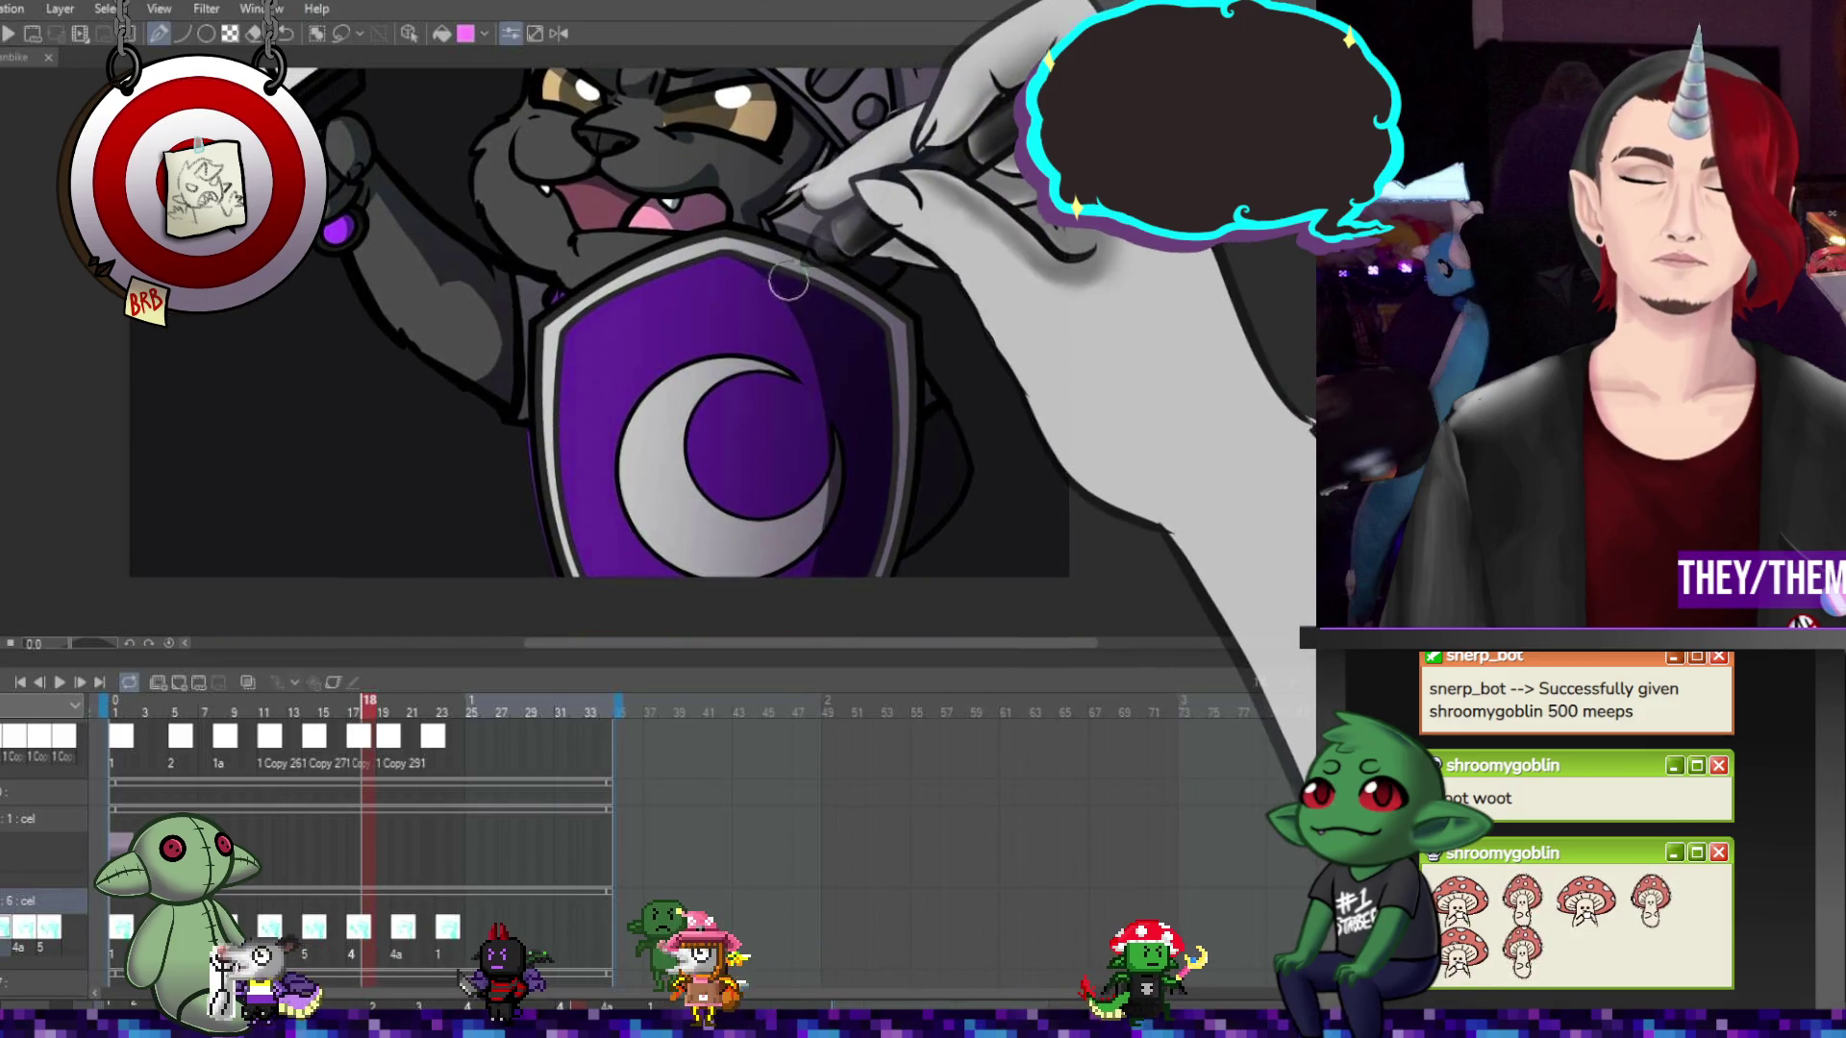
pyautogui.click(382, 933)
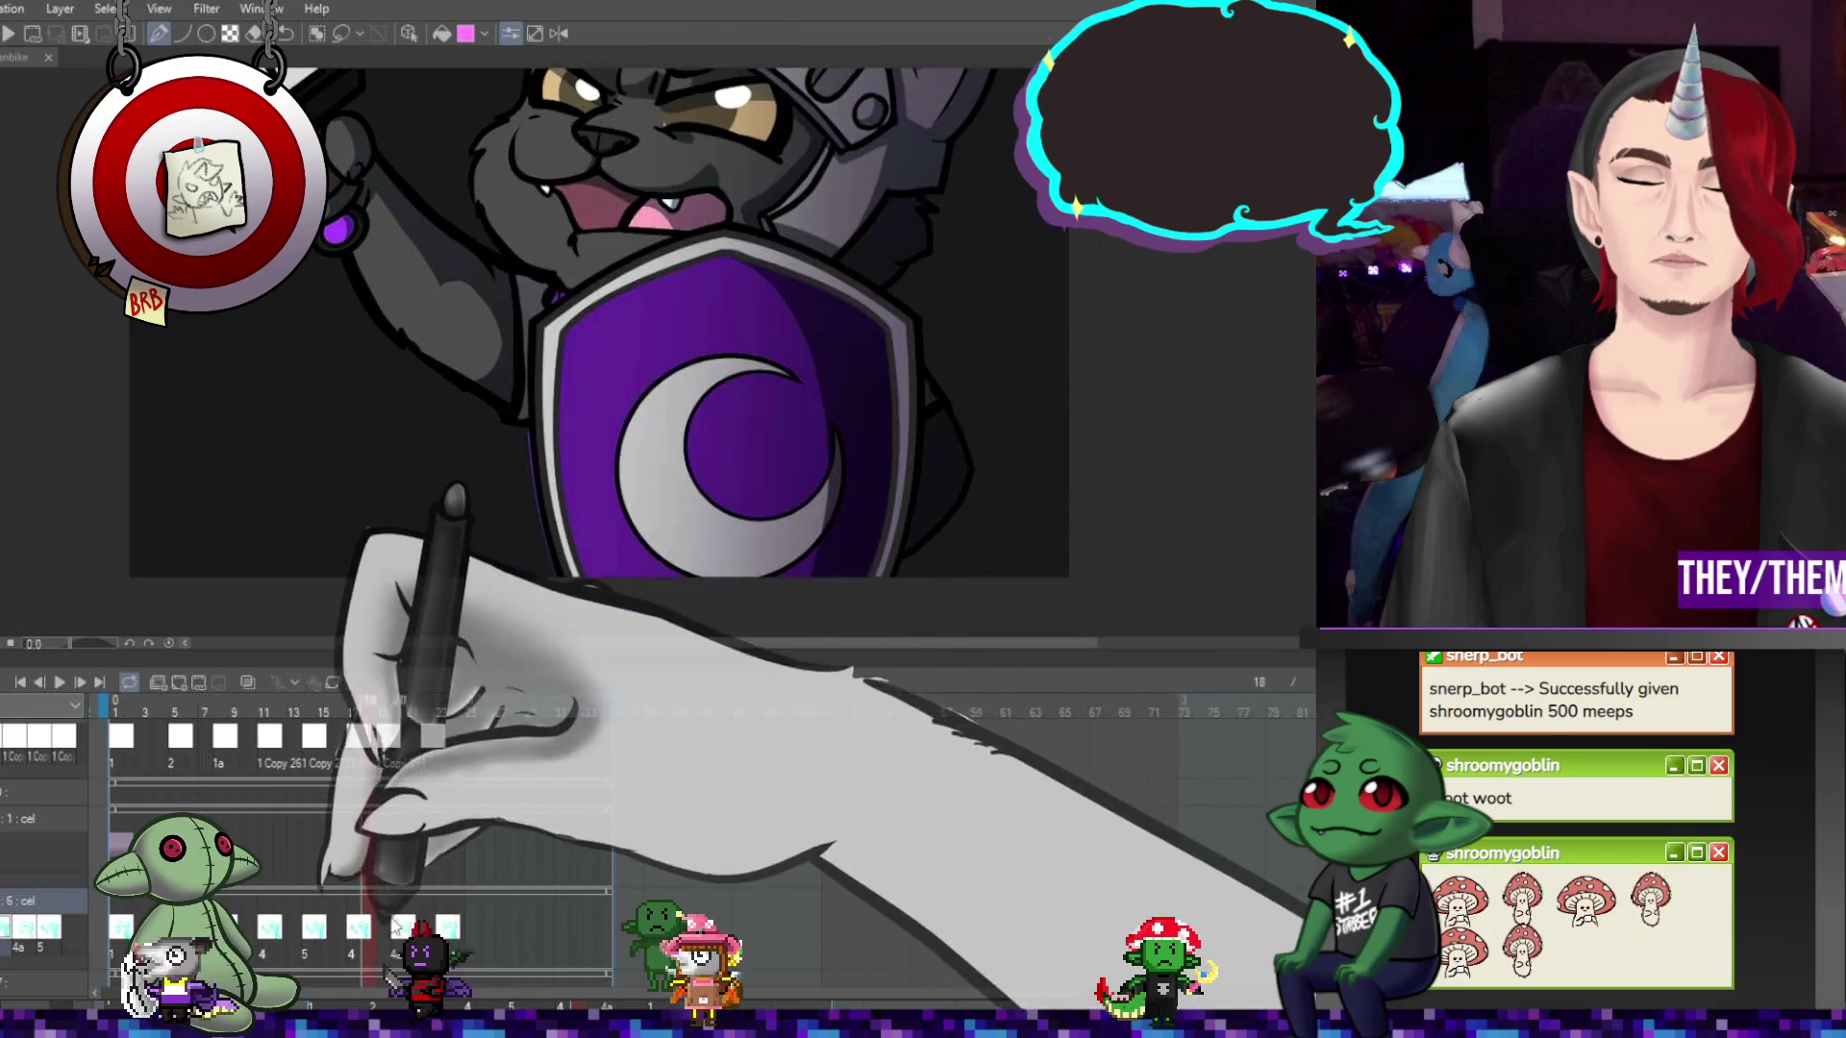
pyautogui.click(398, 932)
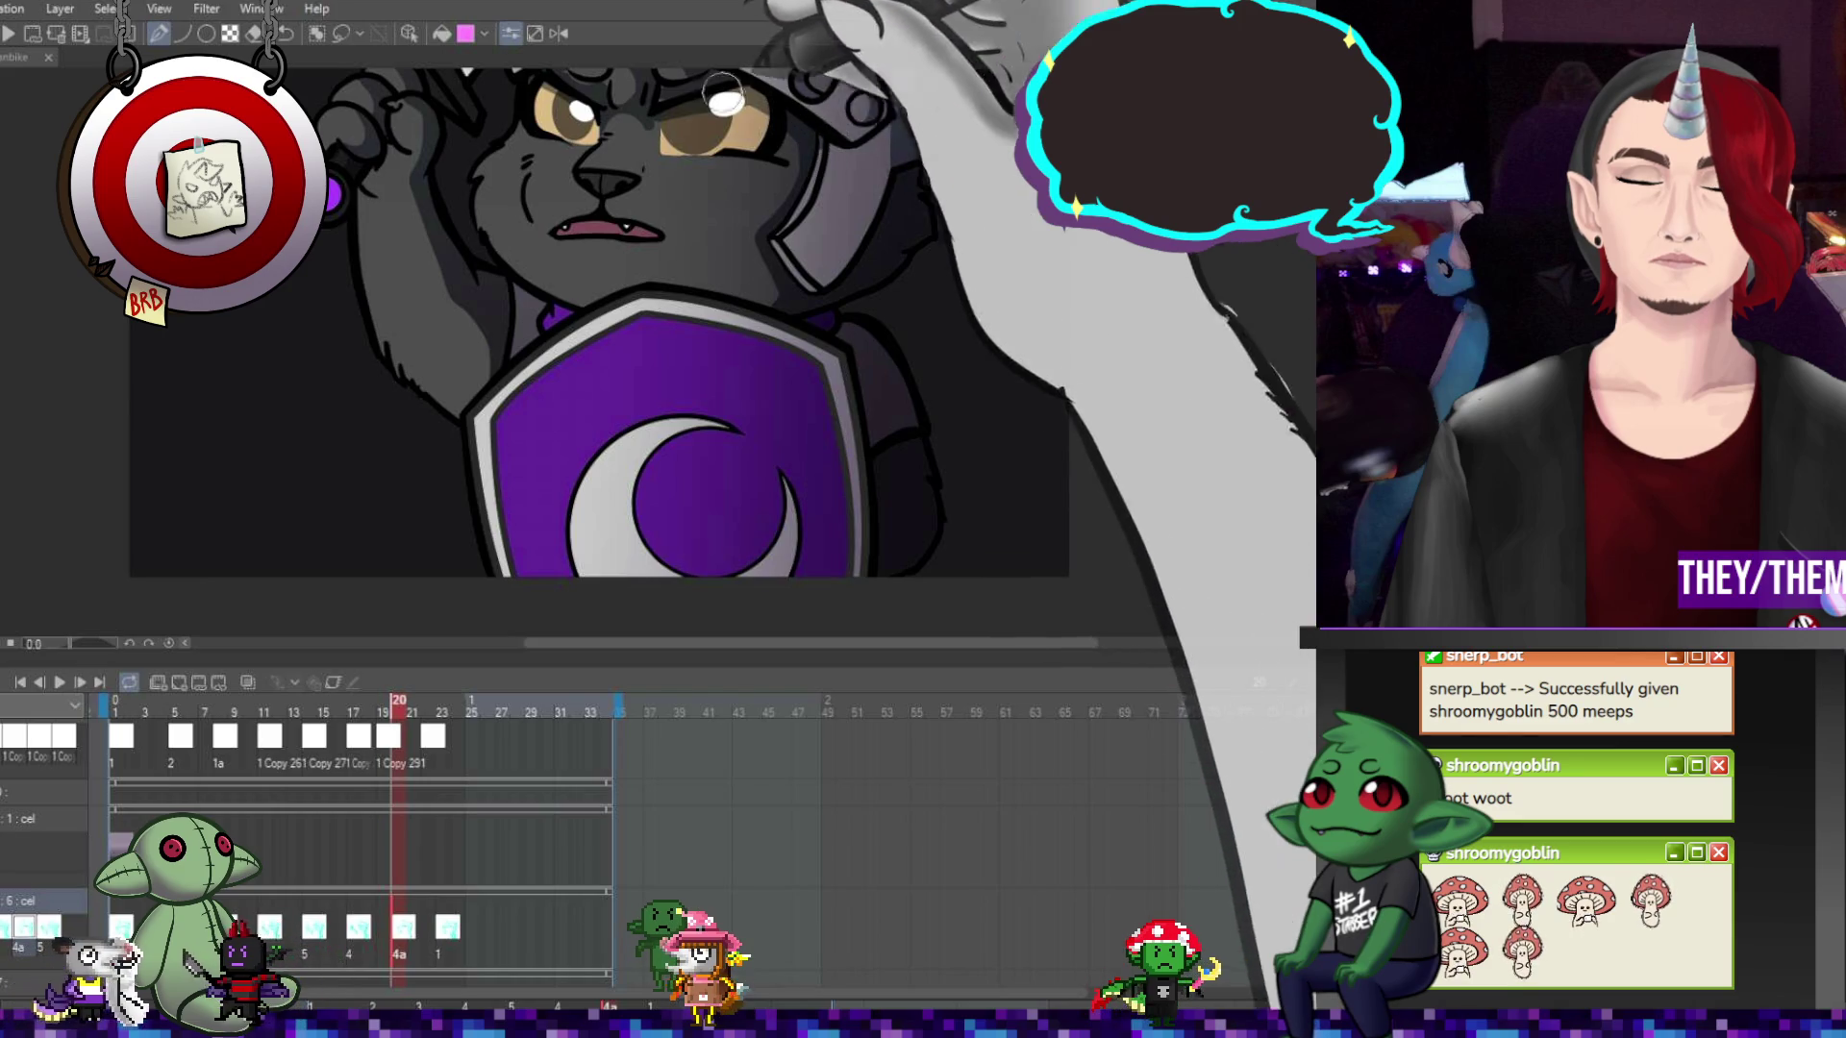
pyautogui.scroll(3, 577, 252)
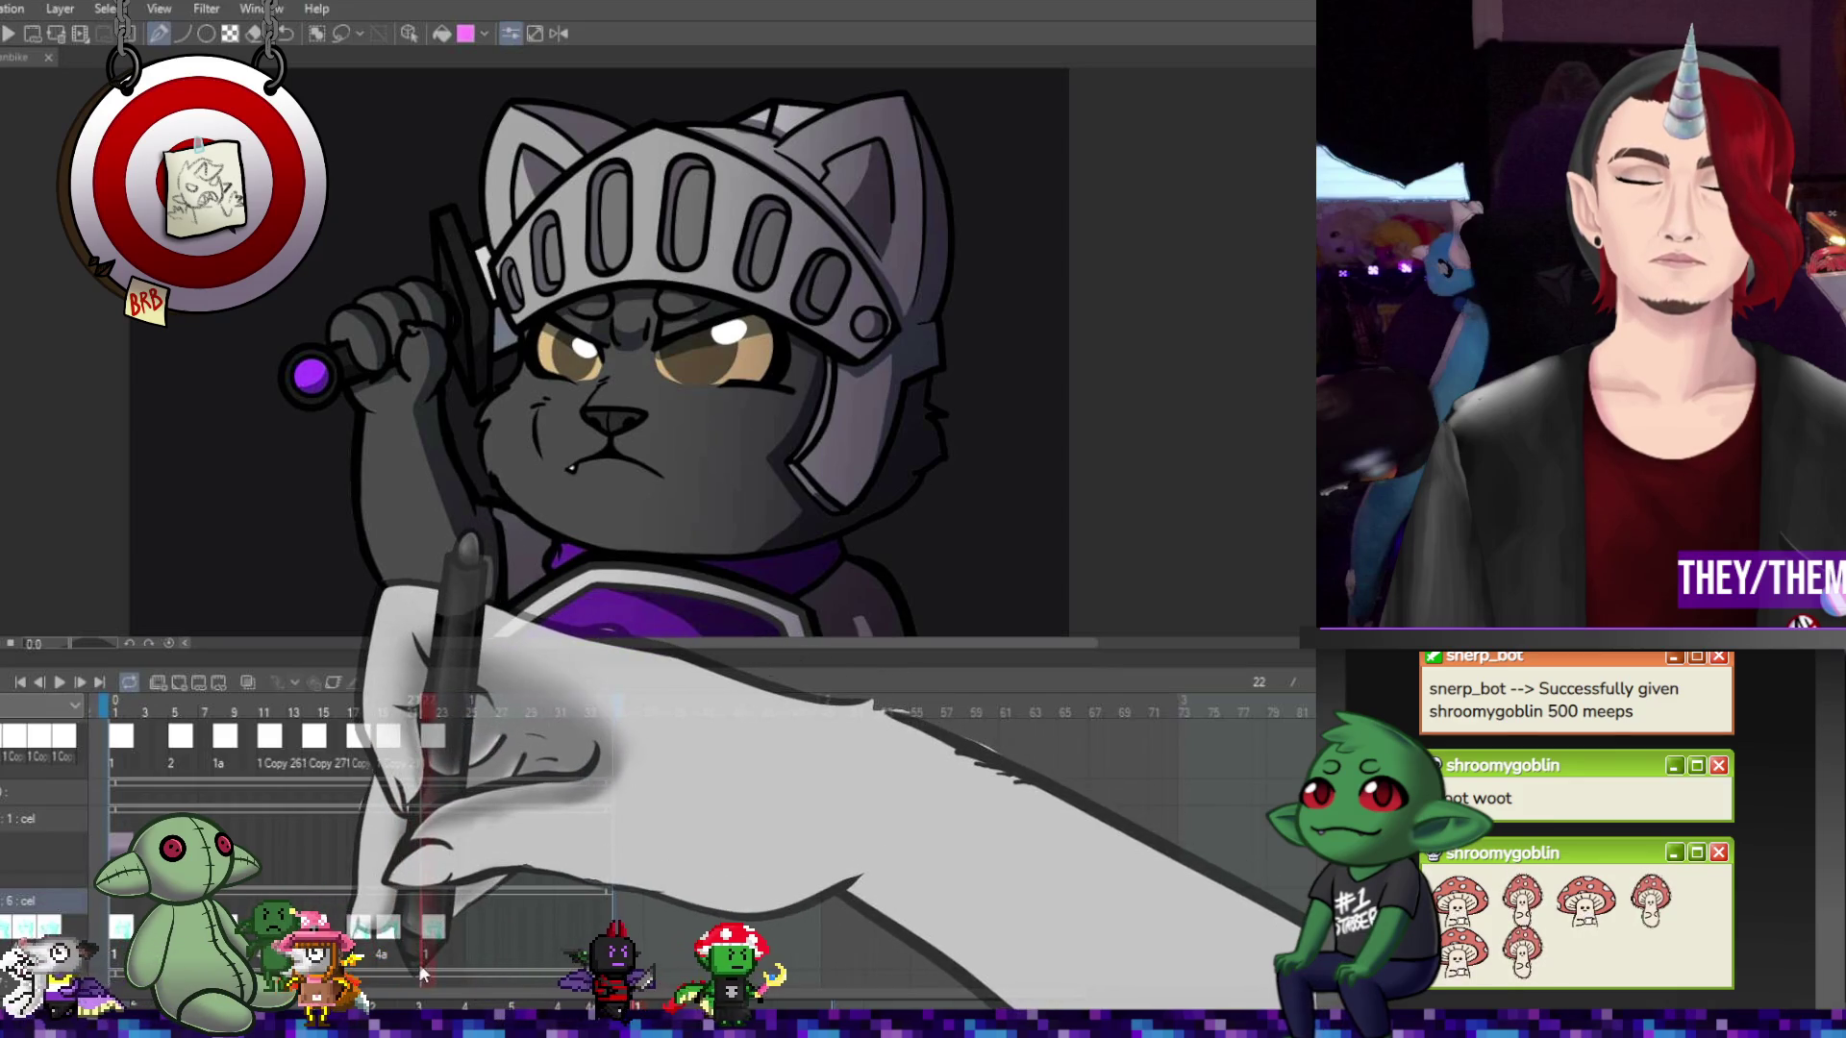
pyautogui.hotkey('ctrl', '0')
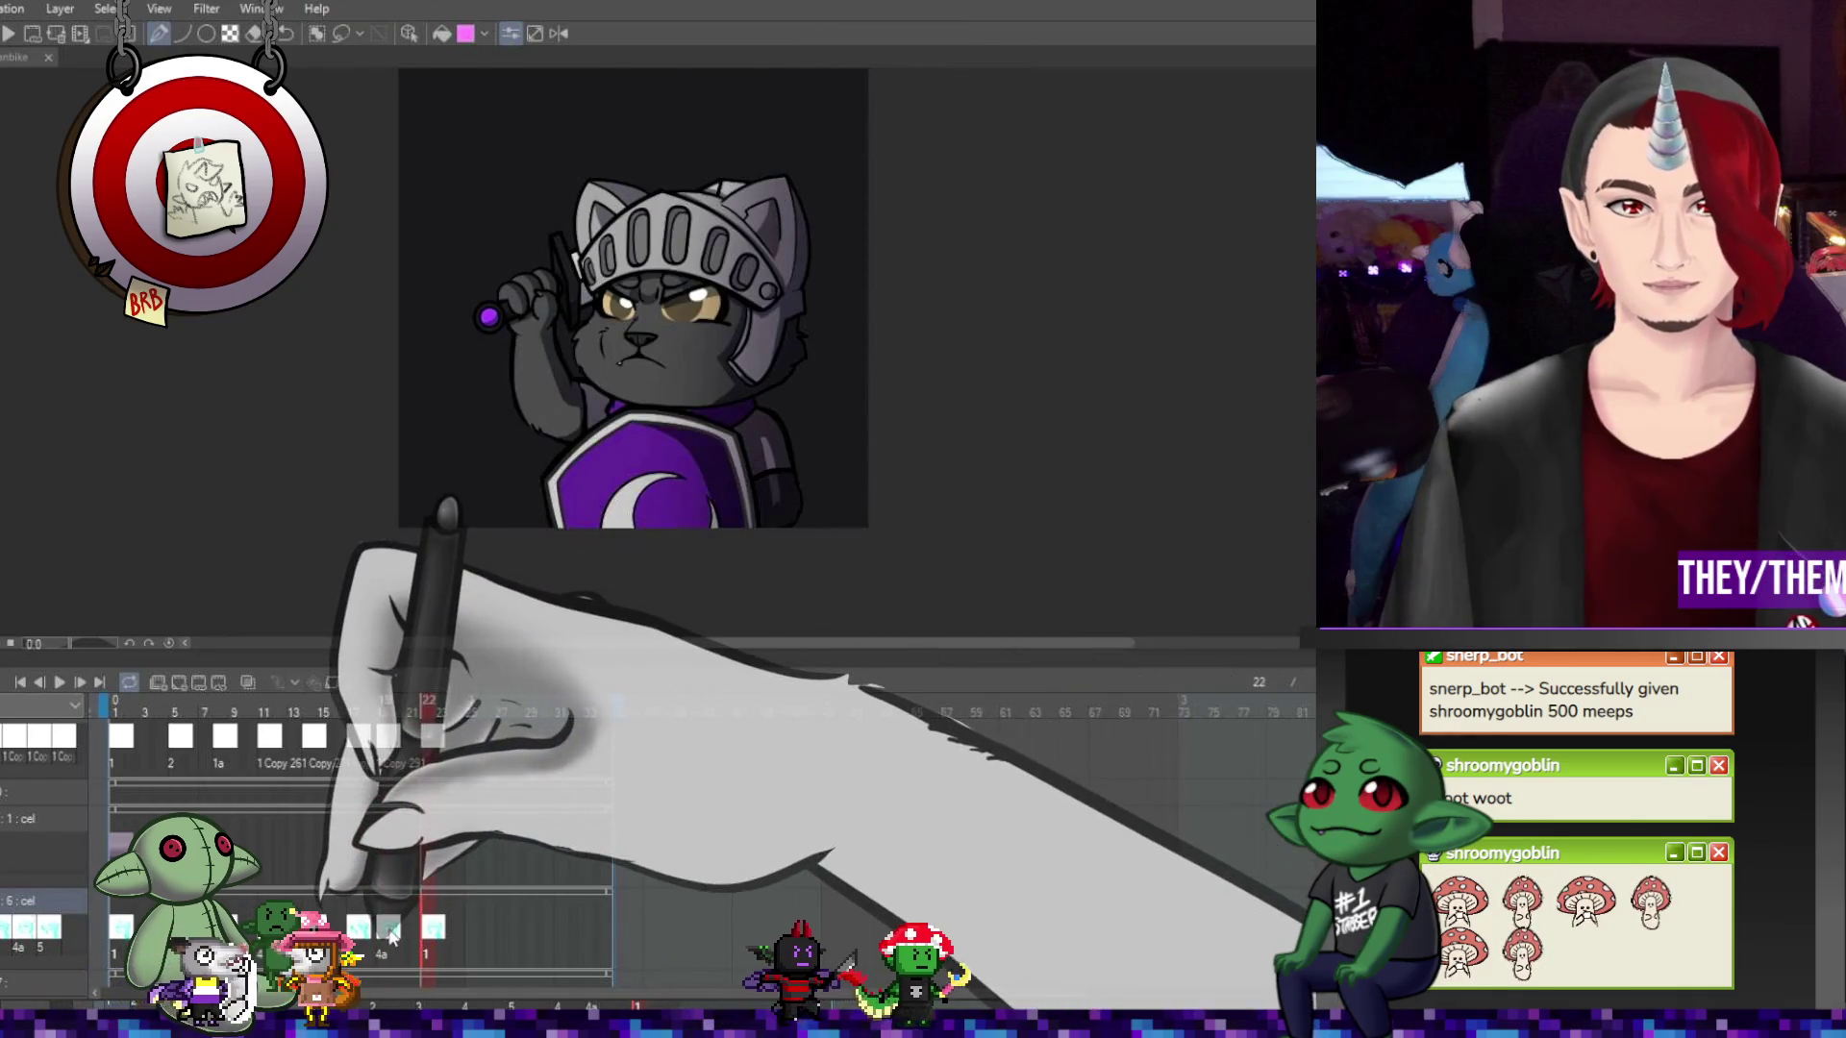
# Compare poses on frames 19, 17, 15, 12, 8, 11, 5 and 2
pyautogui.moveTo(439, 862); pyautogui.dragTo(378, 866)
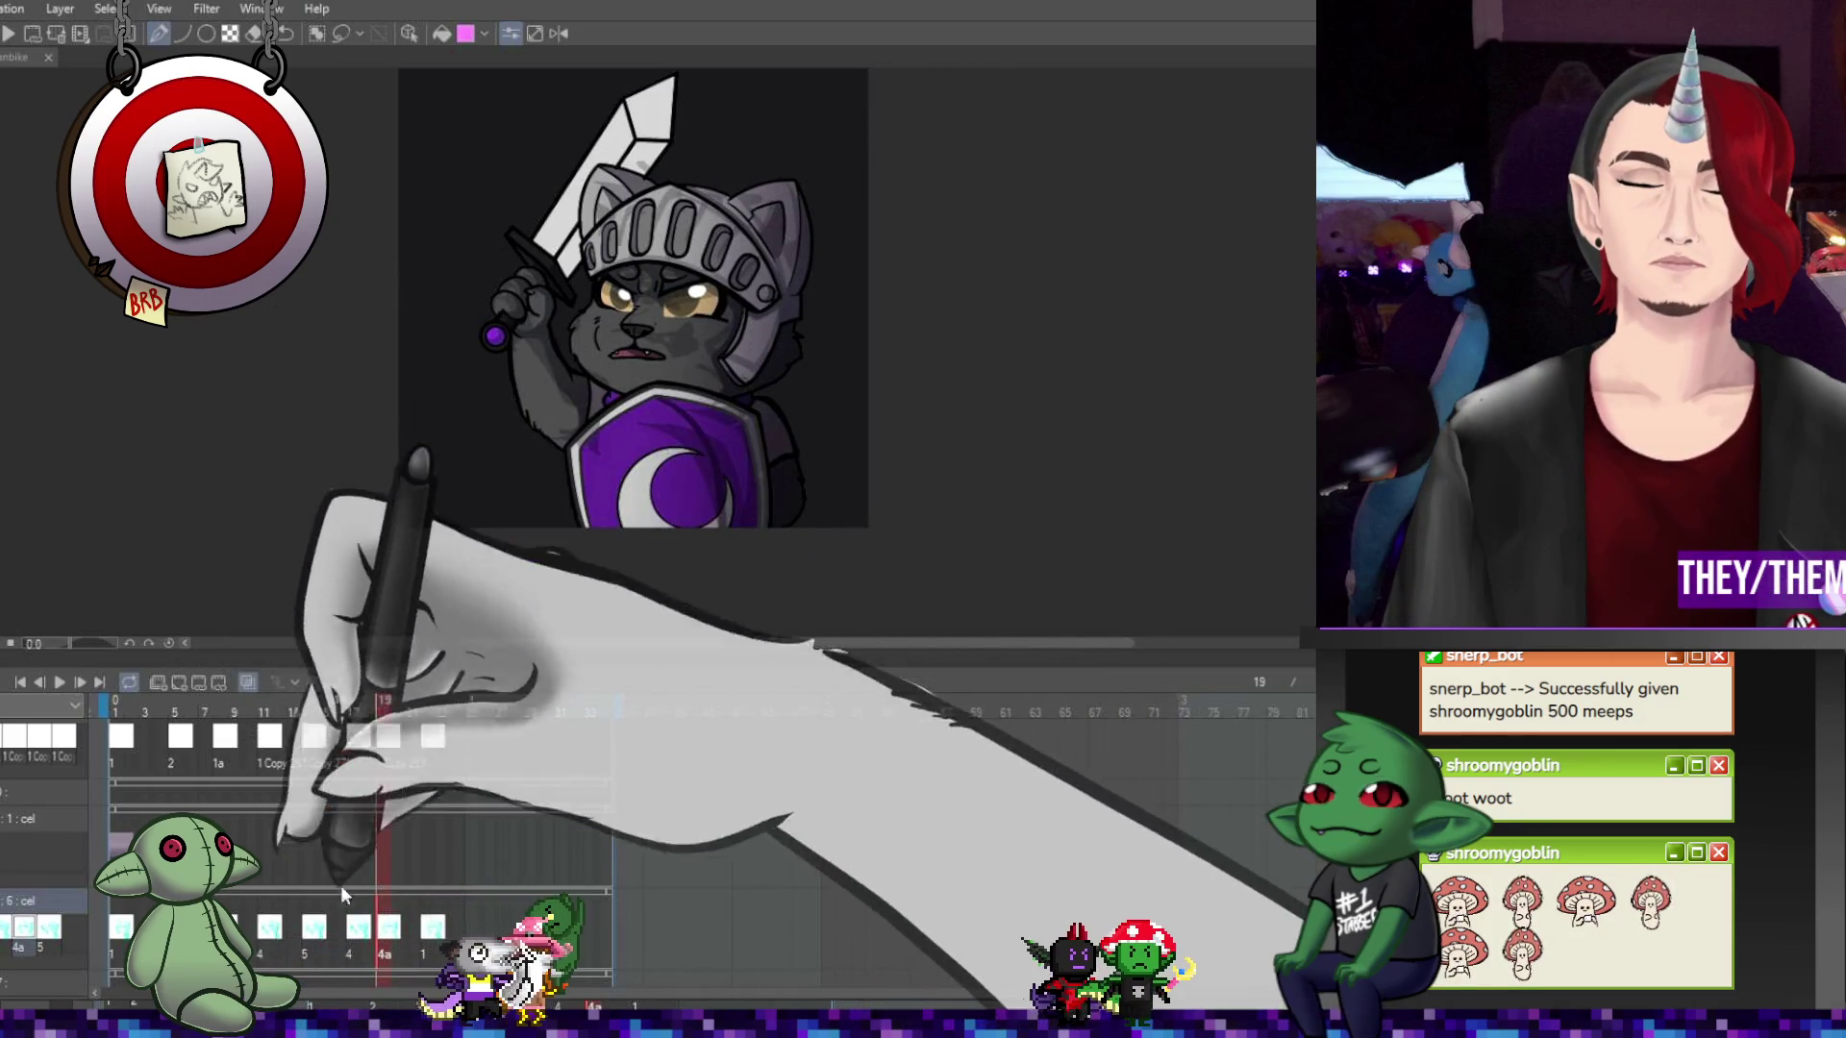
pyautogui.click(352, 899)
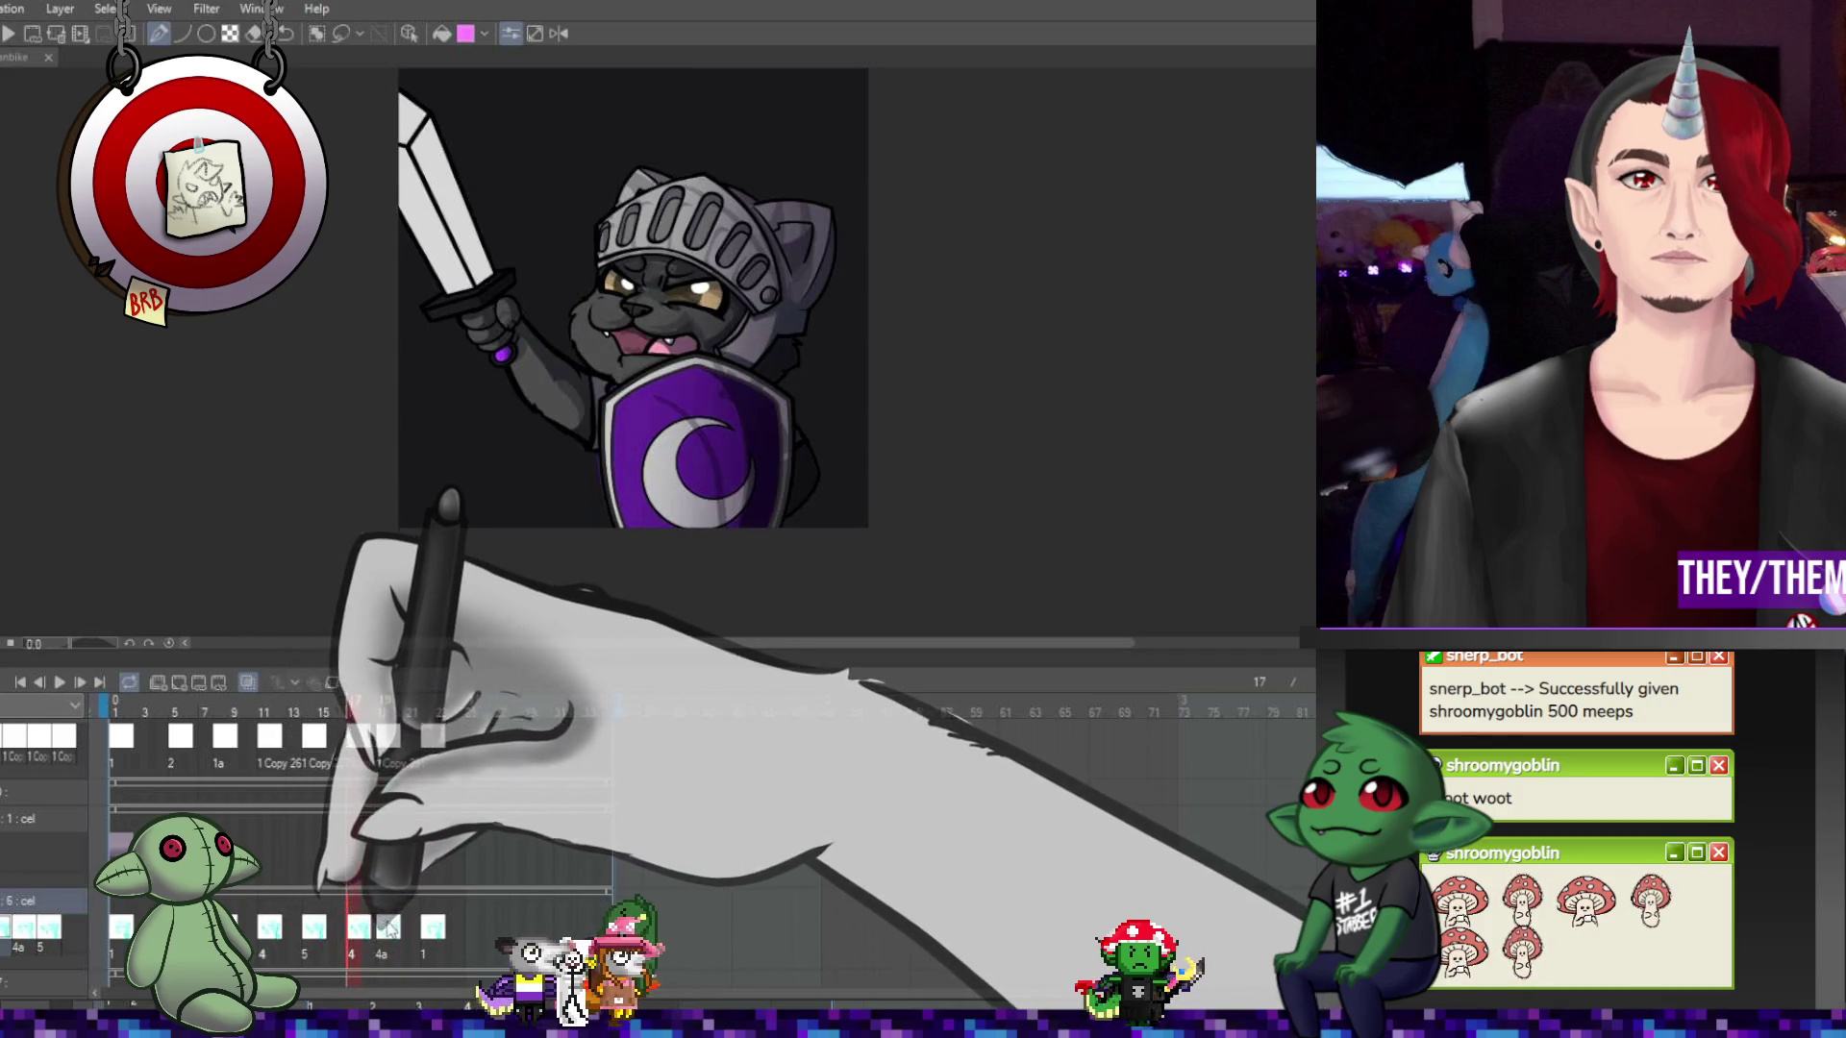
pyautogui.click(386, 927)
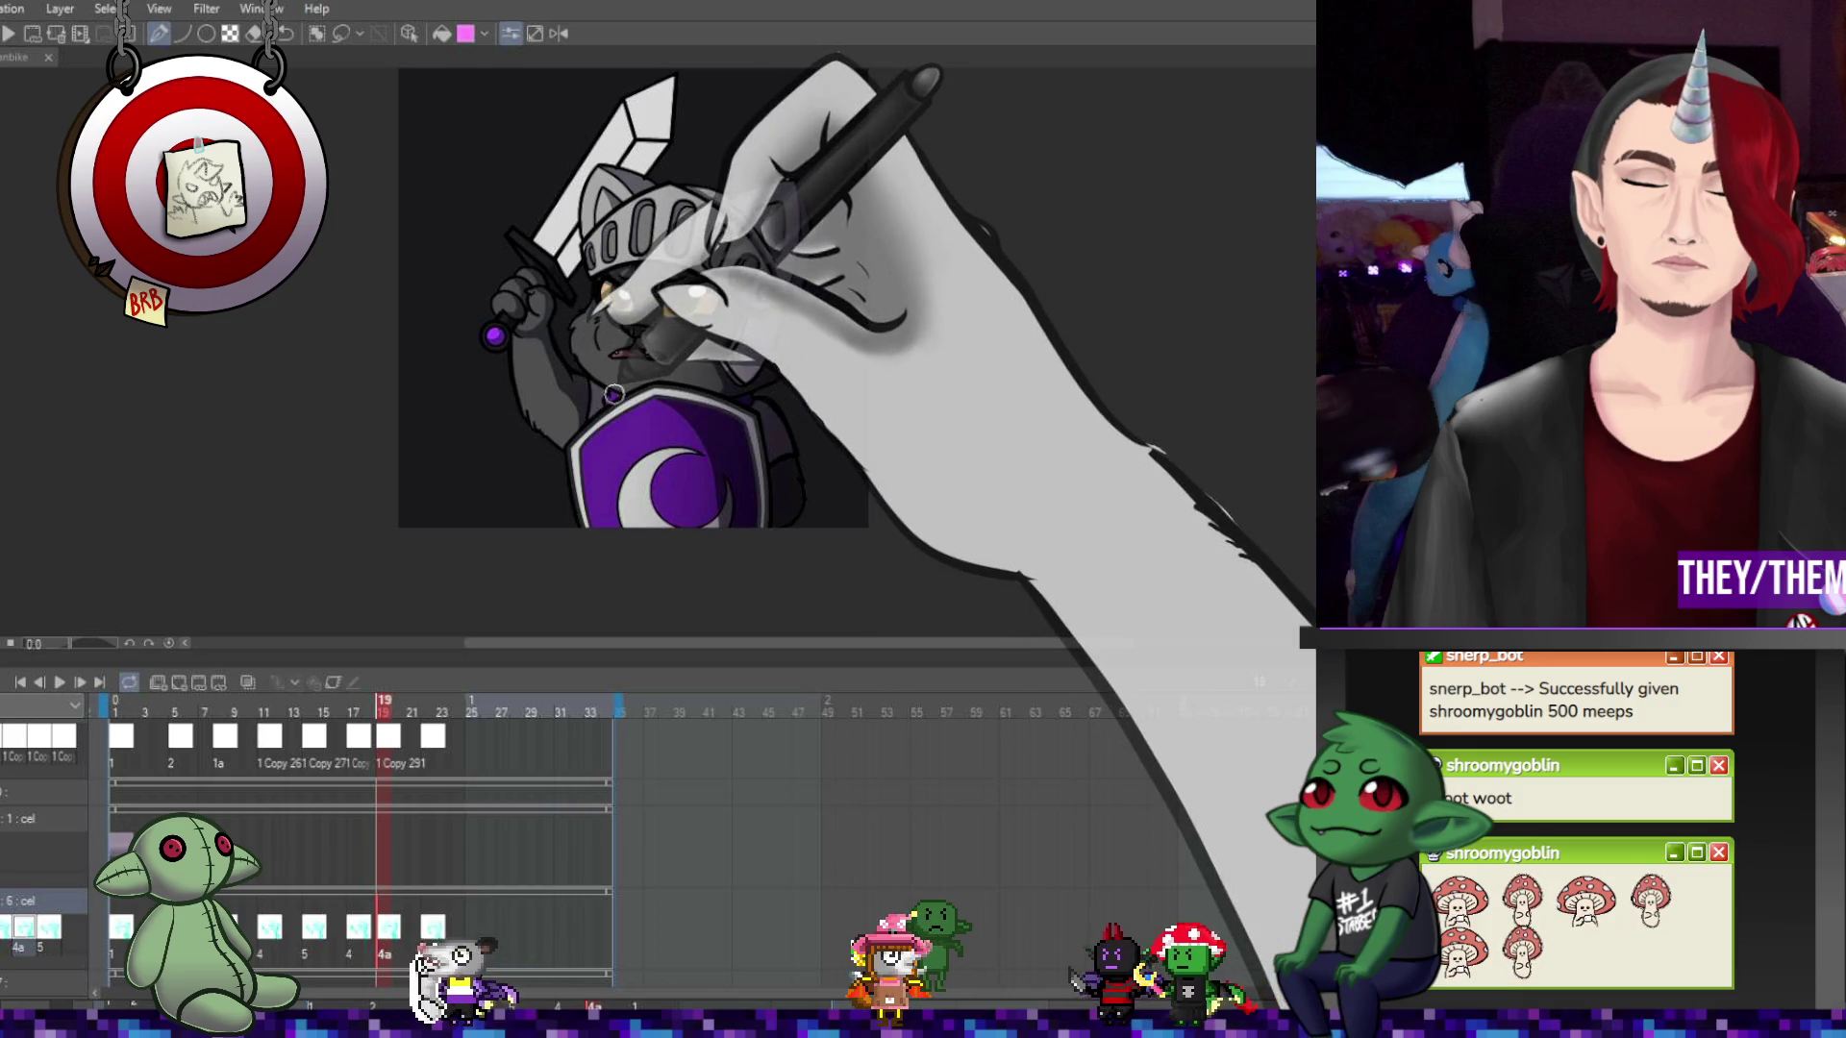
pyautogui.click(353, 926)
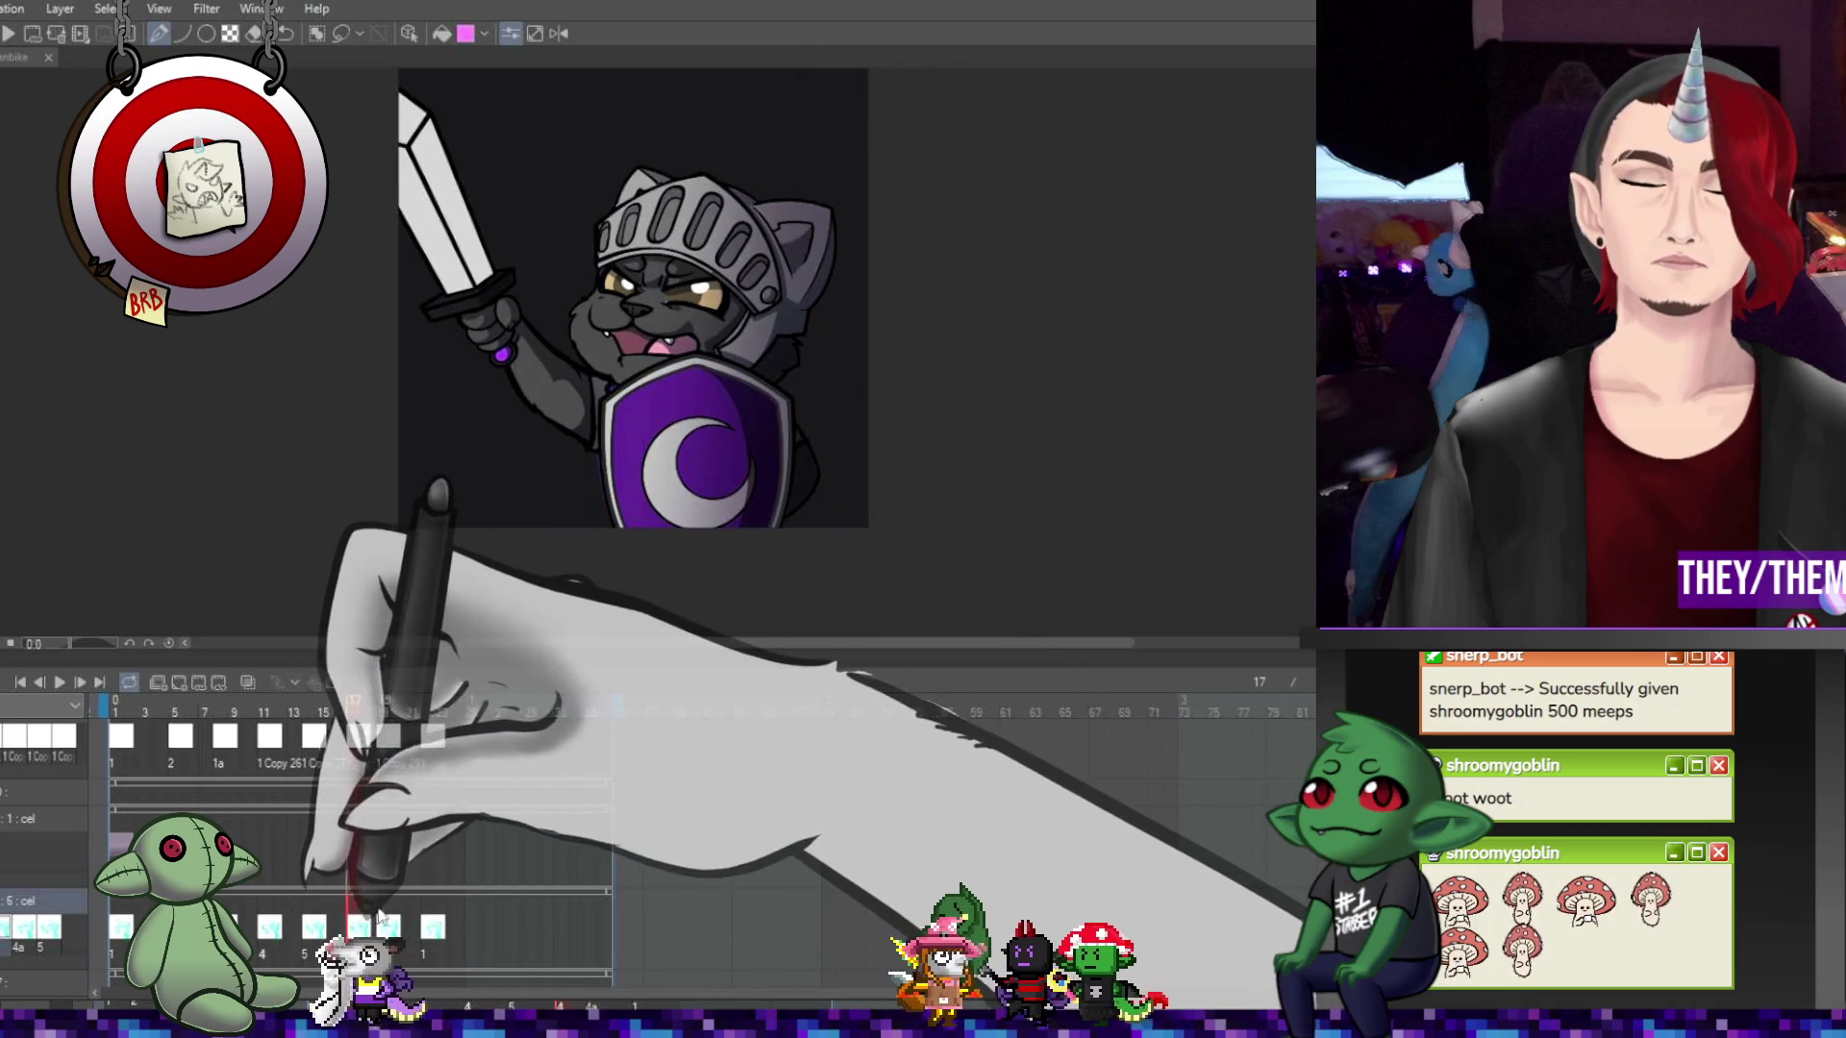
pyautogui.click(323, 926)
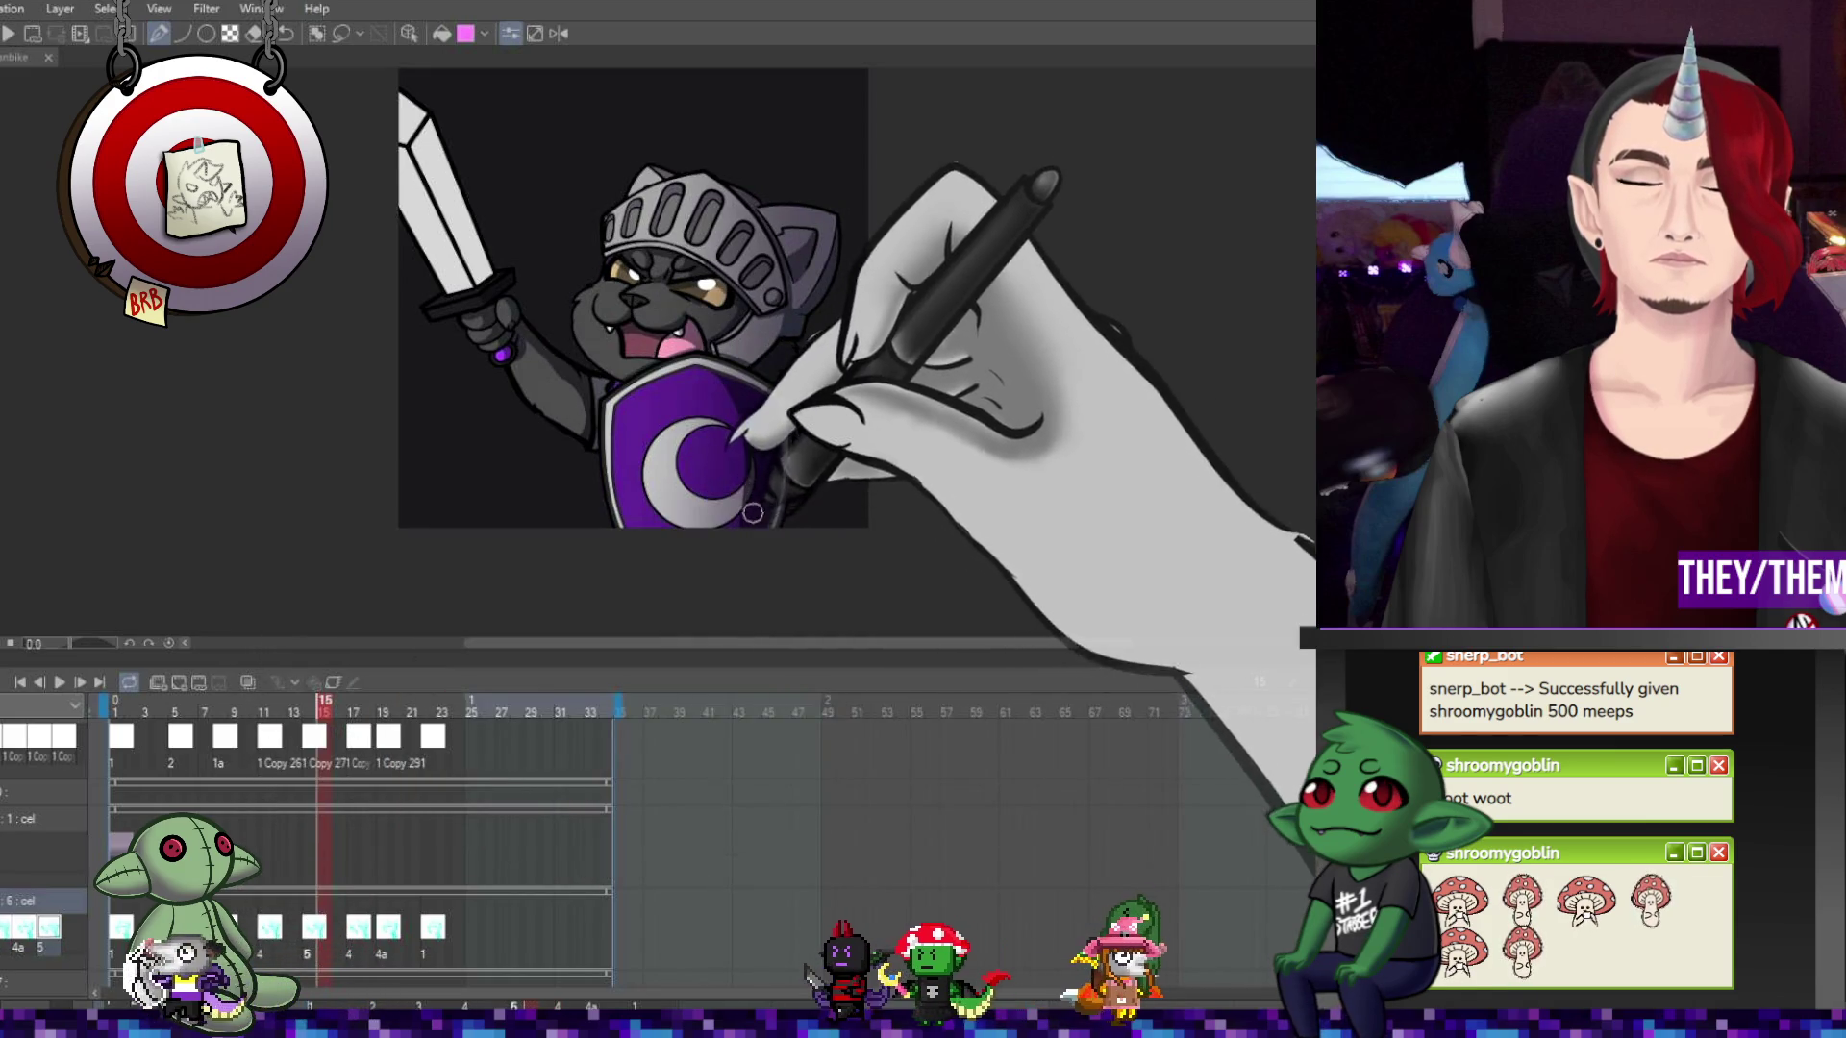
pyautogui.click(279, 929)
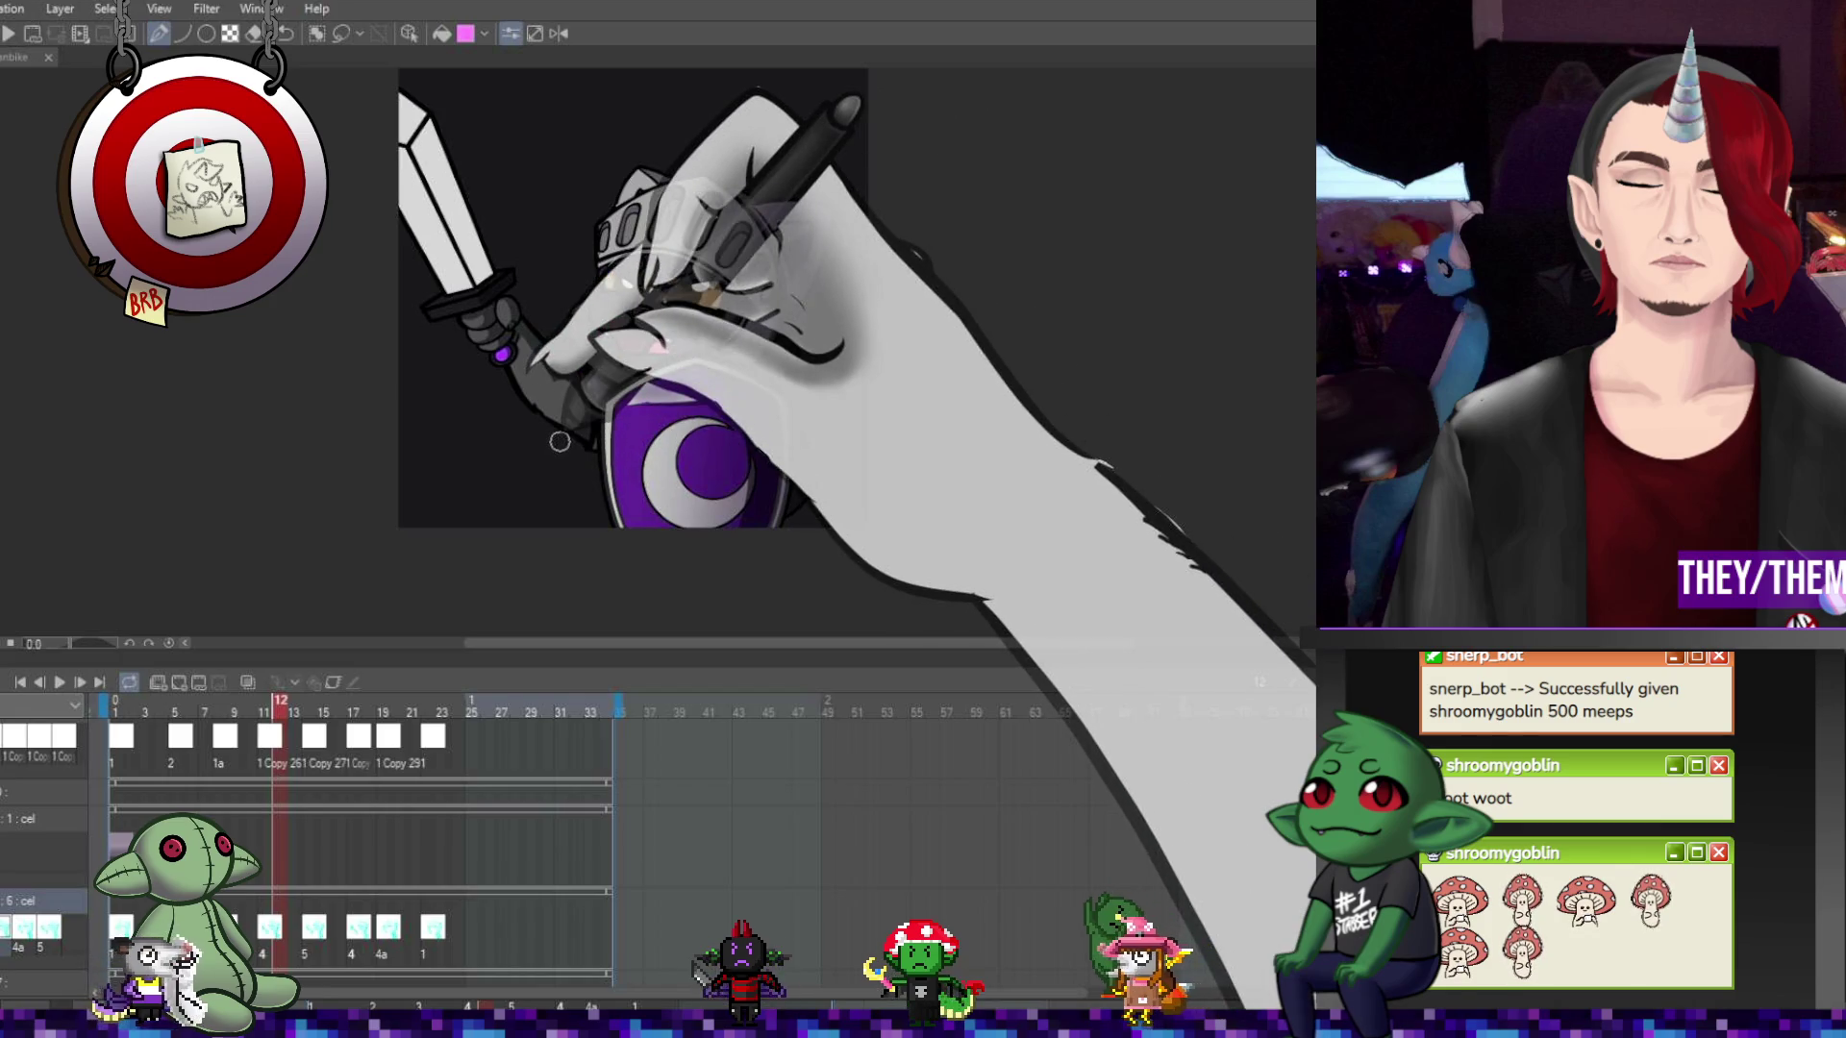
pyautogui.click(219, 929)
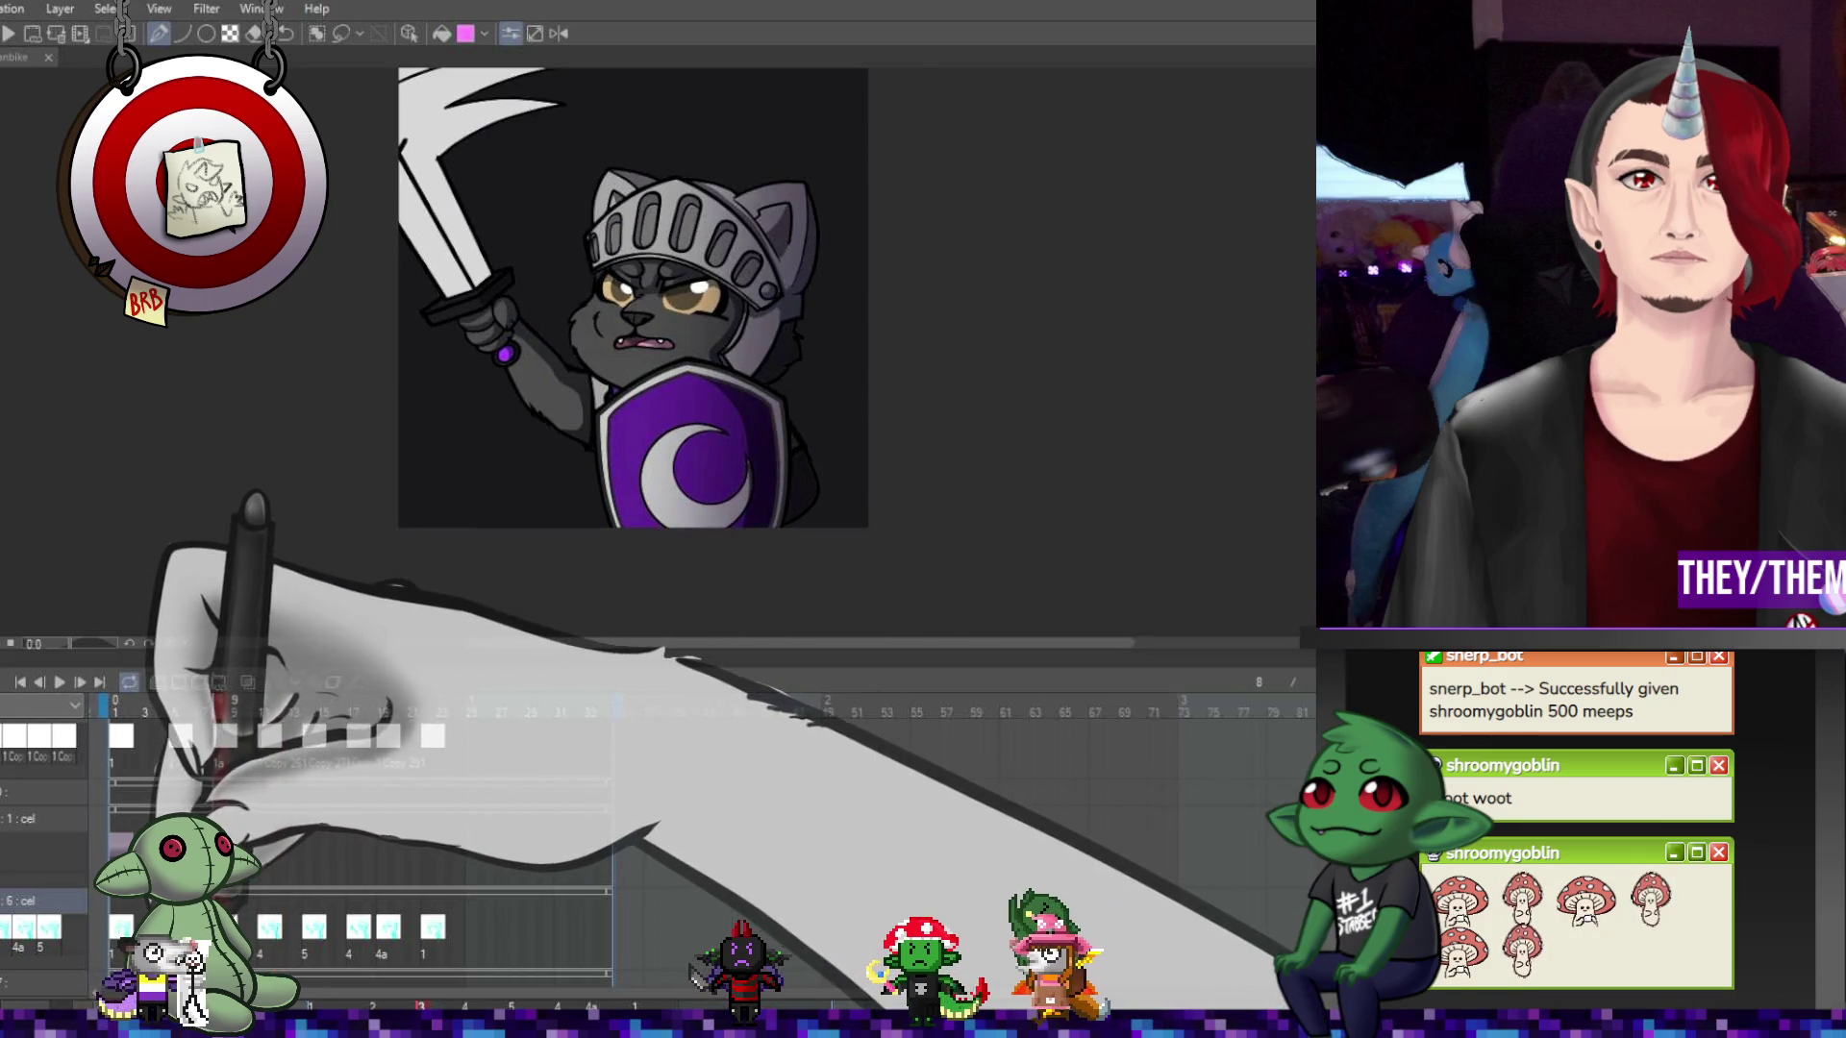
pyautogui.click(266, 929)
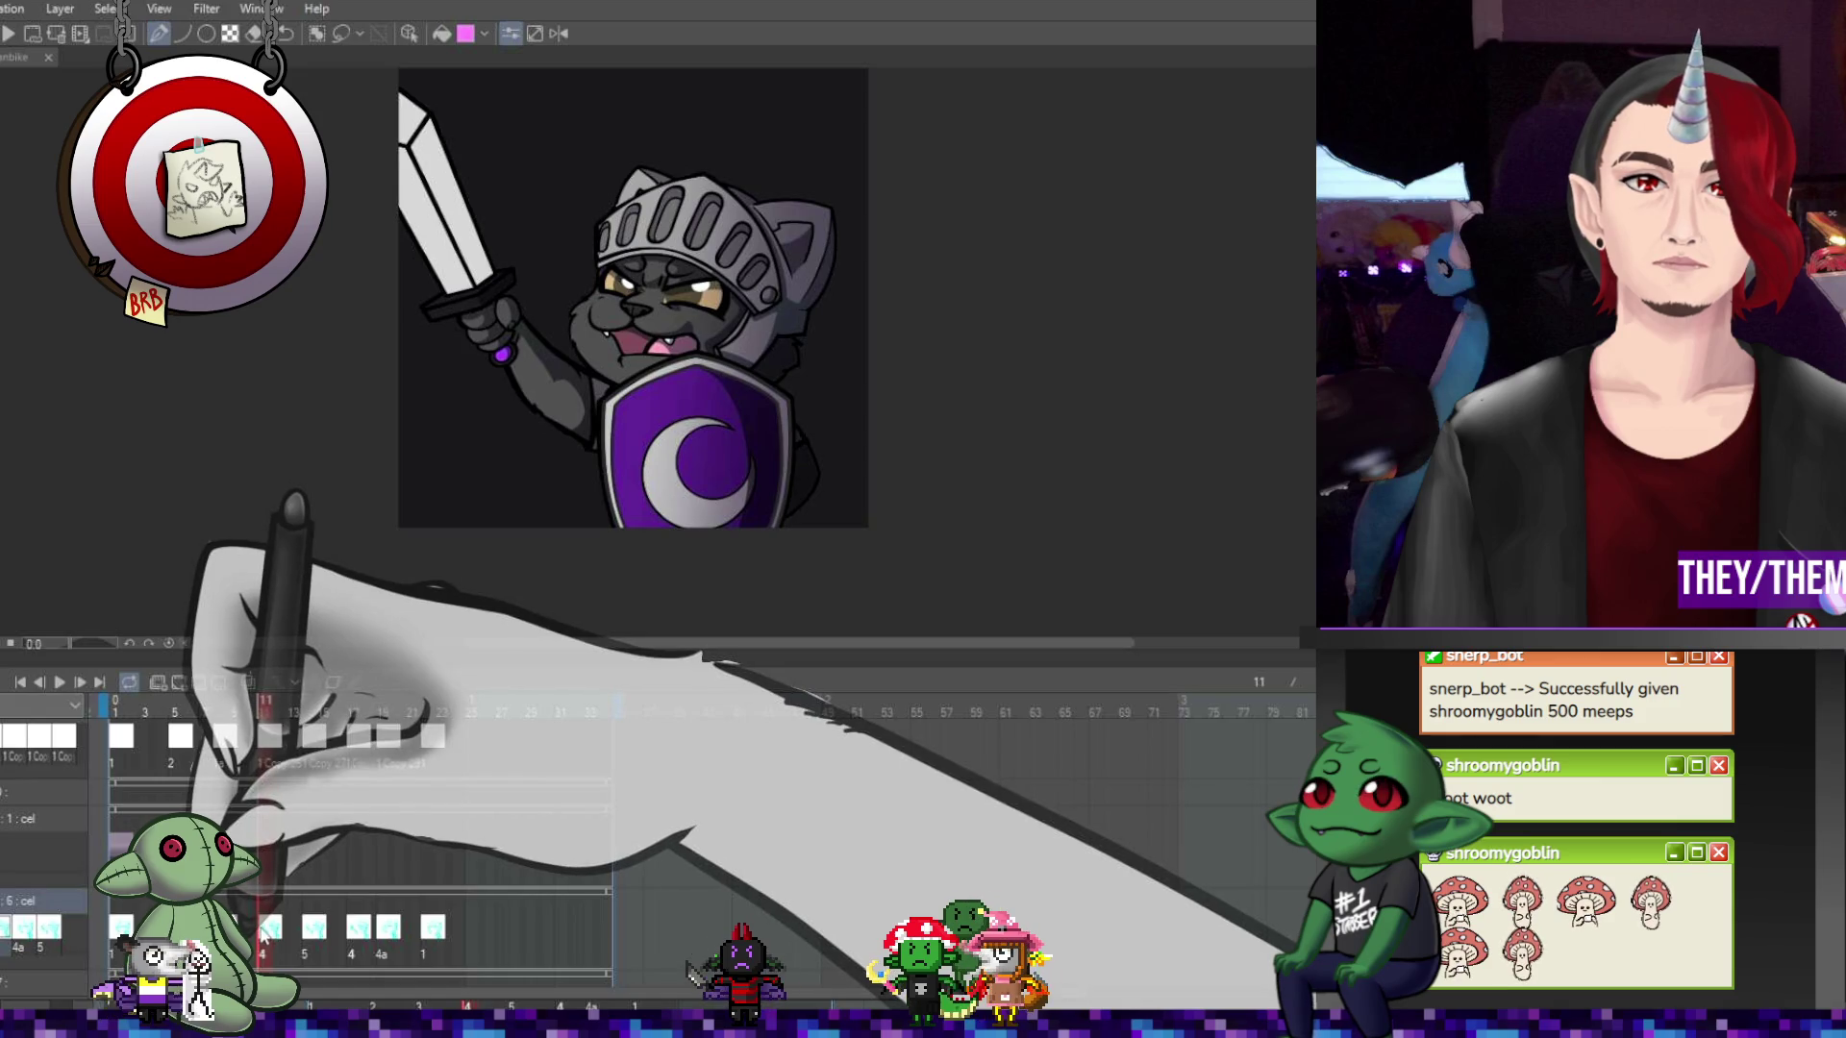
pyautogui.click(175, 928)
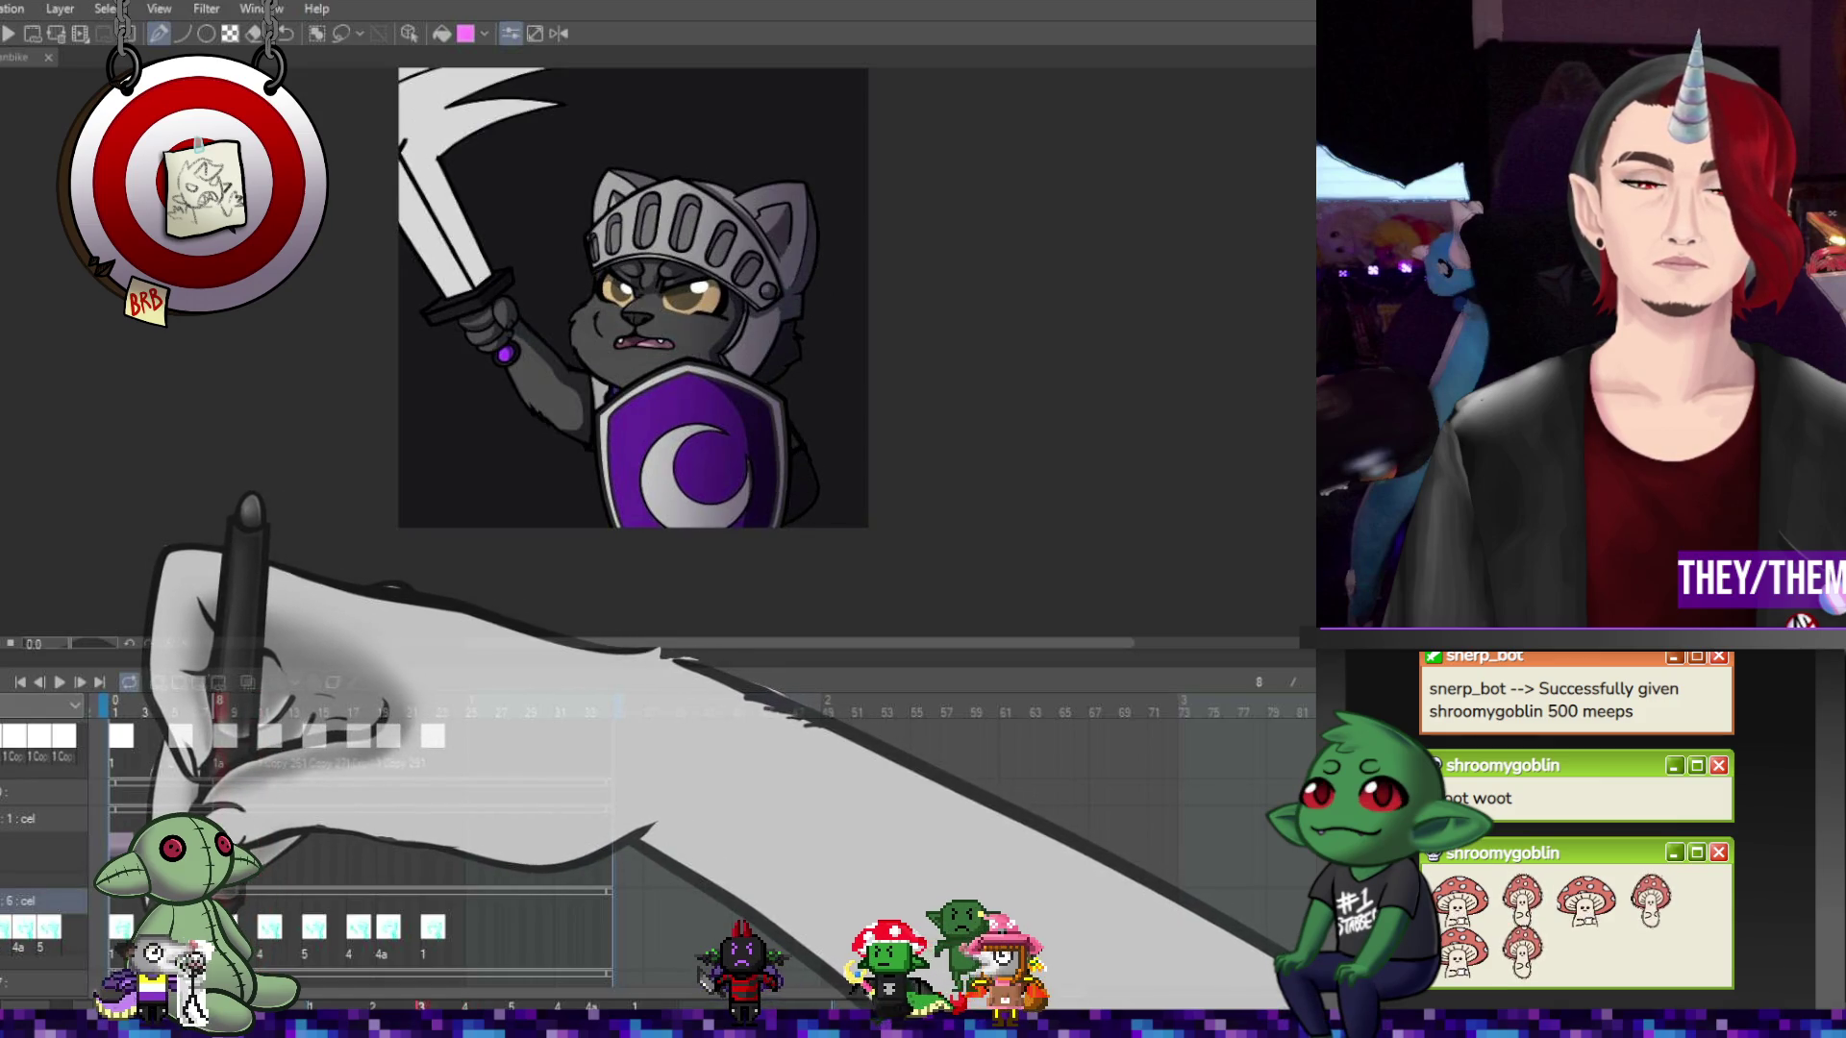
pyautogui.click(130, 929)
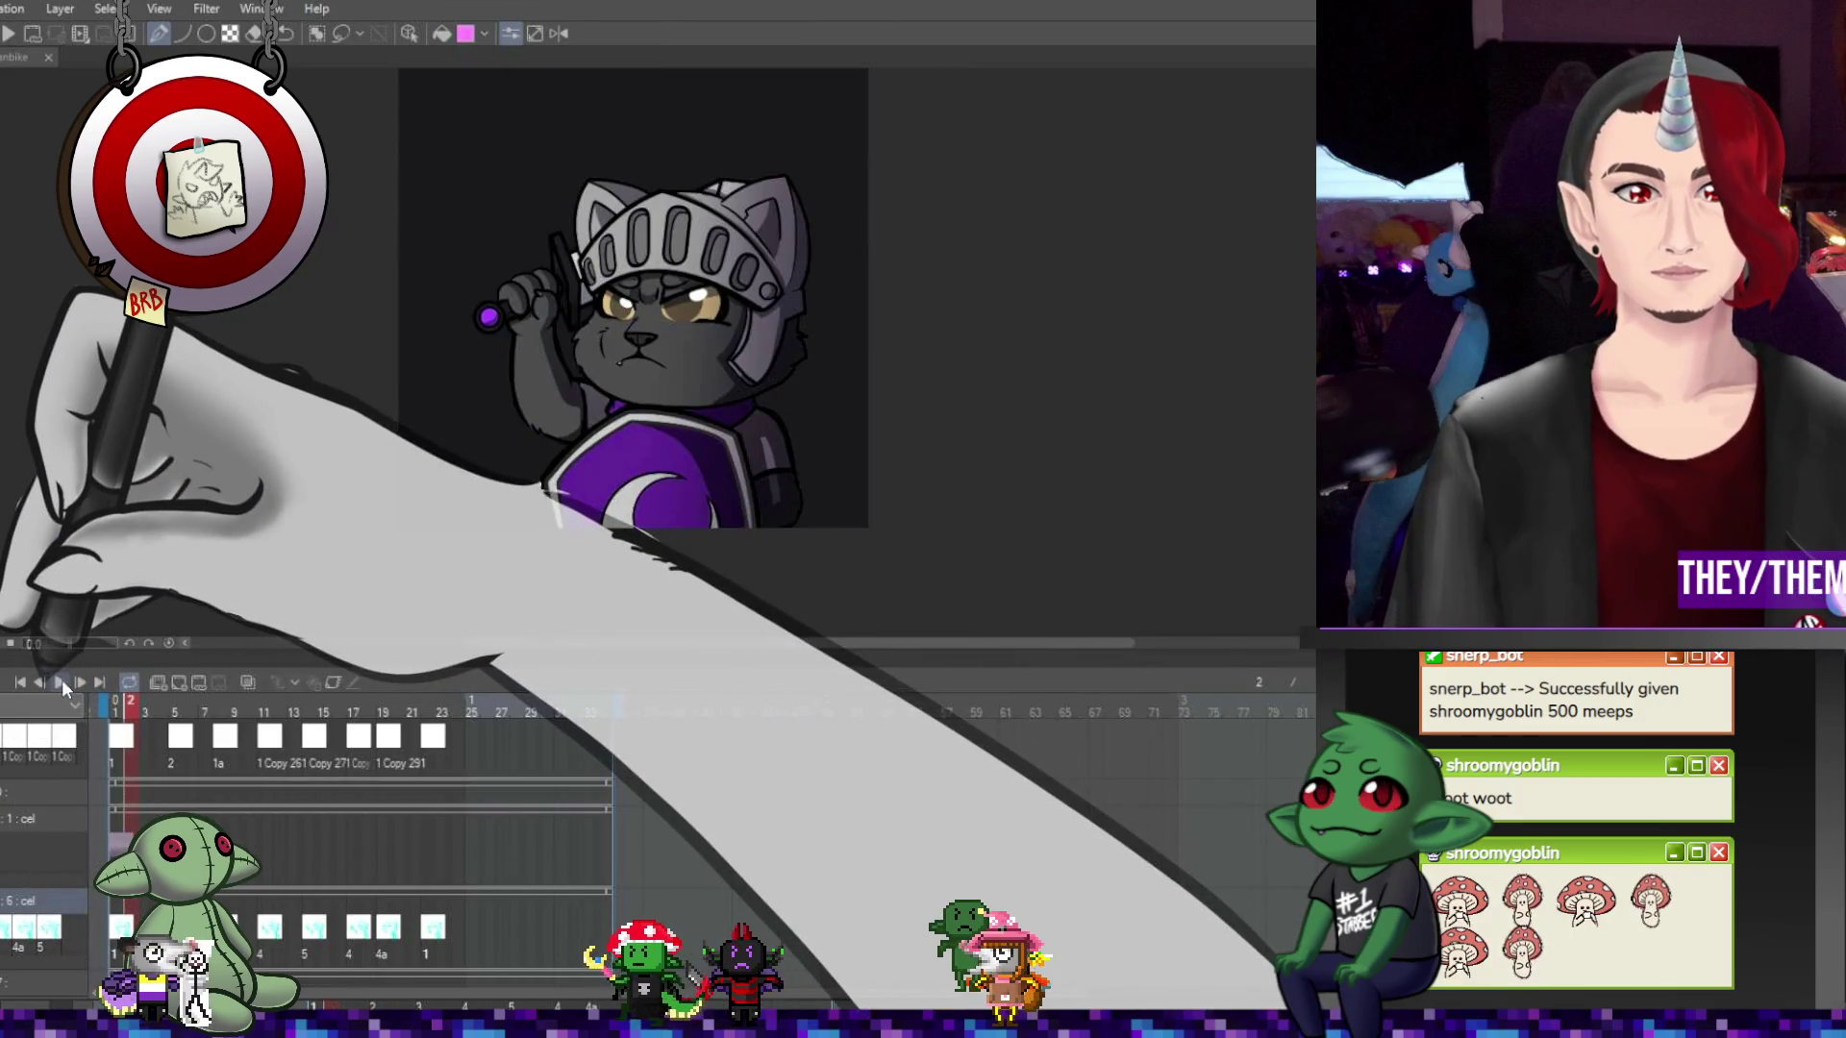
# Play the sword-raise animation, then stop and return to the first frame
pyautogui.click(61, 679)
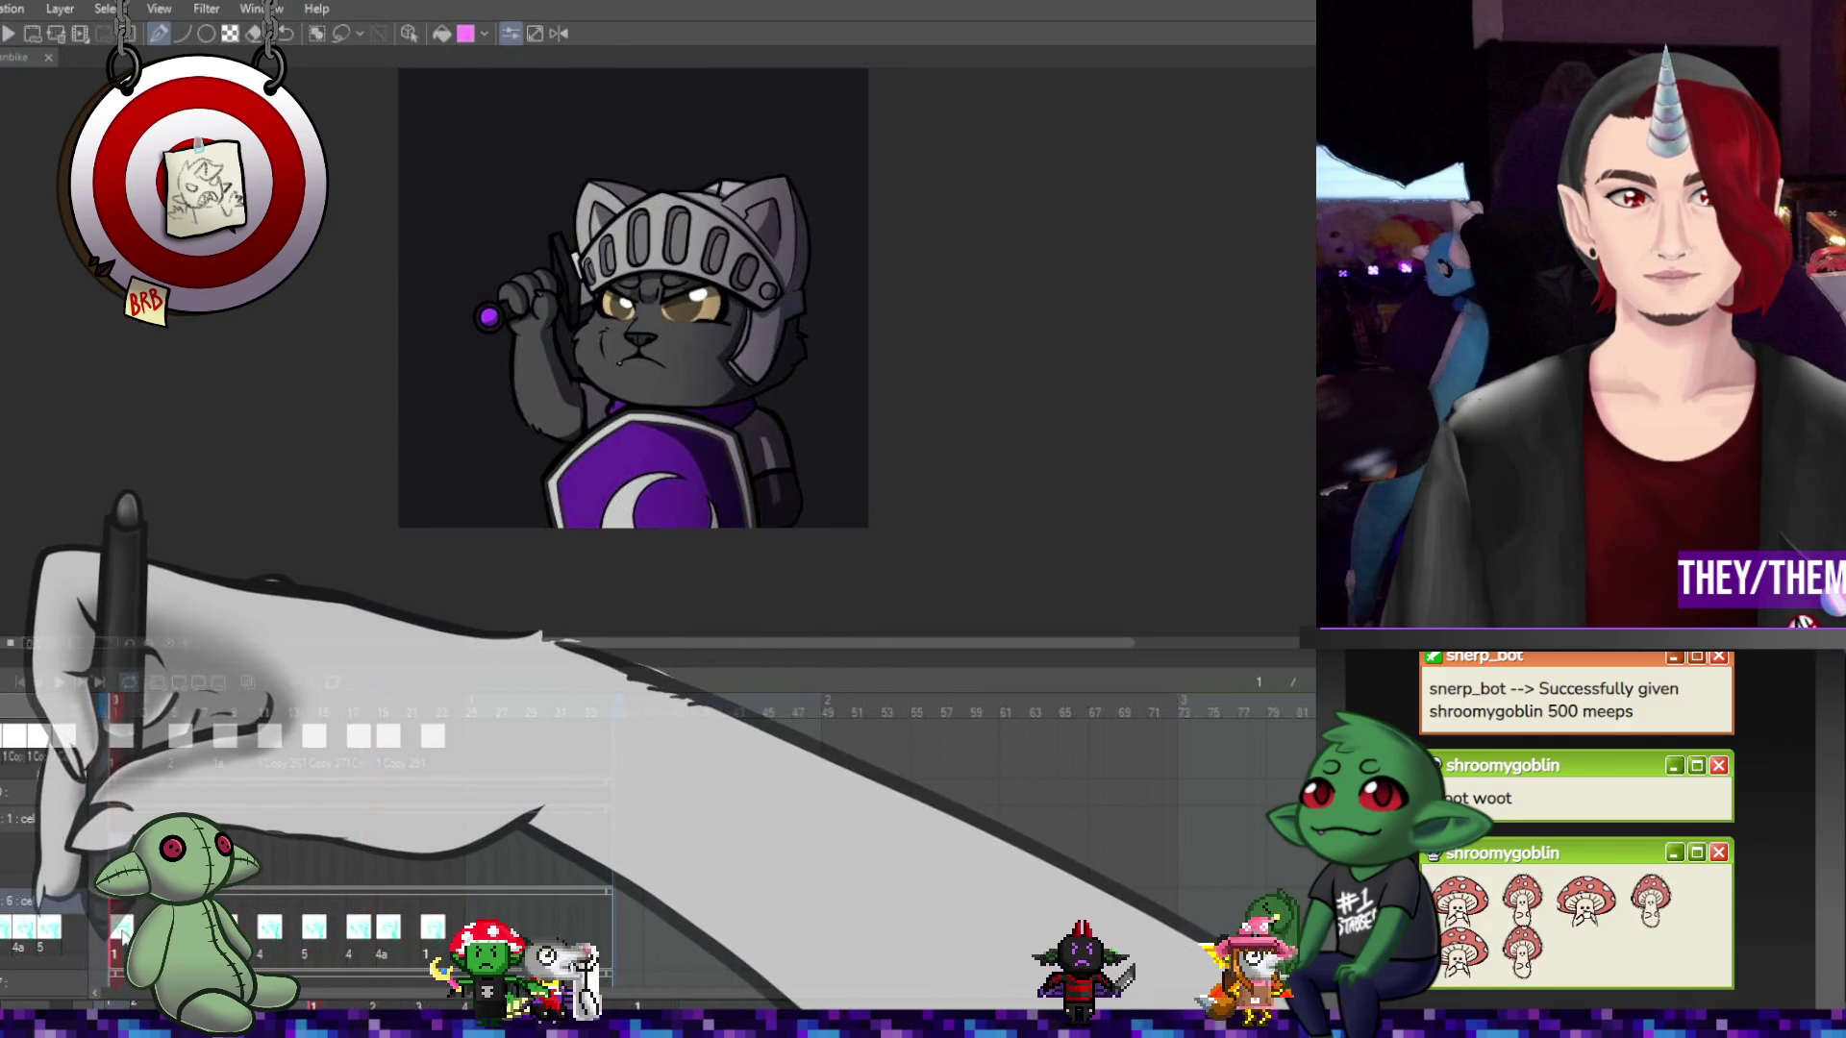
pyautogui.click(242, 685)
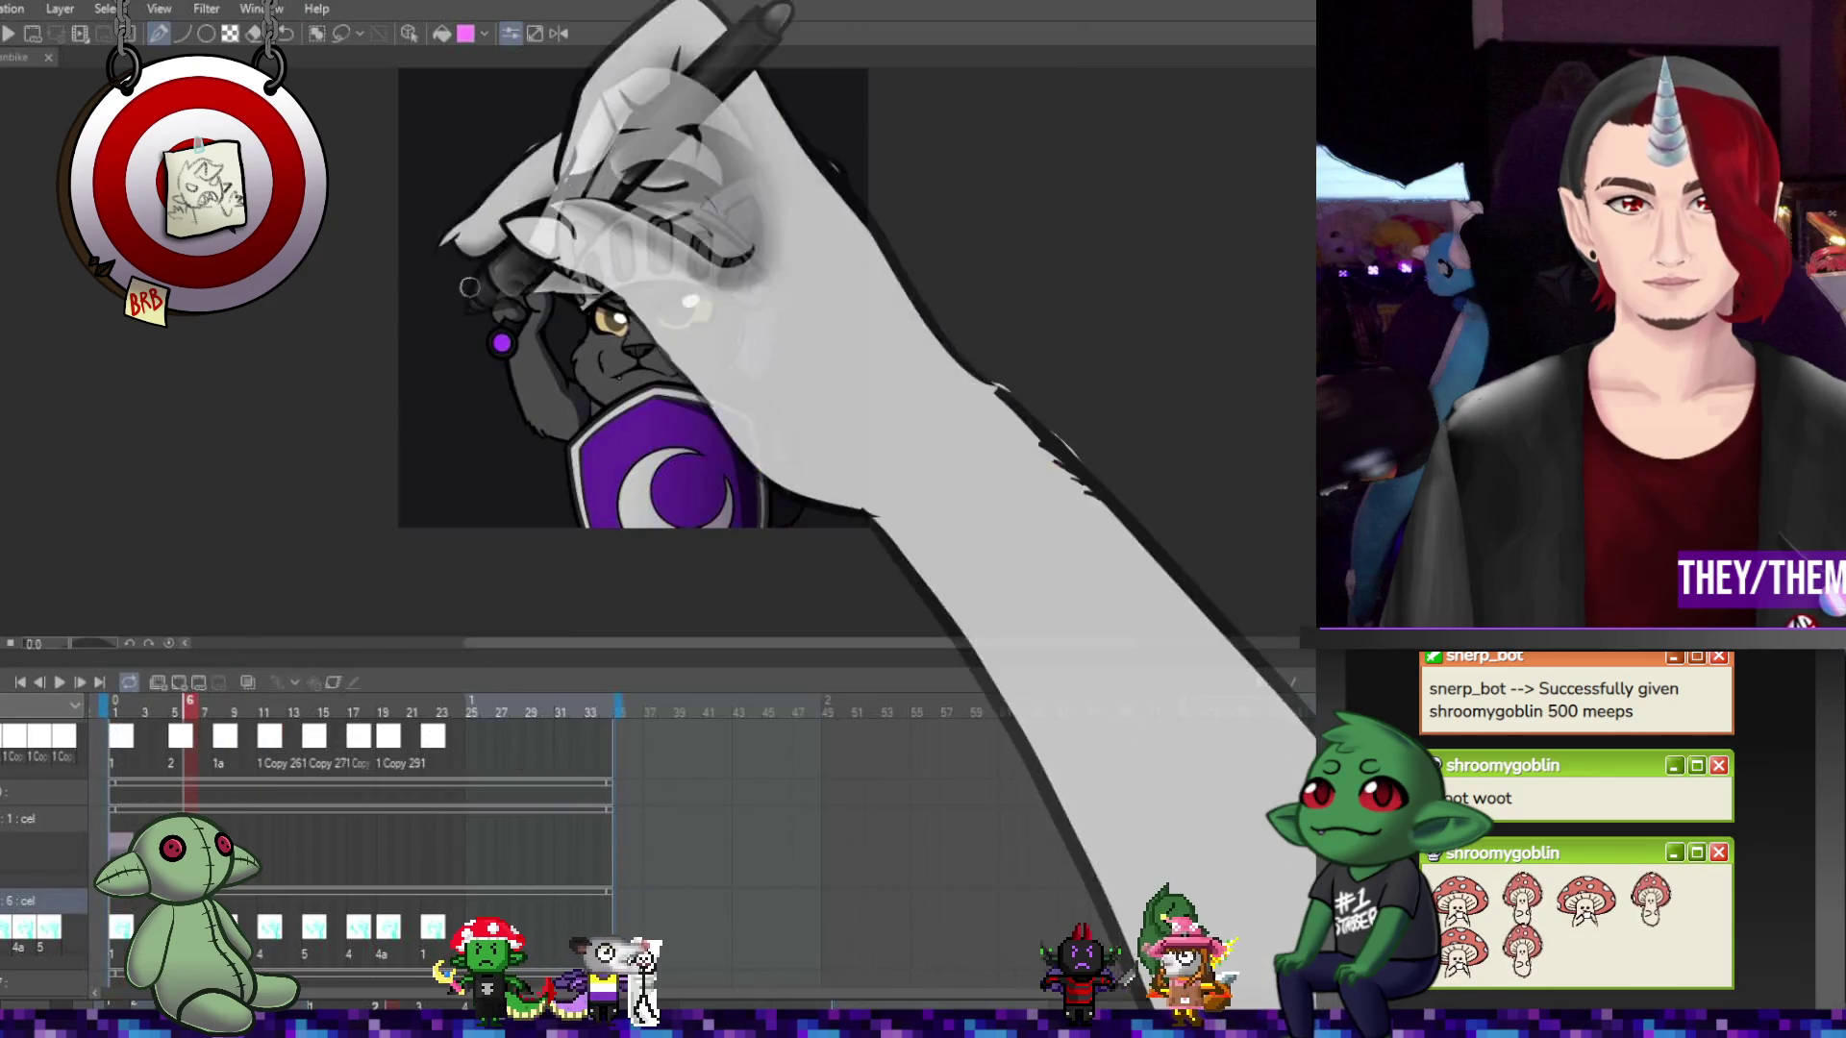
pyautogui.scroll(3, 678, 160)
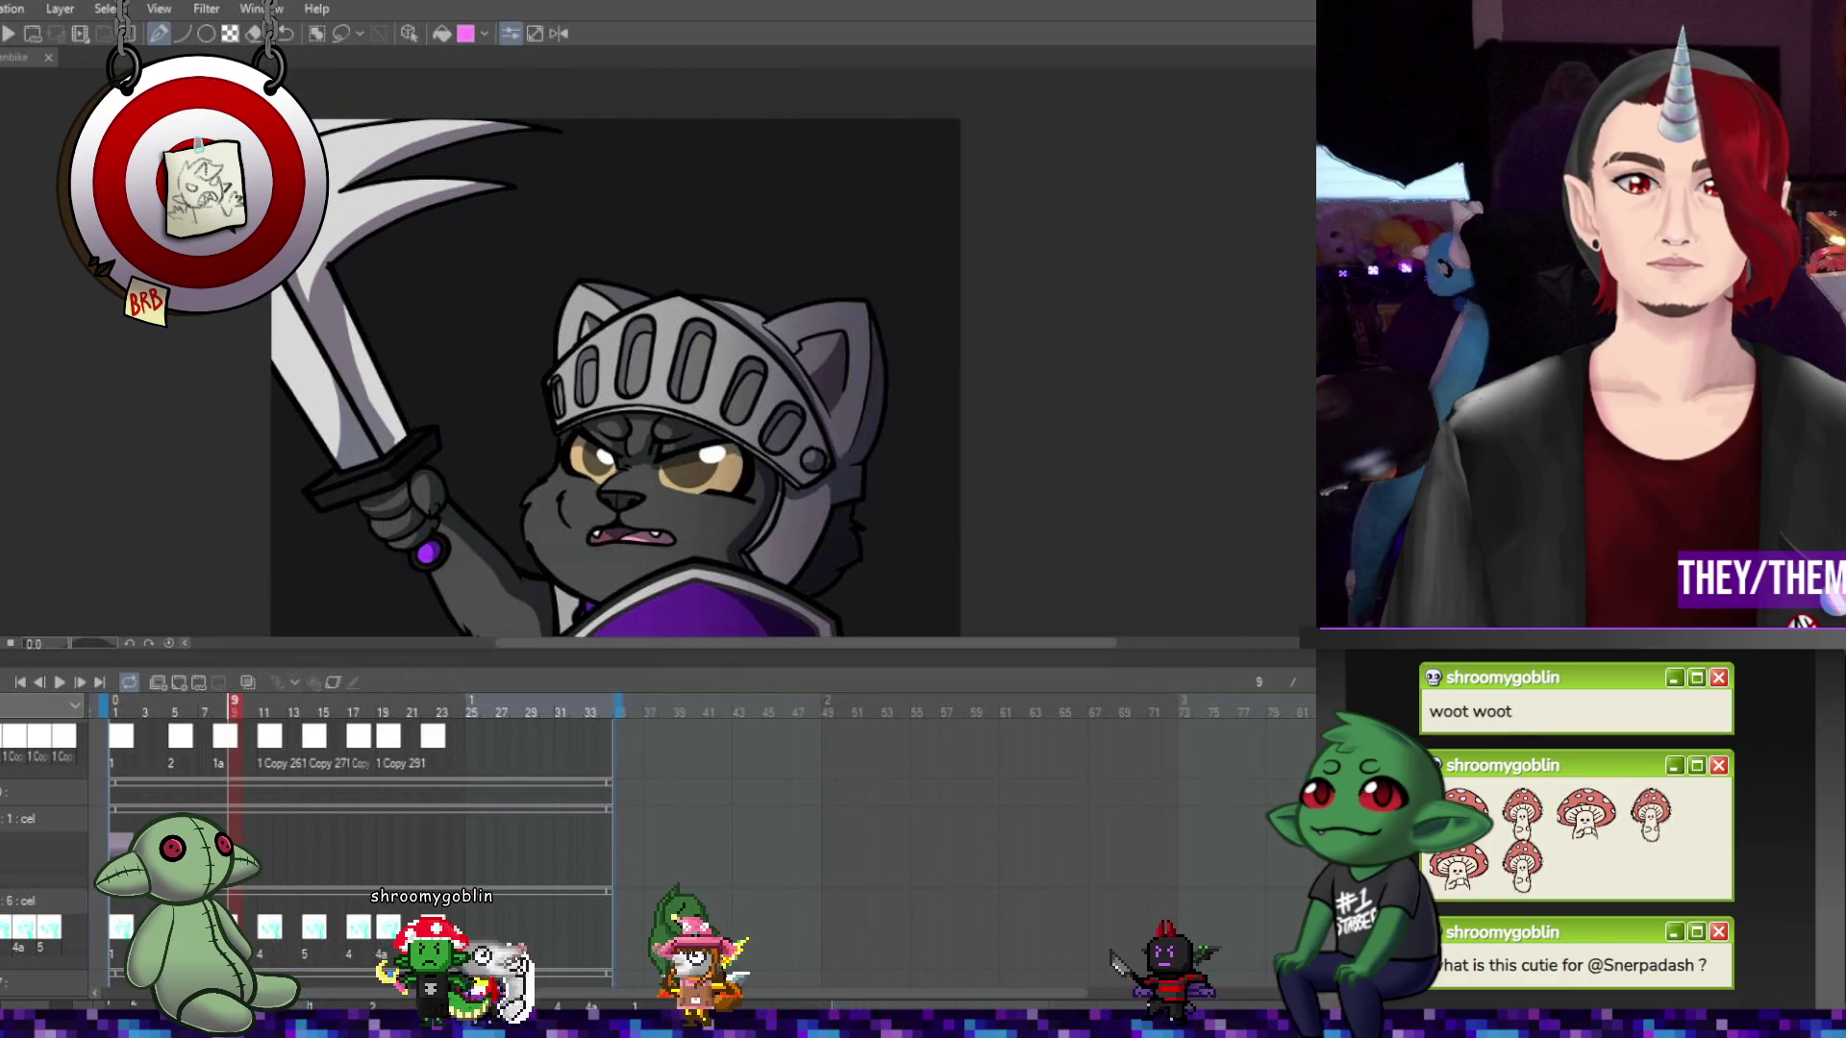
# Step back to frame 8 and fit the whole sword-raising knight in the window
pyautogui.scroll(-2, 678, 823)
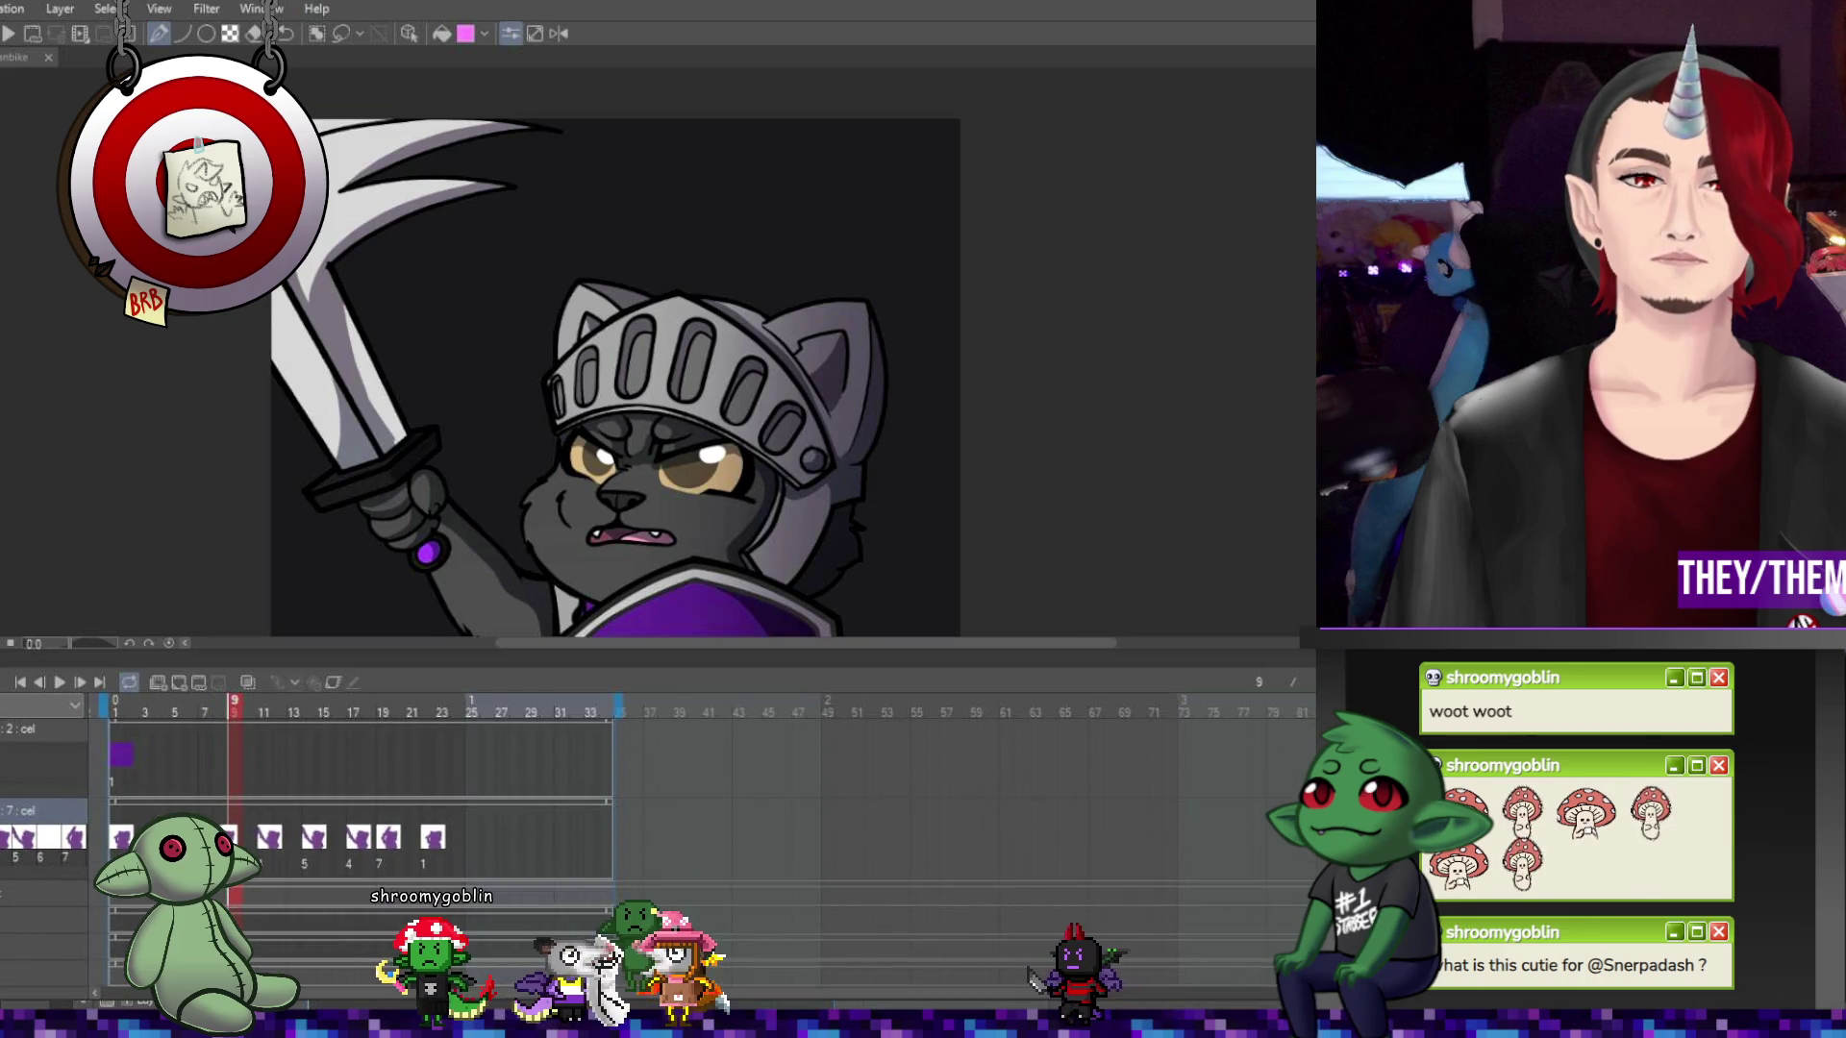
pyautogui.press('Left')
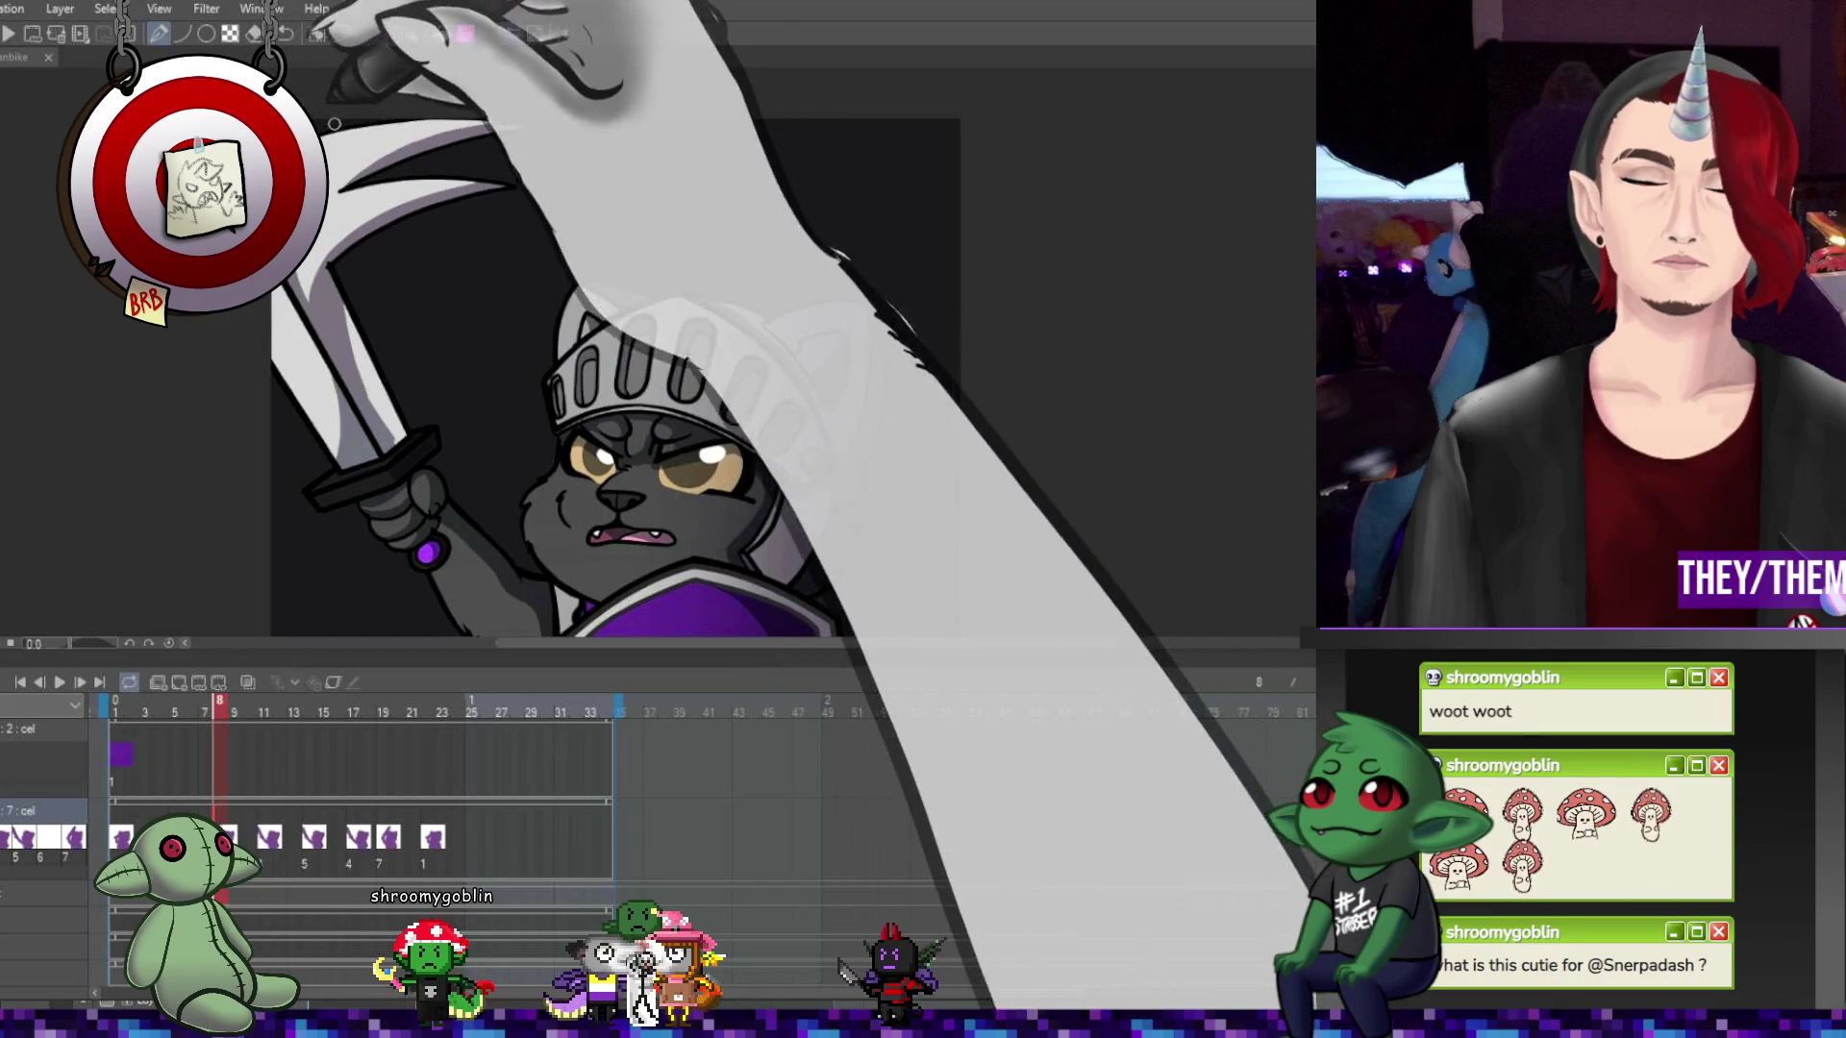
pyautogui.click(538, 33)
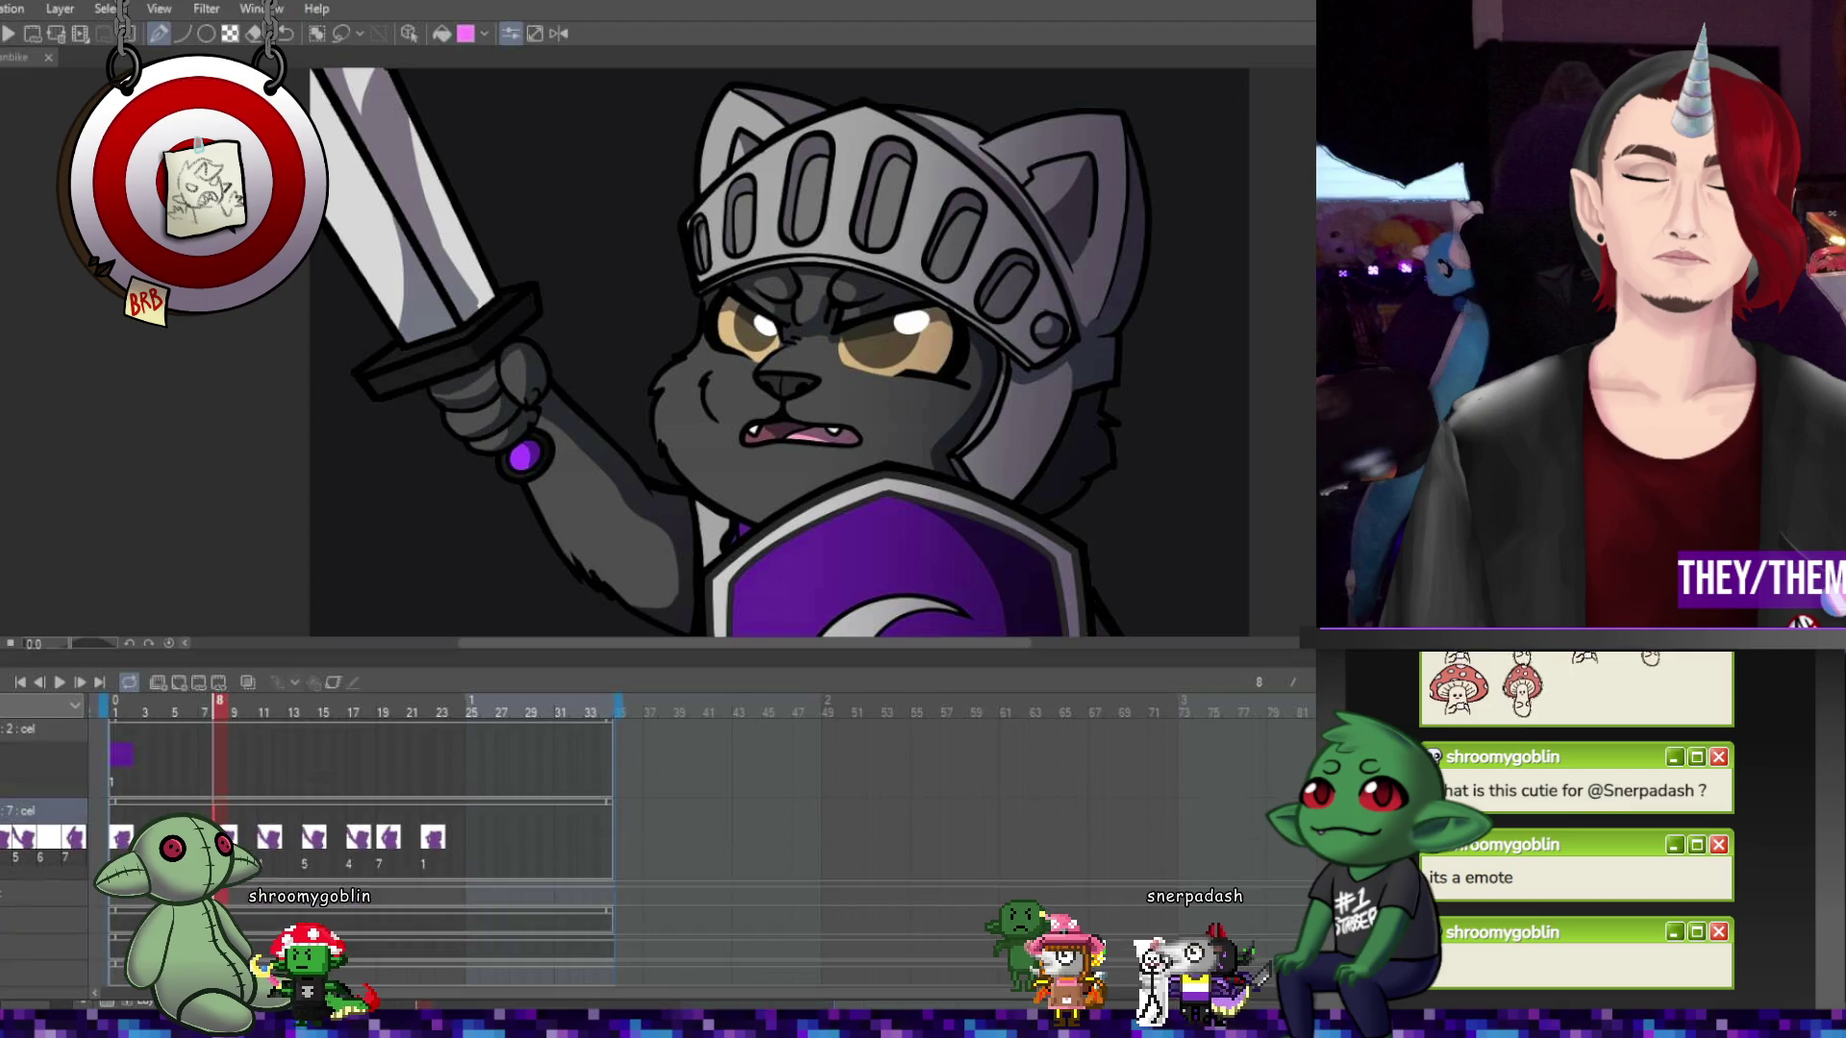
pyautogui.scroll(-1, 360, 817)
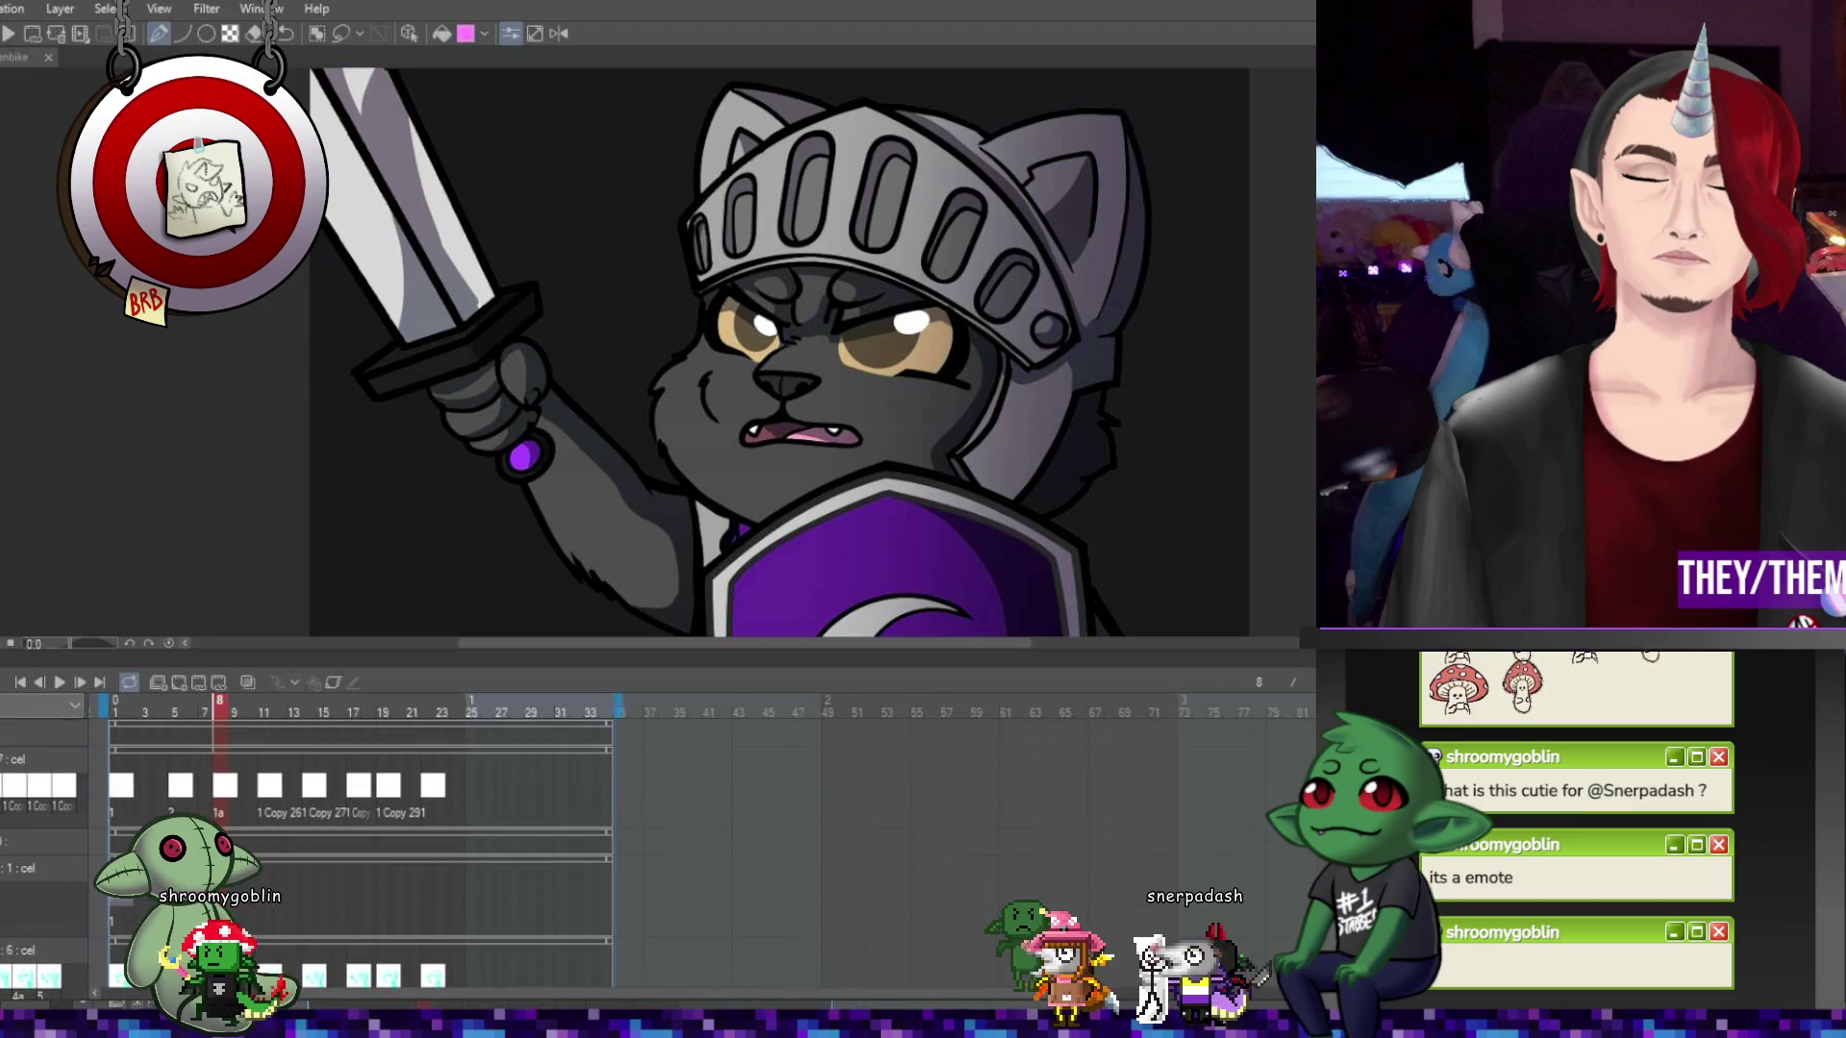
pyautogui.scroll(-2, 361, 817)
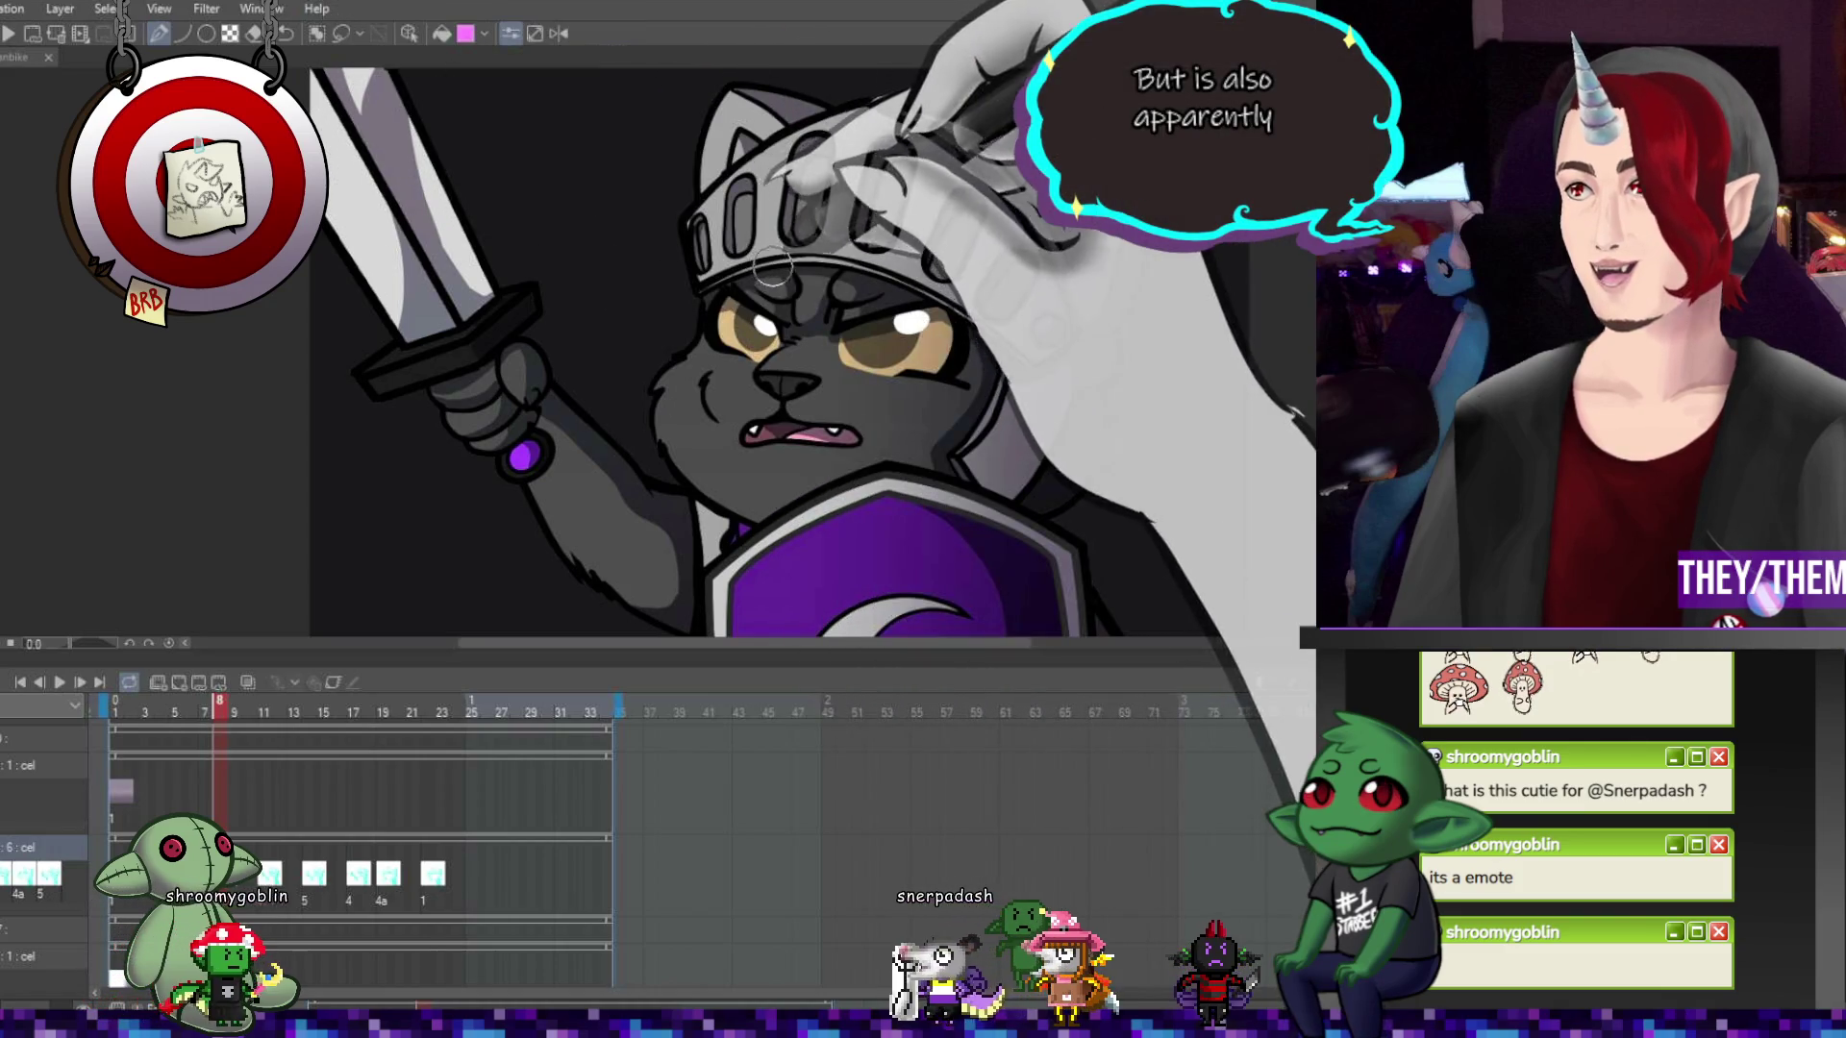
pyautogui.scroll(-4, 706, 233)
pyautogui.scroll(2, 706, 233)
pyautogui.scroll(-1, 577, 235)
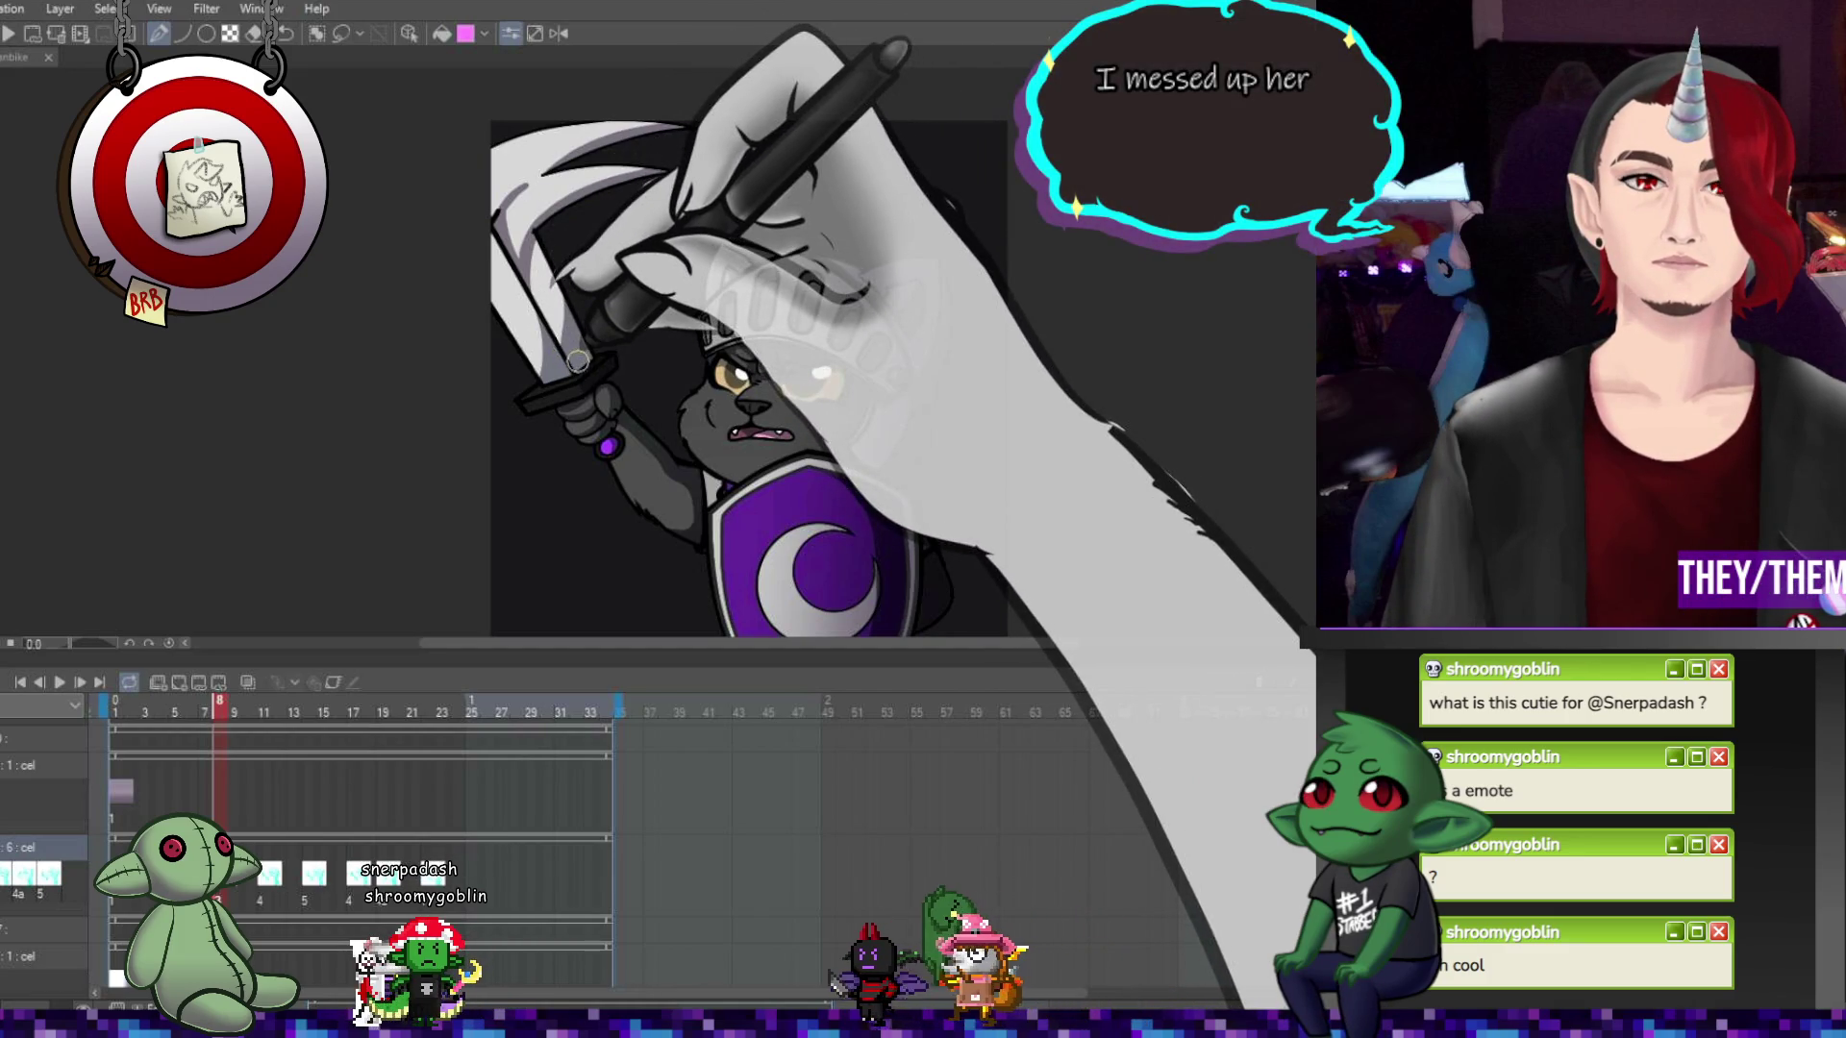
# Jump to the frame 11 cel with onion-skin ghosts of neighbouring frames visible
pyautogui.click(268, 887)
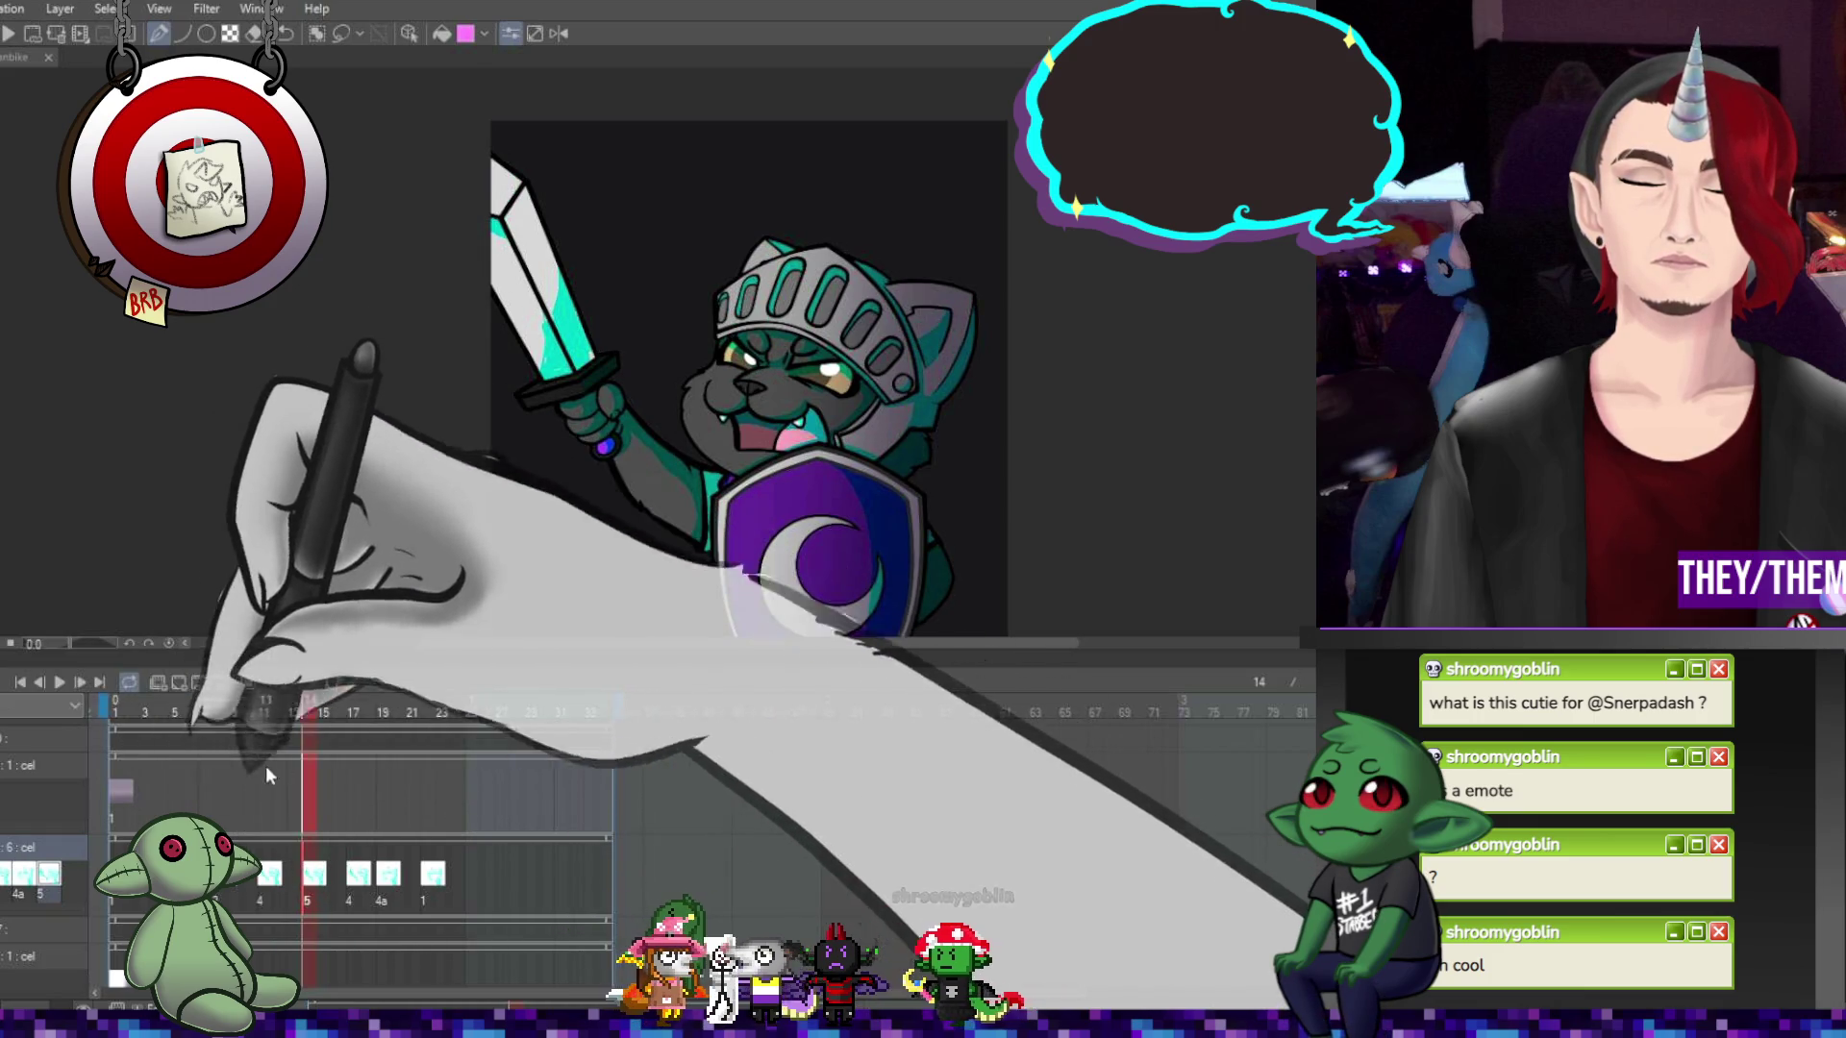
# Turn on onion skin to show neighbouring frames as teal ghosts, zoomed in on the sword
pyautogui.click(249, 682)
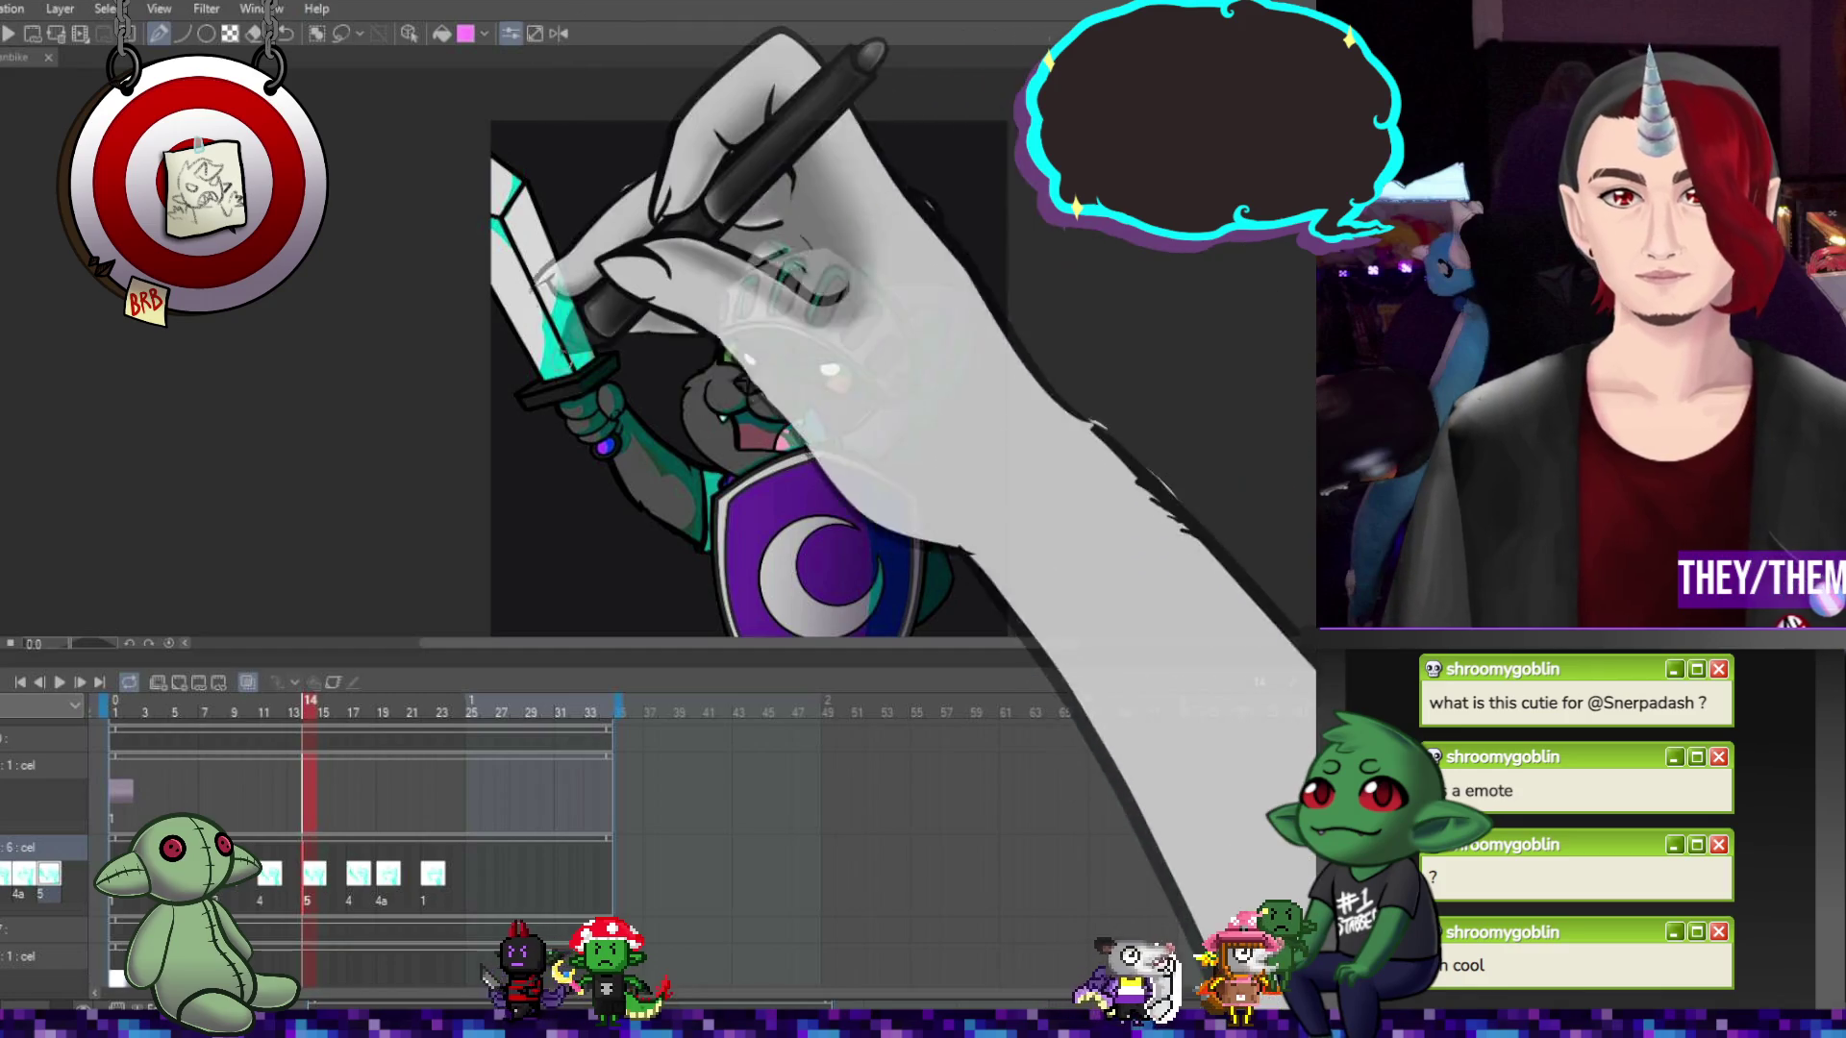
pyautogui.scroll(5, 548, 289)
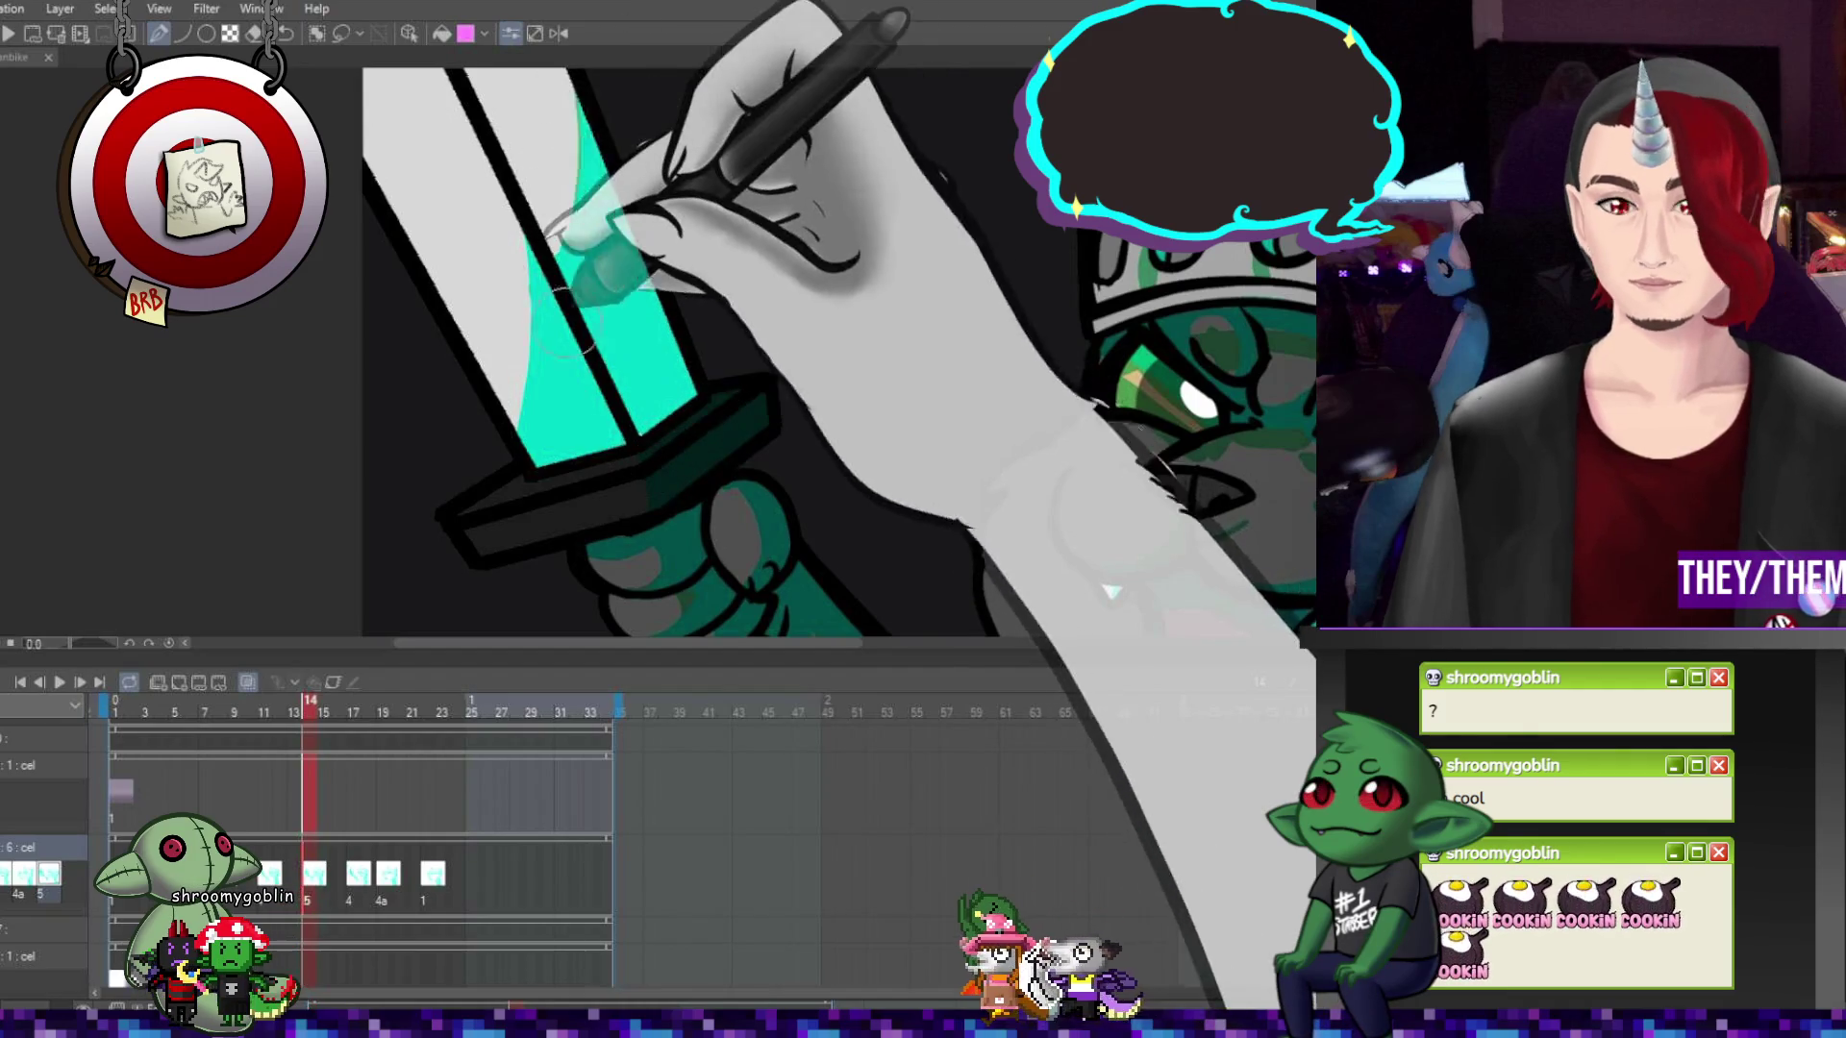
pyautogui.scroll(-5, 577, 327)
# Compare the sword pose on frames 17, 11, 14 and 17, finishing on frame 13
pyautogui.click(356, 854)
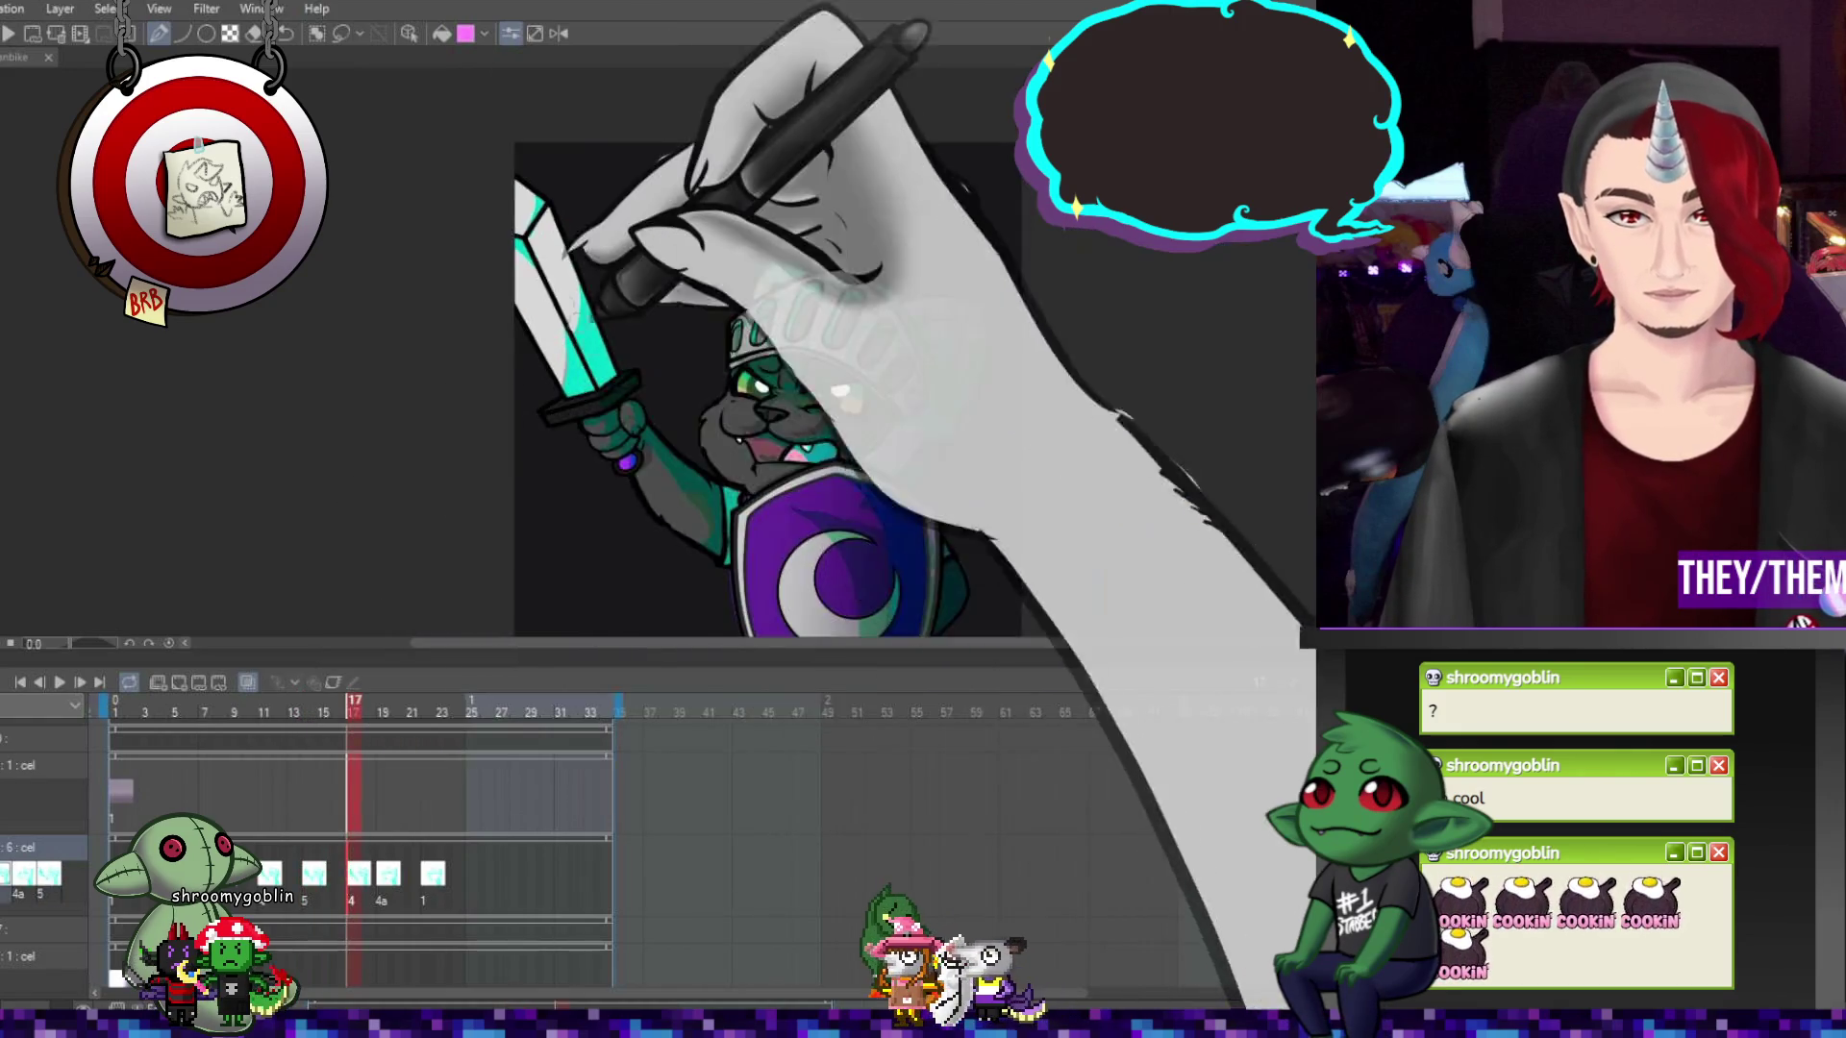
pyautogui.scroll(3, 560, 279)
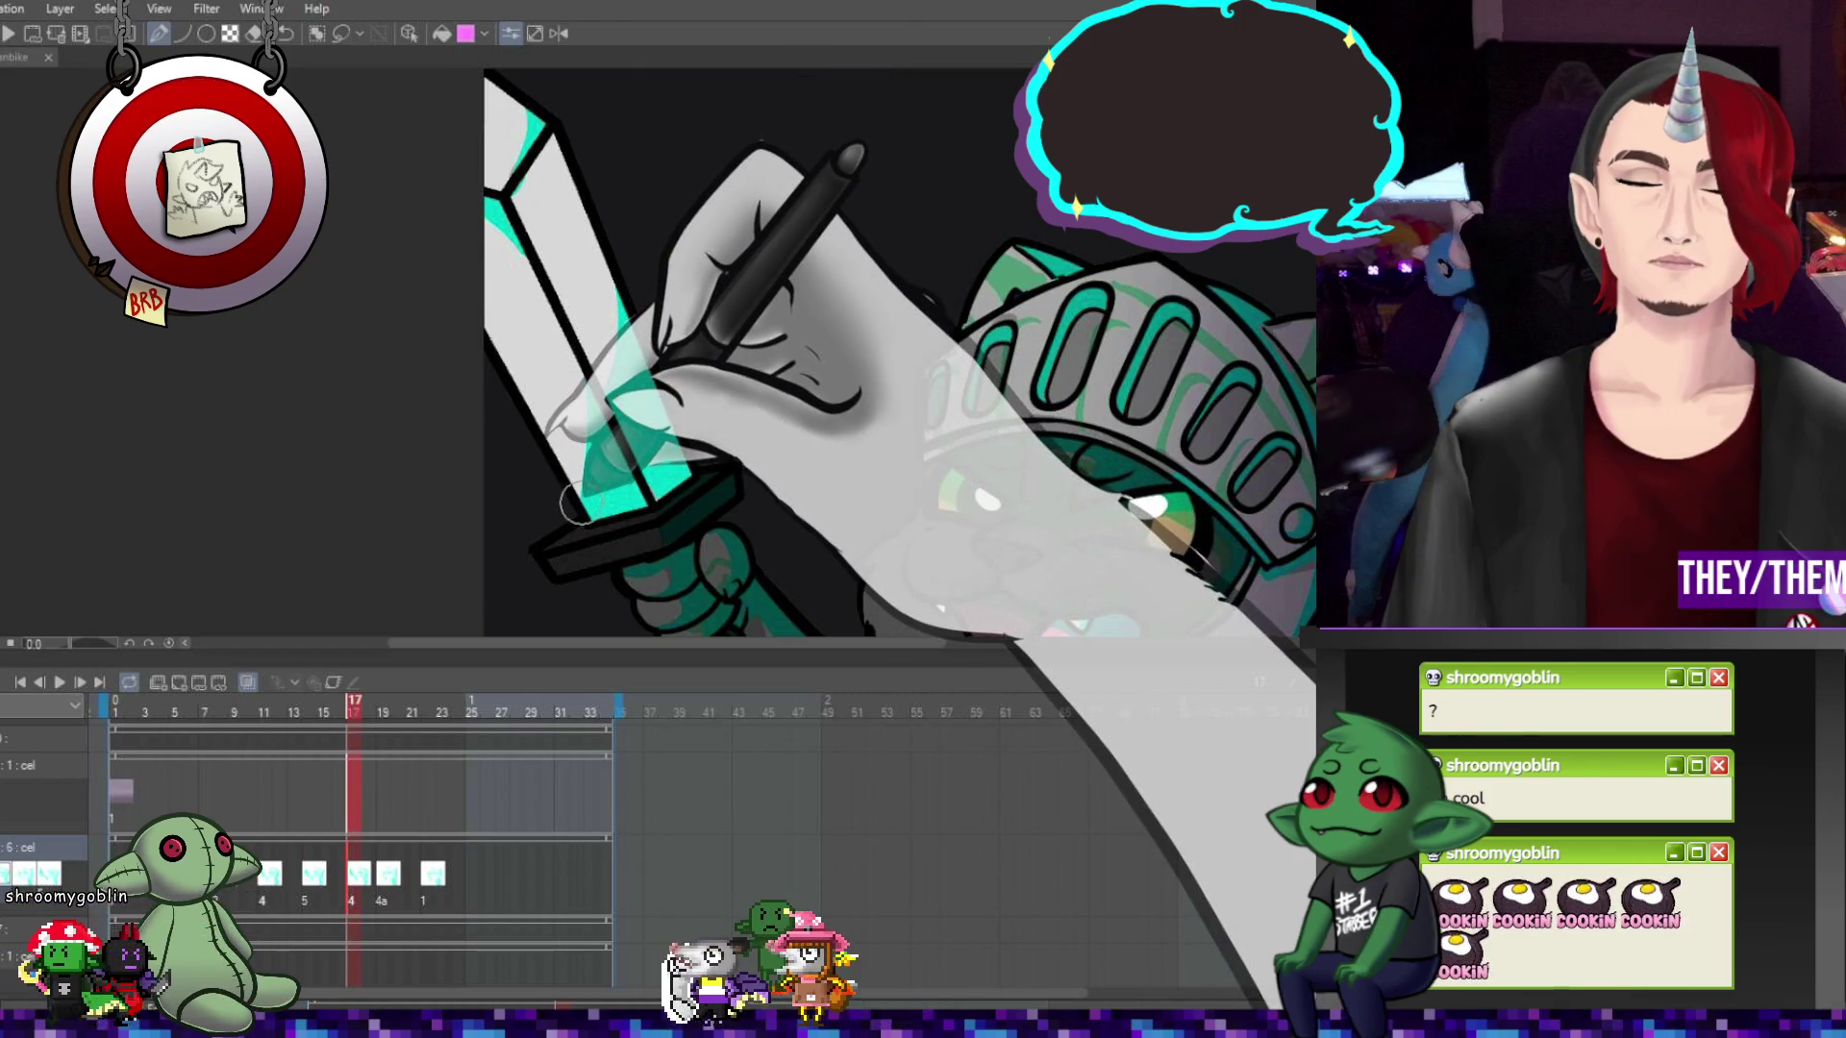
pyautogui.click(268, 885)
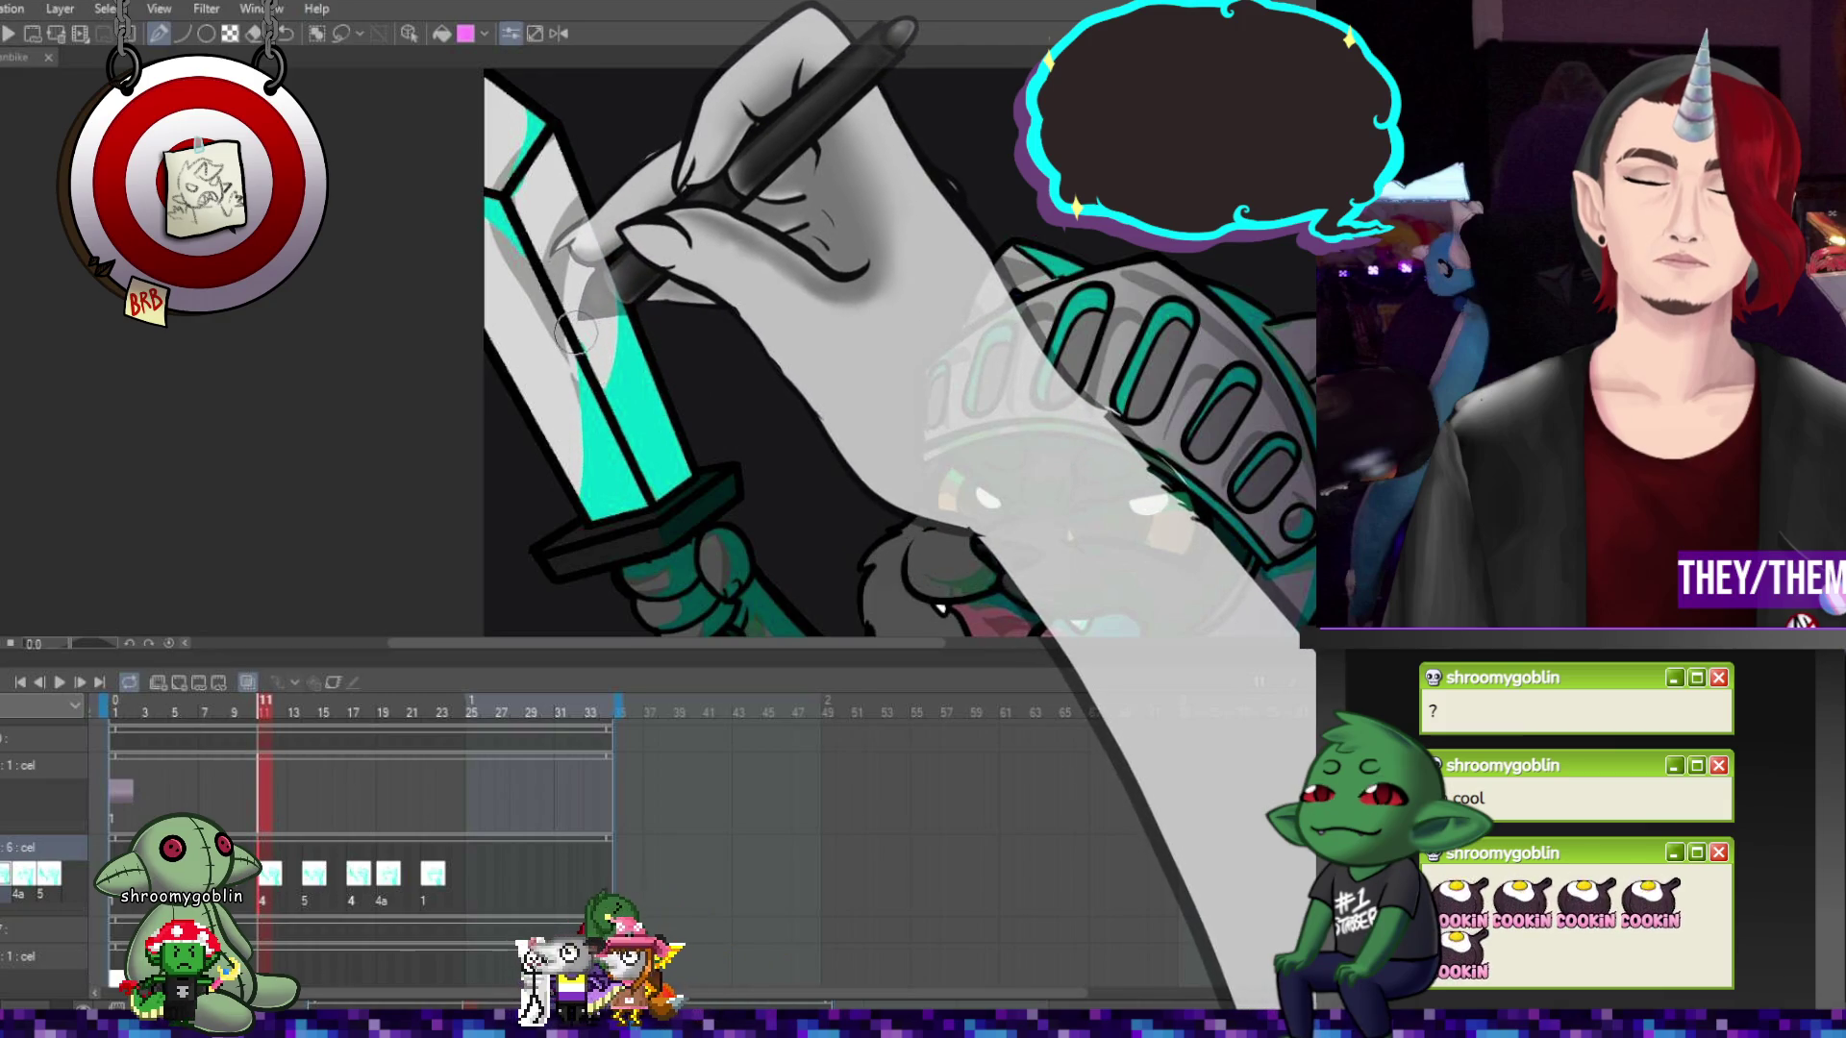
pyautogui.click(301, 923)
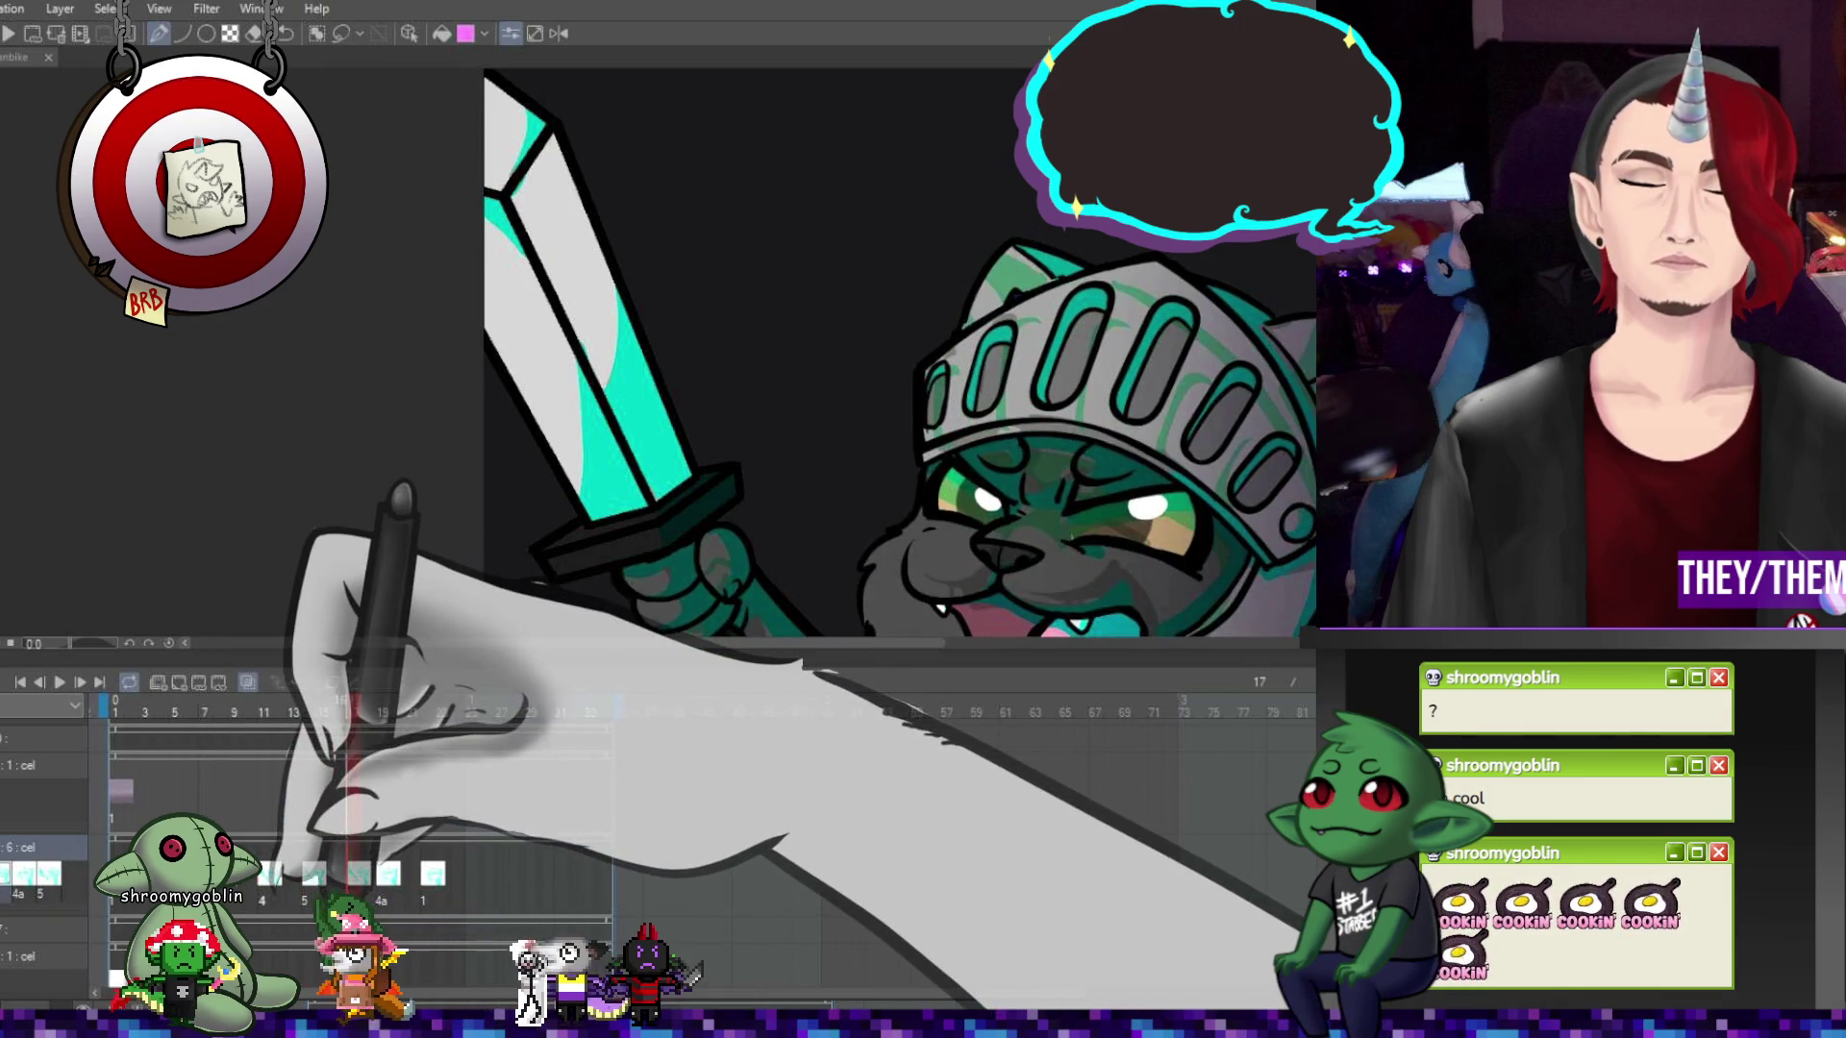
pyautogui.click(354, 923)
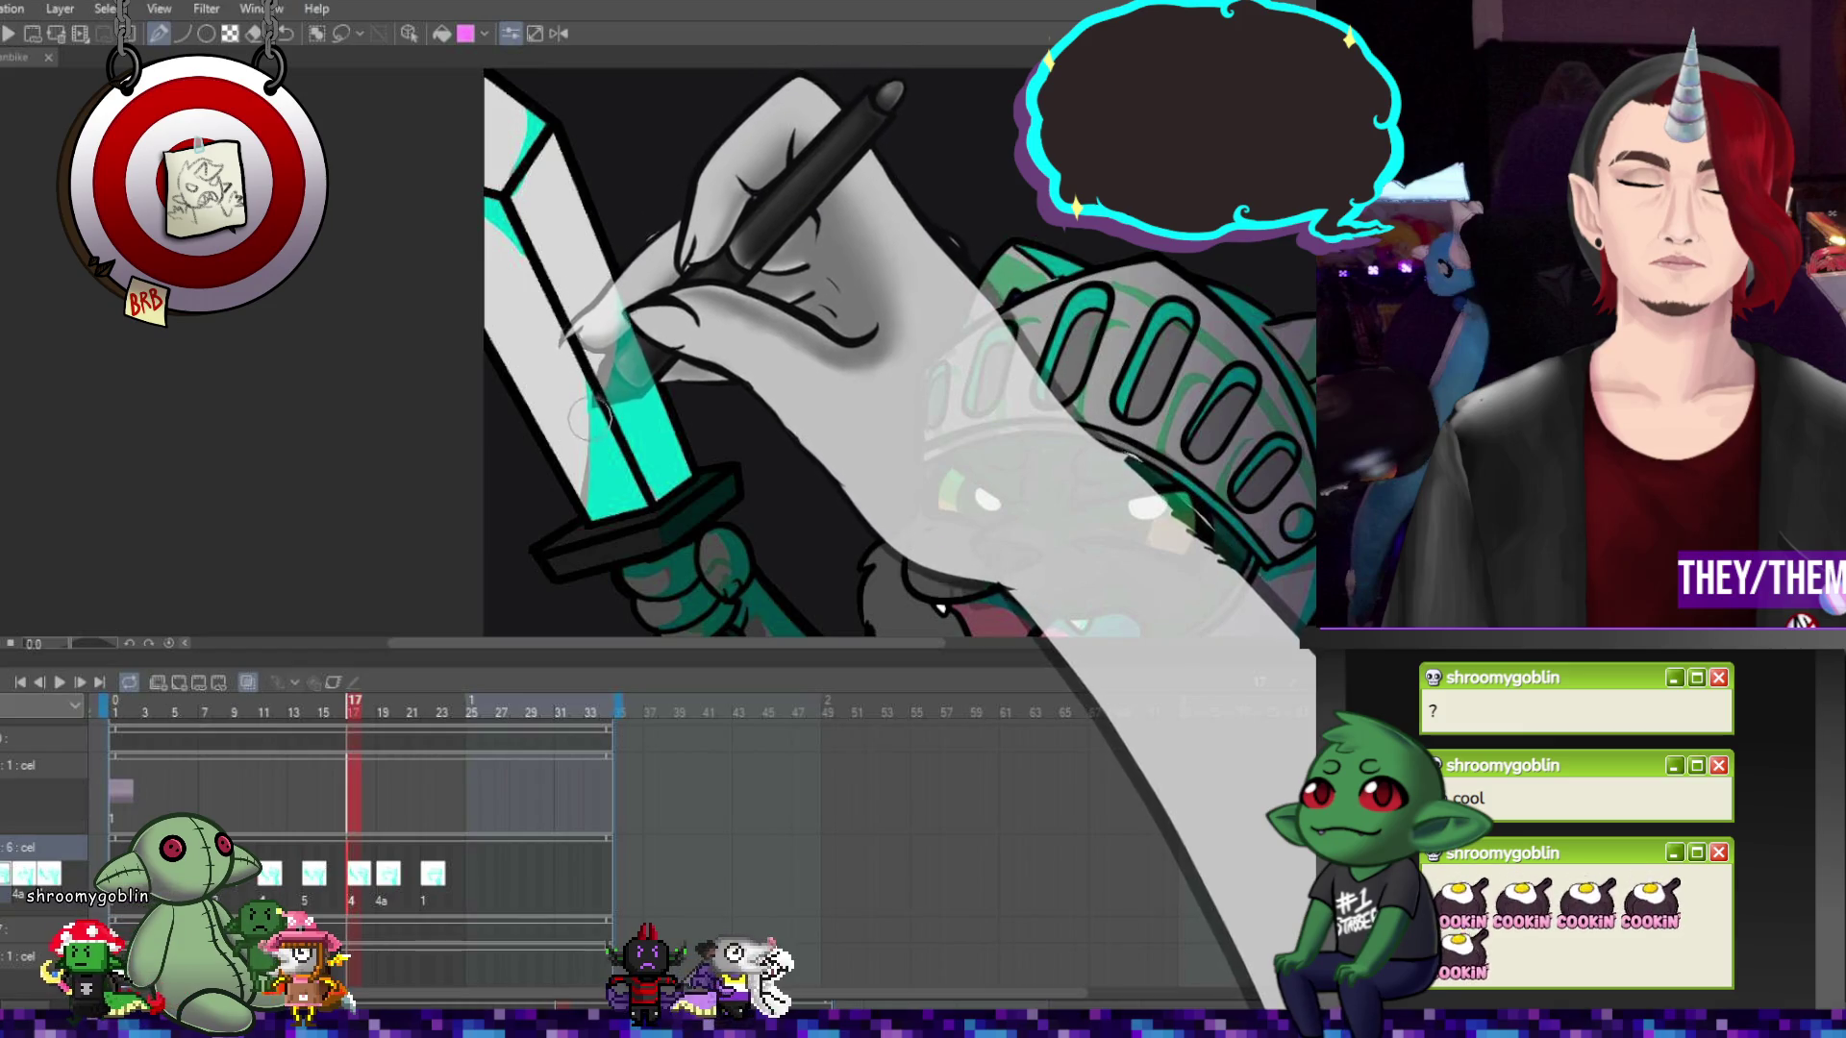
pyautogui.click(297, 882)
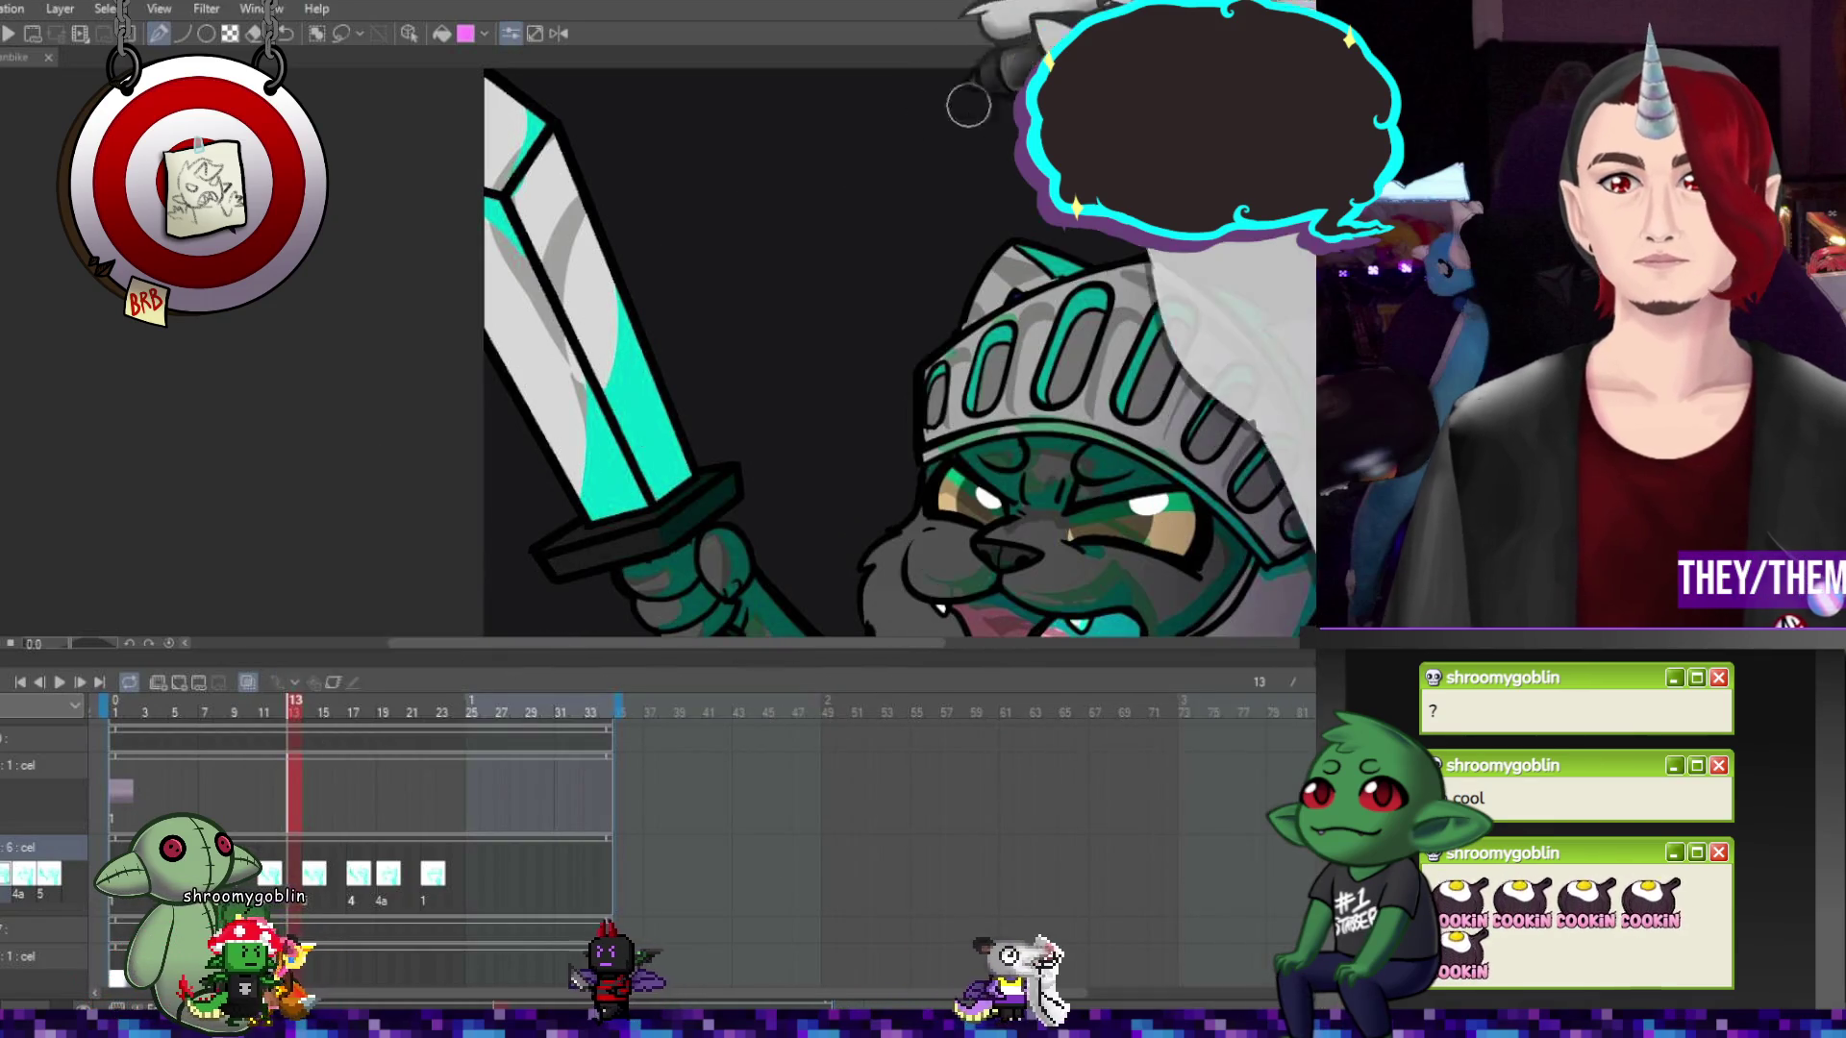
pyautogui.scroll(-5, 845, 396)
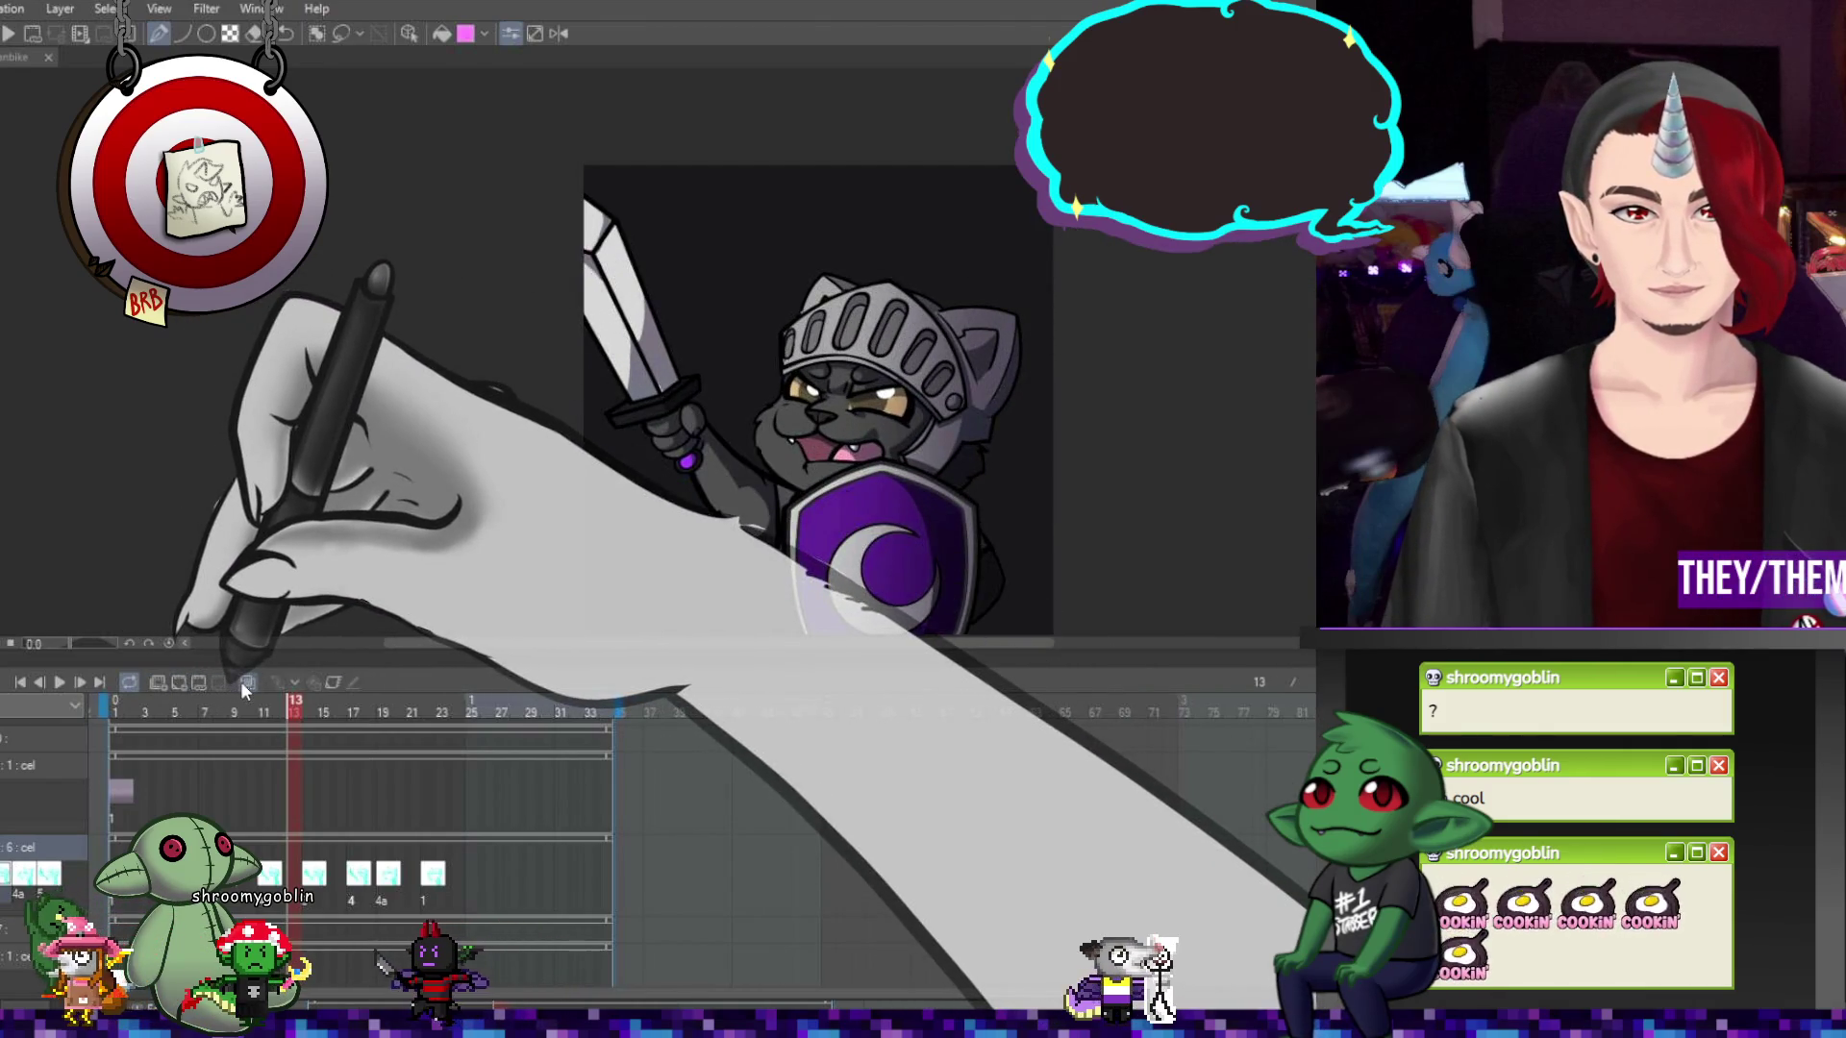
# Zoom out to the whole knight and play the animation from frame 13
pyautogui.scroll(5, 624, 413)
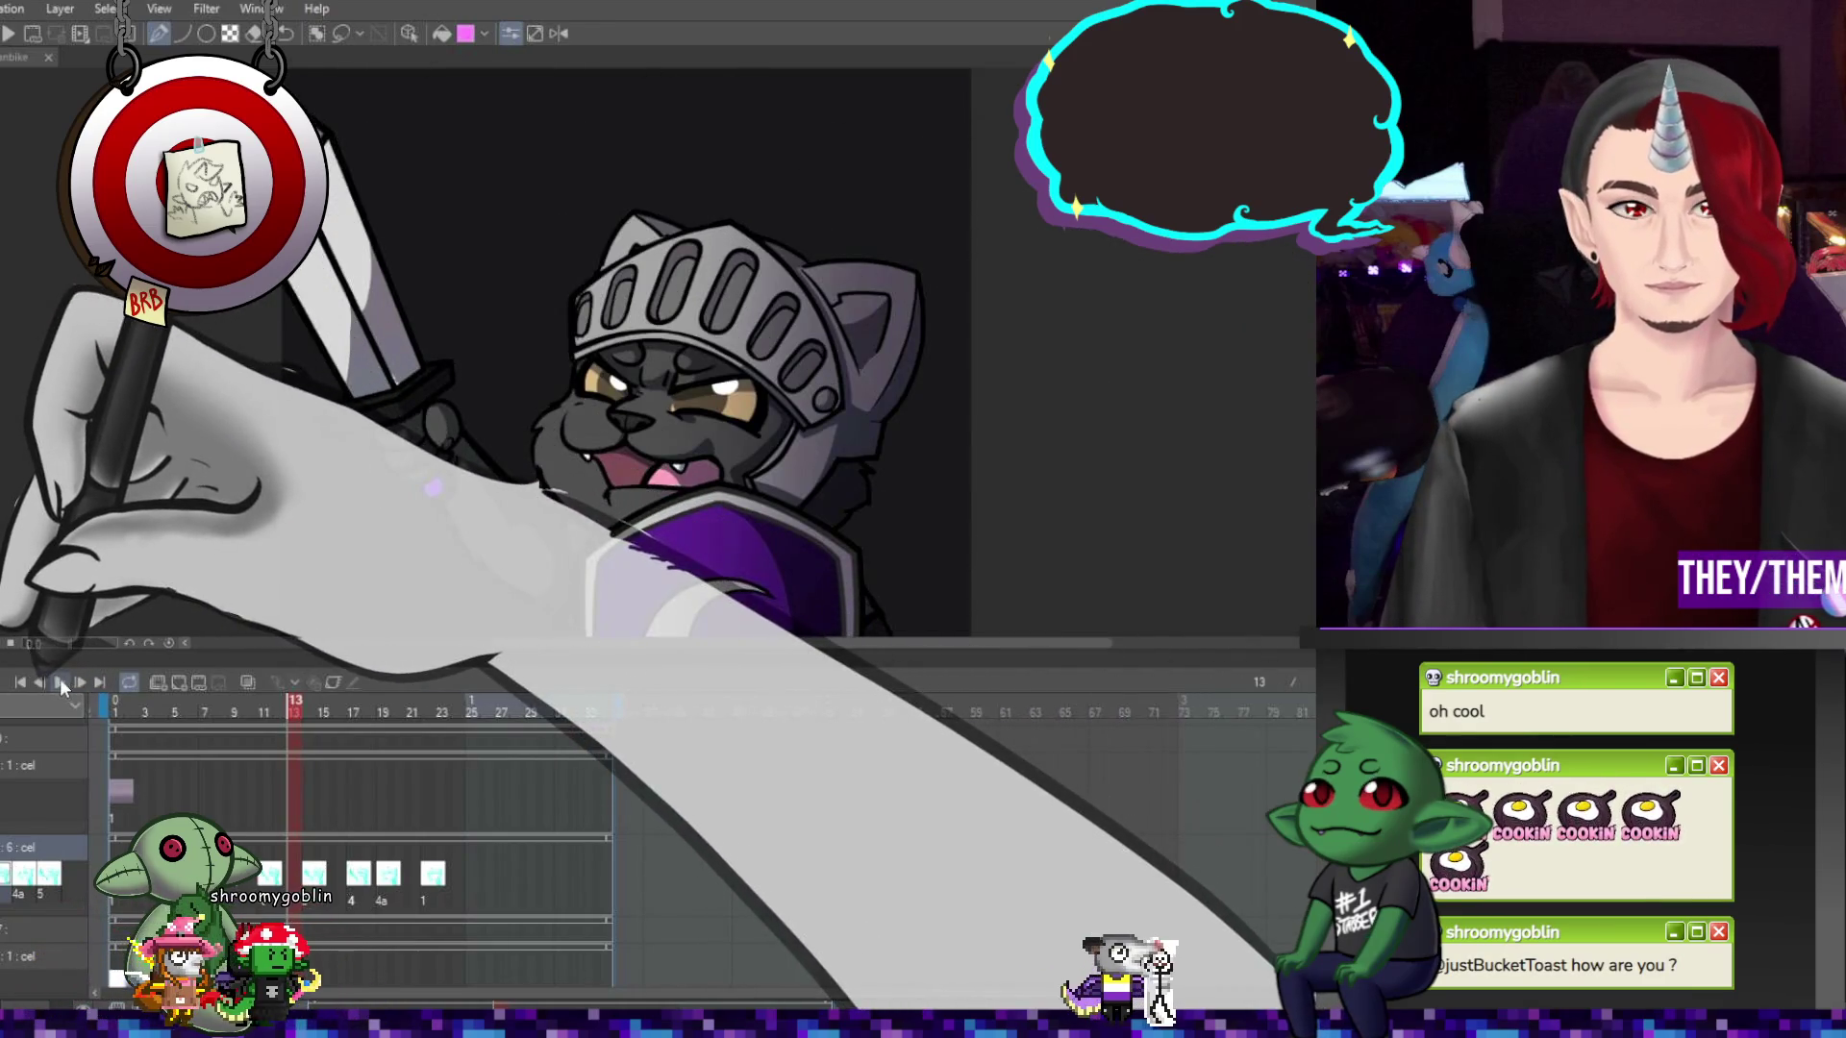
pyautogui.click(59, 680)
pyautogui.scroll(-5, 1112, 494)
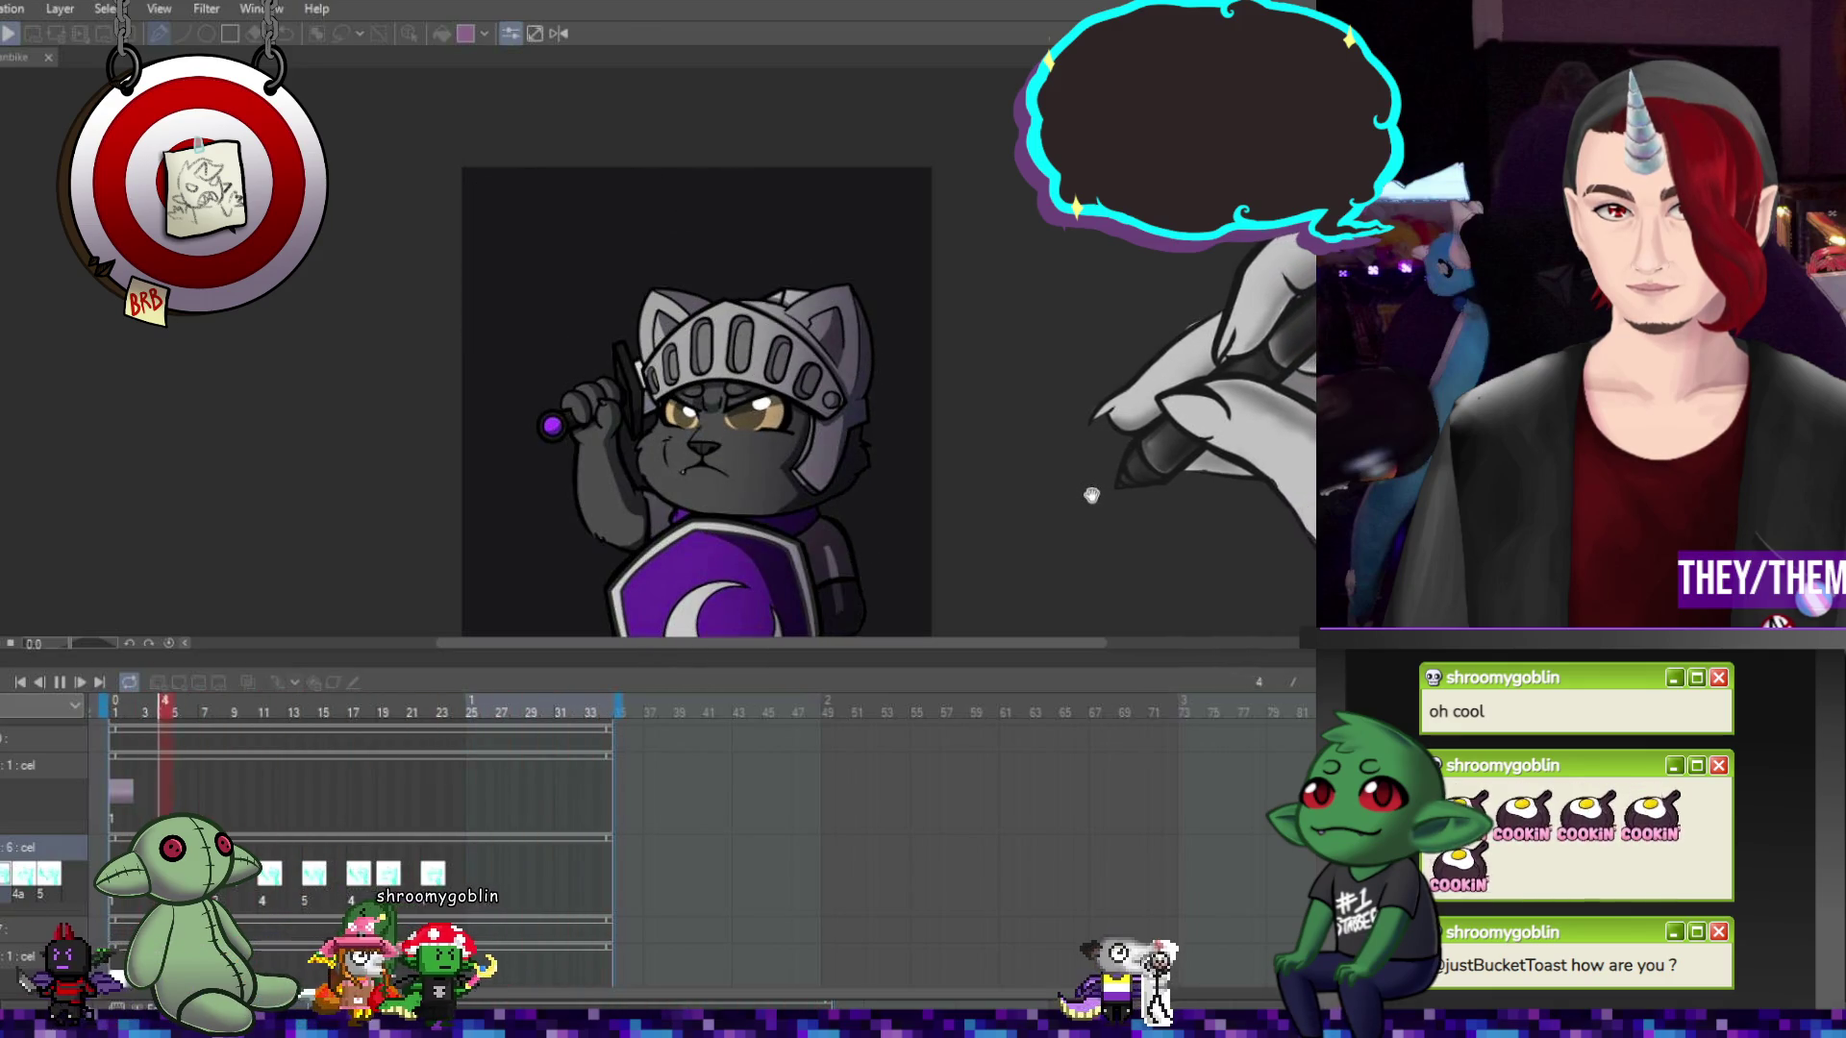
# Stop playback back on frame 1 and zoom in on the knight's face
pyautogui.click(59, 682)
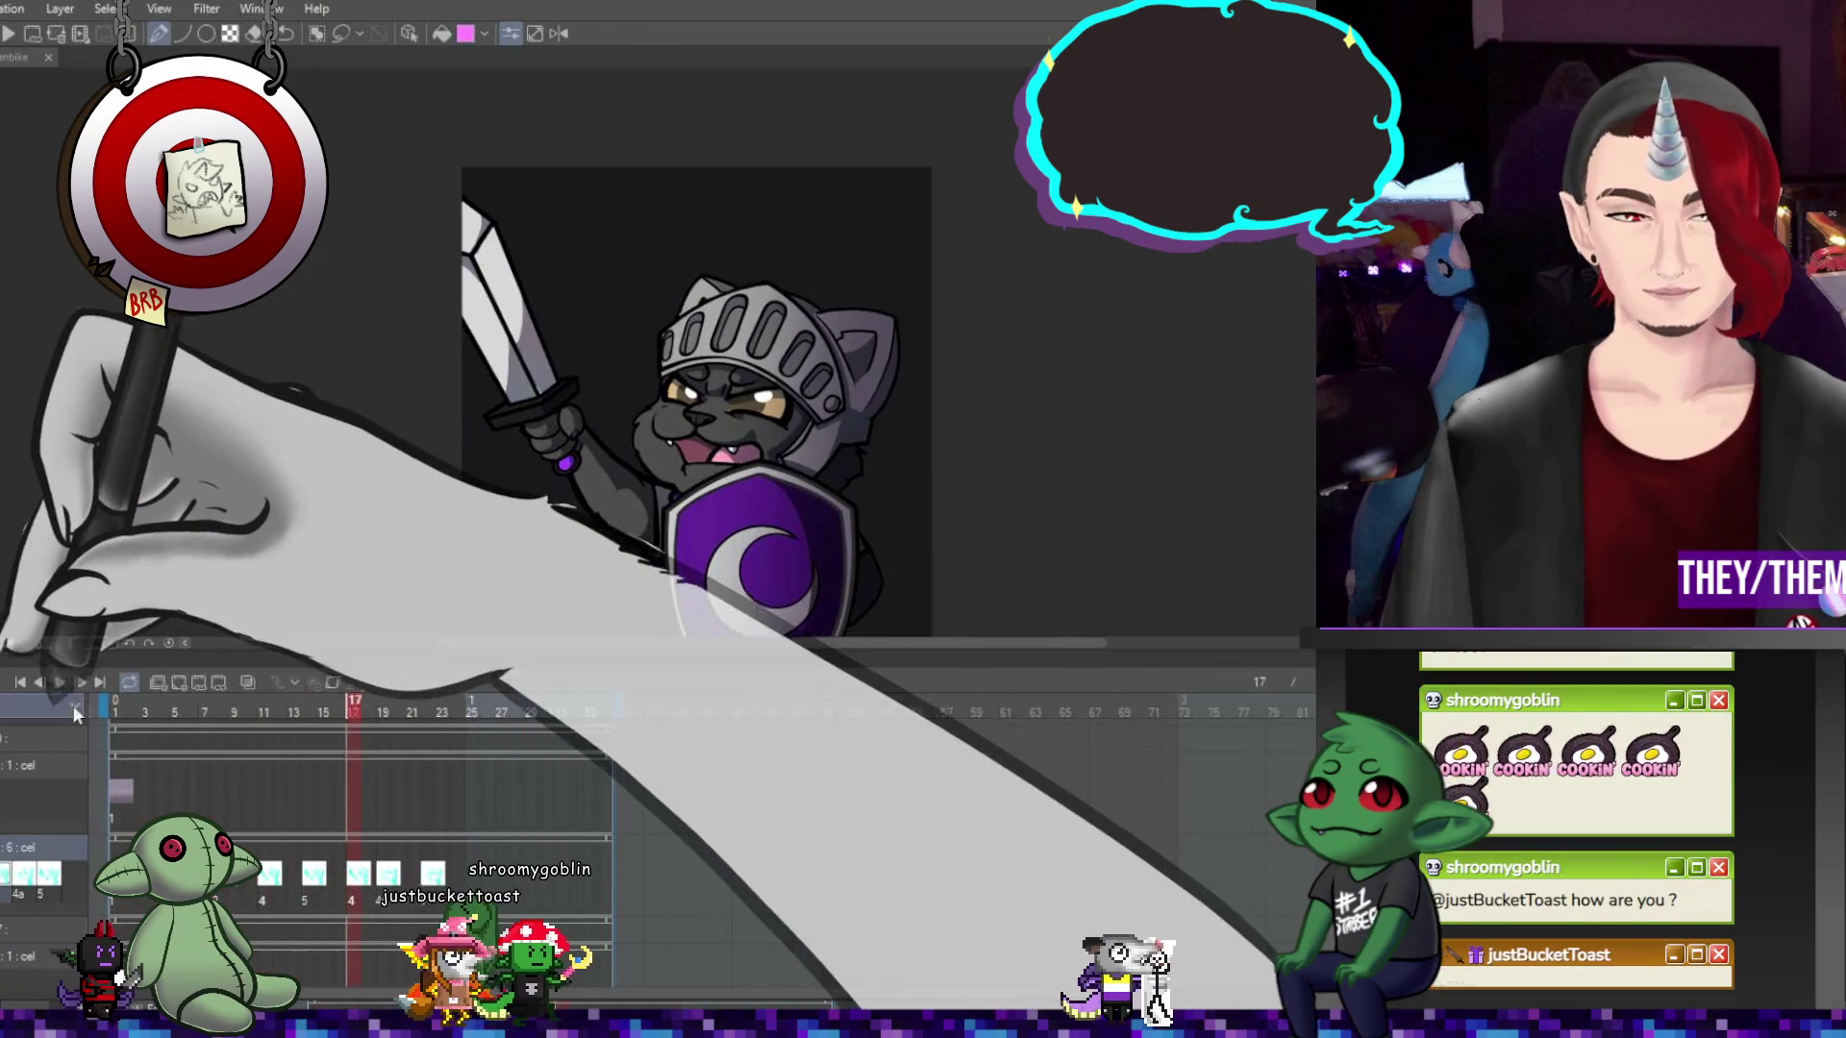
pyautogui.scroll(1, 751, 426)
pyautogui.scroll(2, 750, 426)
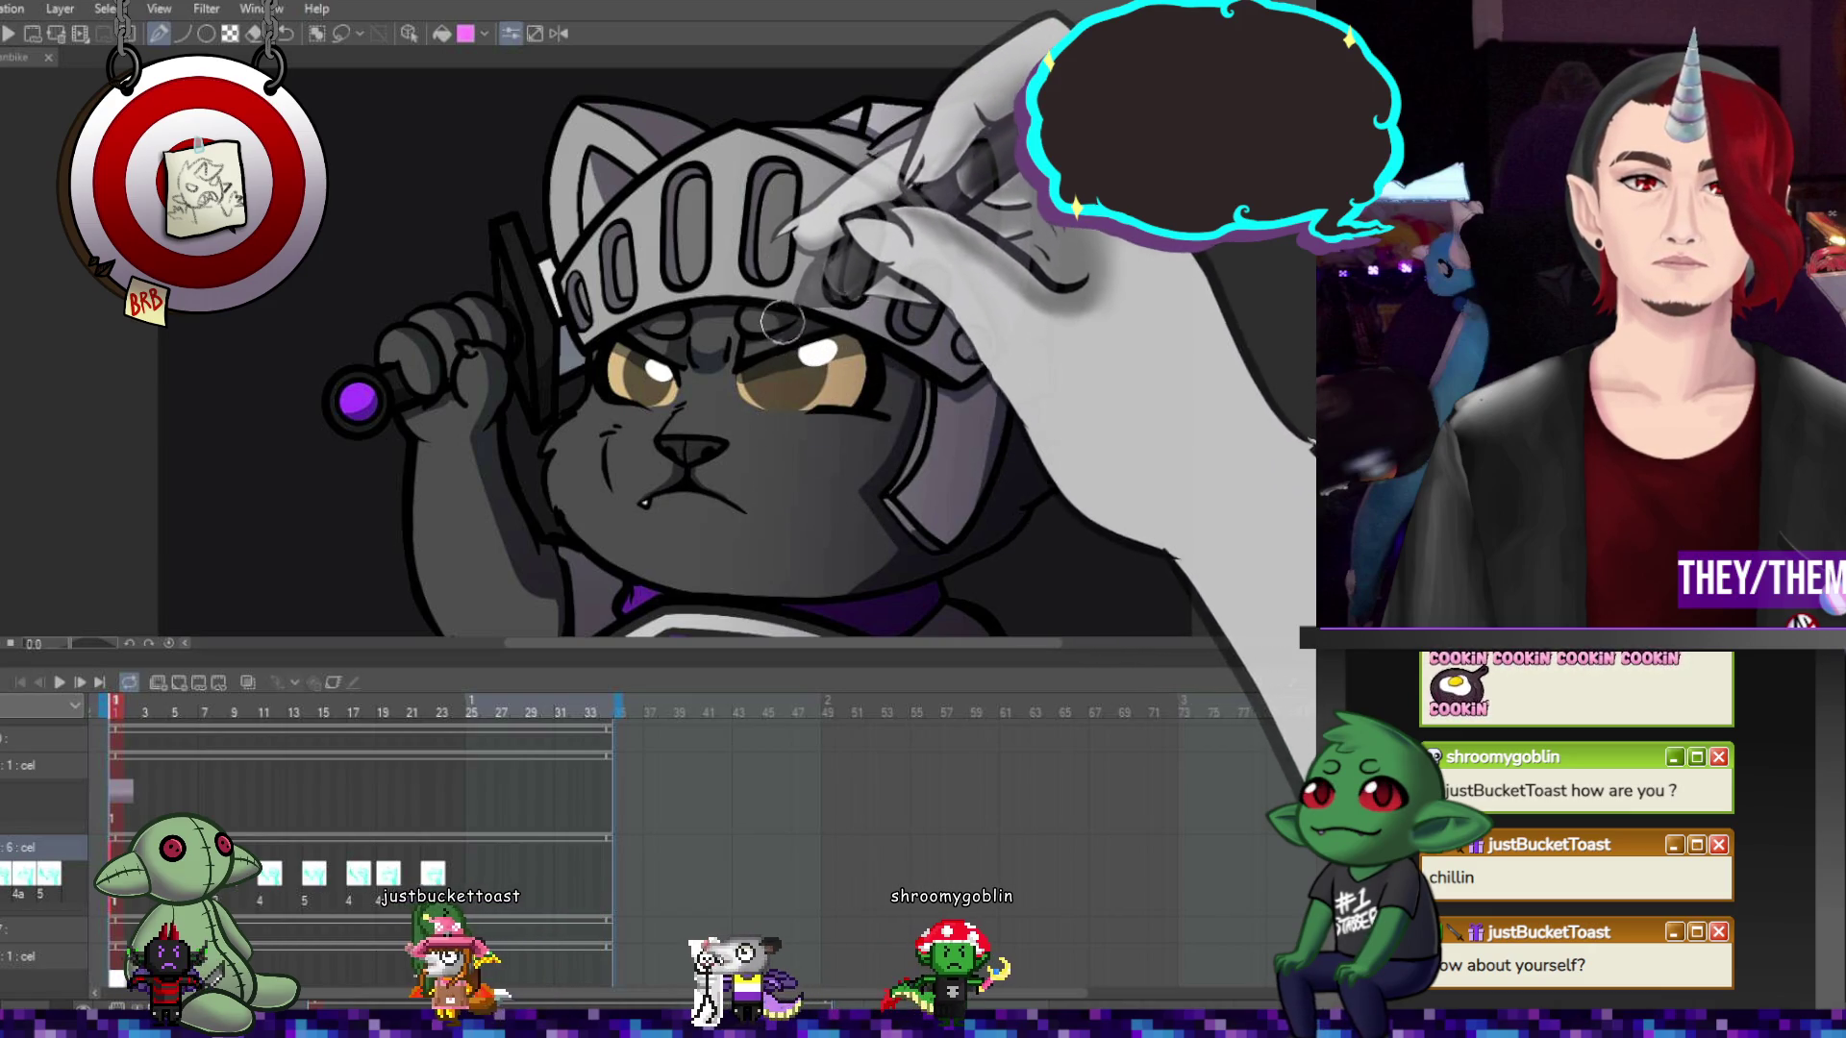
# Step forward to frame 5, then on to frame 9 with the sword raised
pyautogui.press('Right')
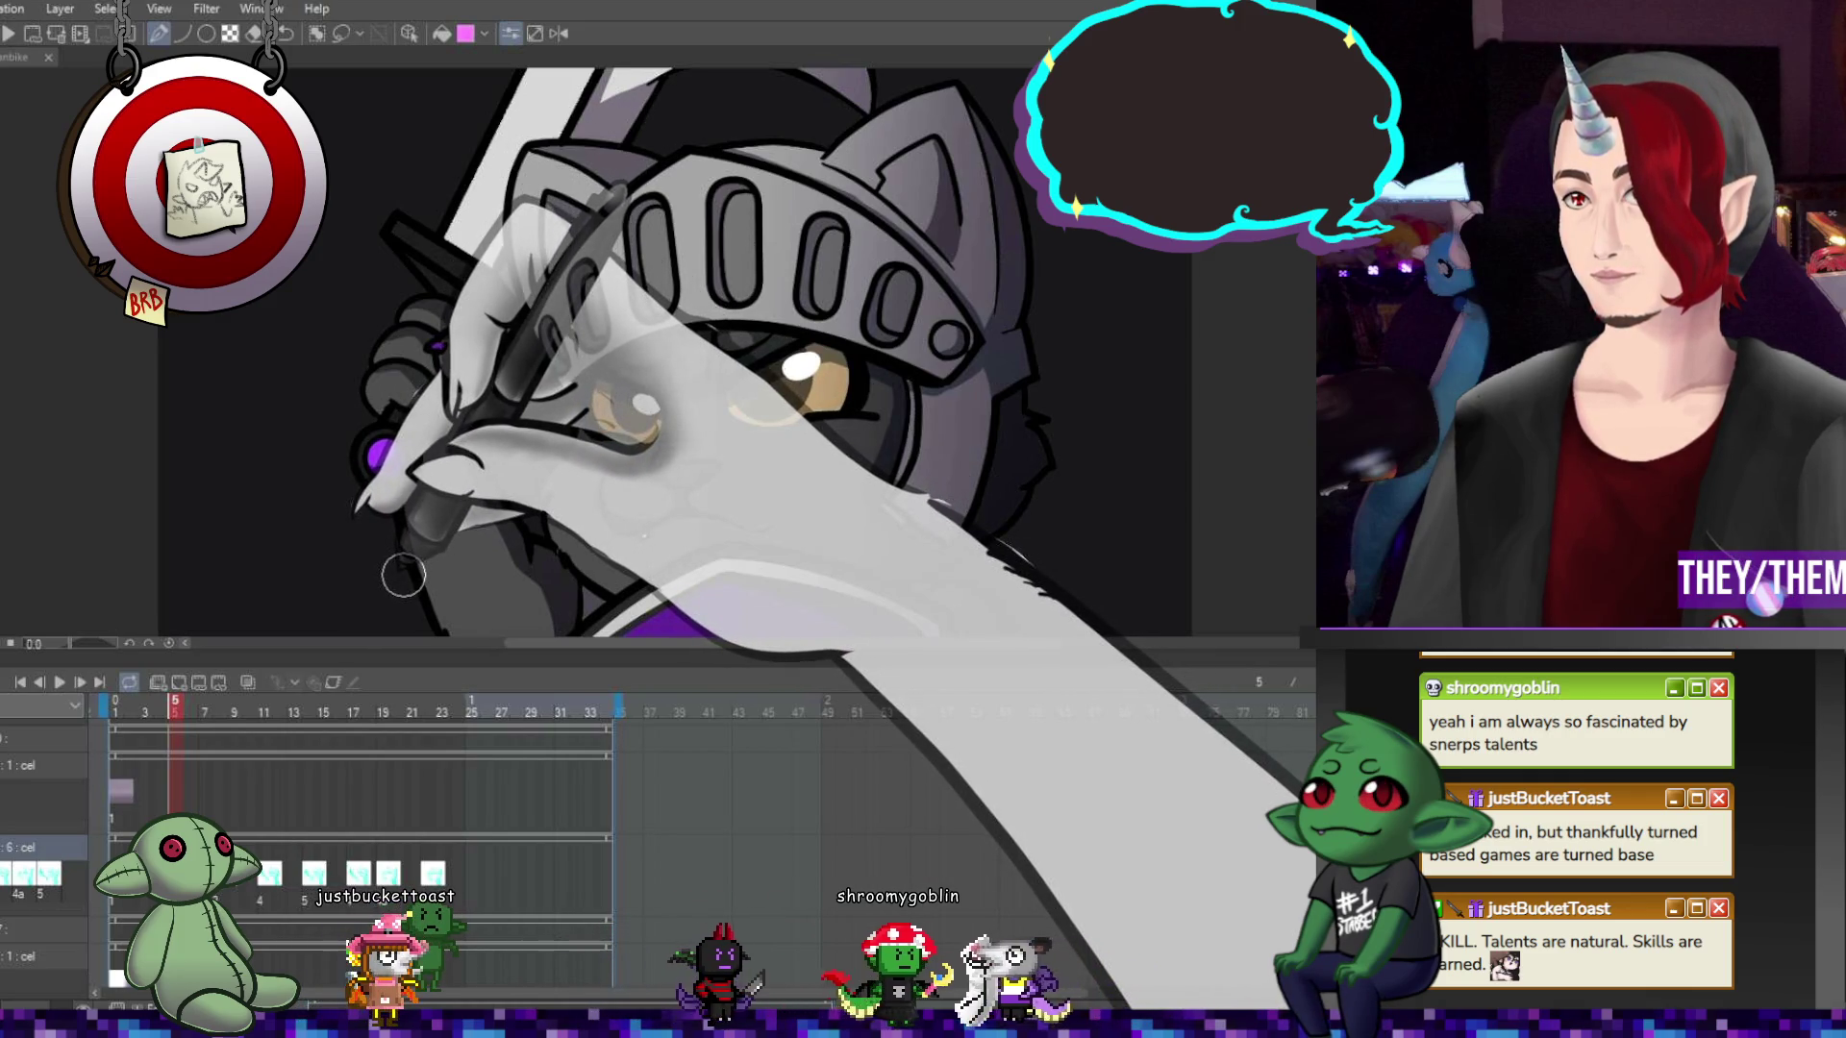
pyautogui.press('Right')
pyautogui.press('Right')
pyautogui.press('Right')
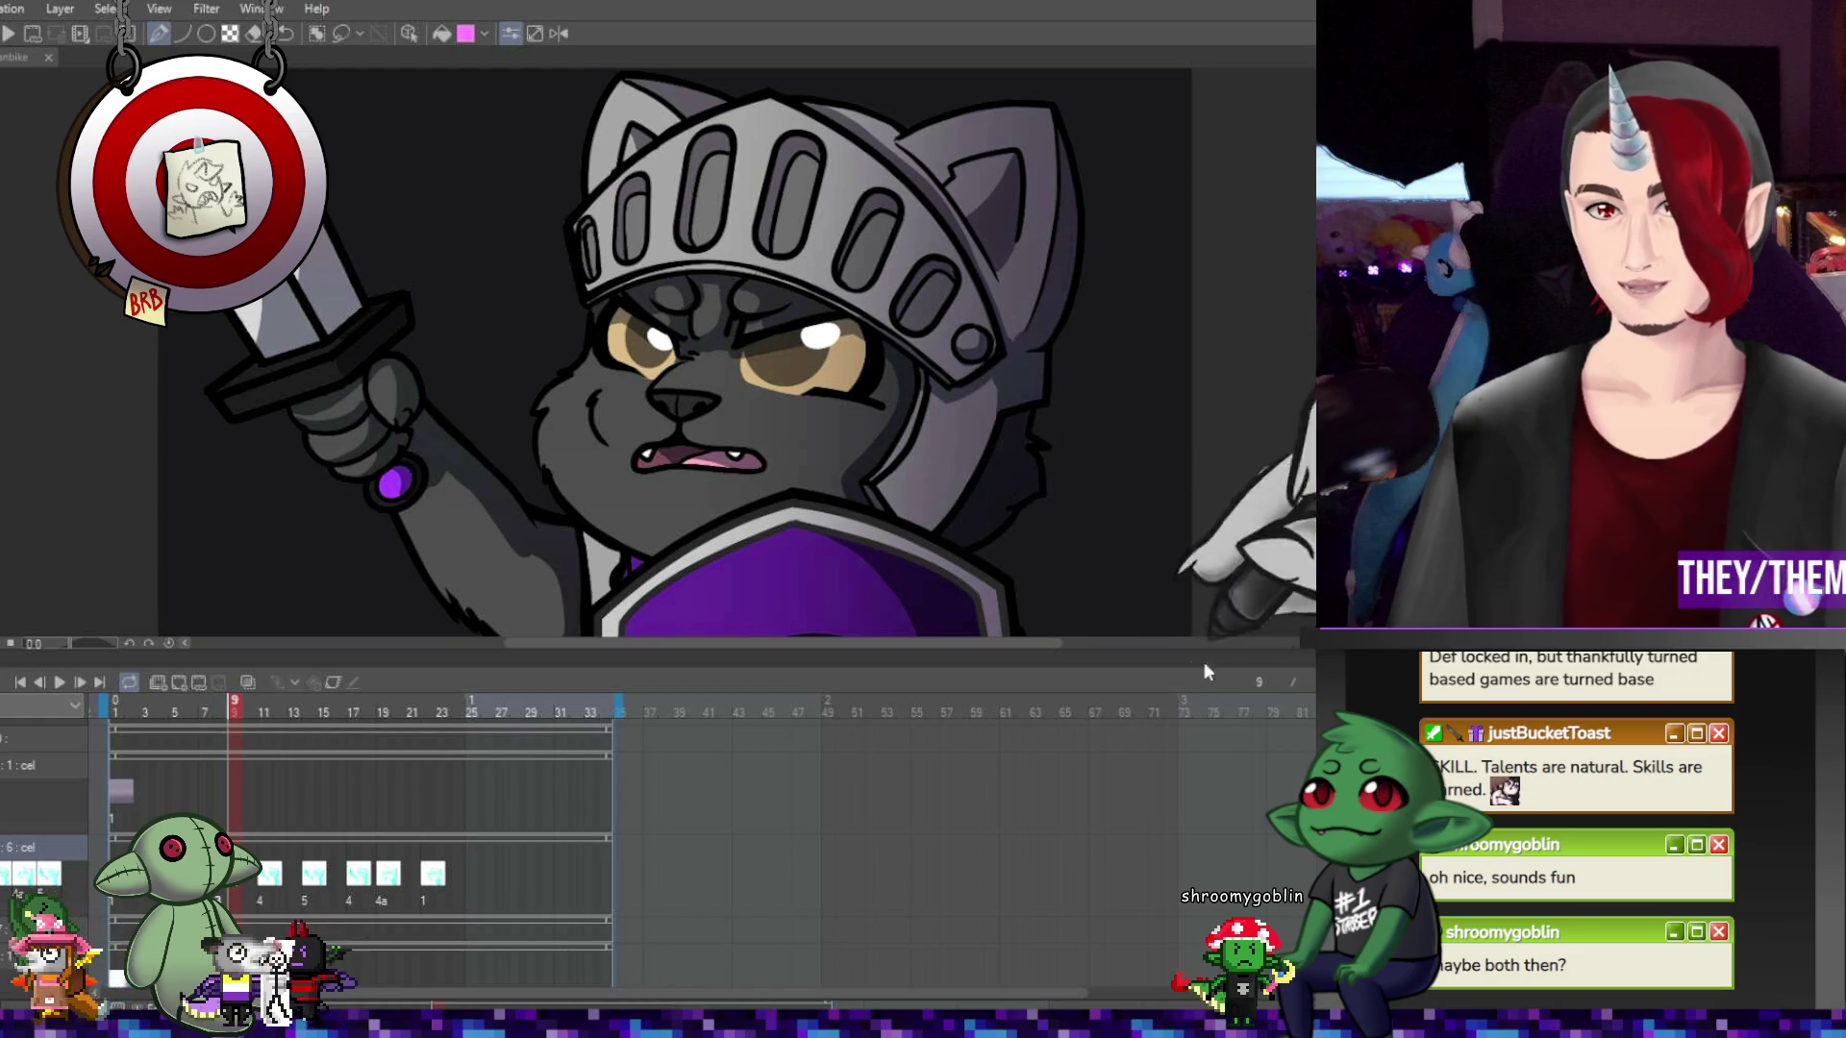
# Zoom the canvas out one step and adjust the view around the cat's face
pyautogui.hotkey('ctrl', '-')
pyautogui.scroll(3, 734, 500)
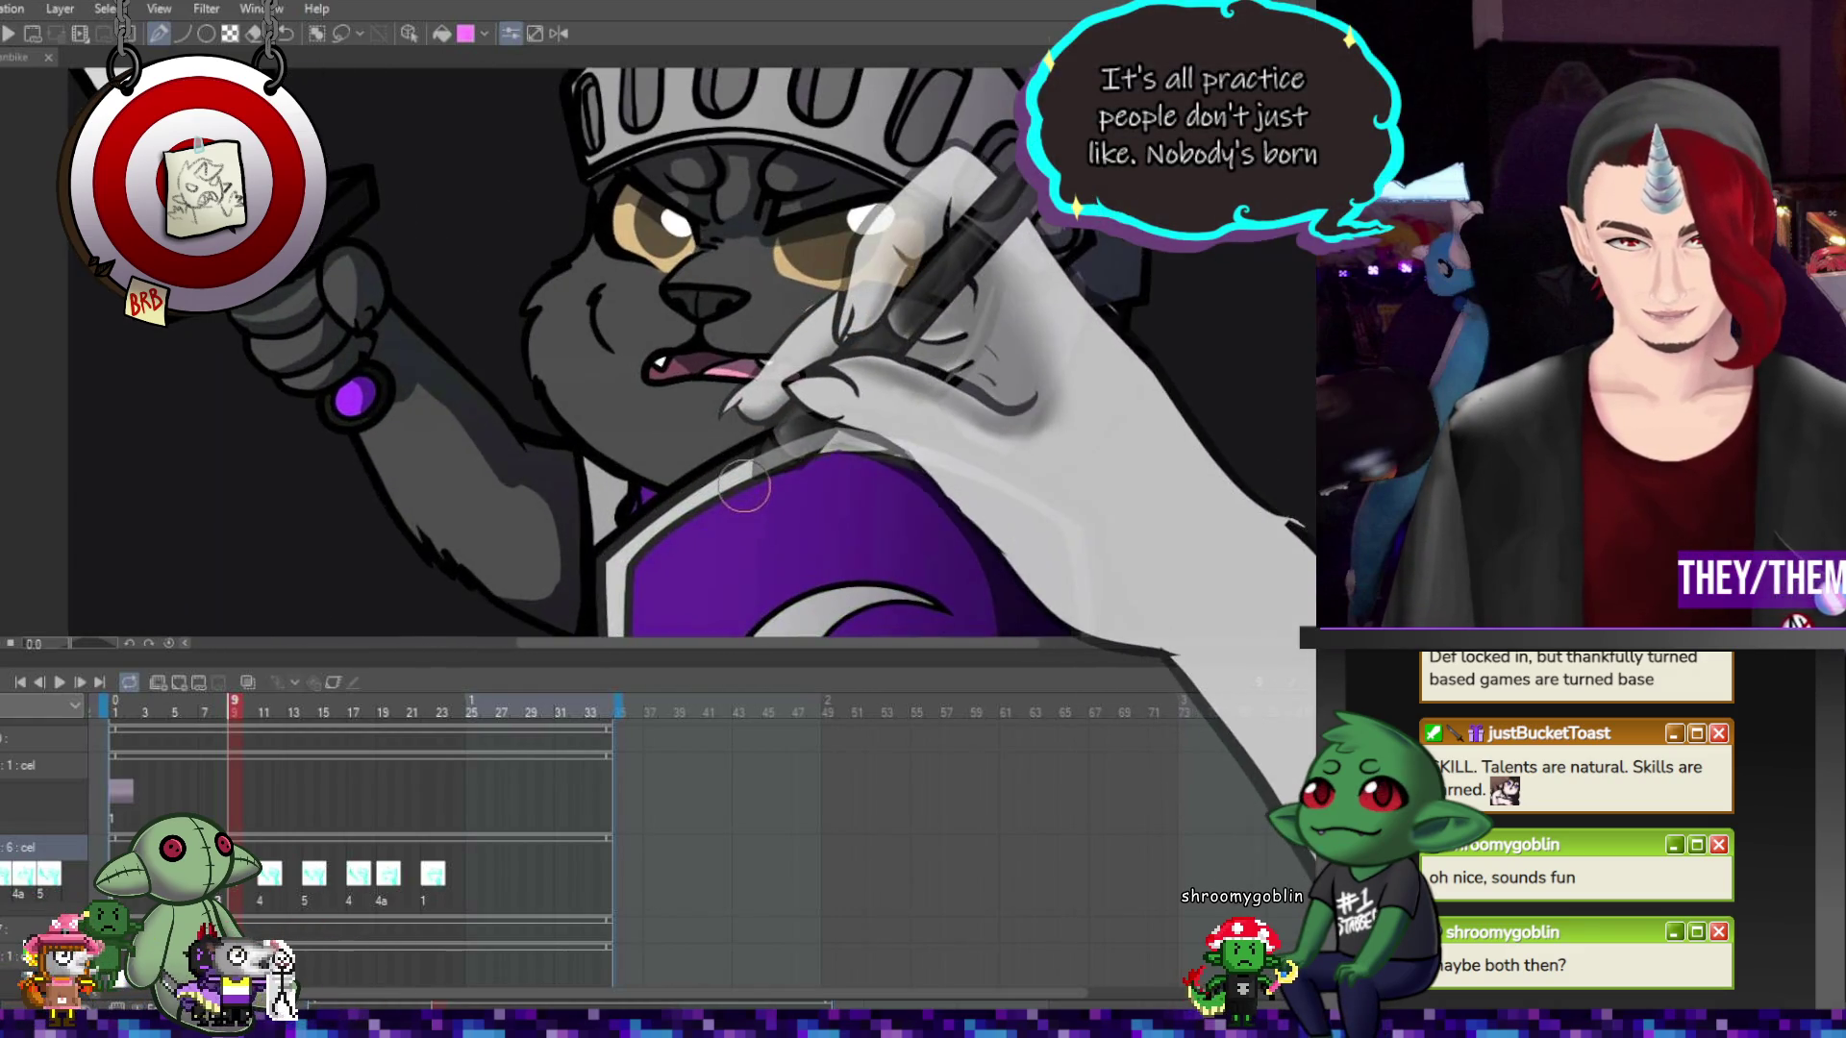
pyautogui.scroll(-3, 769, 495)
pyautogui.scroll(2, 808, 491)
pyautogui.scroll(2, 834, 485)
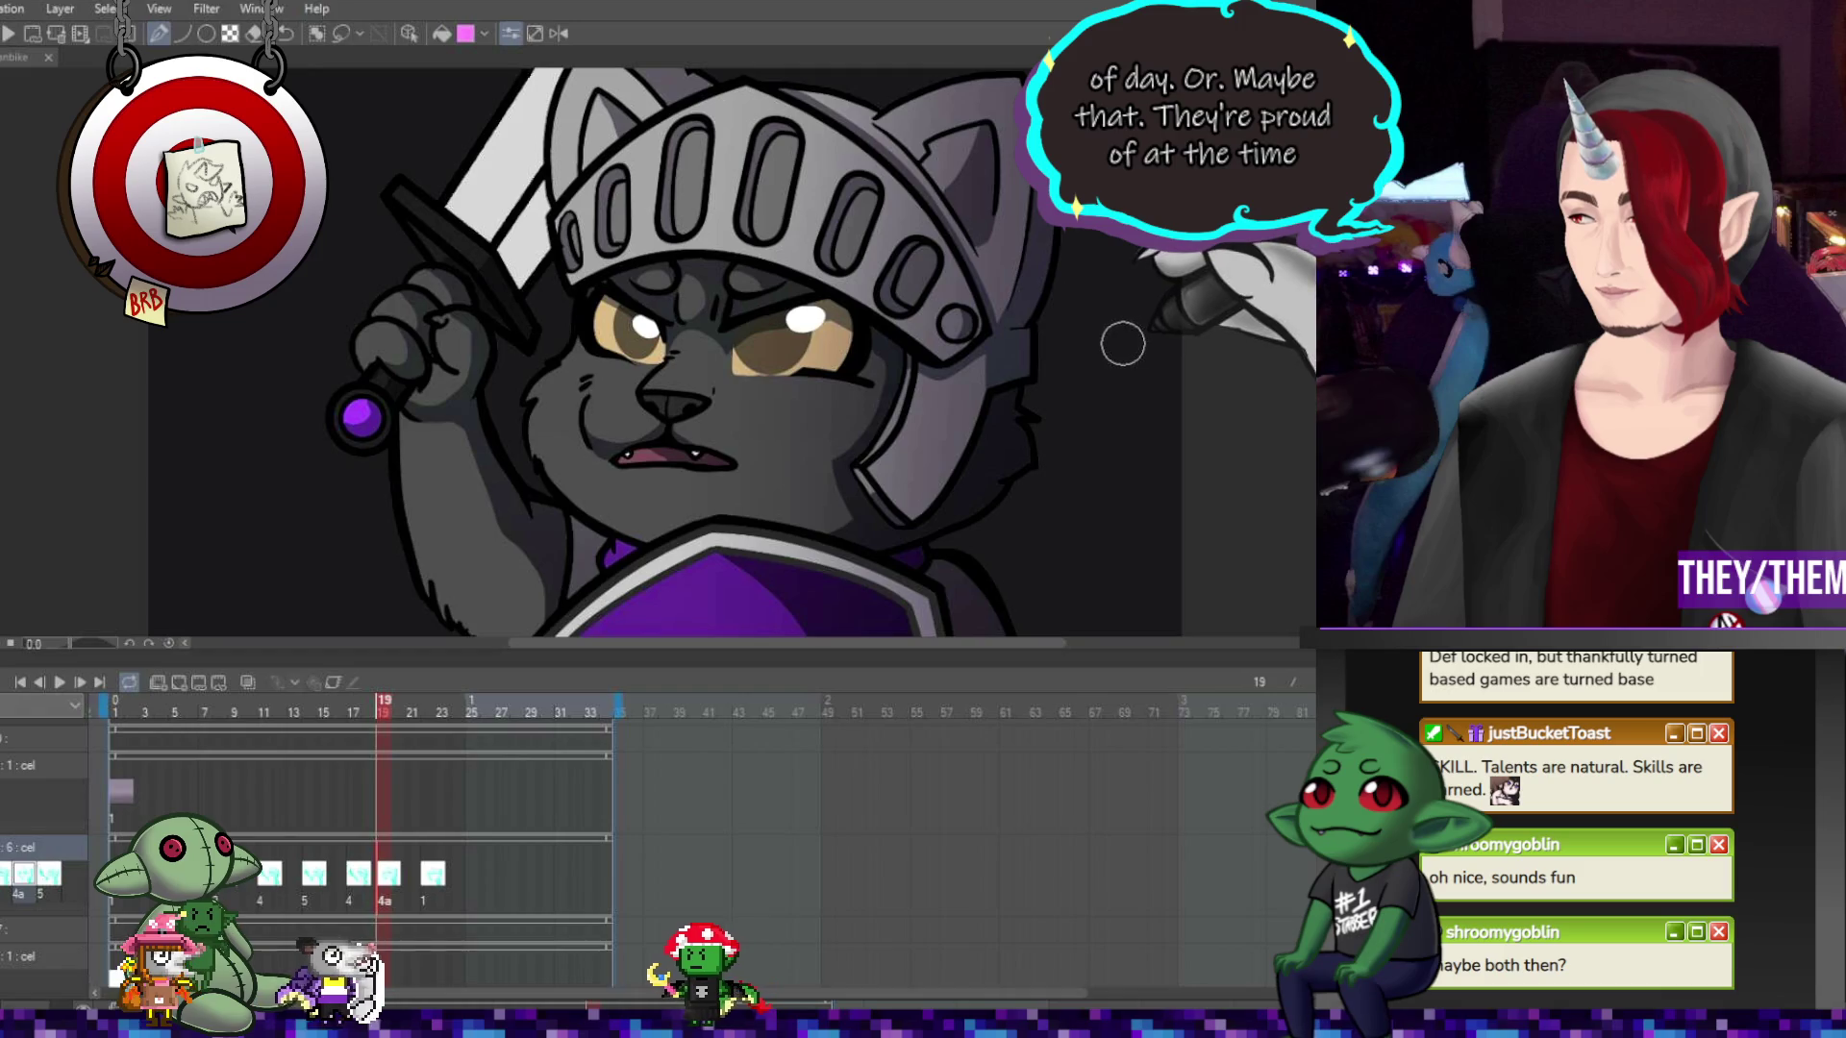
# Go to frame 22 of the cat knight animation
pyautogui.click(428, 707)
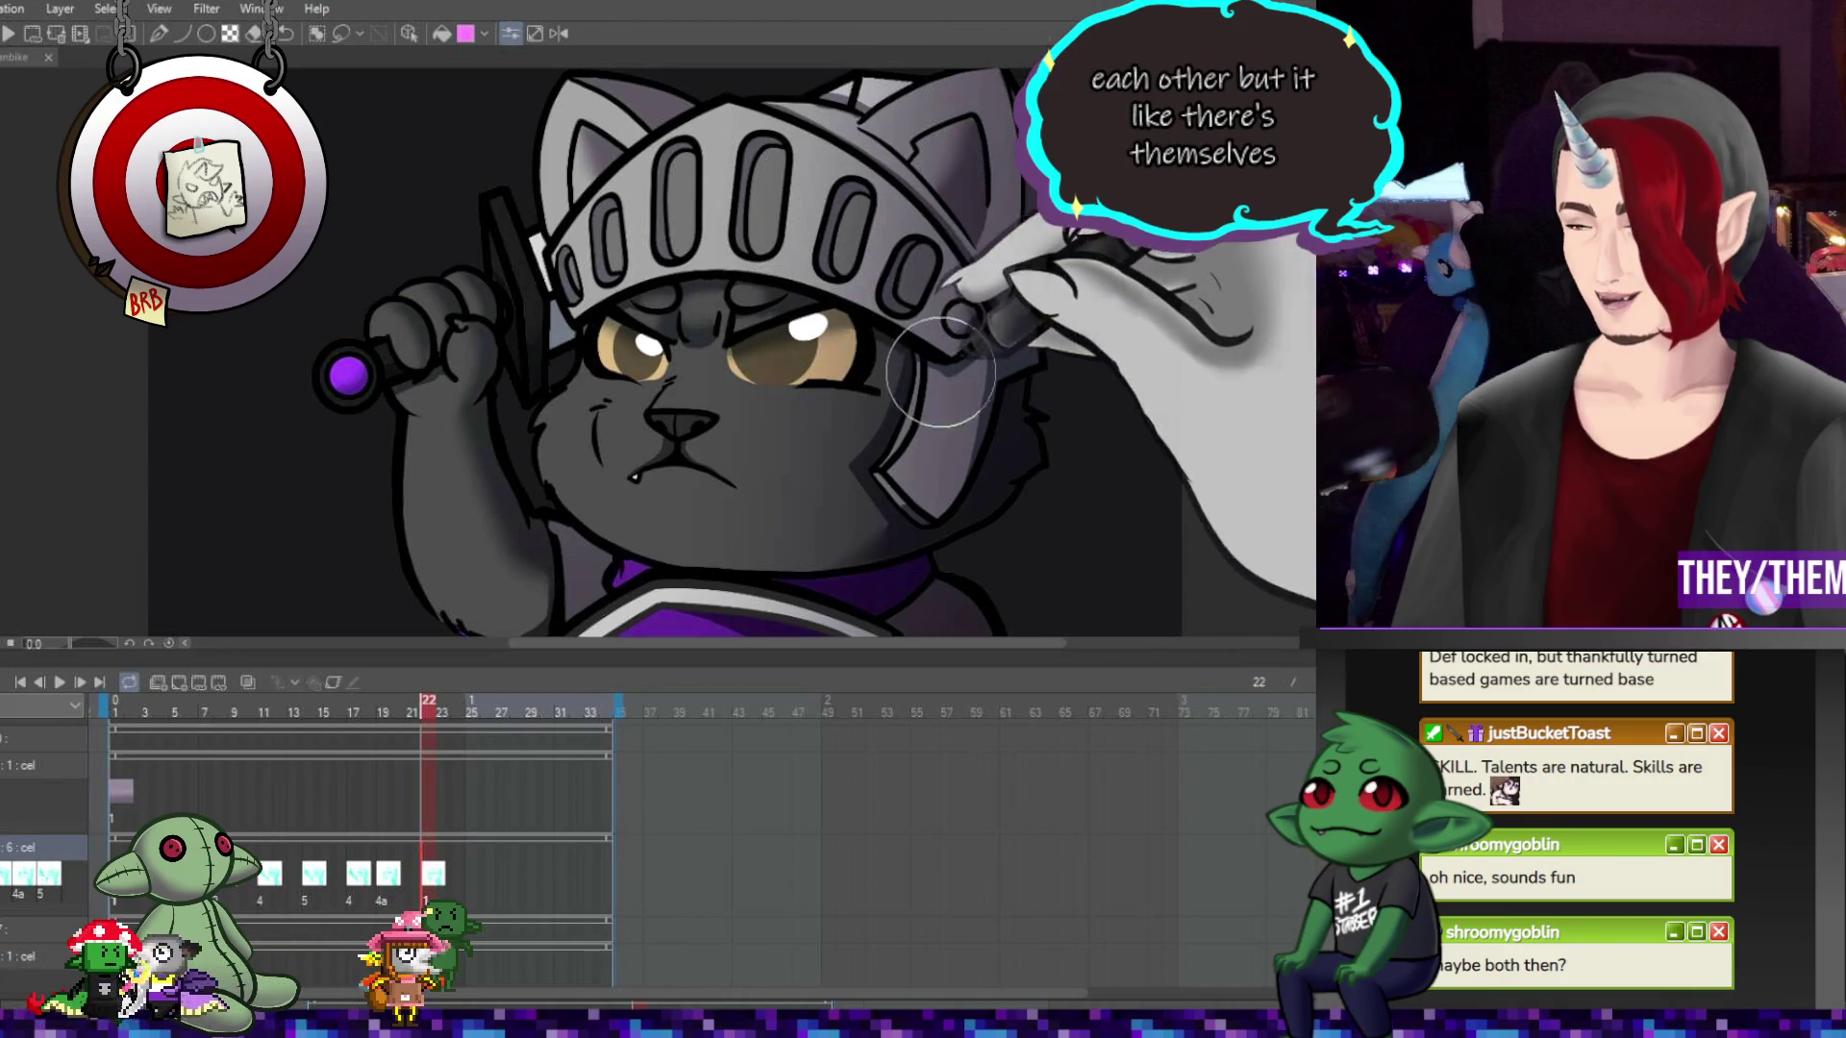
pyautogui.scroll(-5, 756, 175)
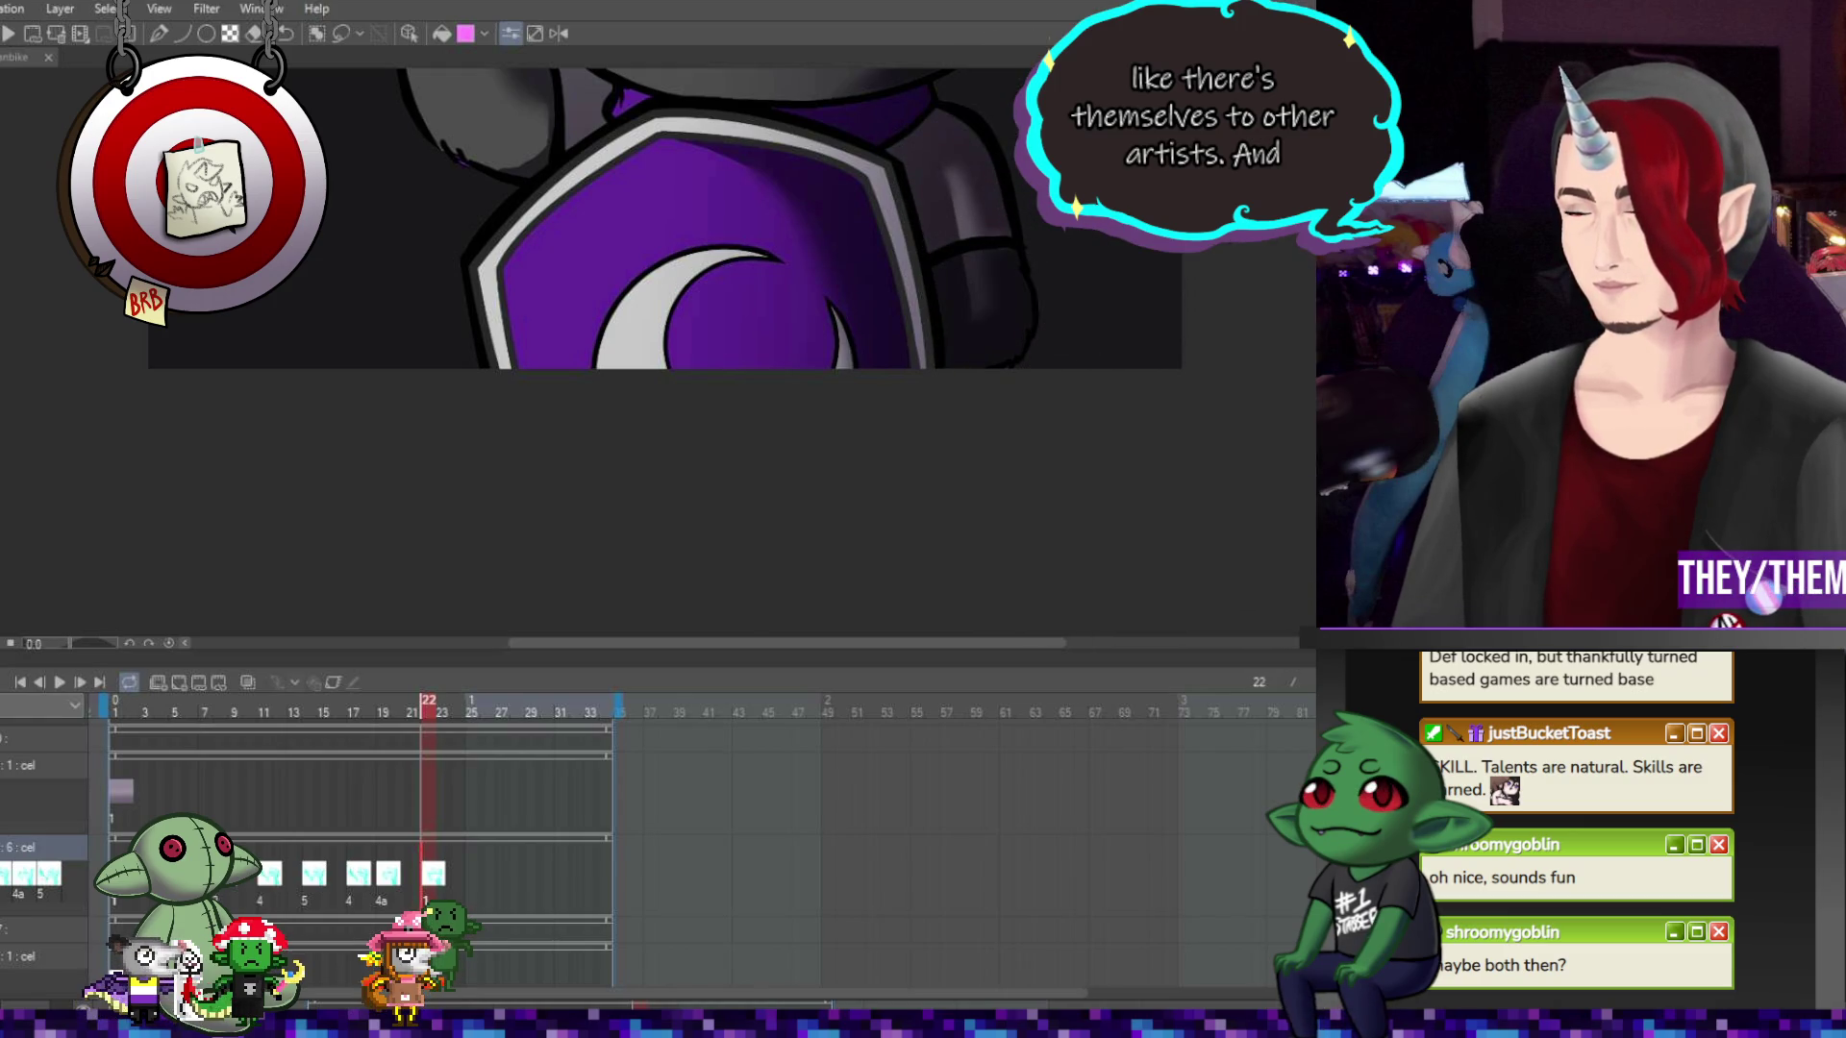
pyautogui.scroll(5, 511, 399)
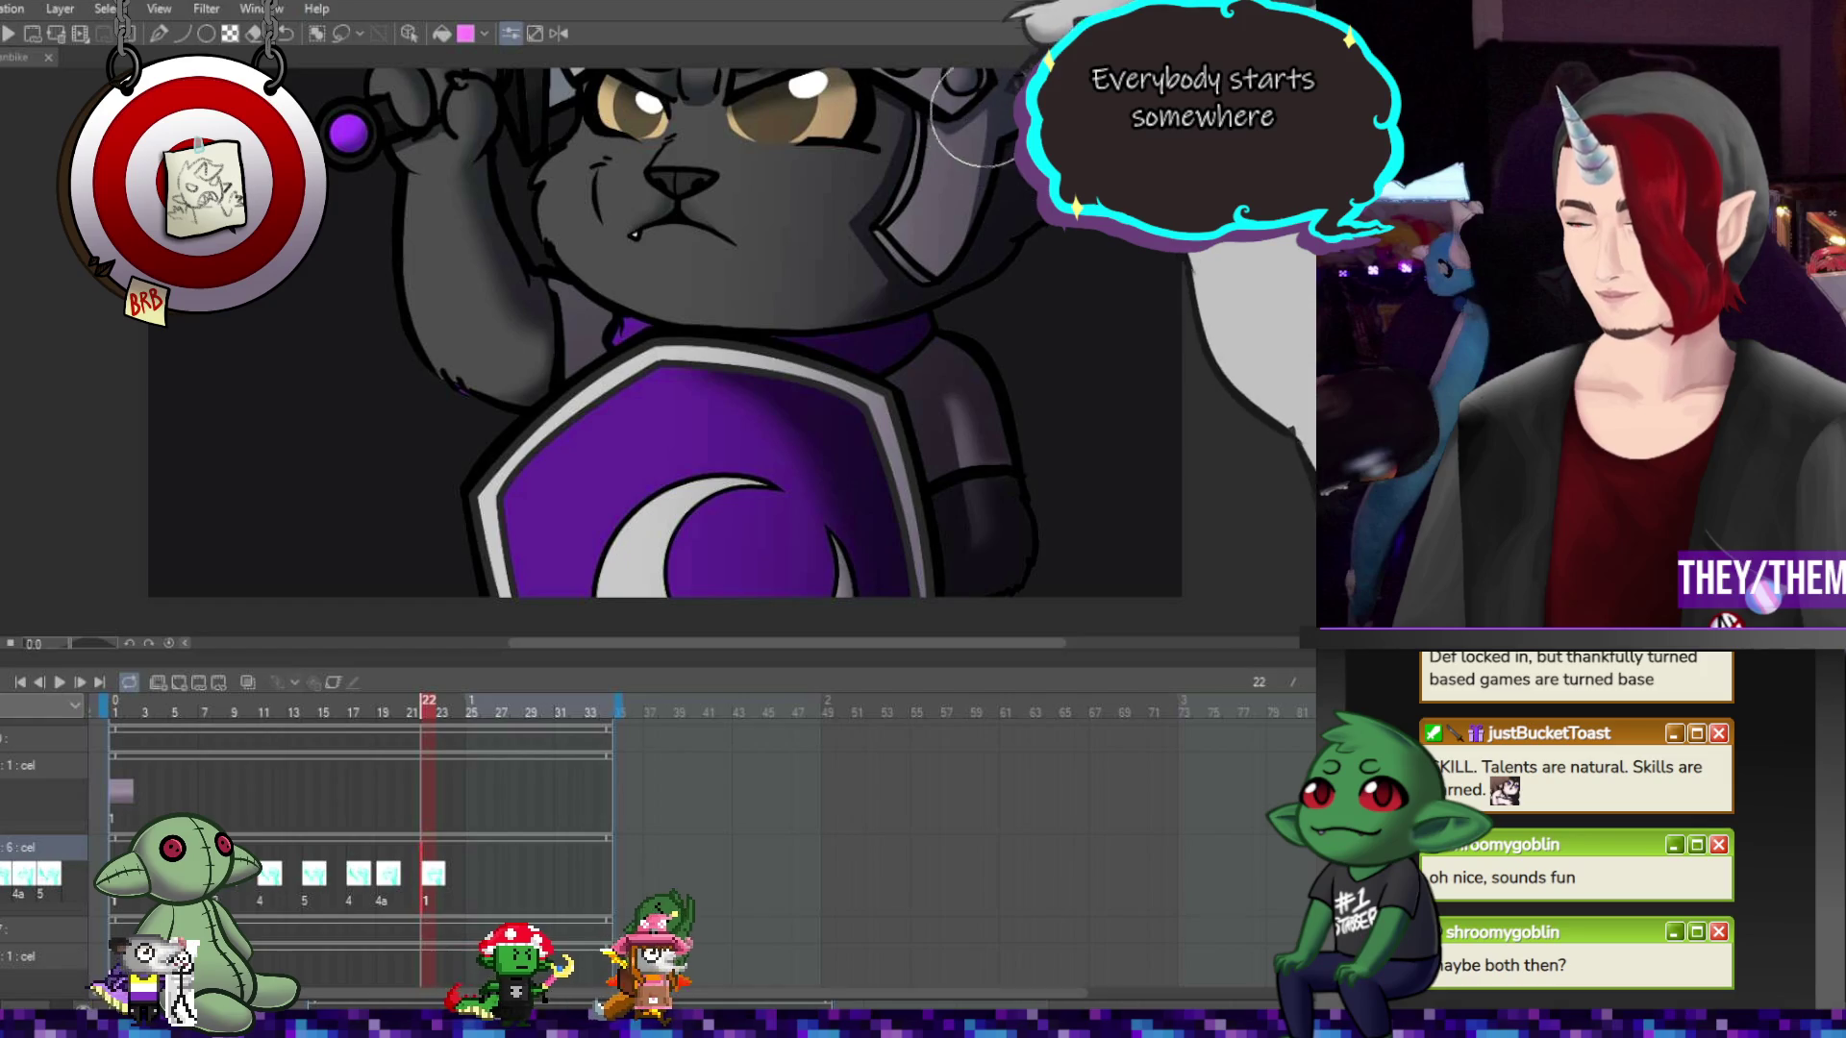
pyautogui.scroll(5, 1123, 270)
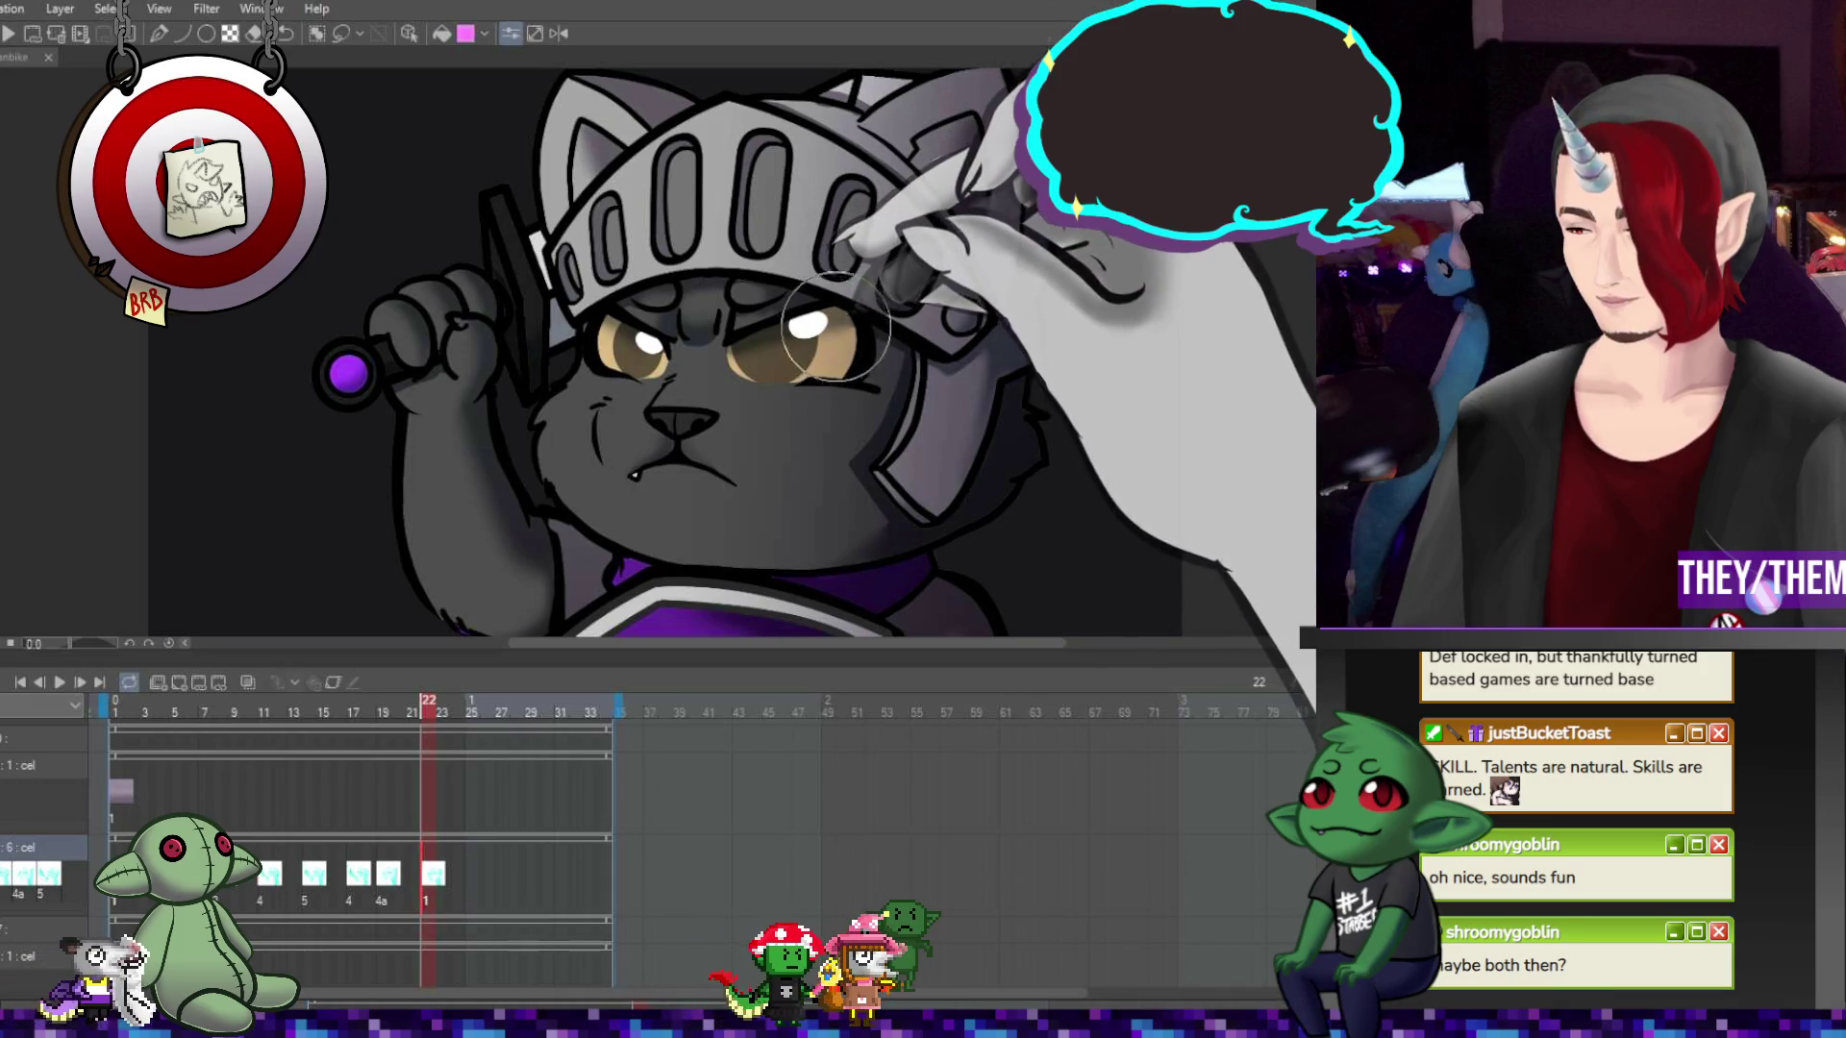
pyautogui.click(398, 813)
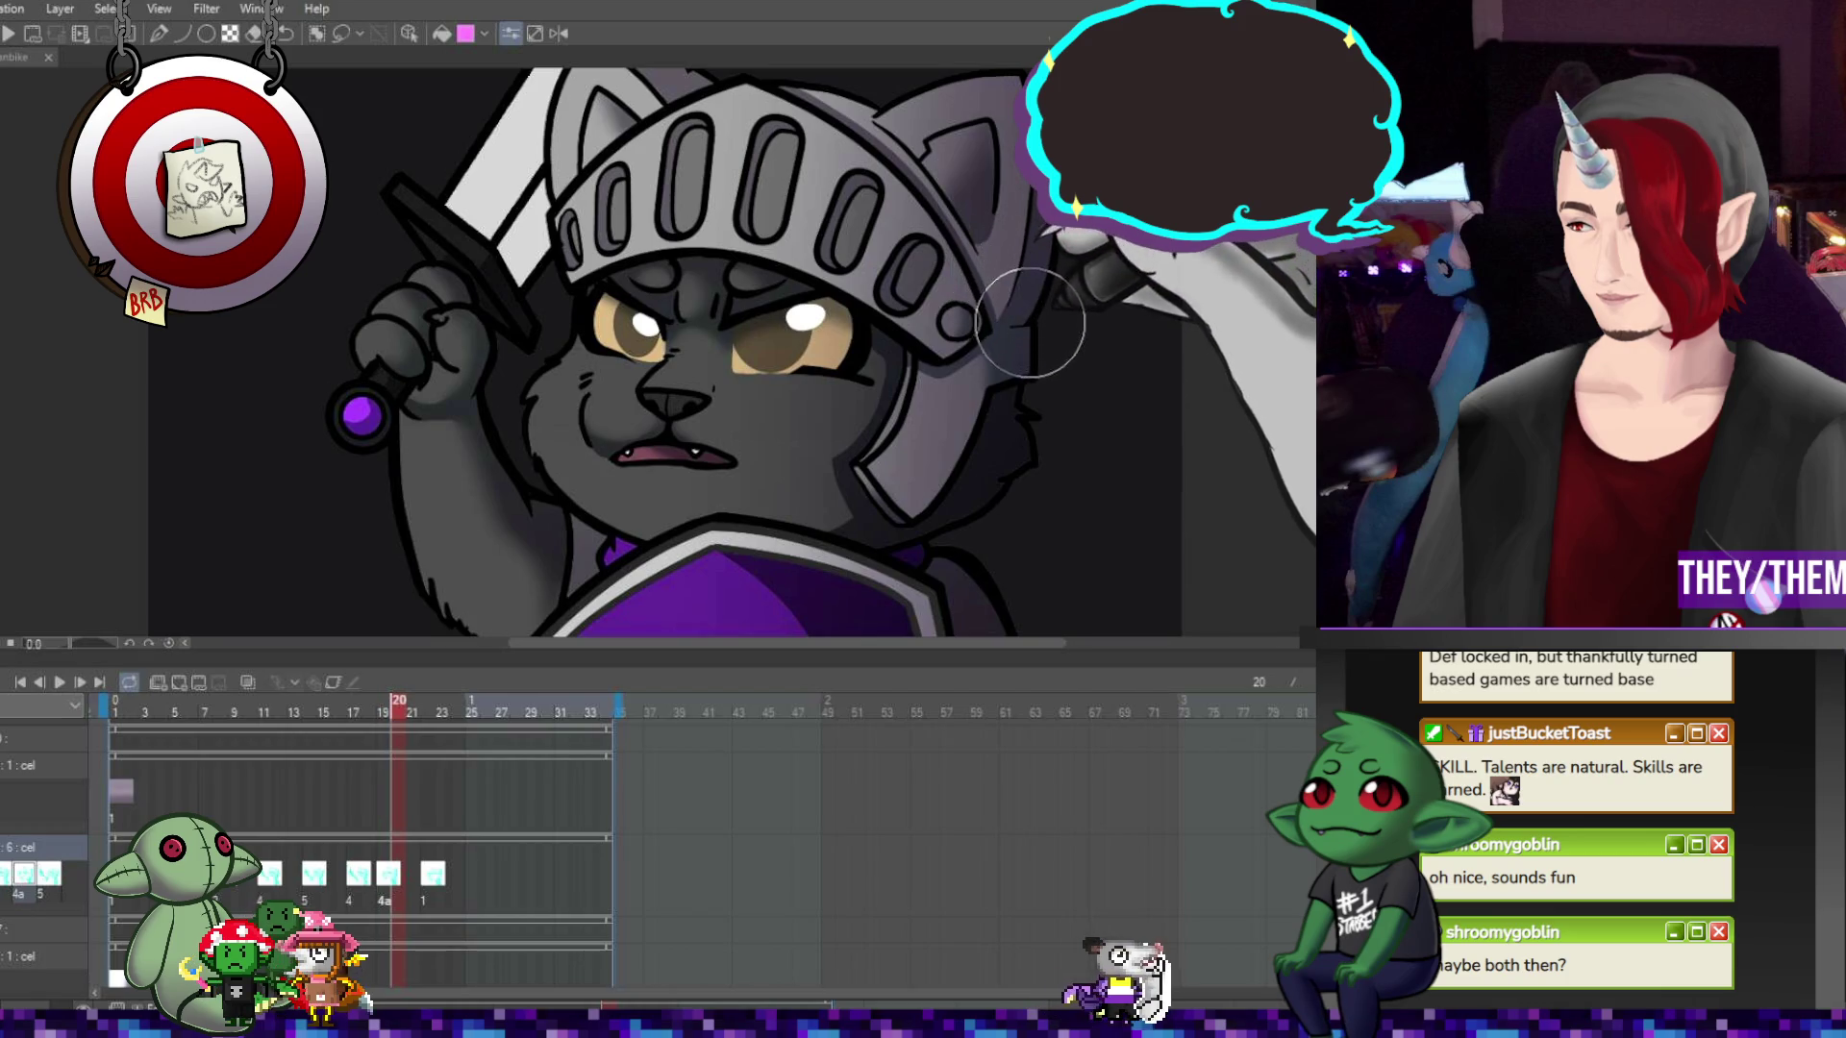
# Zoom the frame 20 canvas out and back in to check the shield and helmet
pyautogui.scroll(-5, 673, 356)
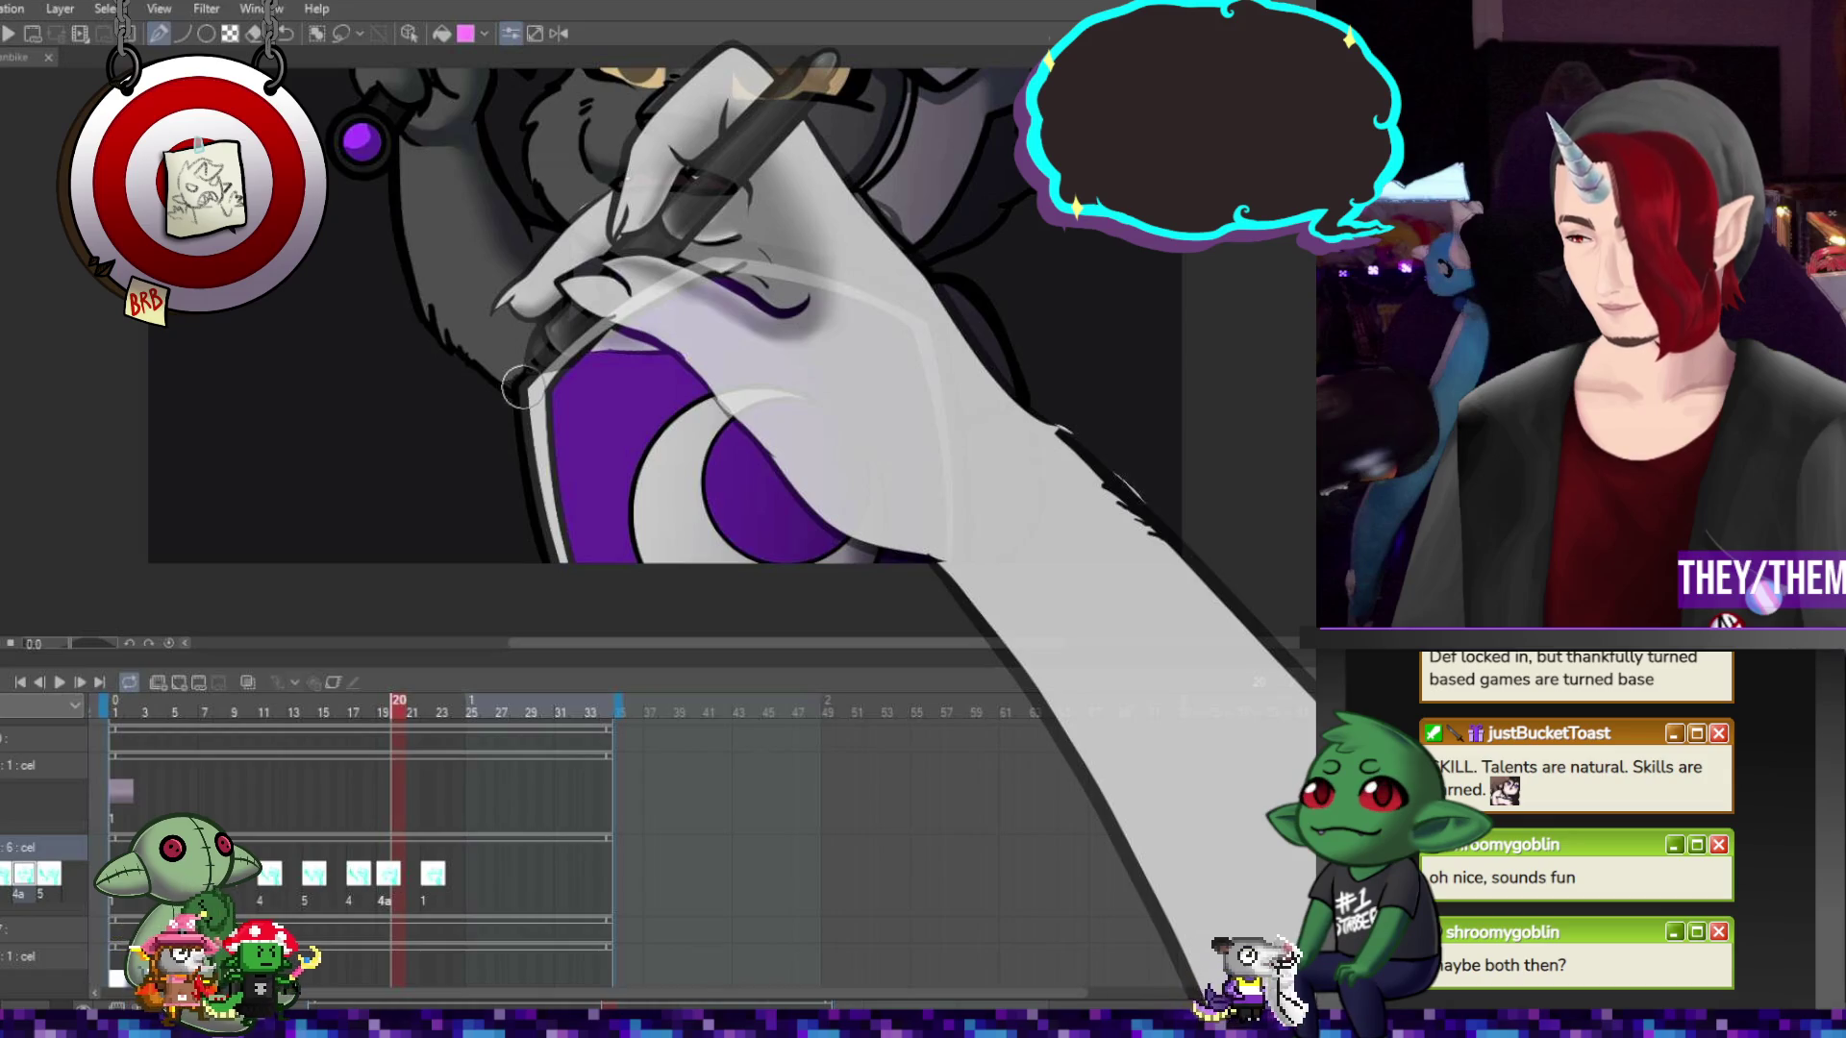
pyautogui.scroll(5, 1237, 405)
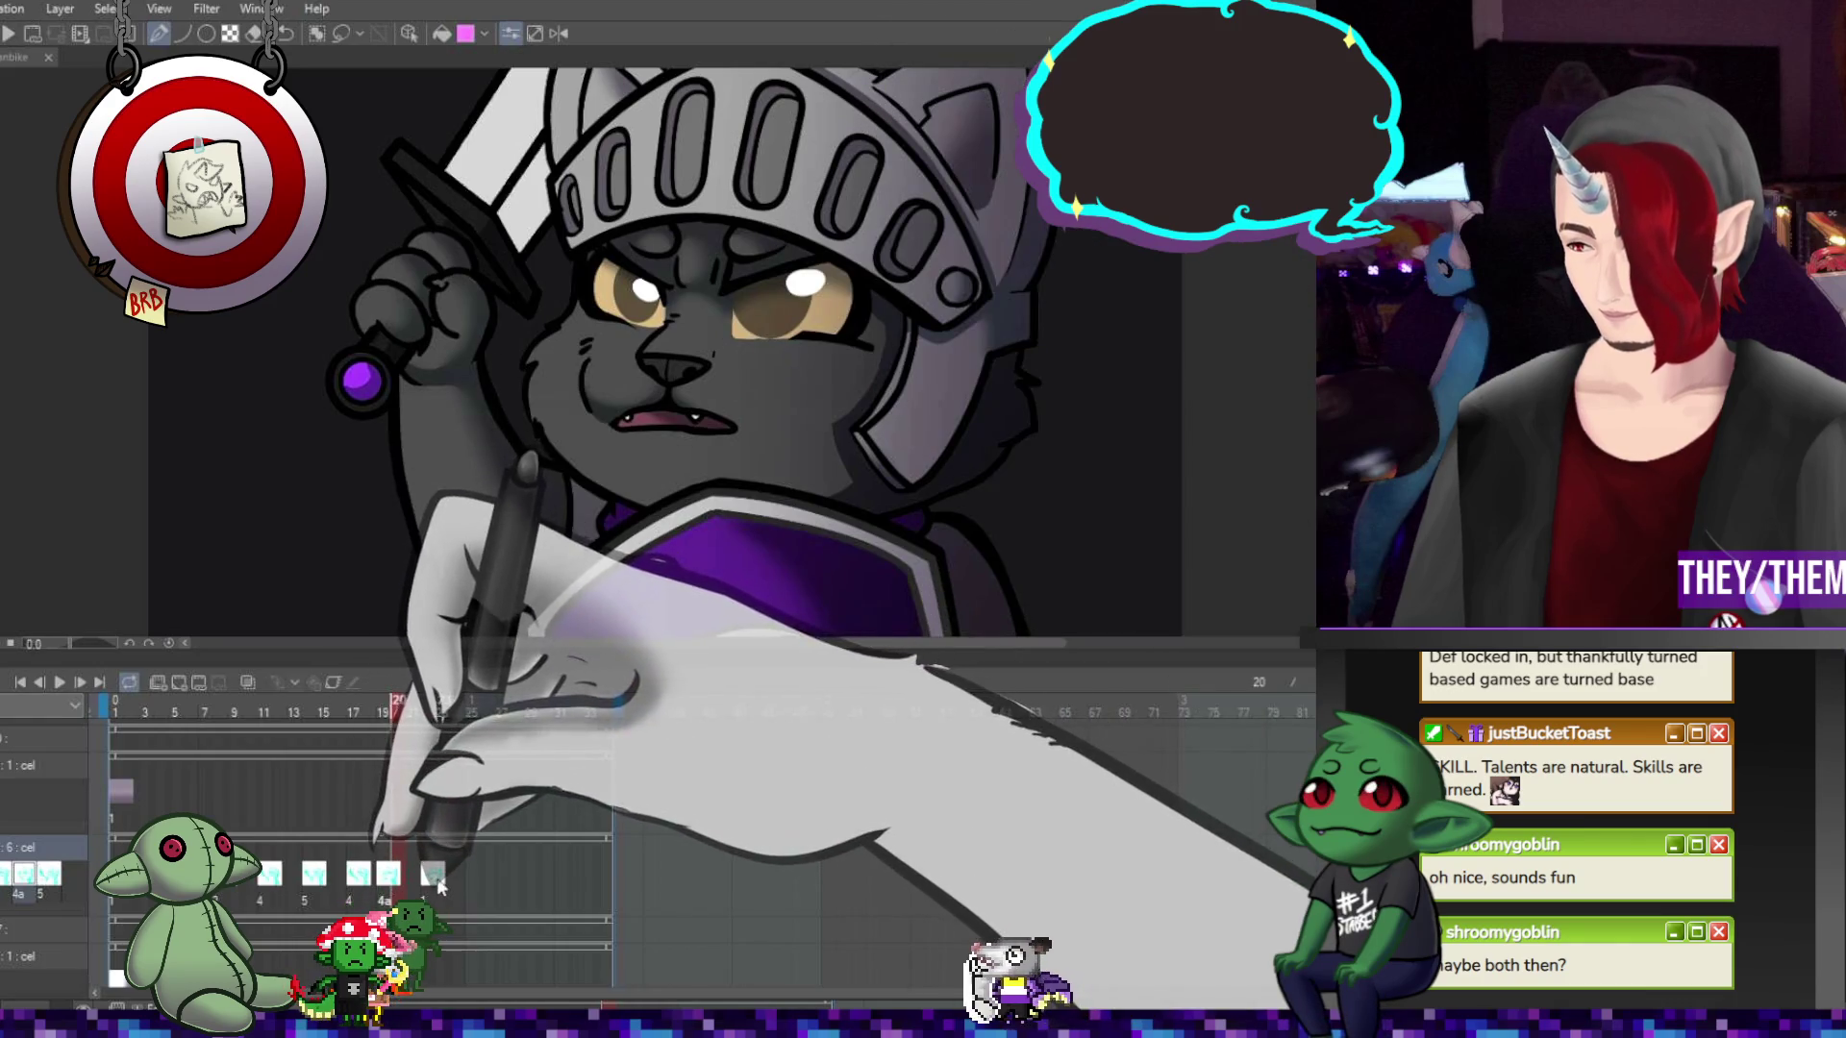
# View frame 23, then switch to frame 12's open-mouthed roaring drawing
pyautogui.click(452, 907)
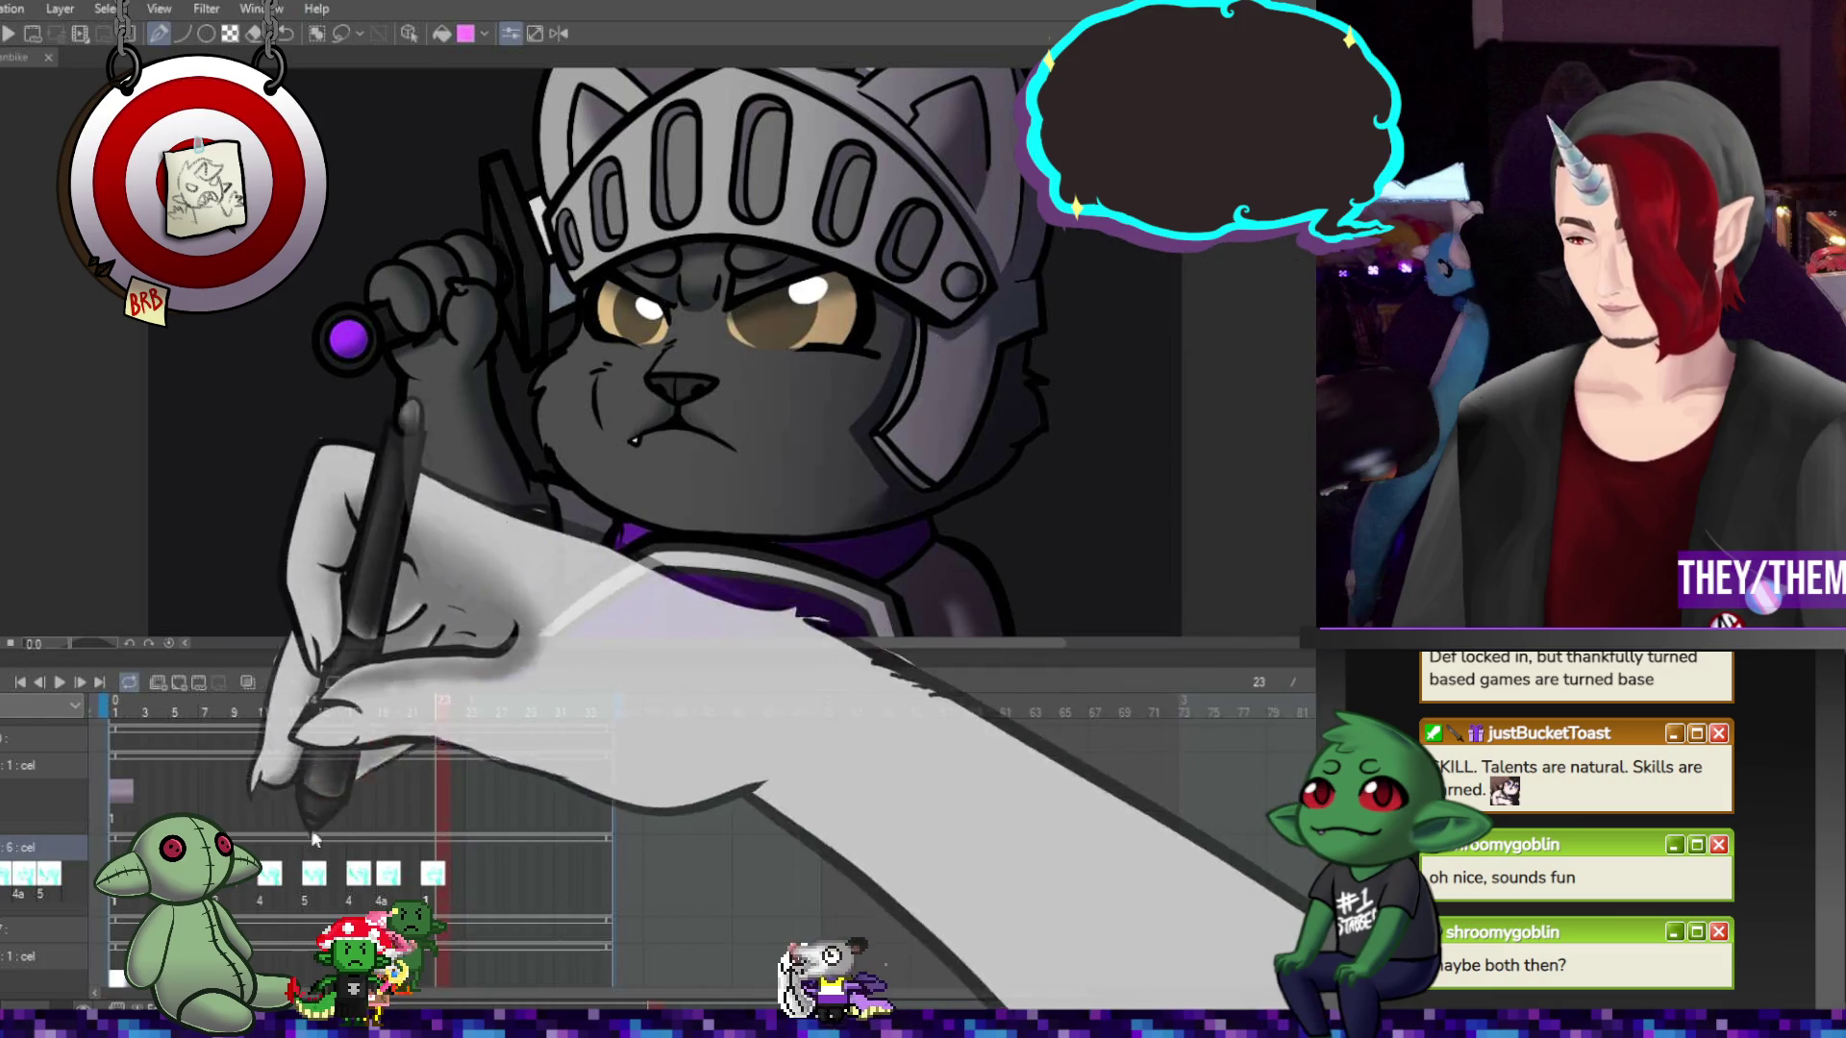
pyautogui.click(276, 880)
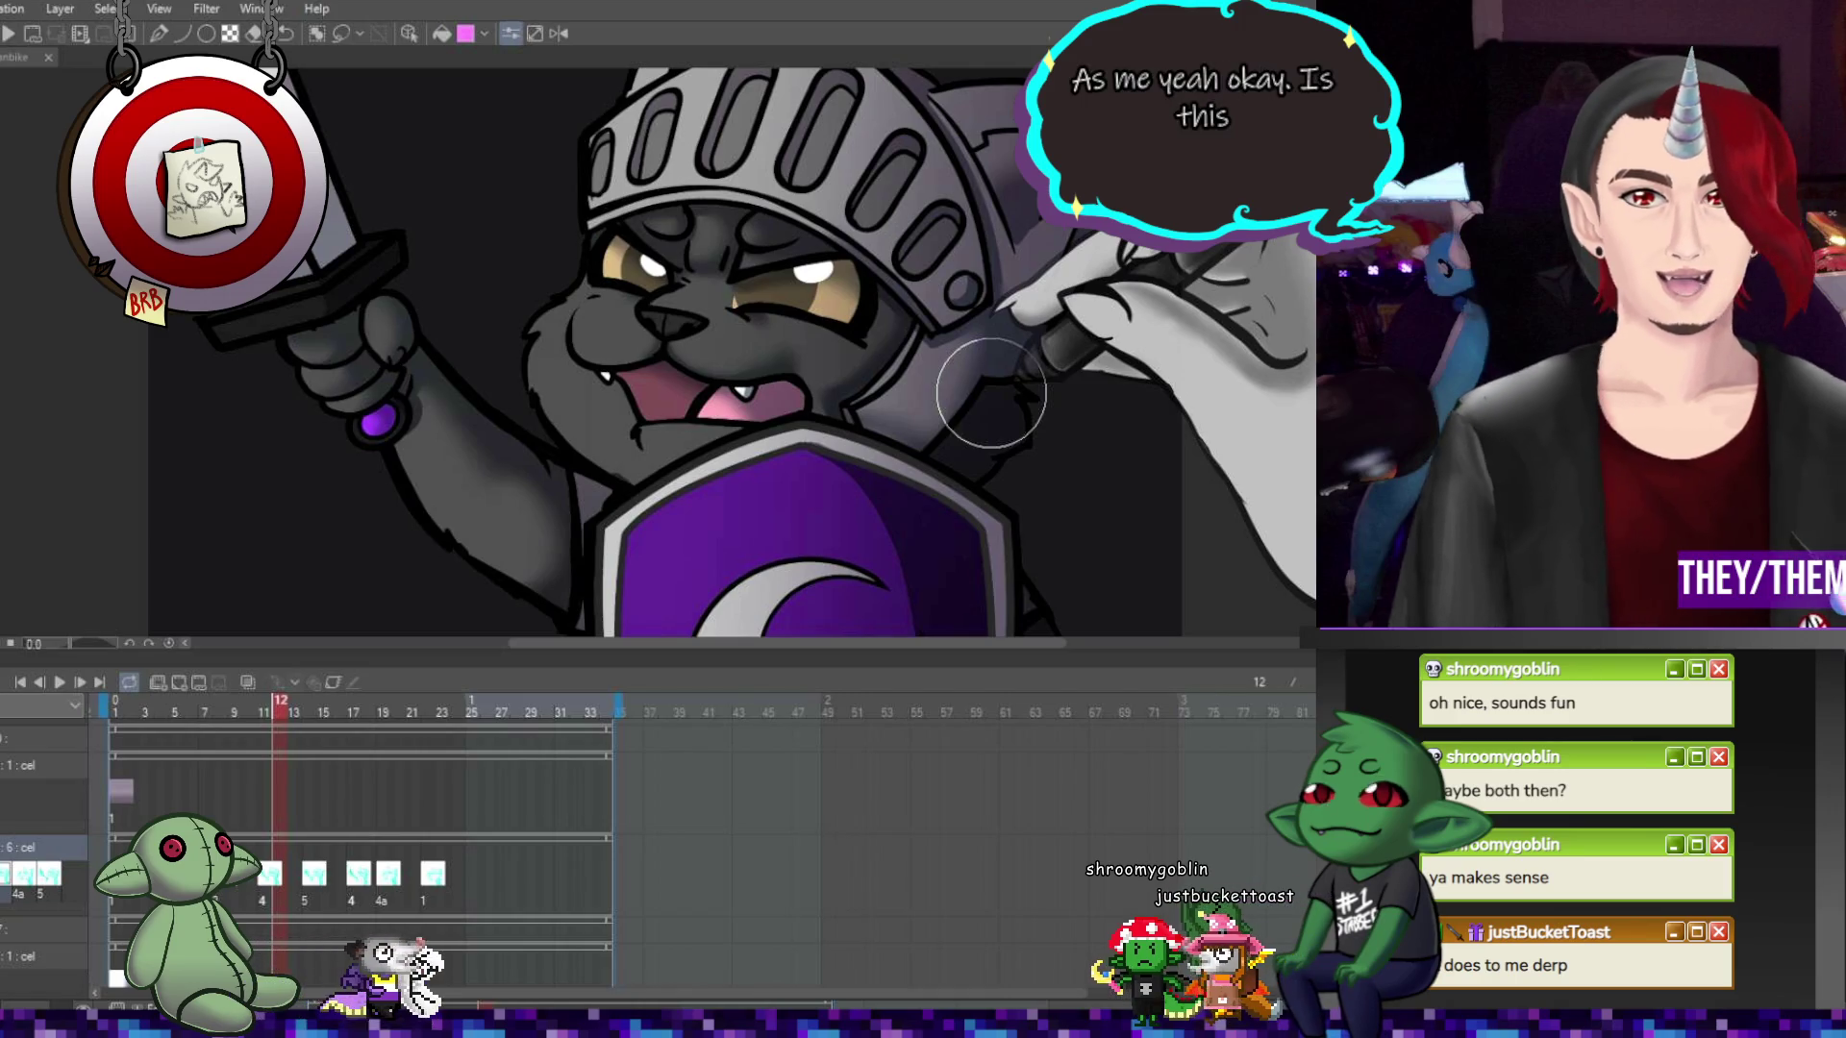
pyautogui.scroll(-5, 990, 393)
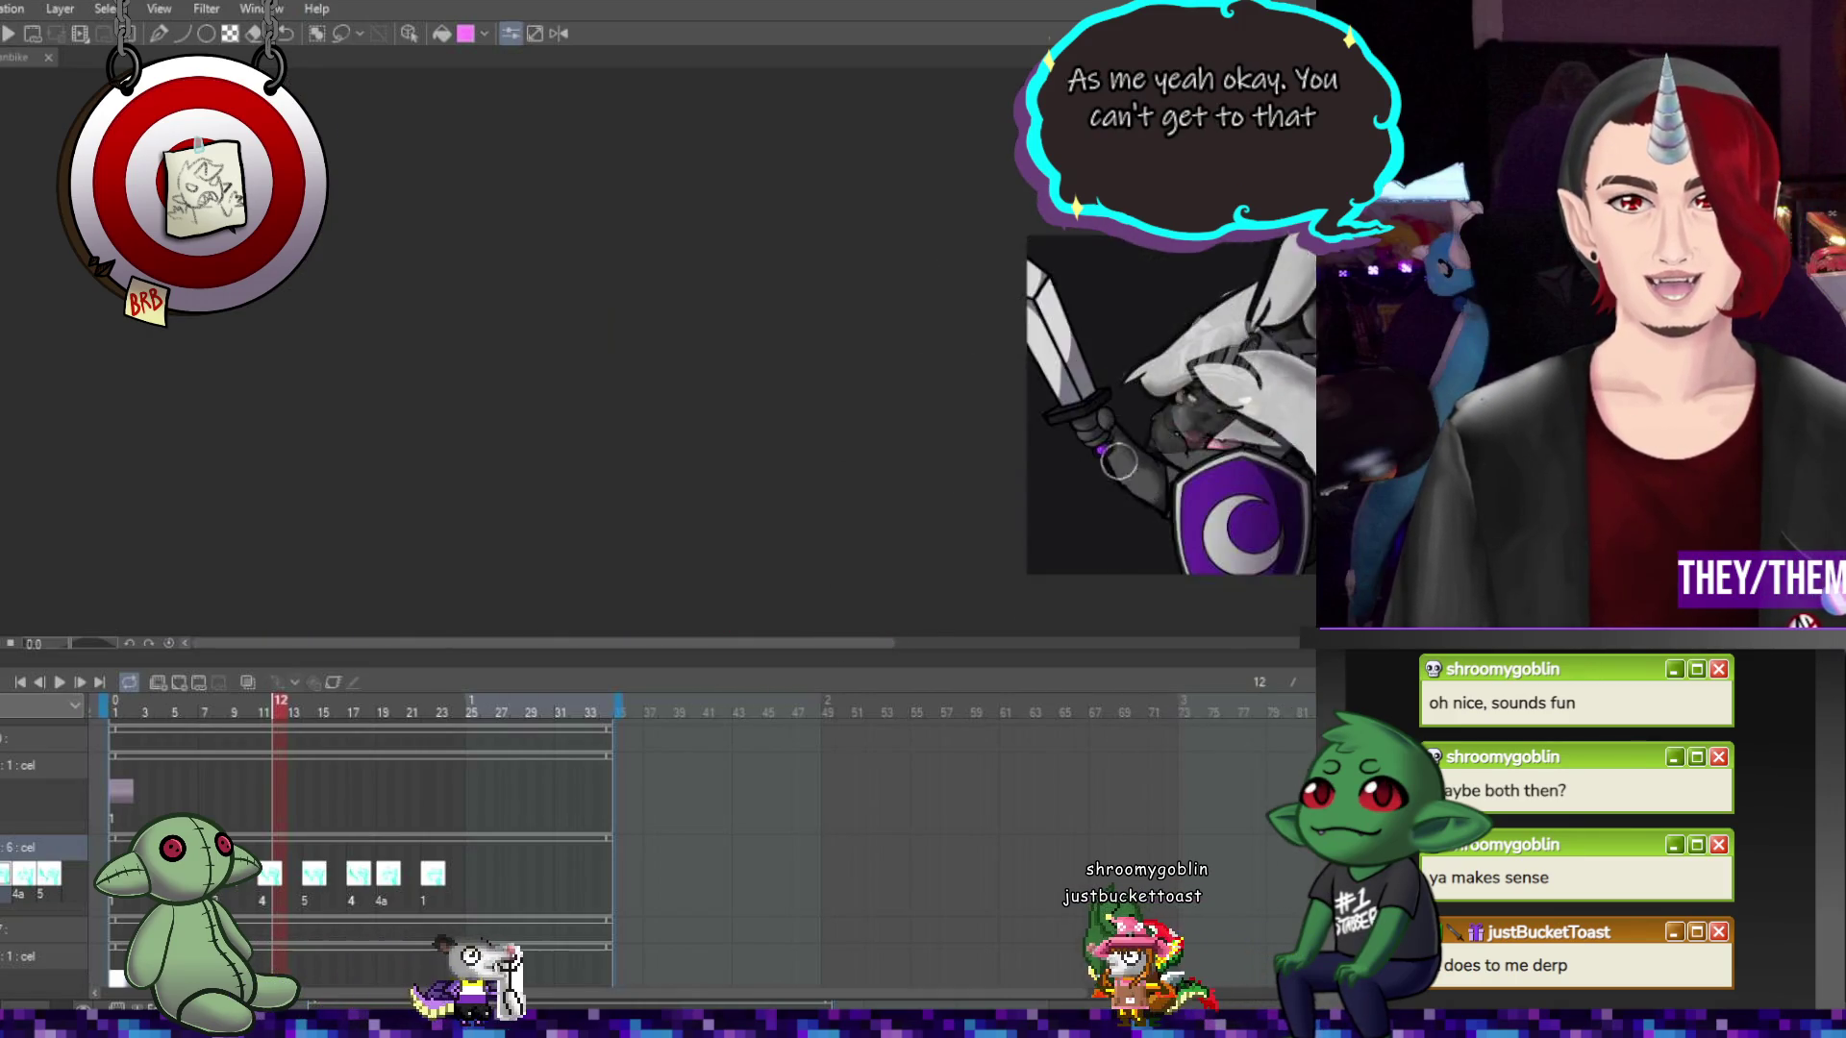
pyautogui.scroll(-3, 1068, 461)
pyautogui.scroll(6, 1154, 458)
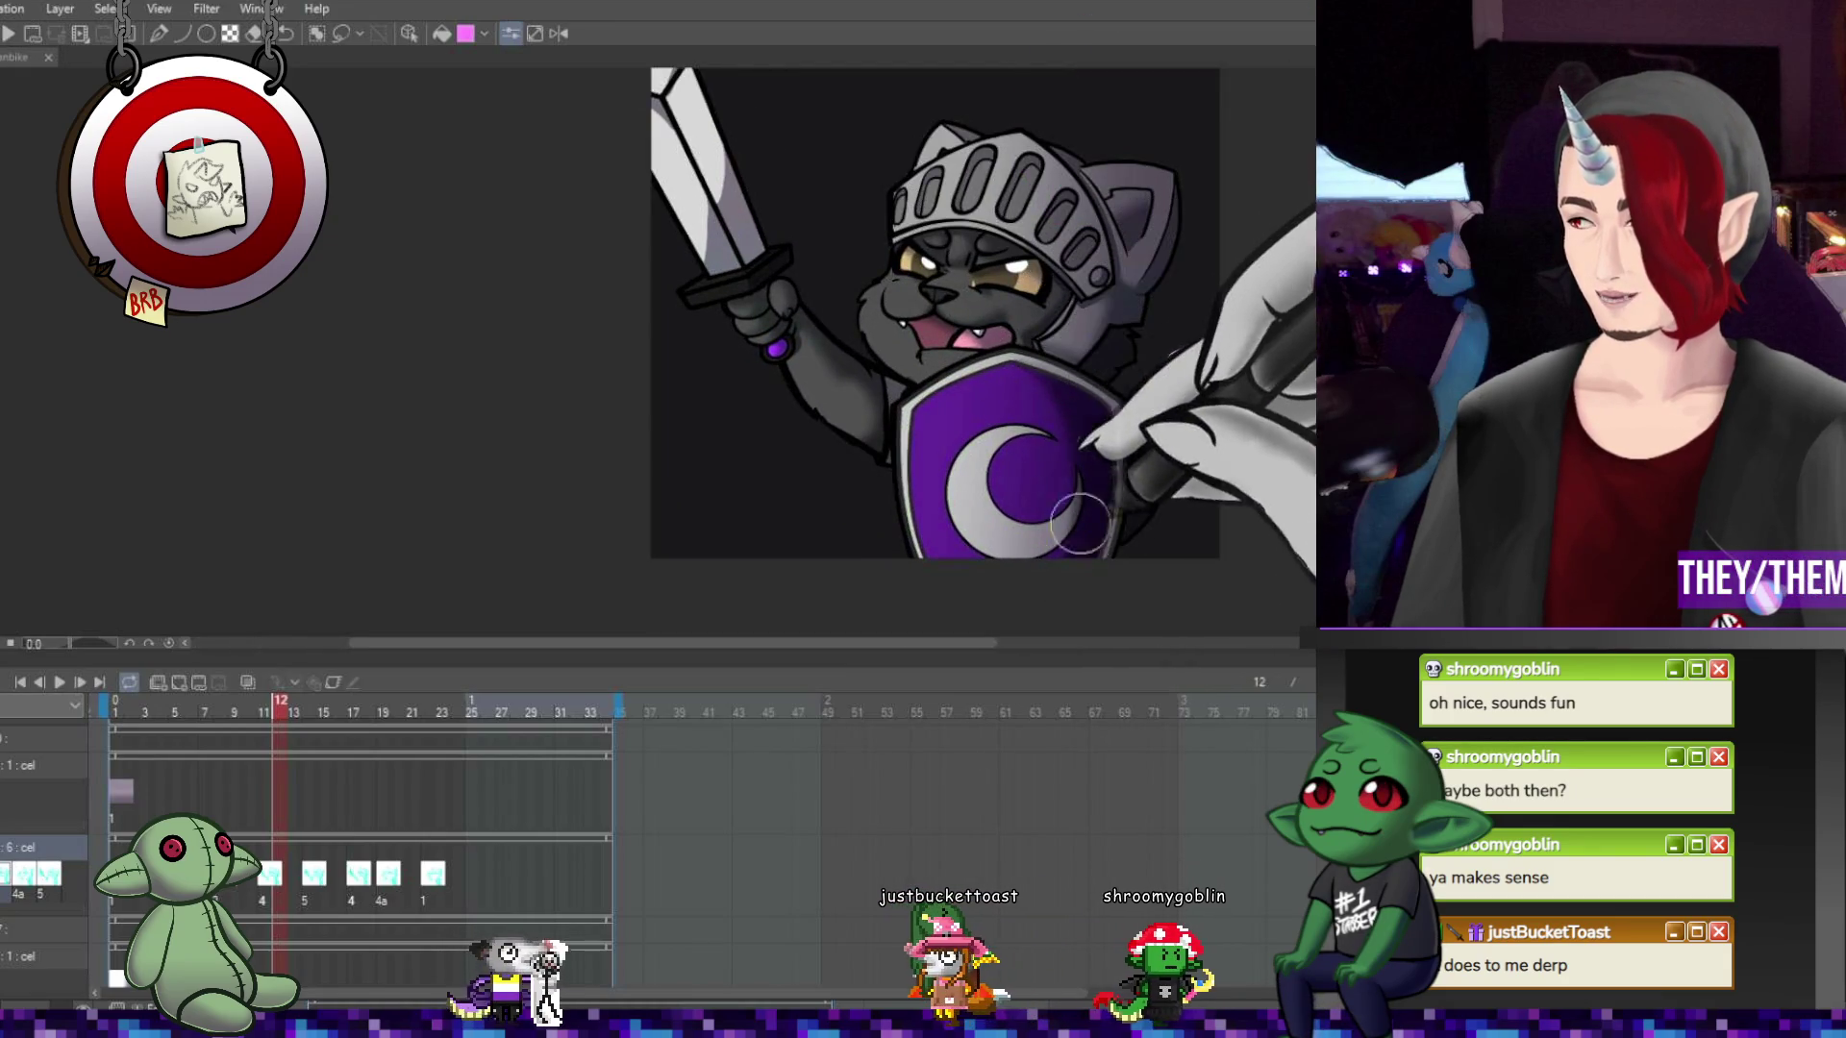
pyautogui.scroll(3, 934, 351)
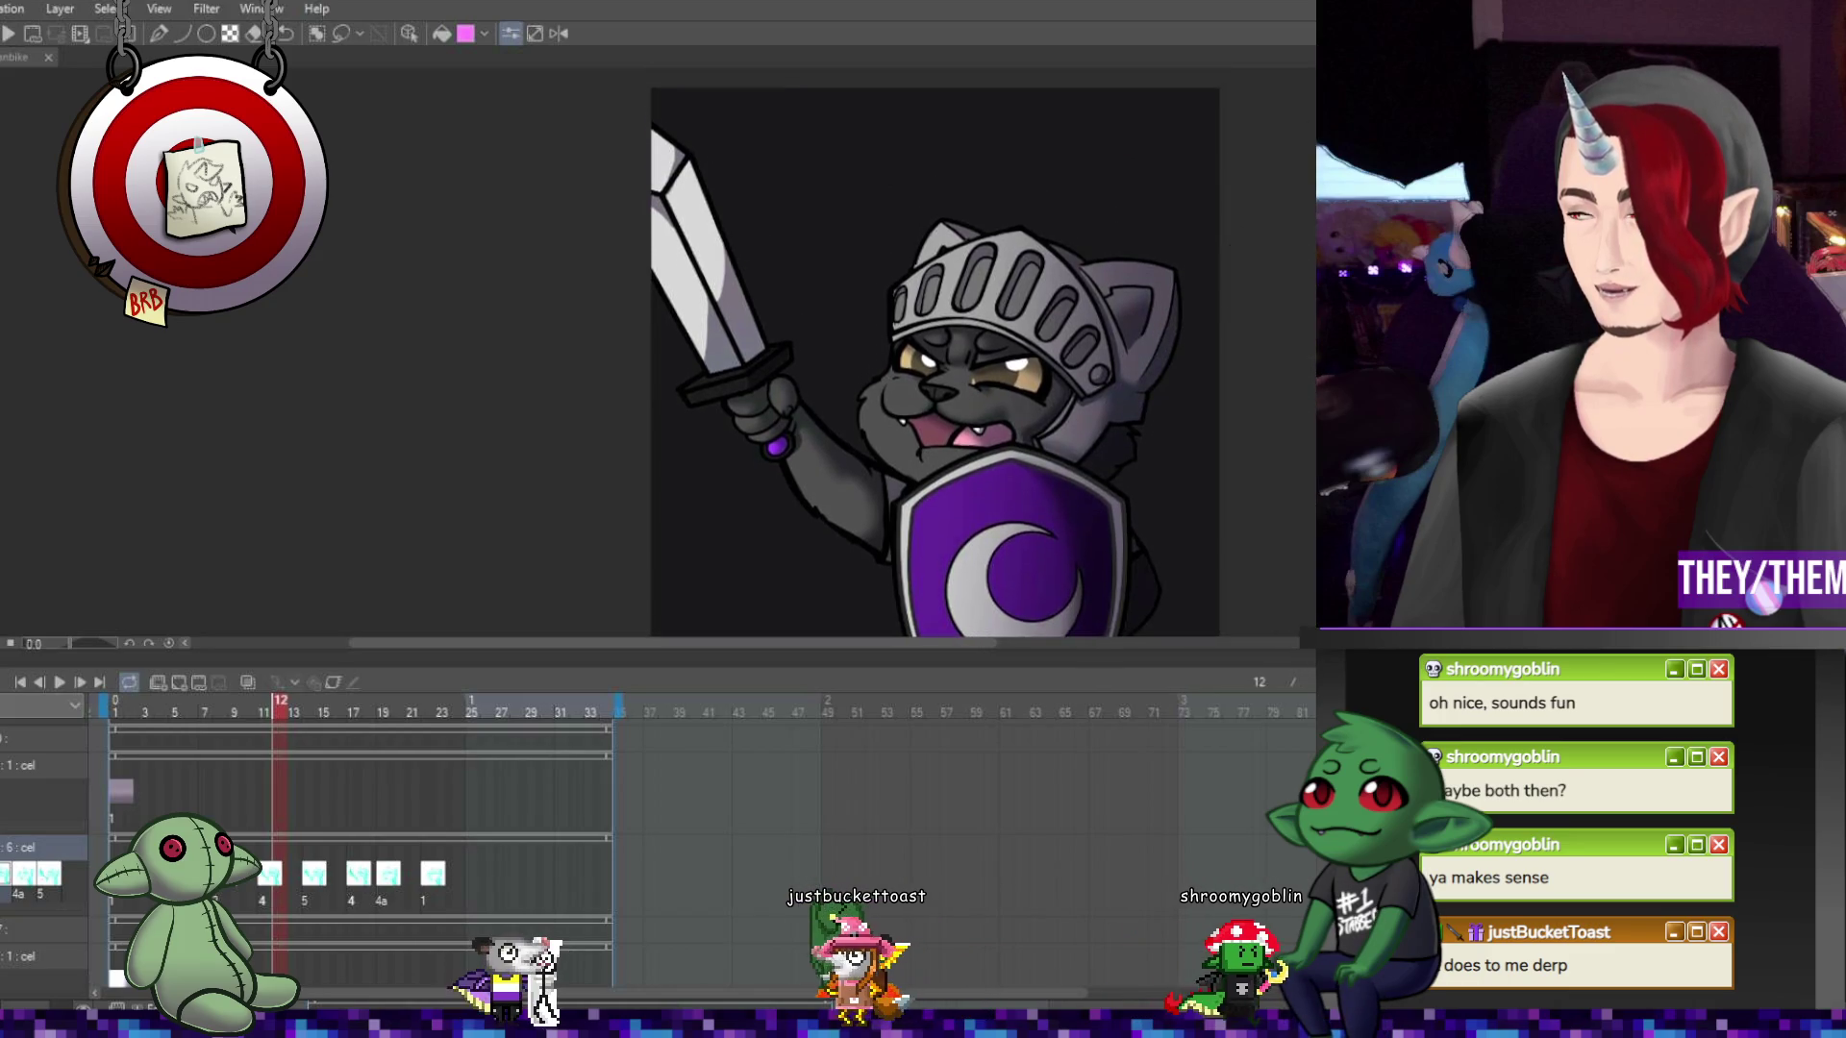
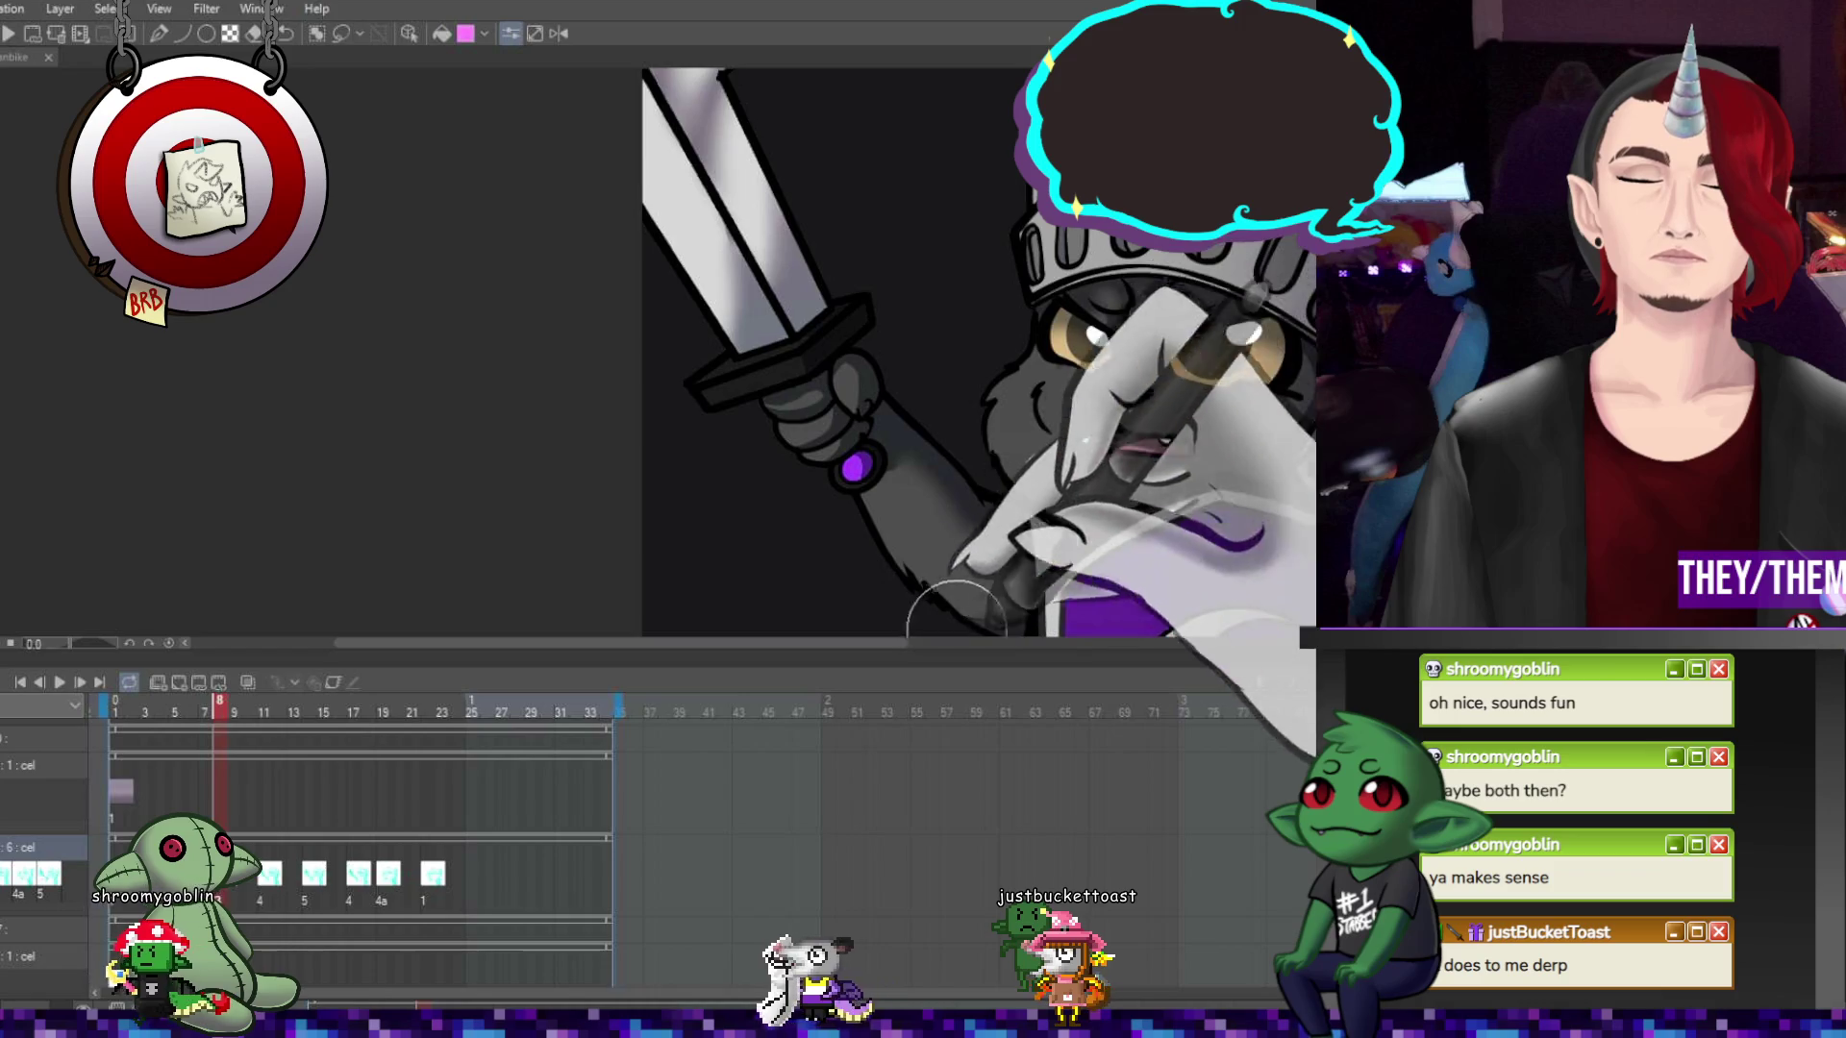
# Switch to the pen and check the expression drawings at frames 11 and 6
pyautogui.press('p')
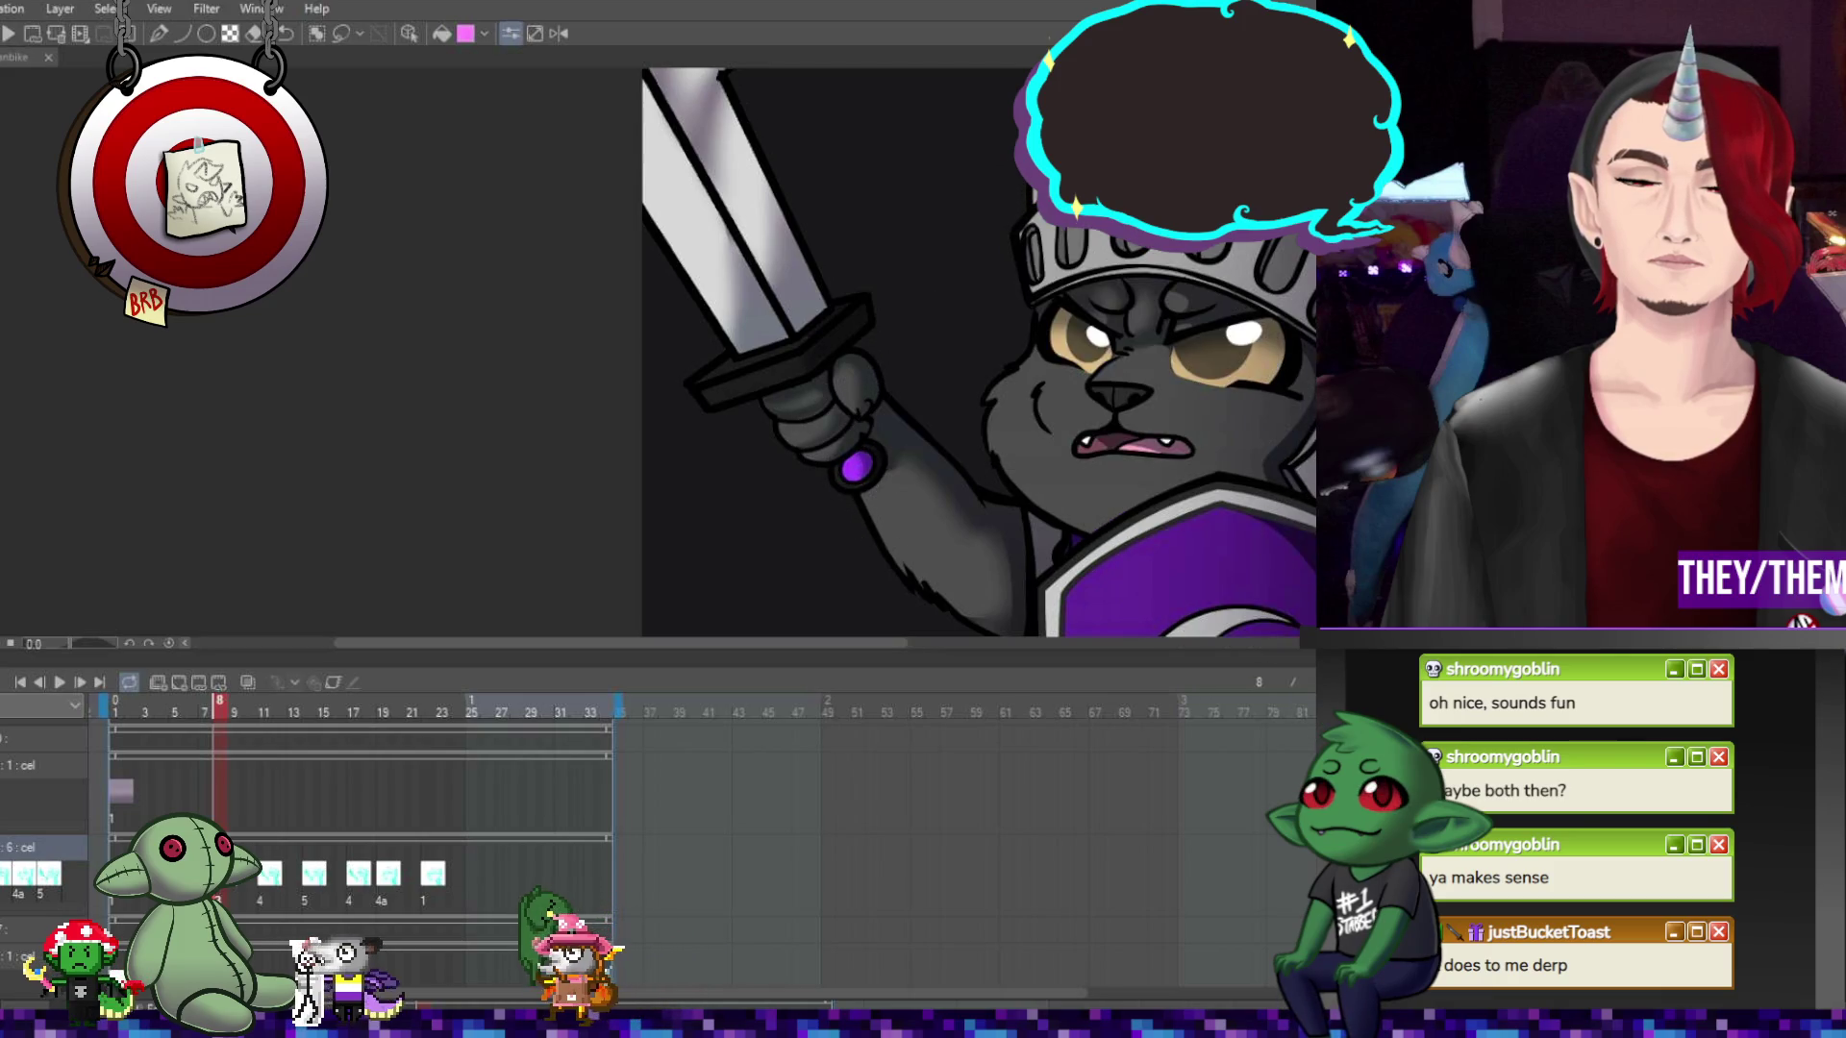
pyautogui.scroll(-3, 1293, 500)
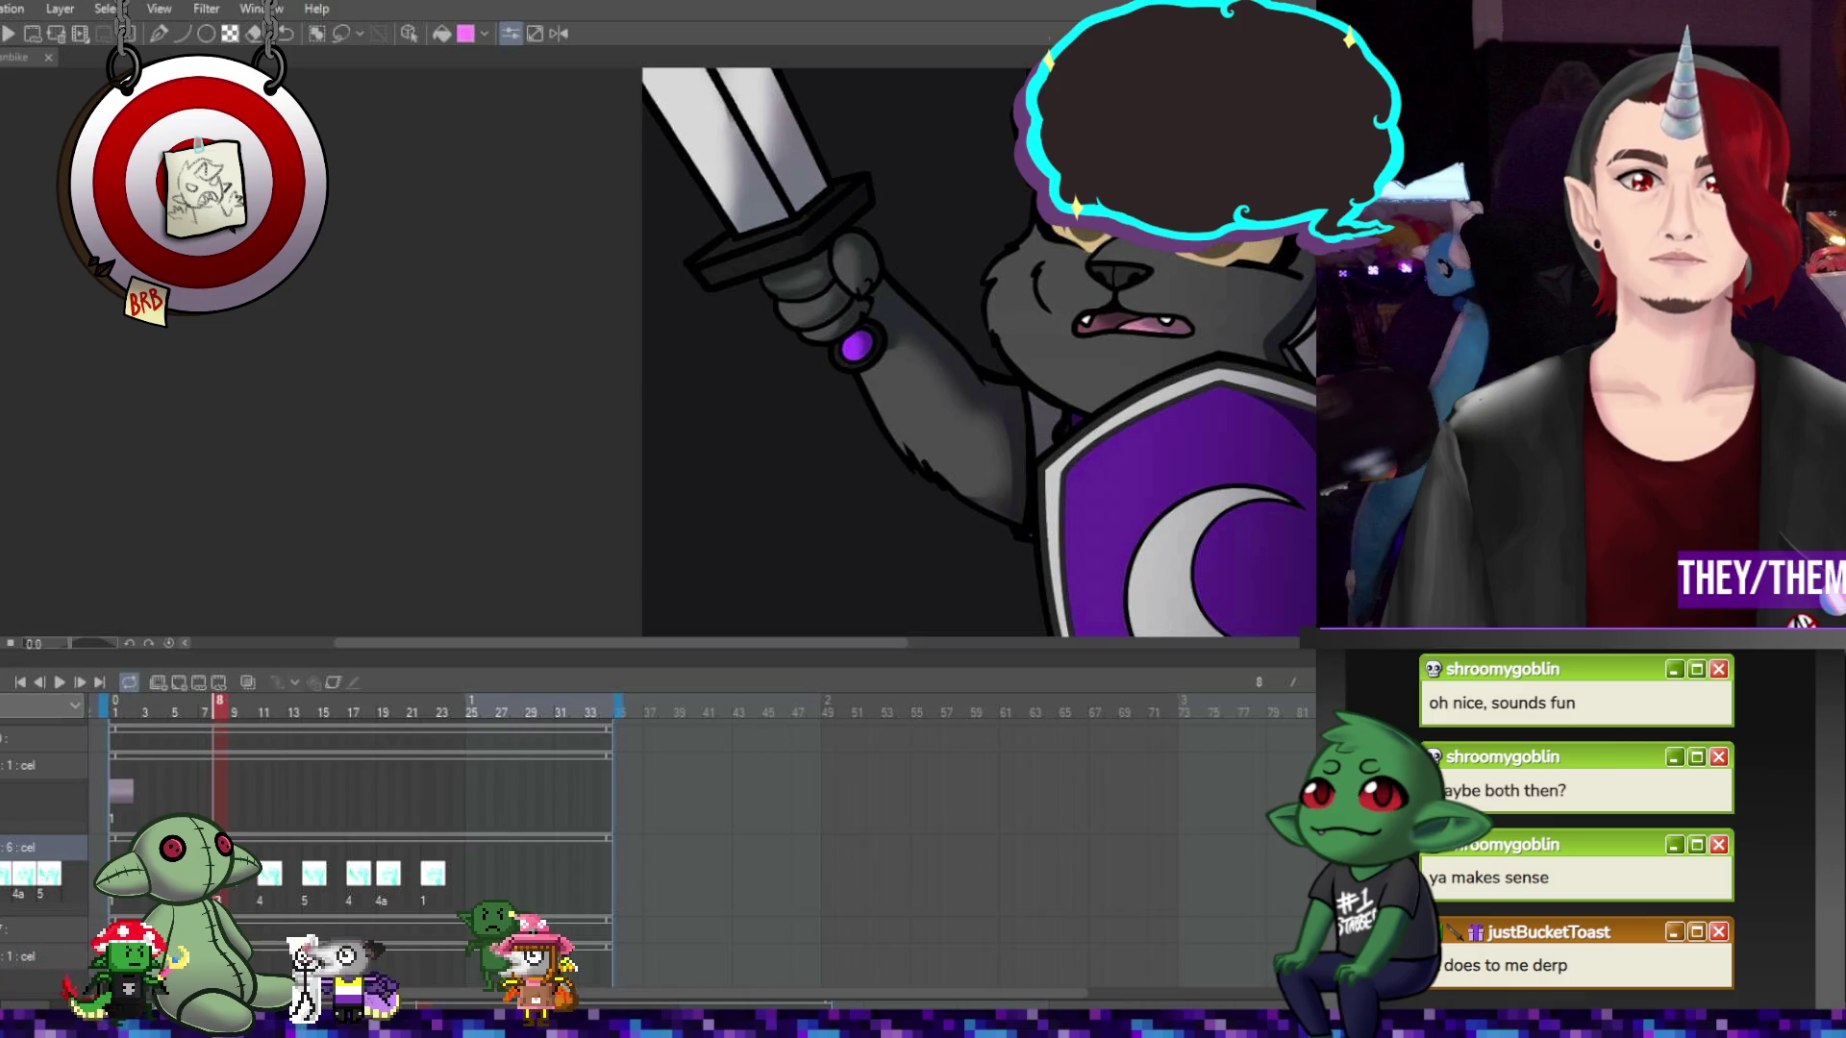
pyautogui.moveTo(733, 642); pyautogui.dragTo(950, 644)
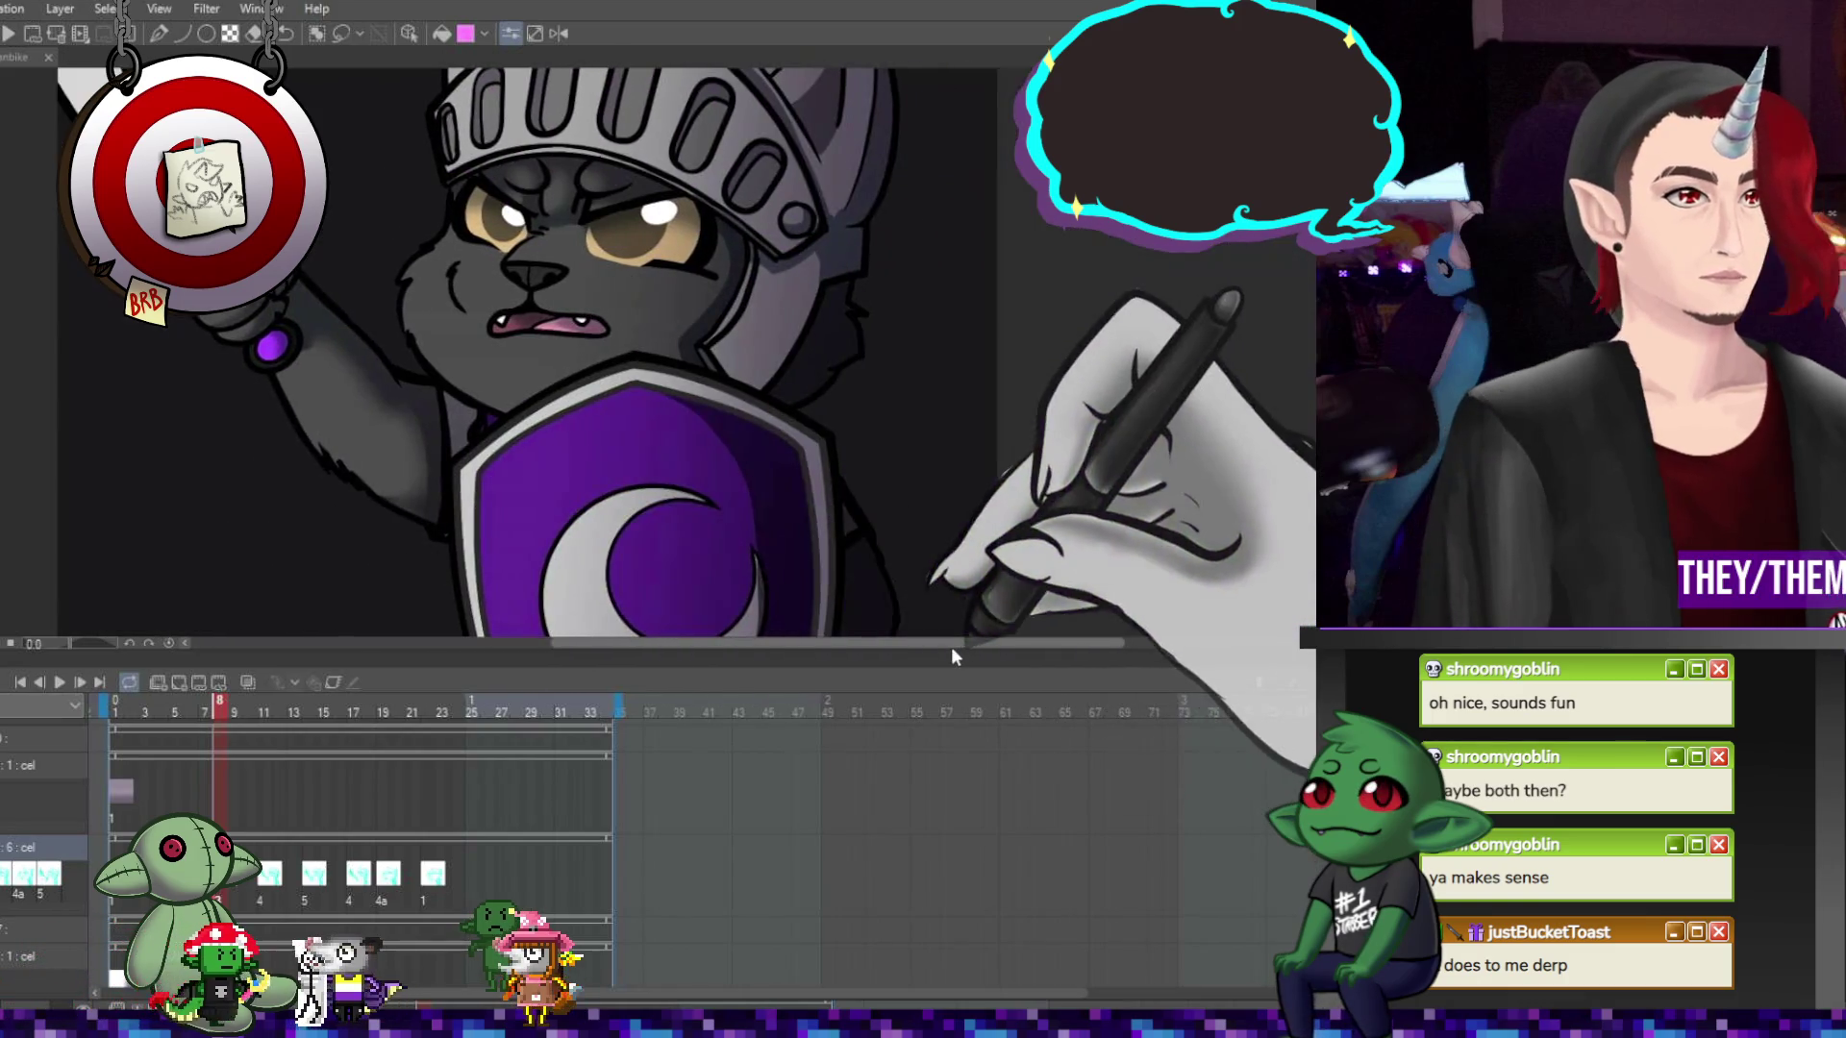
pyautogui.scroll(-3, 695, 302)
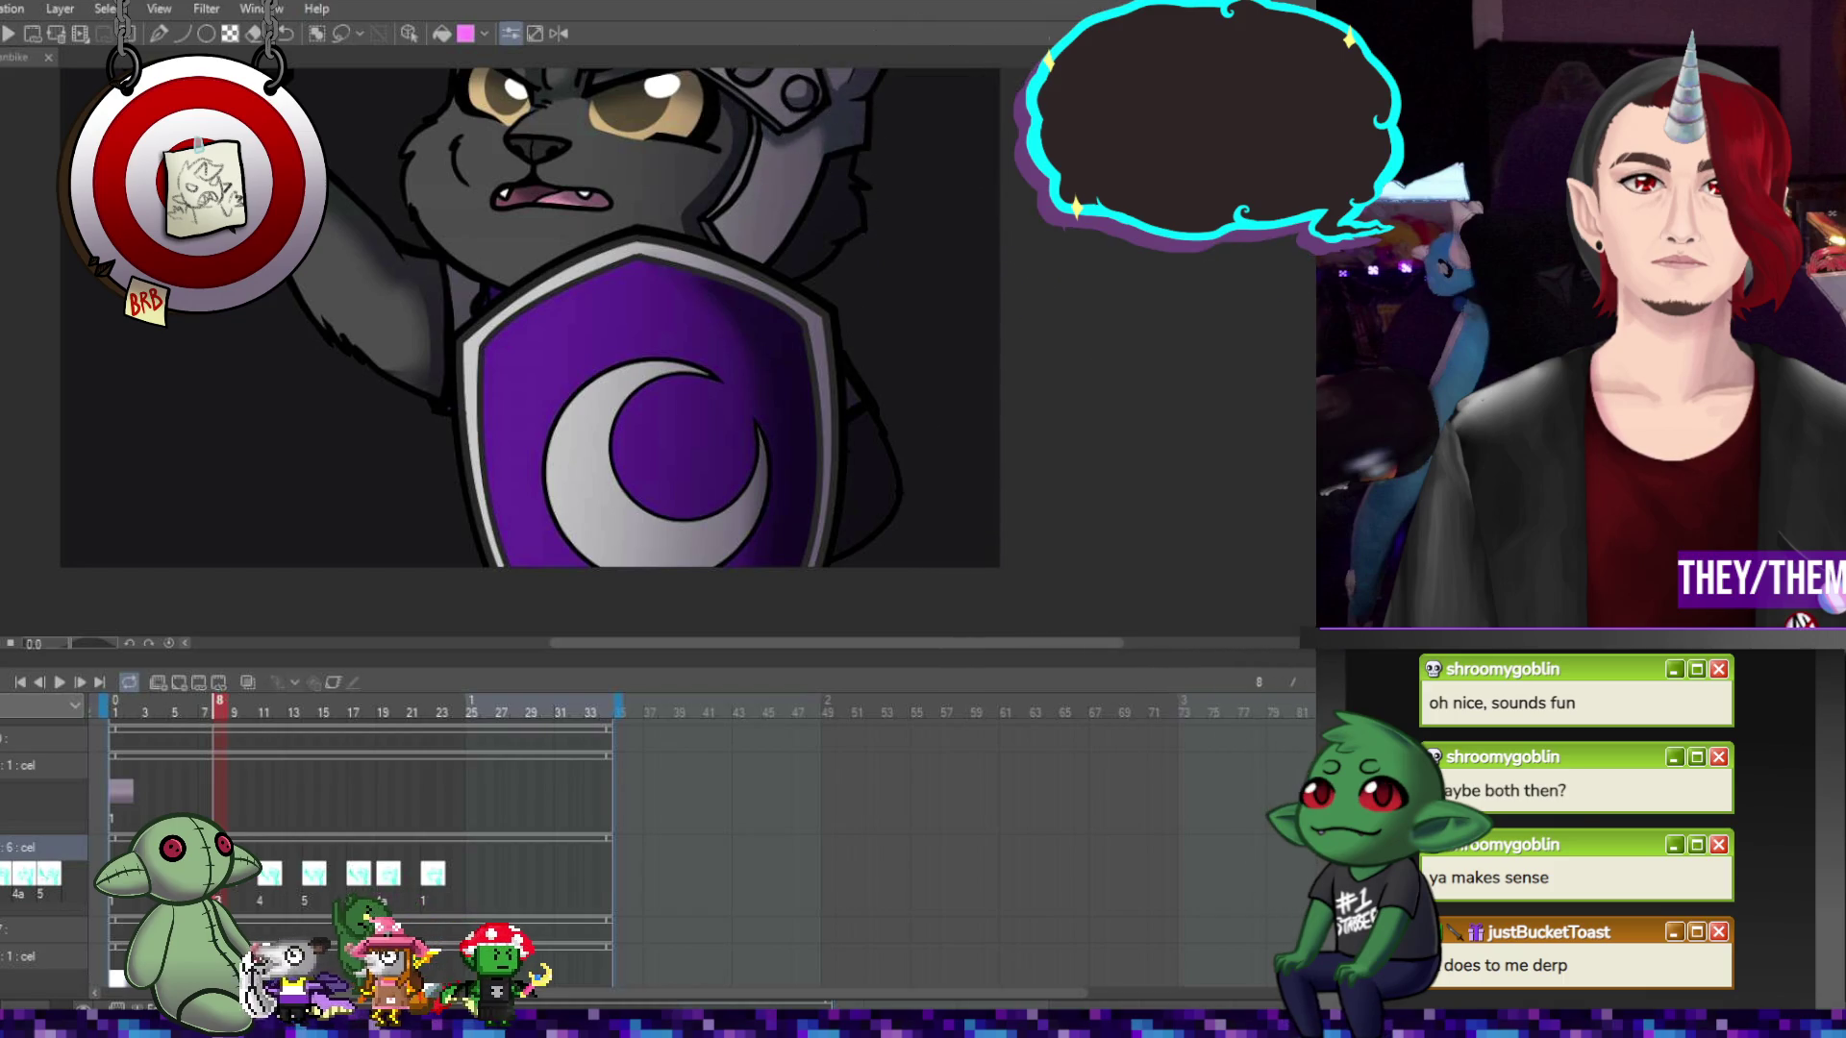
pyautogui.scroll(5, 822, 159)
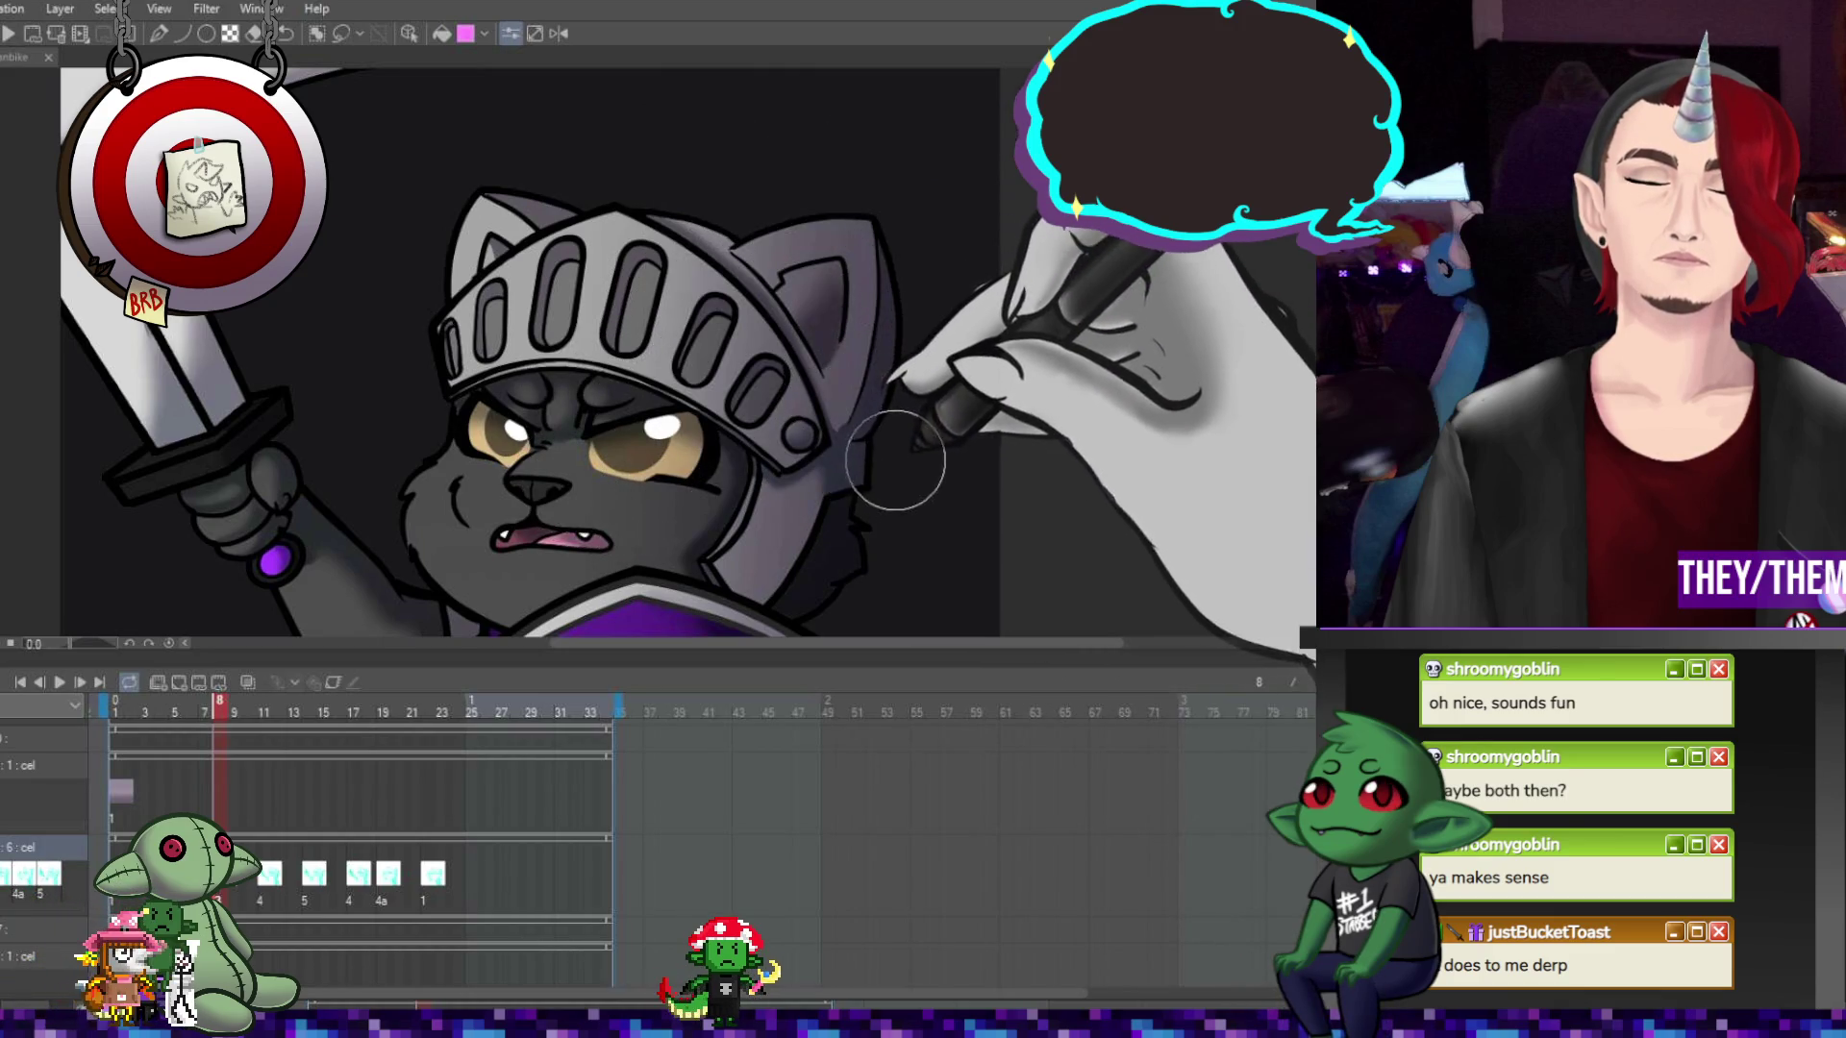
pyautogui.click(269, 891)
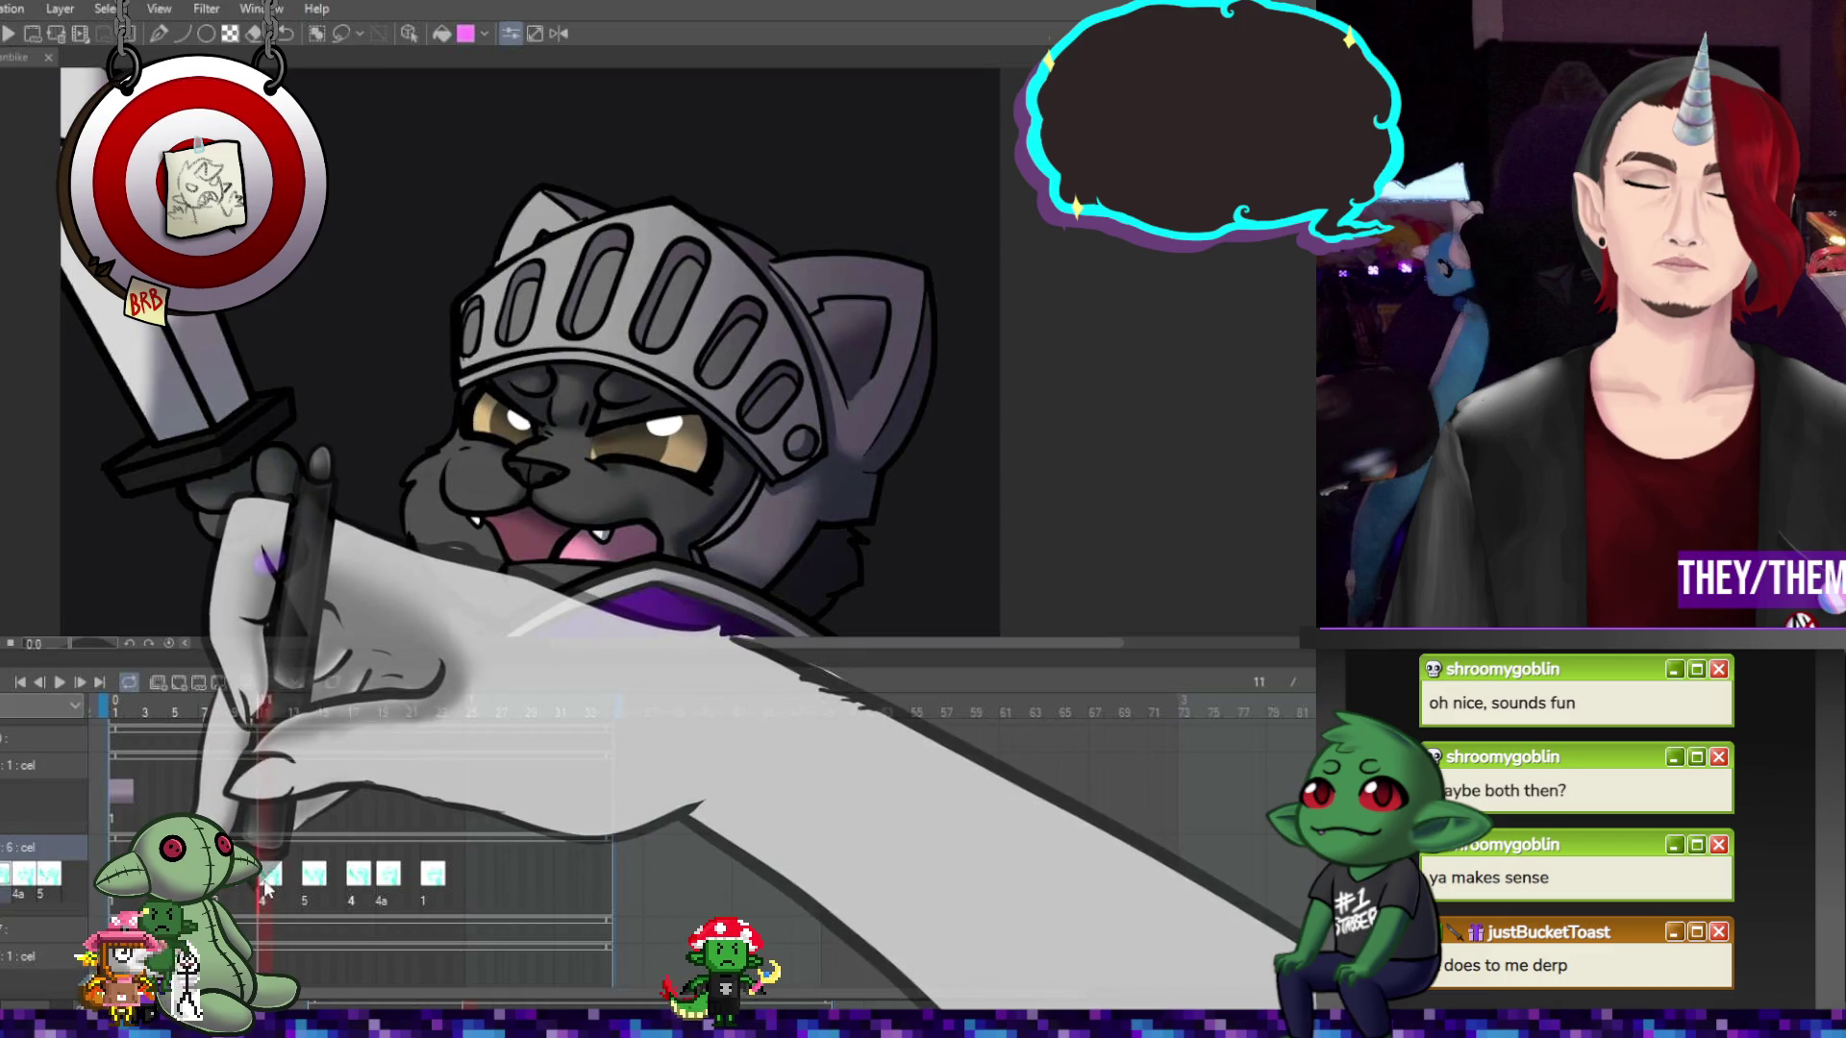
pyautogui.click(190, 711)
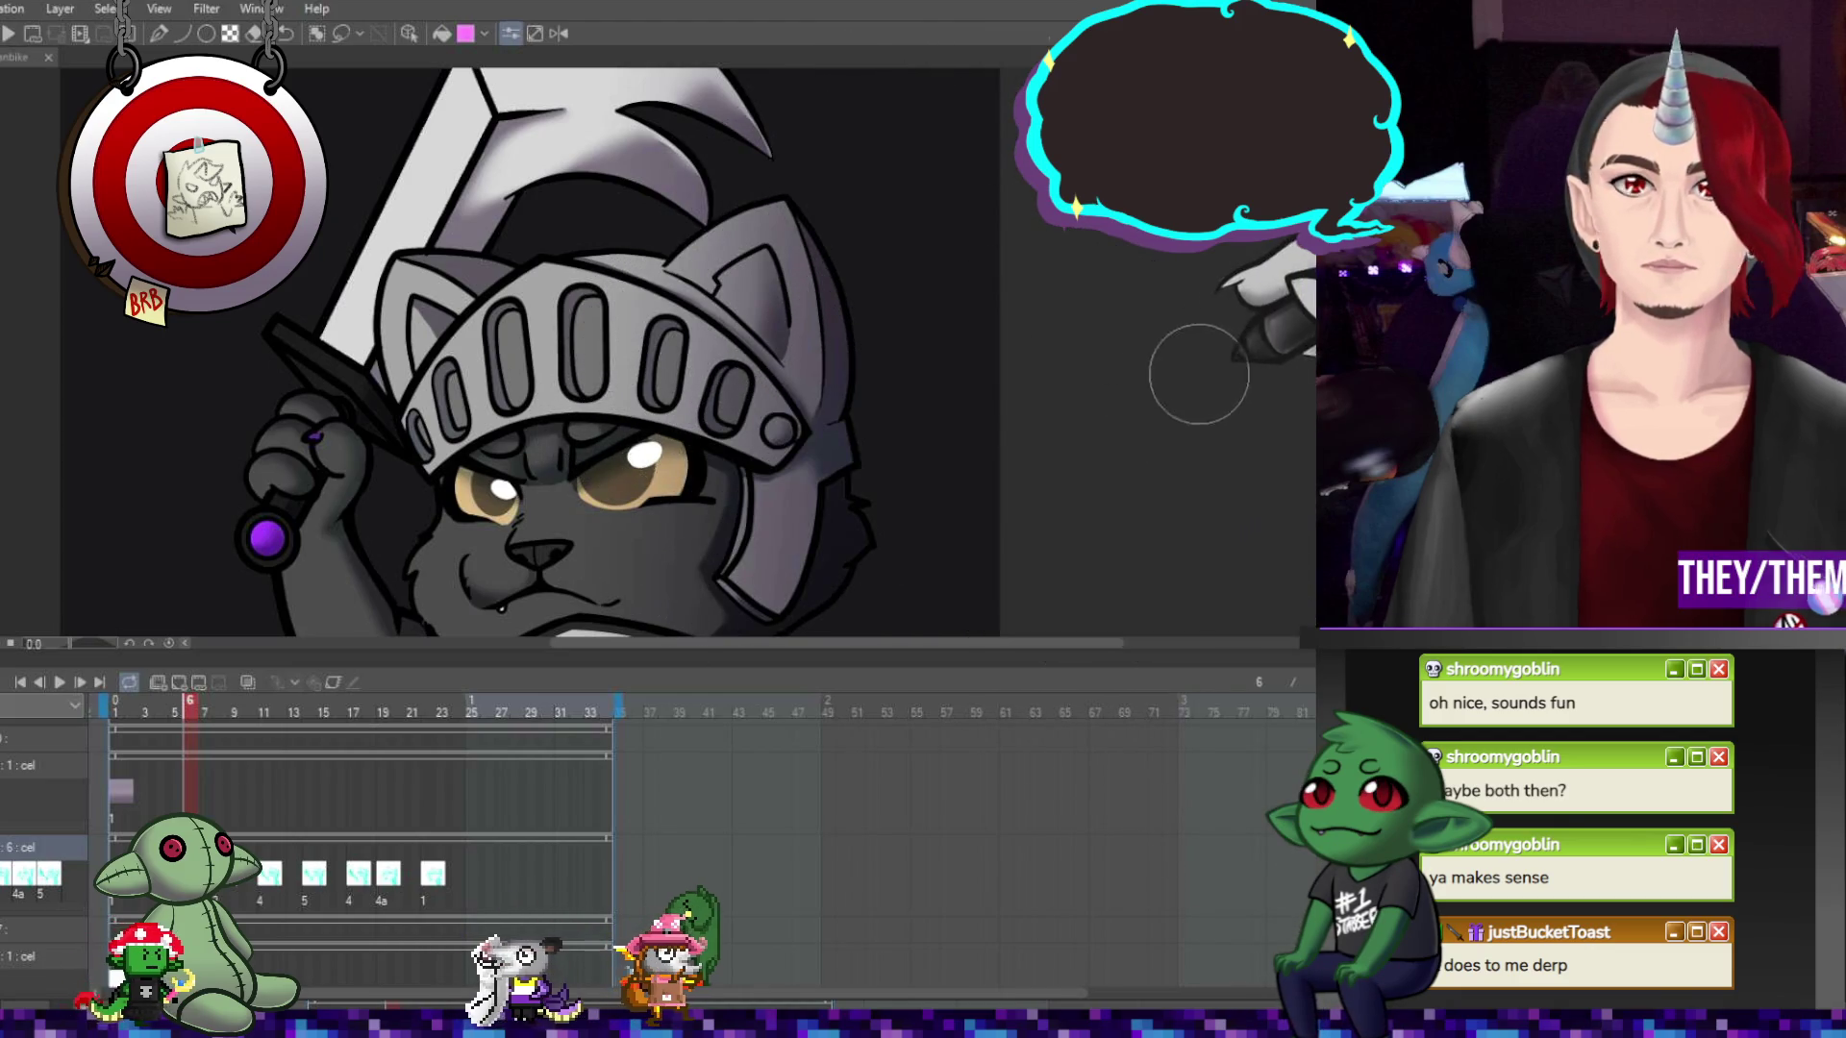
# Review the frame 14 drawing, then select frame 1 on the top 1 : cel track
pyautogui.scroll(-3, 554, 353)
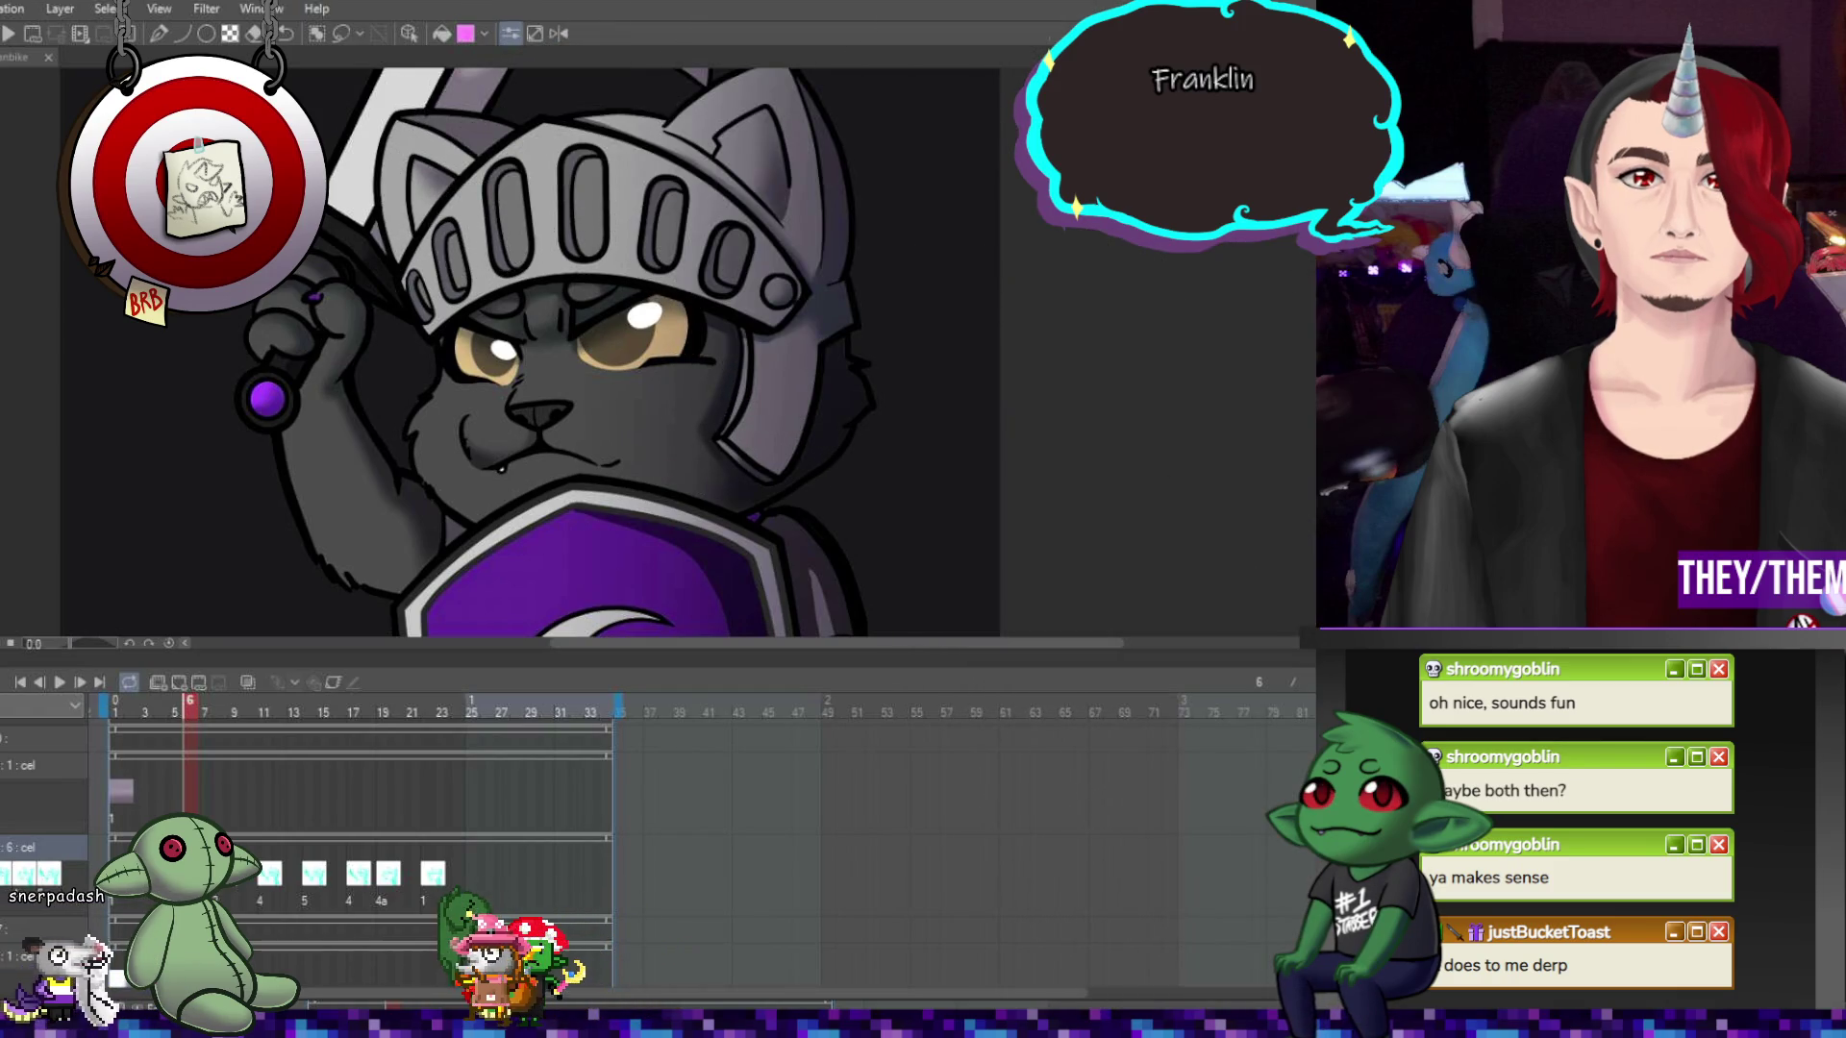
pyautogui.scroll(-5, 529, 351)
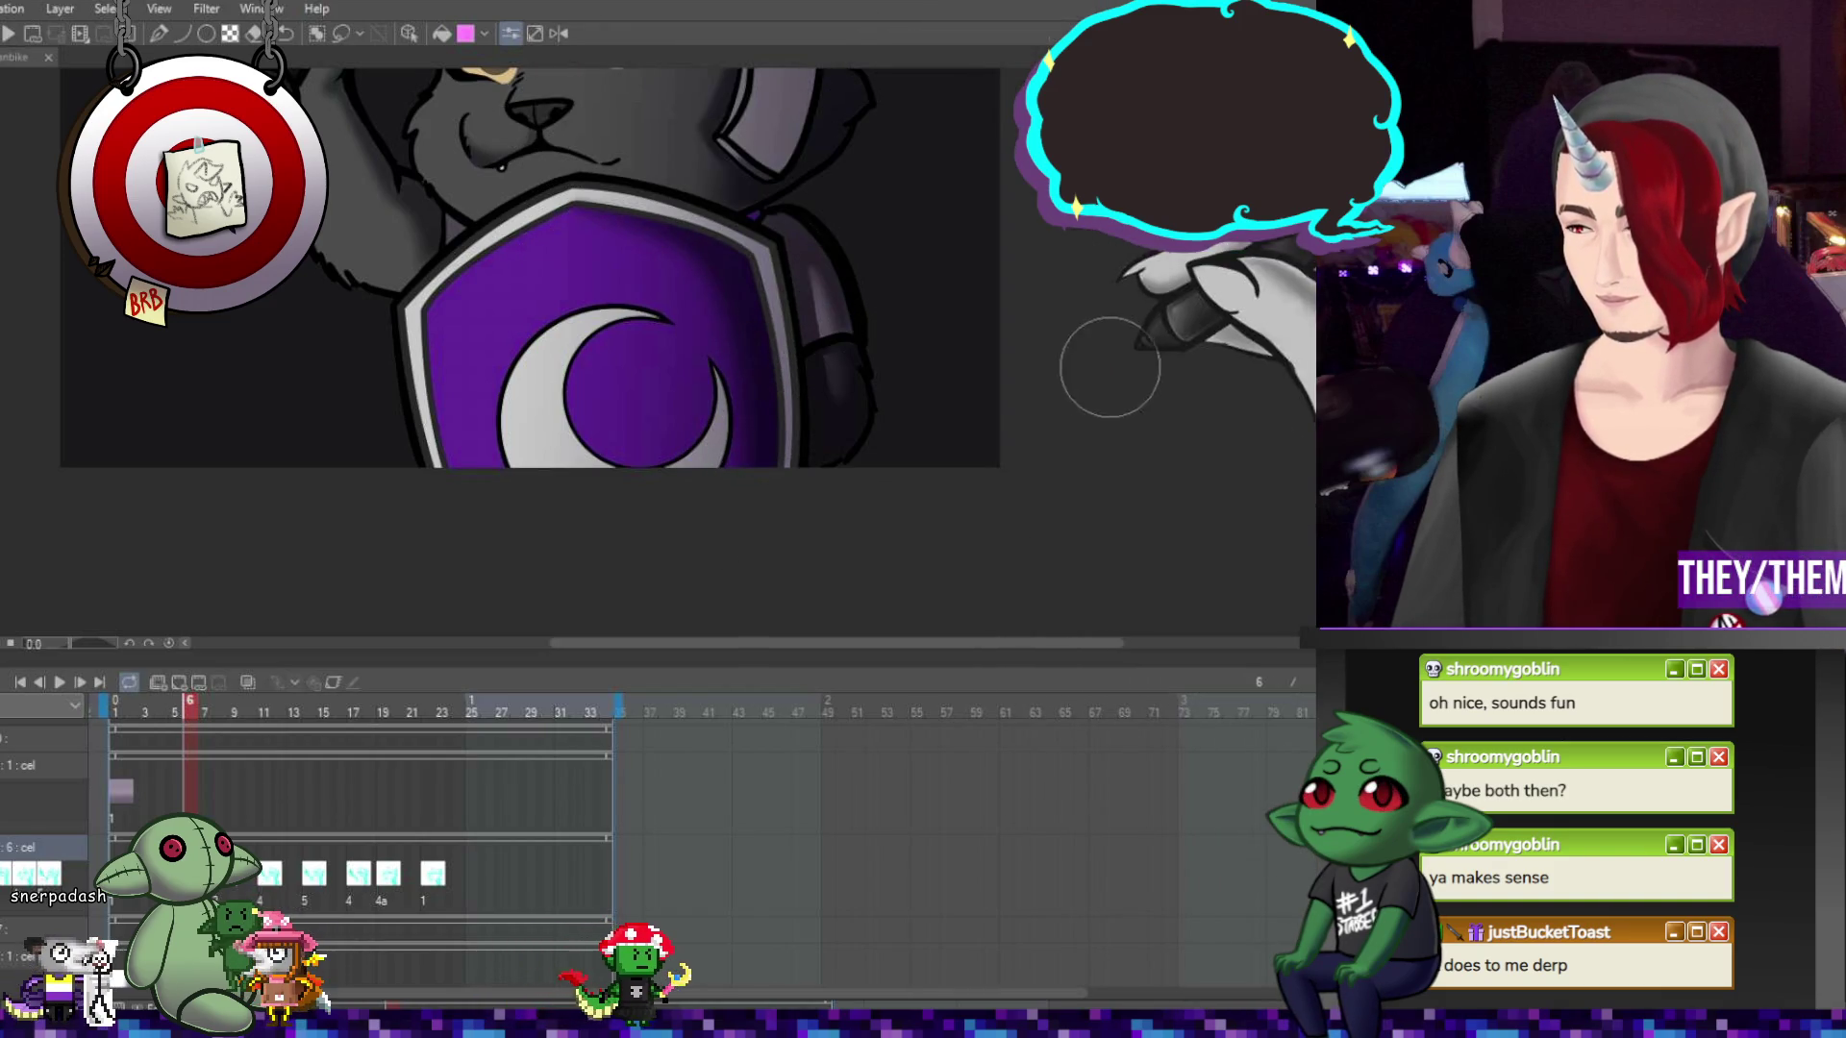
pyautogui.scroll(5, 529, 317)
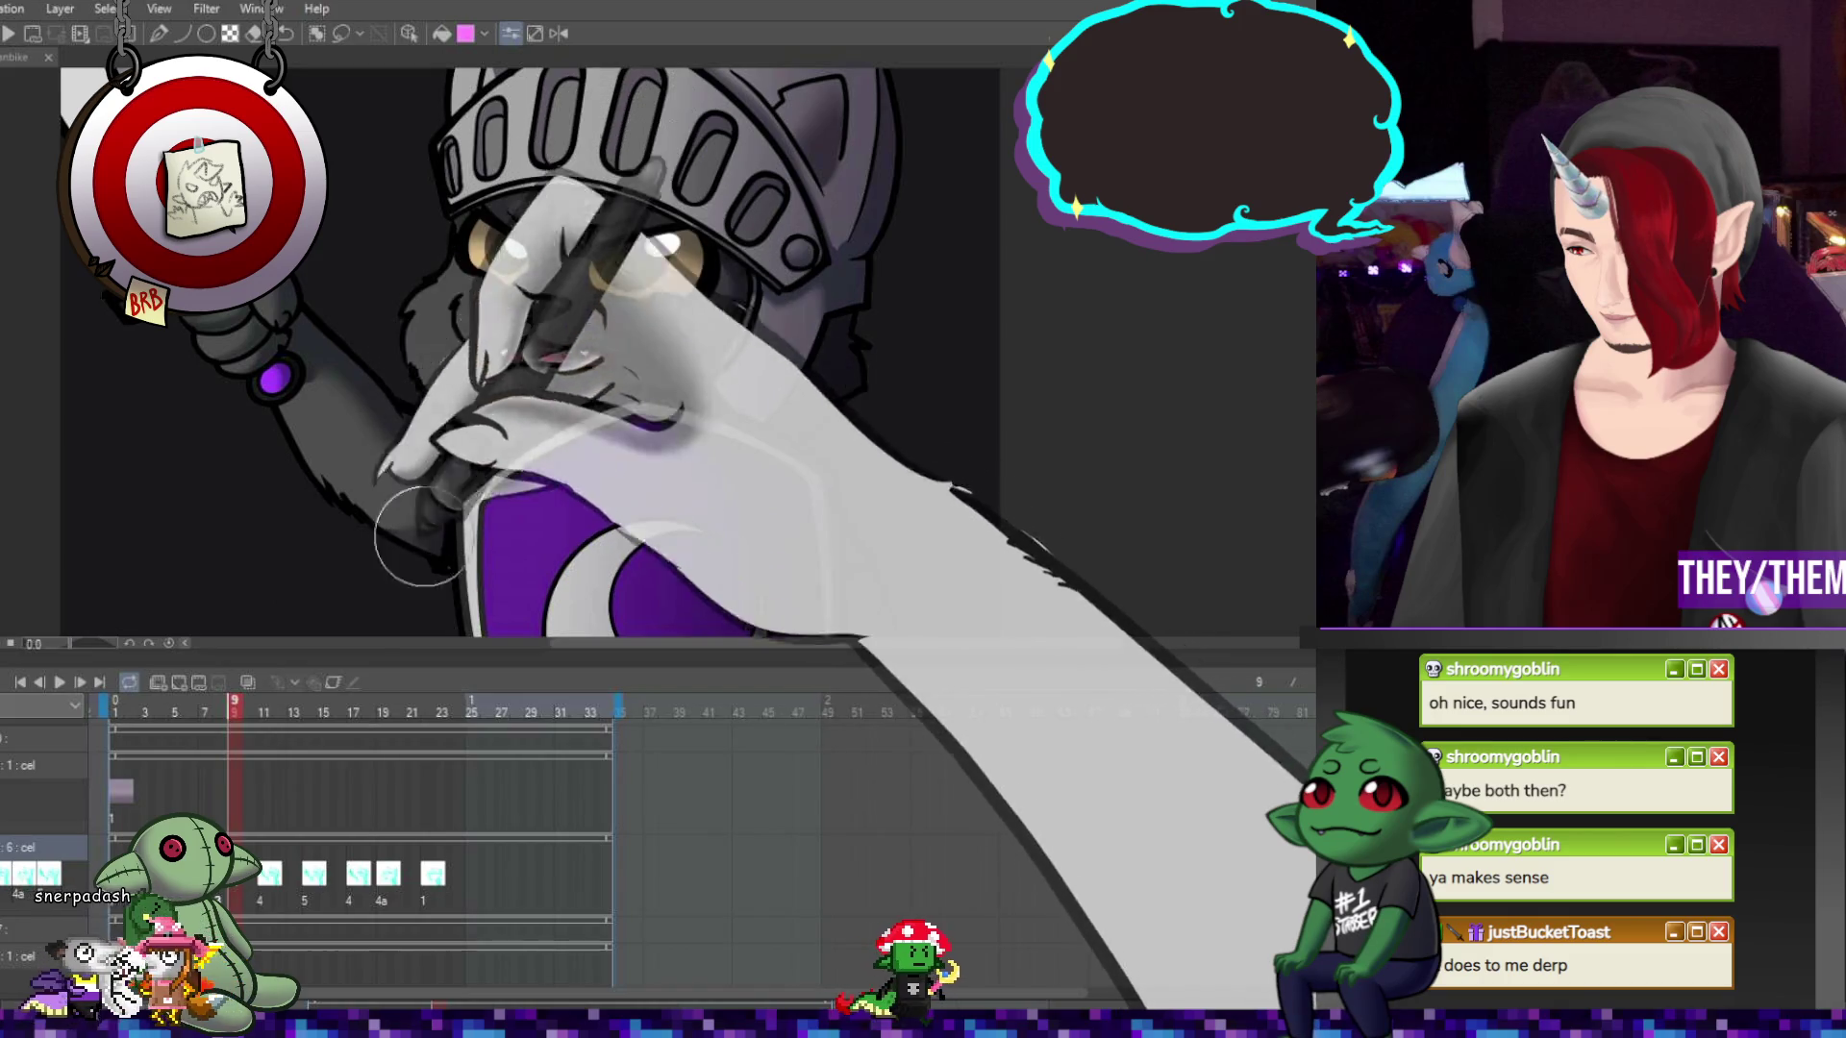
pyautogui.click(315, 859)
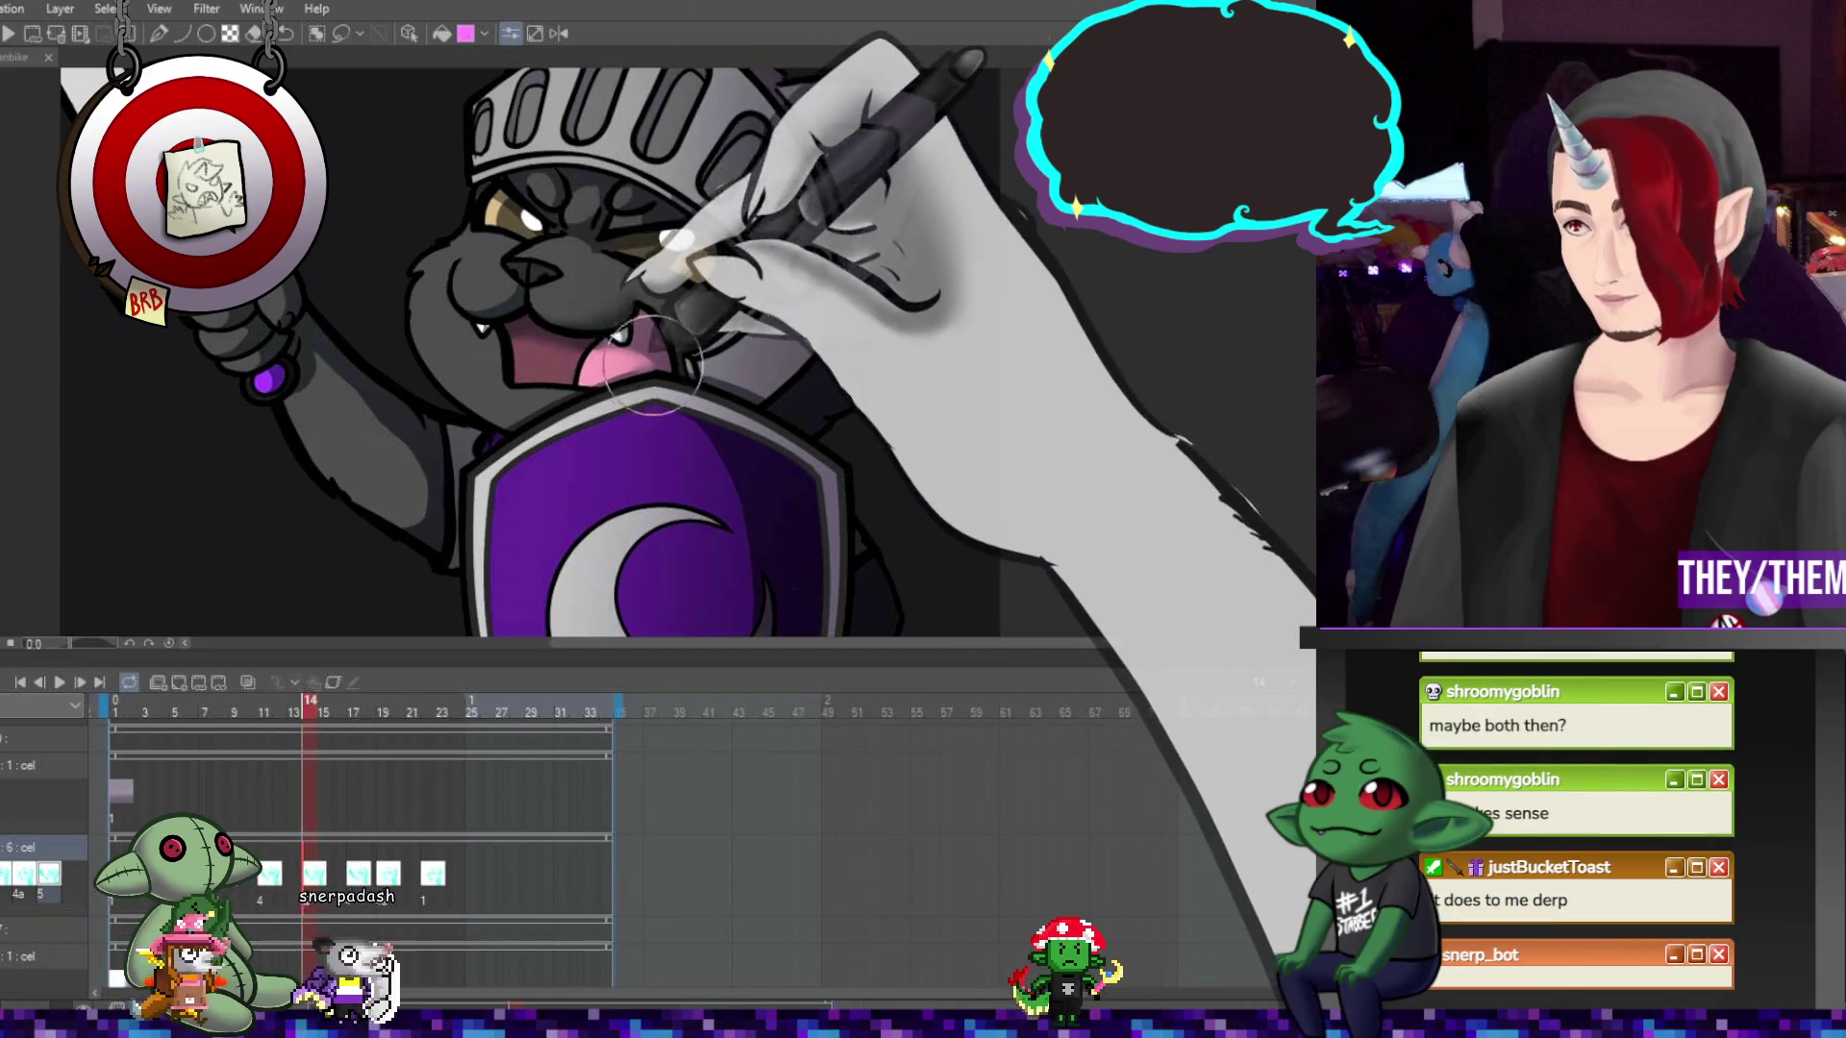
pyautogui.click(116, 764)
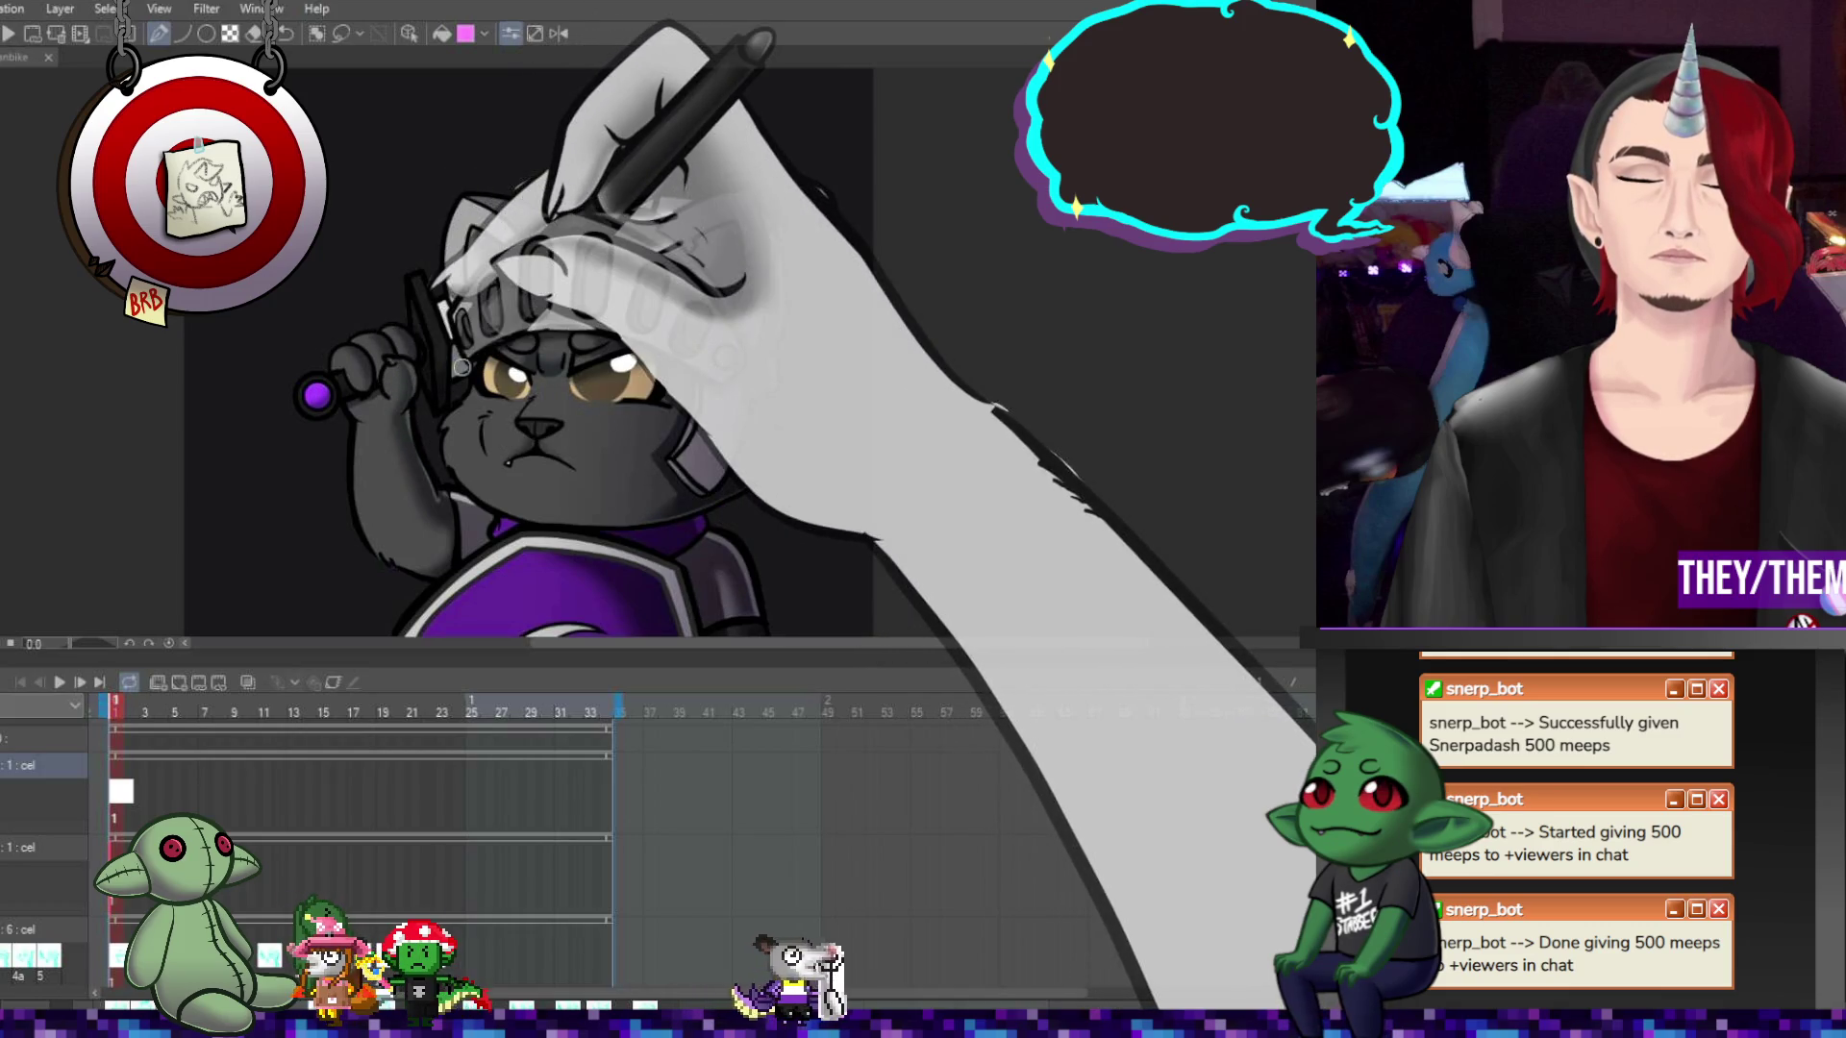
# Create cel 2 at frame 5, cel 3 at frame 8 and cel 4 at frame 11 on the top track
pyautogui.scroll(-3, 834, 202)
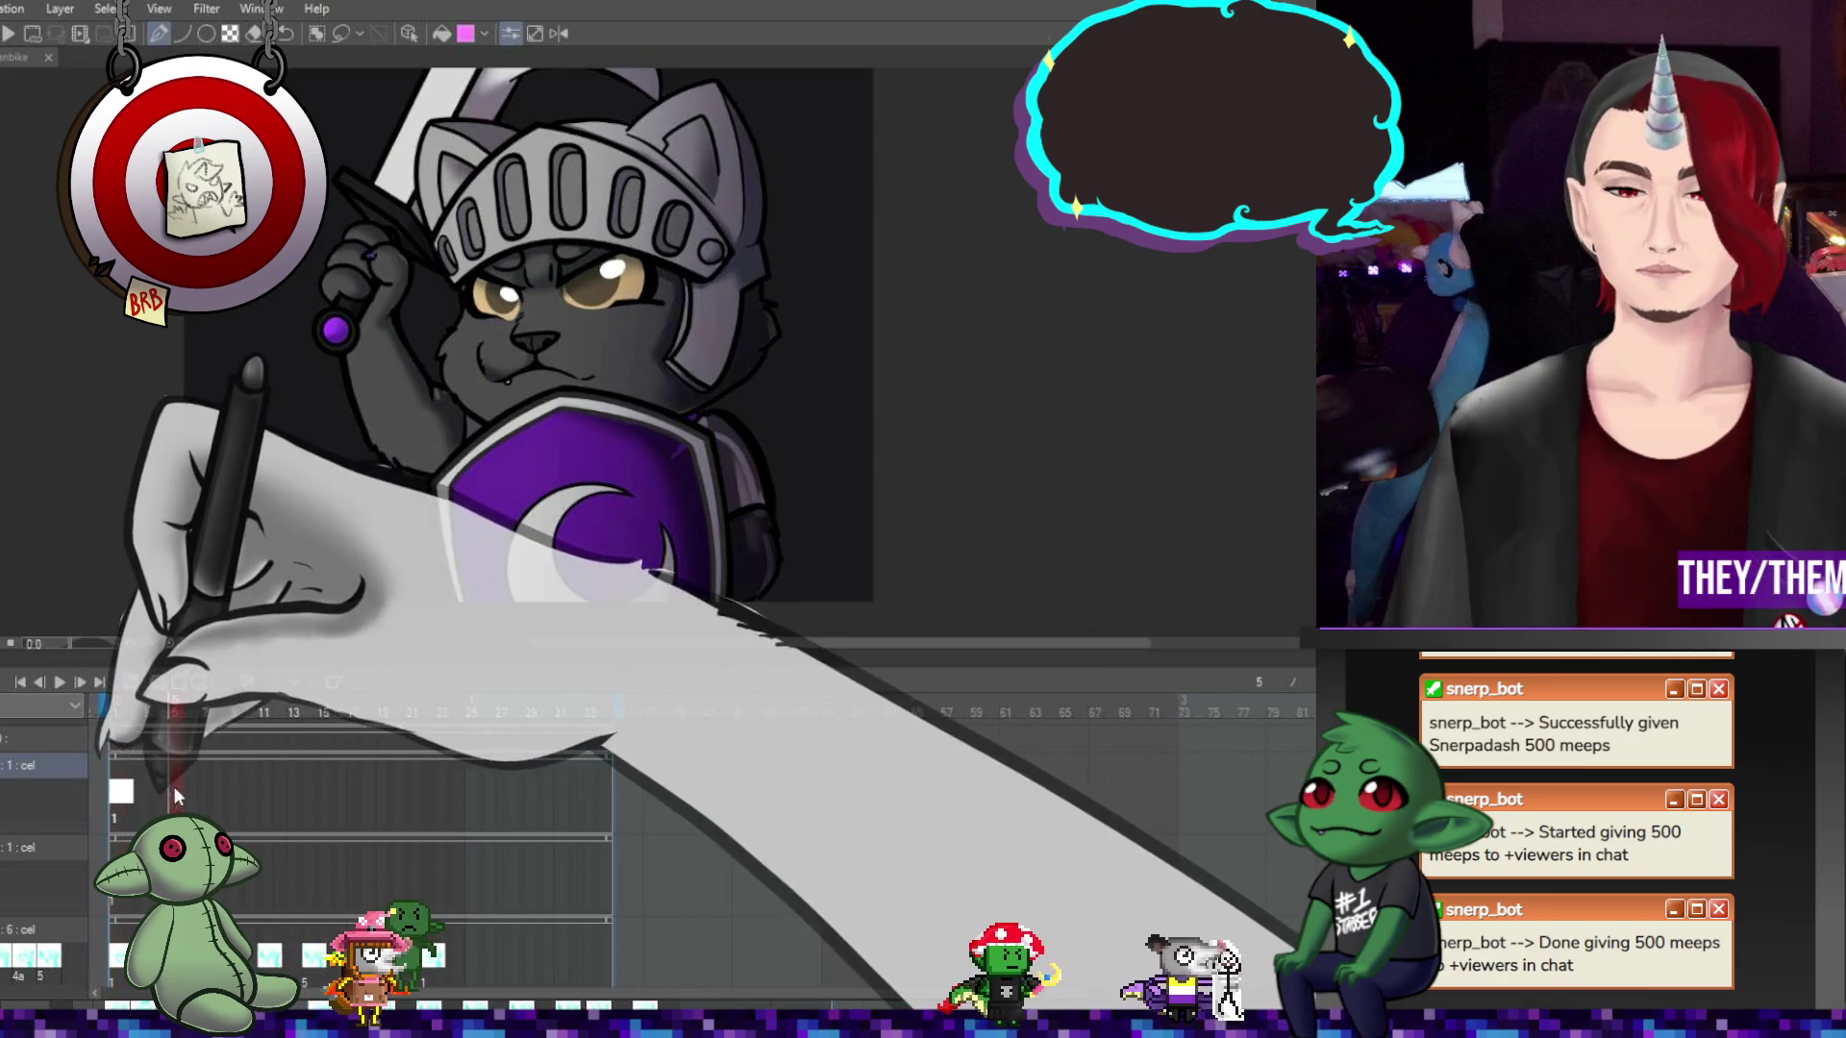
pyautogui.click(179, 700)
pyautogui.click(179, 683)
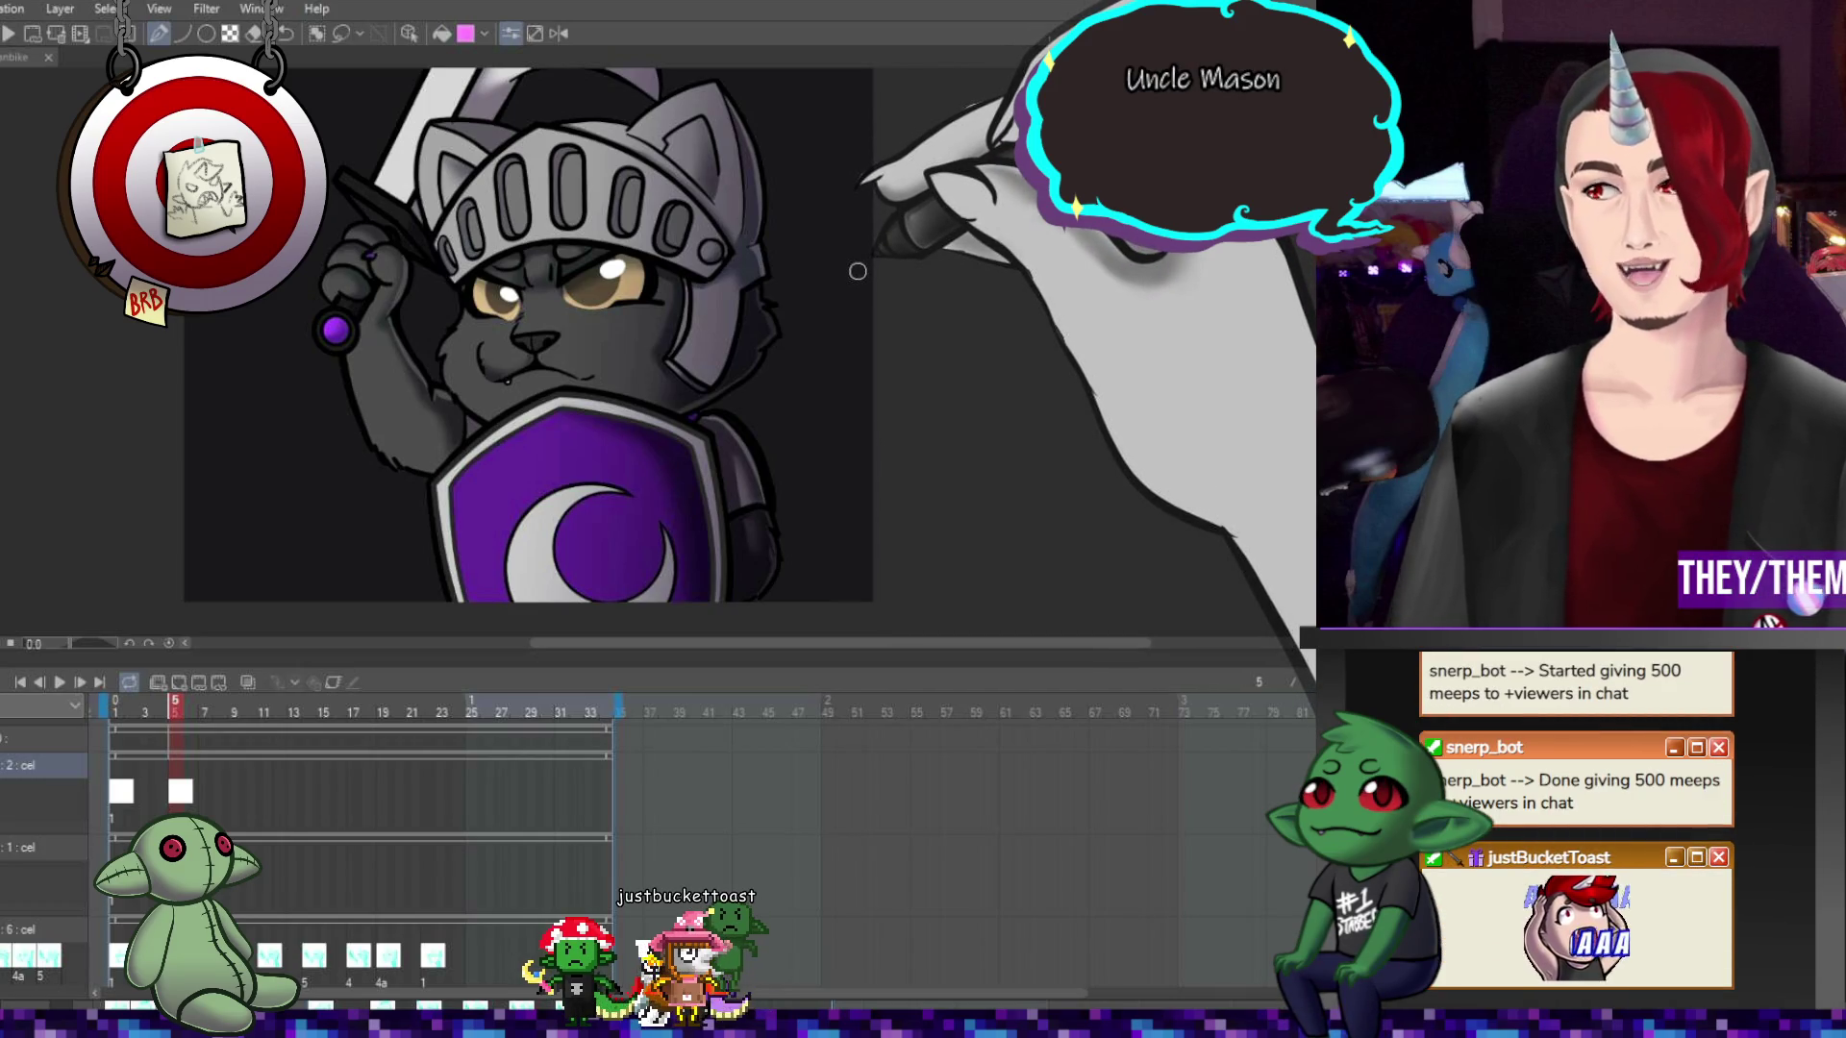
pyautogui.click(218, 798)
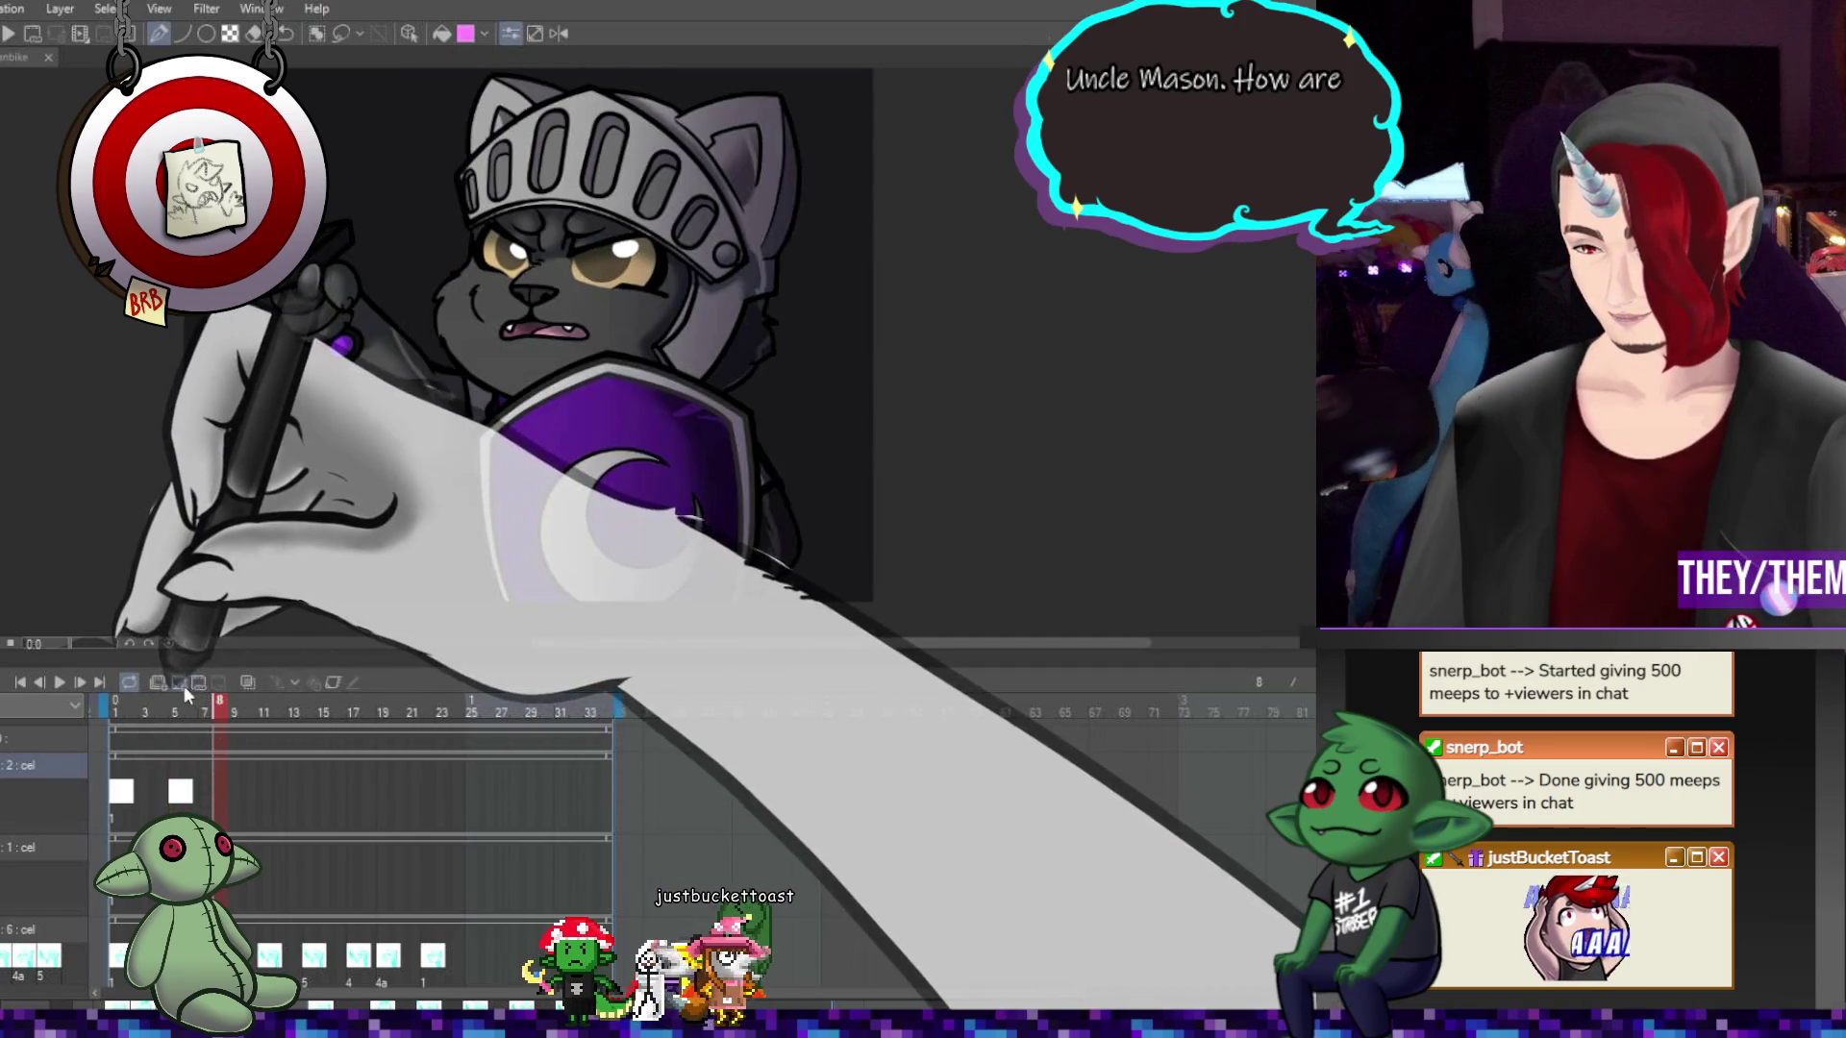
pyautogui.click(180, 683)
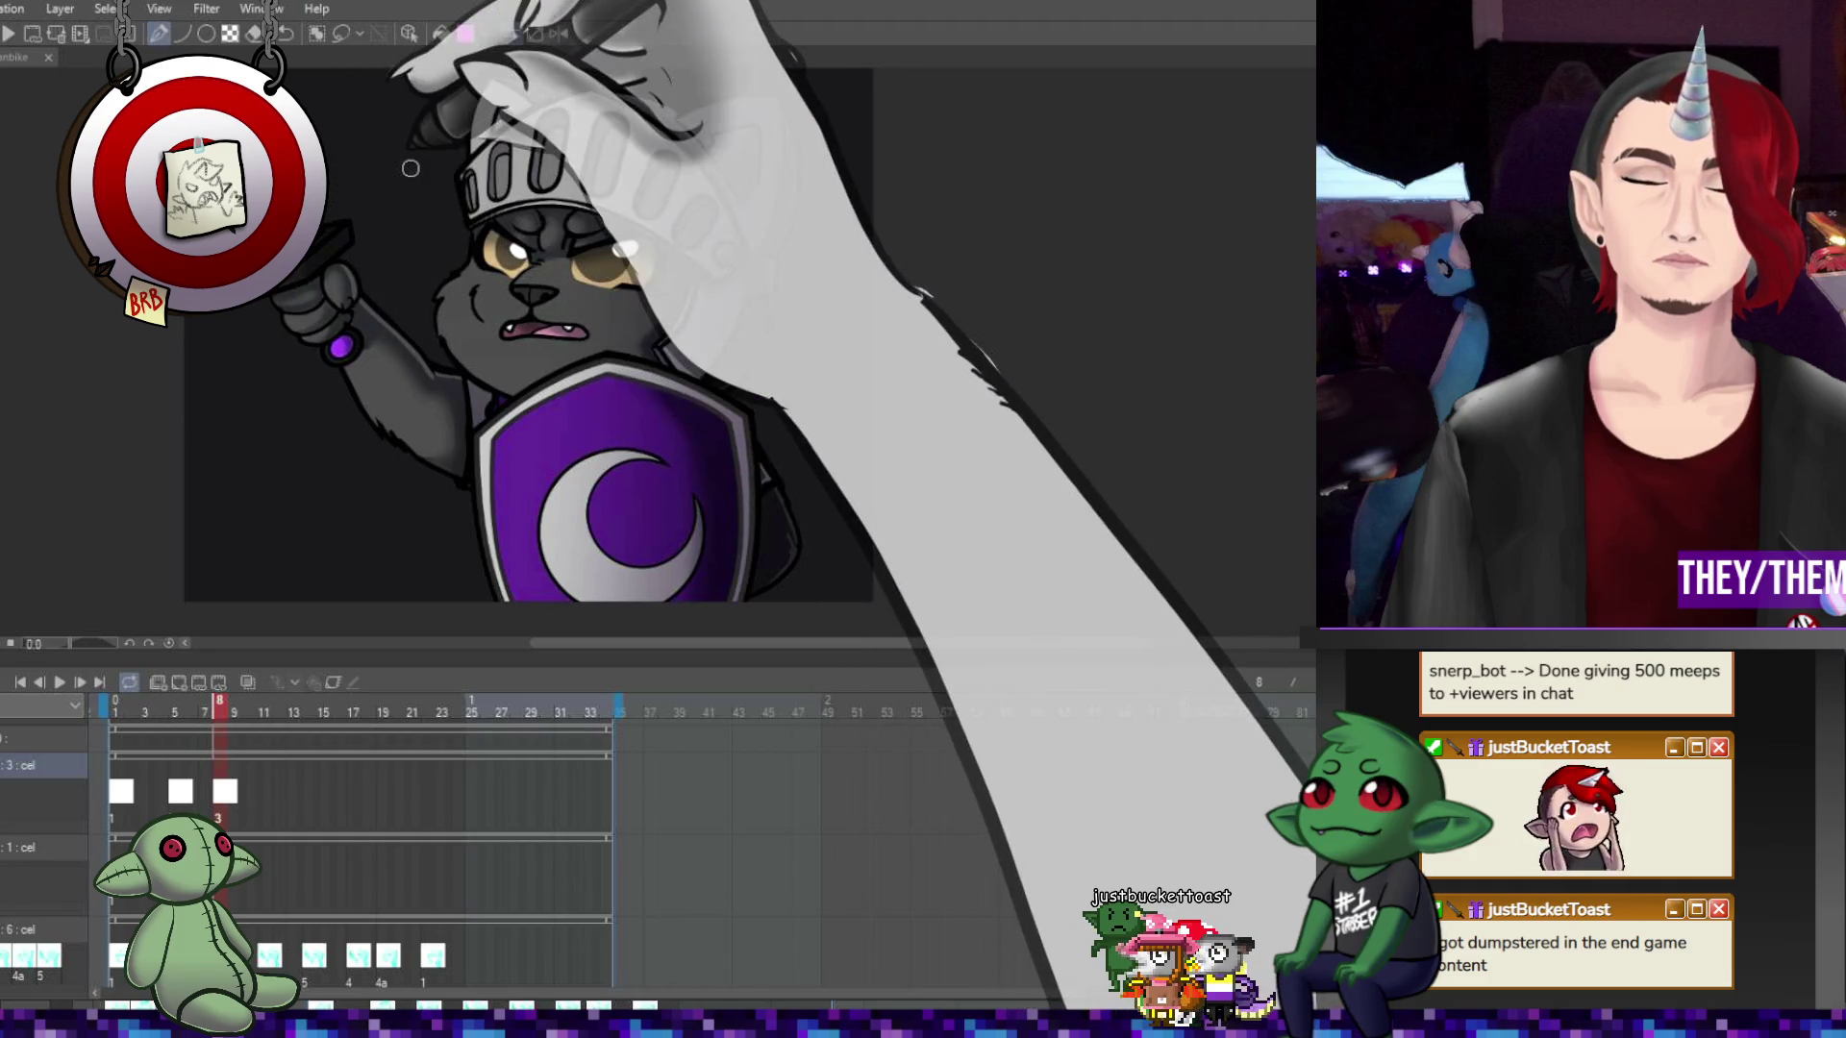
pyautogui.click(263, 790)
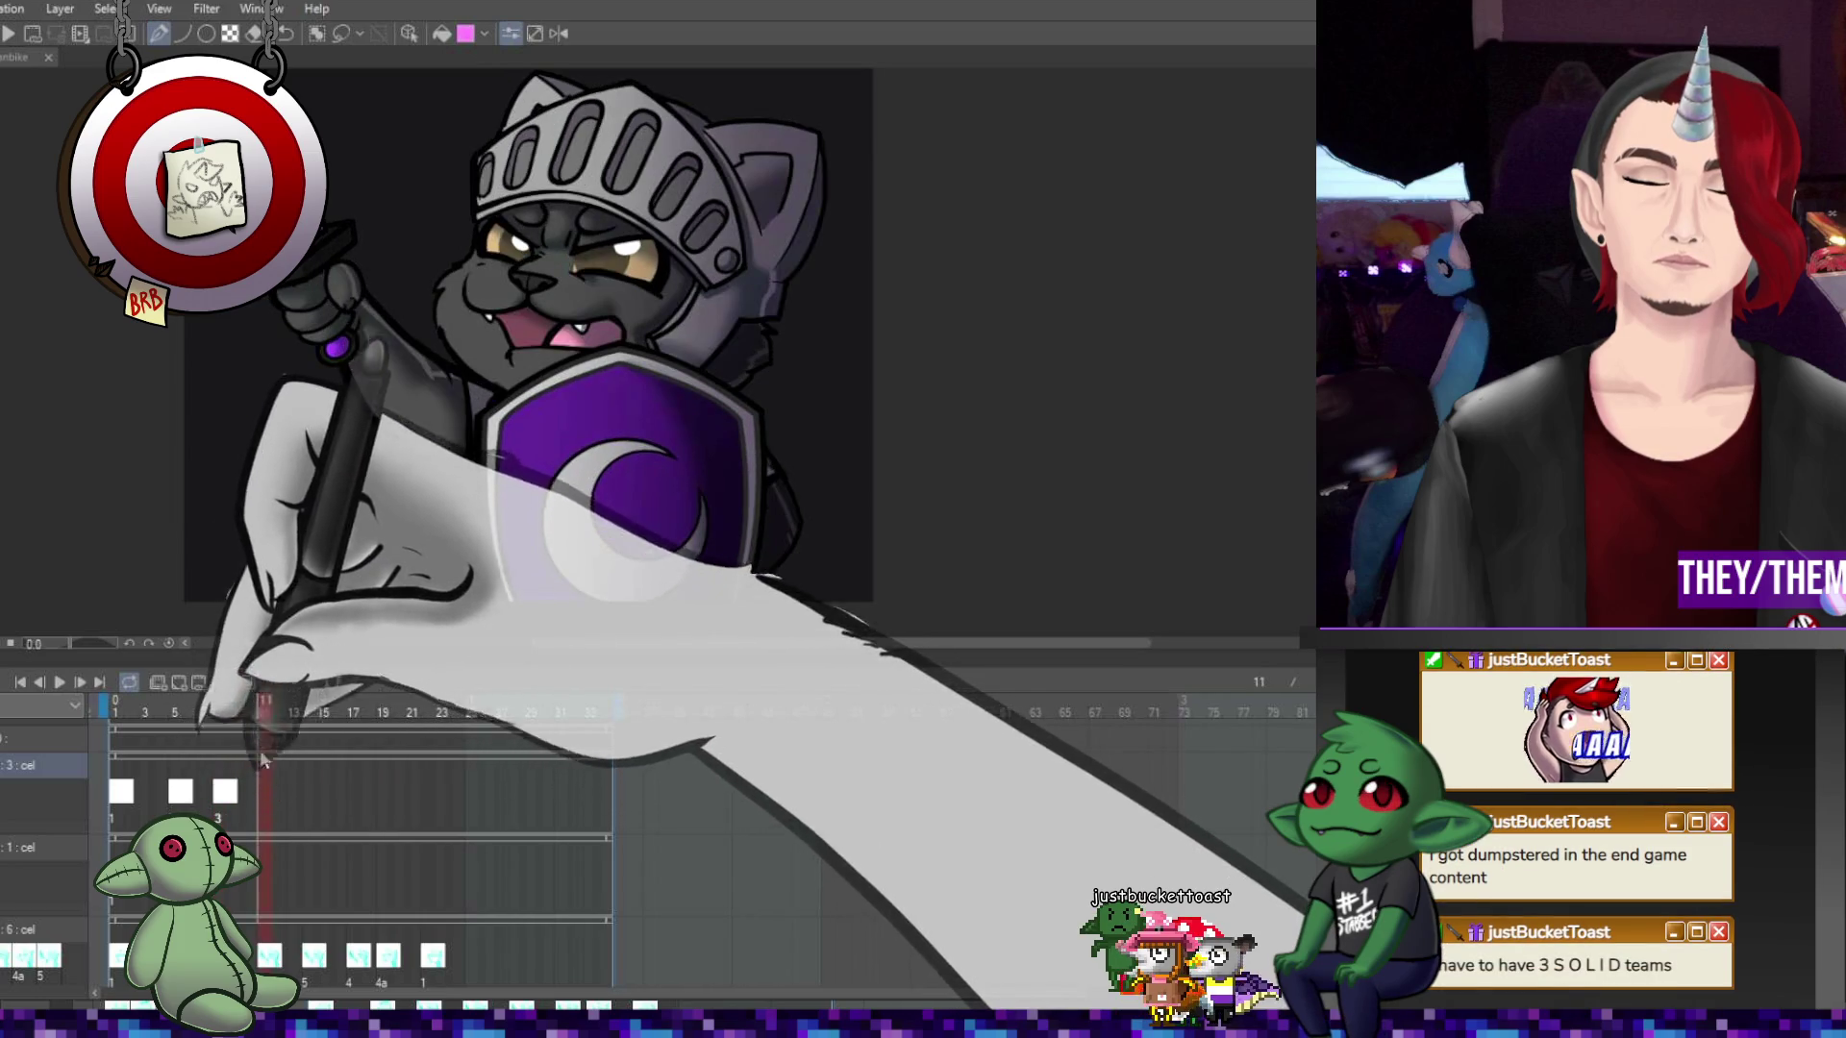
pyautogui.click(188, 681)
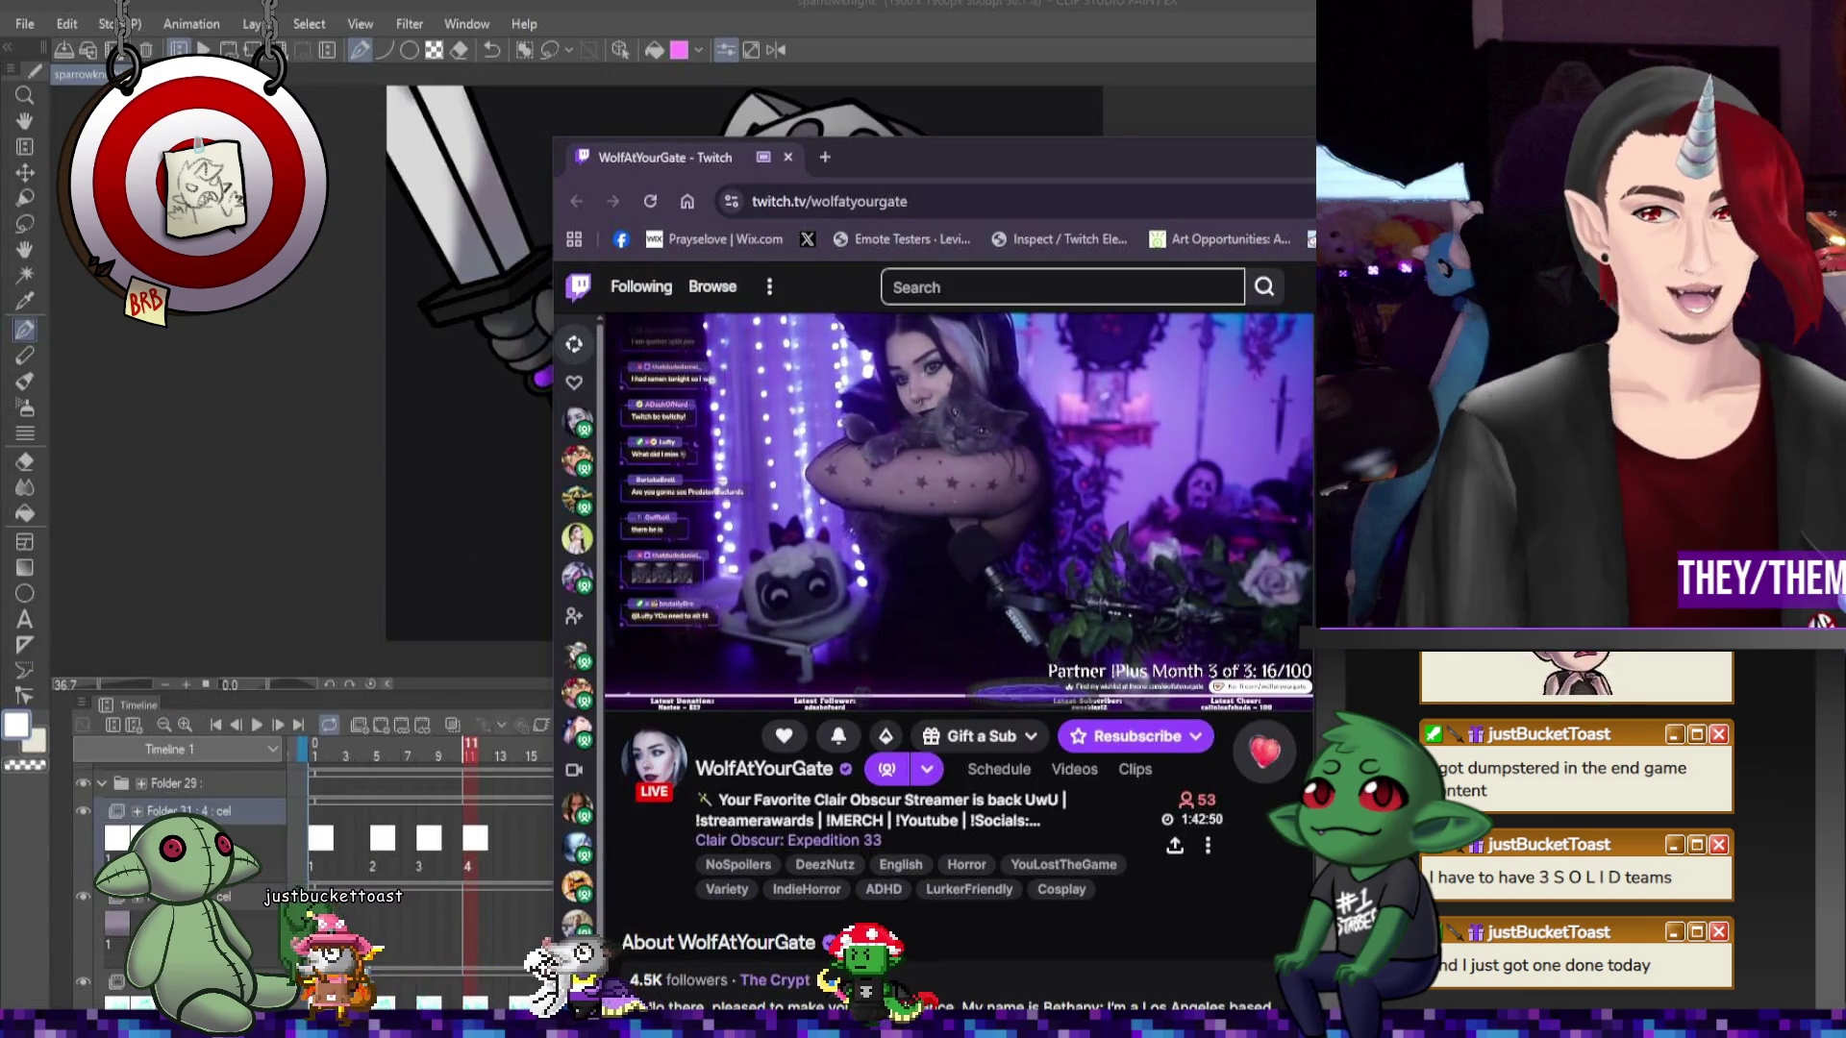
# Reposition the Twitch browser window and collapse its chat to widen the stream video
pyautogui.moveTo(1087, 165); pyautogui.dragTo(1008, 113)
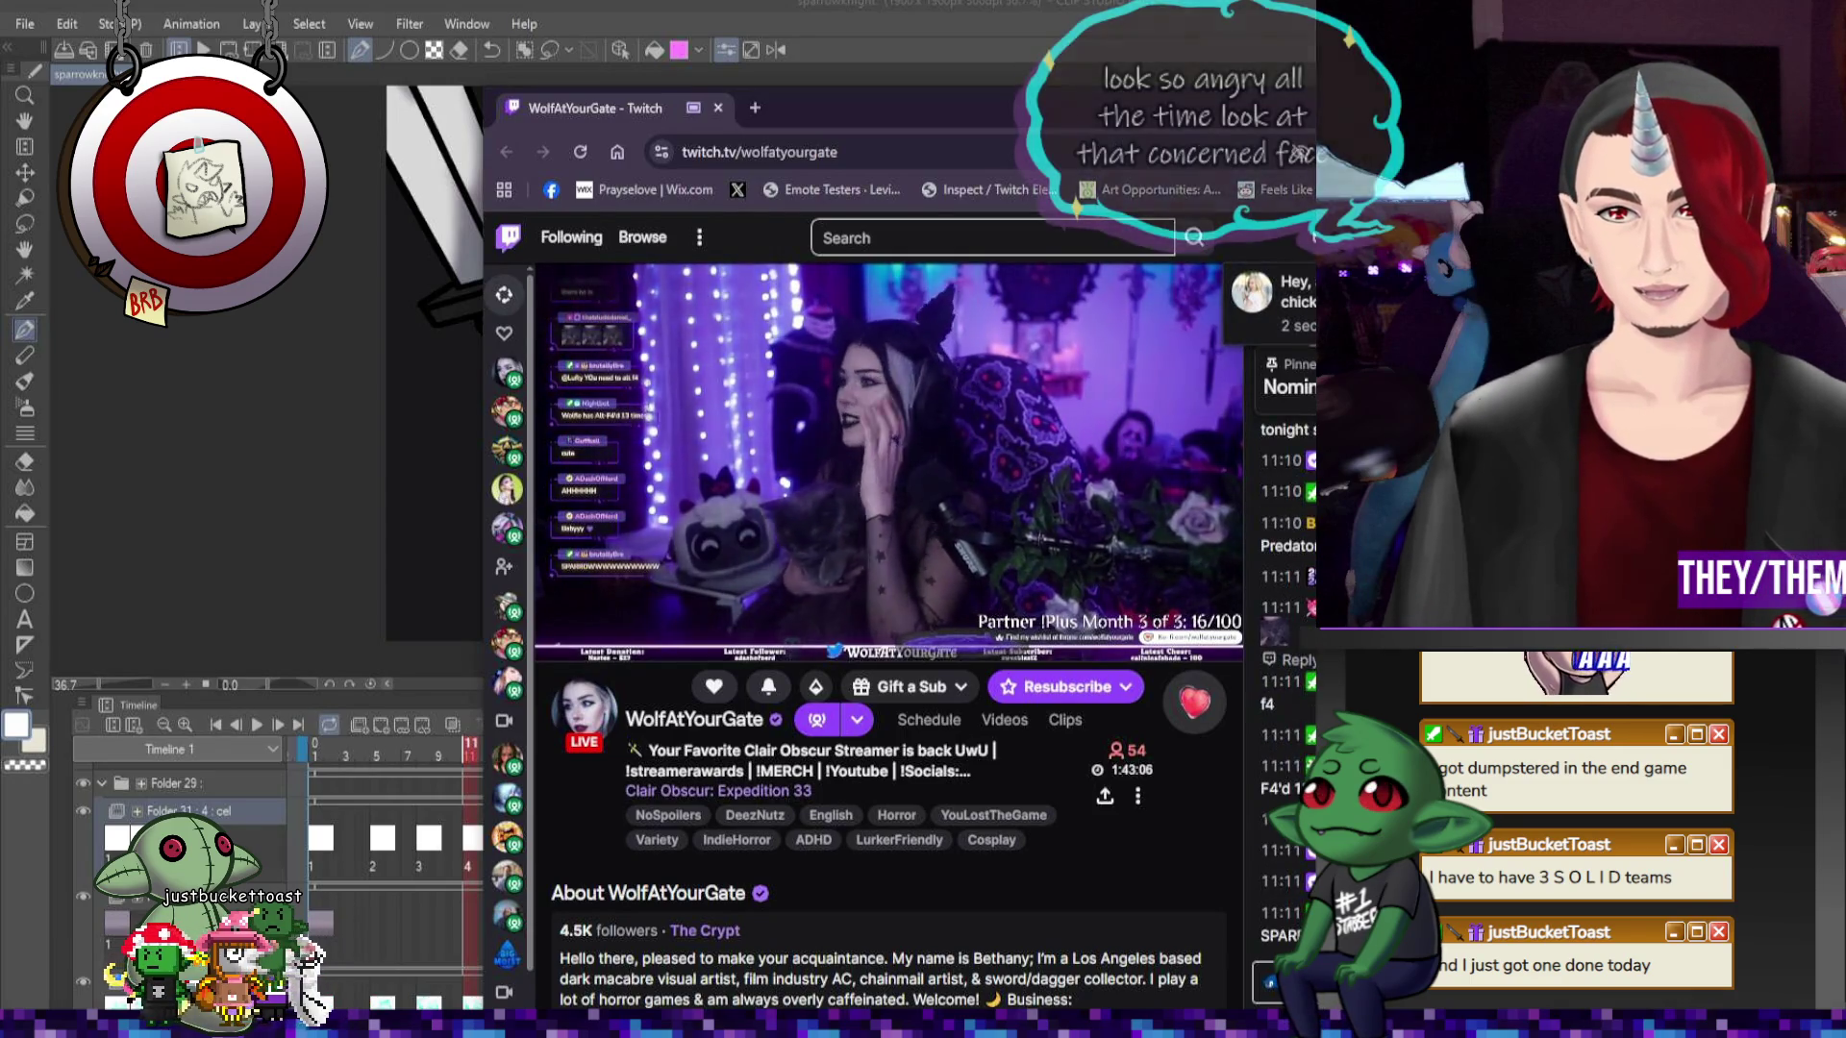
pyautogui.click(1312, 237)
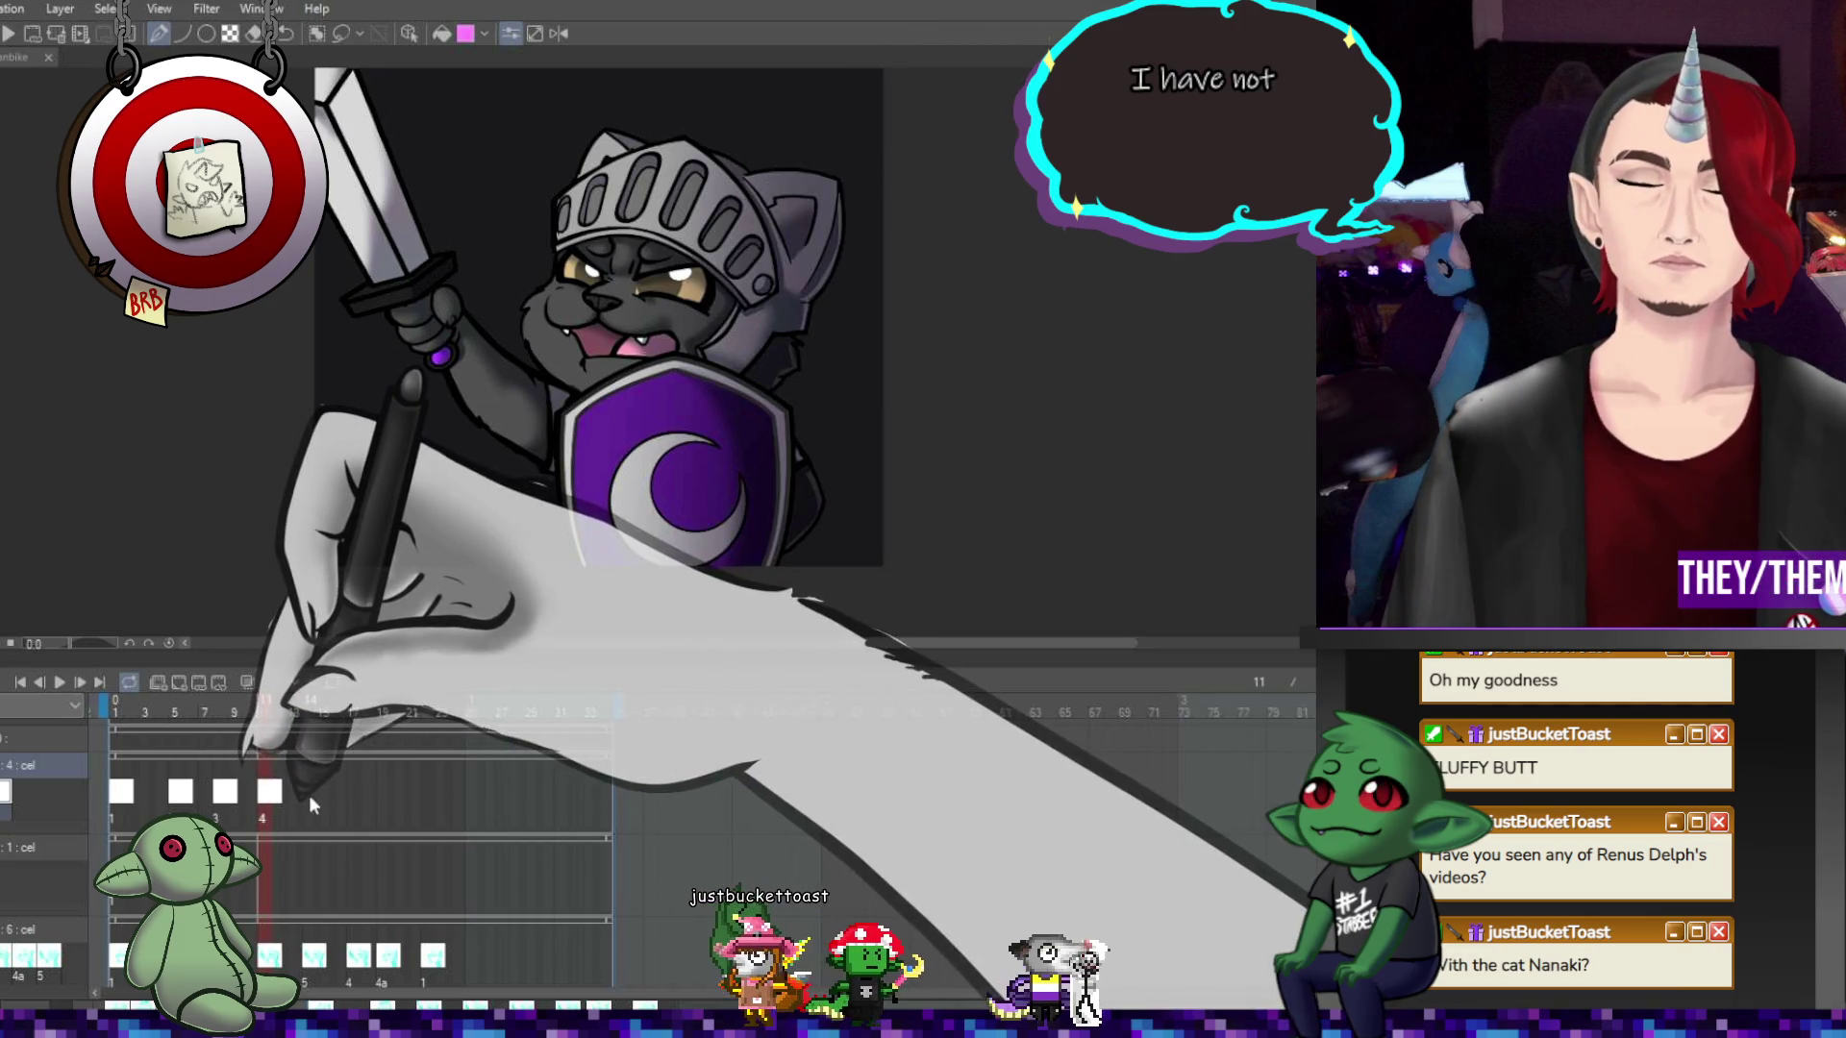
# Add cels 5, 6 and 7 at frames 14, 17 and 19 on the top cel track
pyautogui.click(309, 795)
pyautogui.click(183, 683)
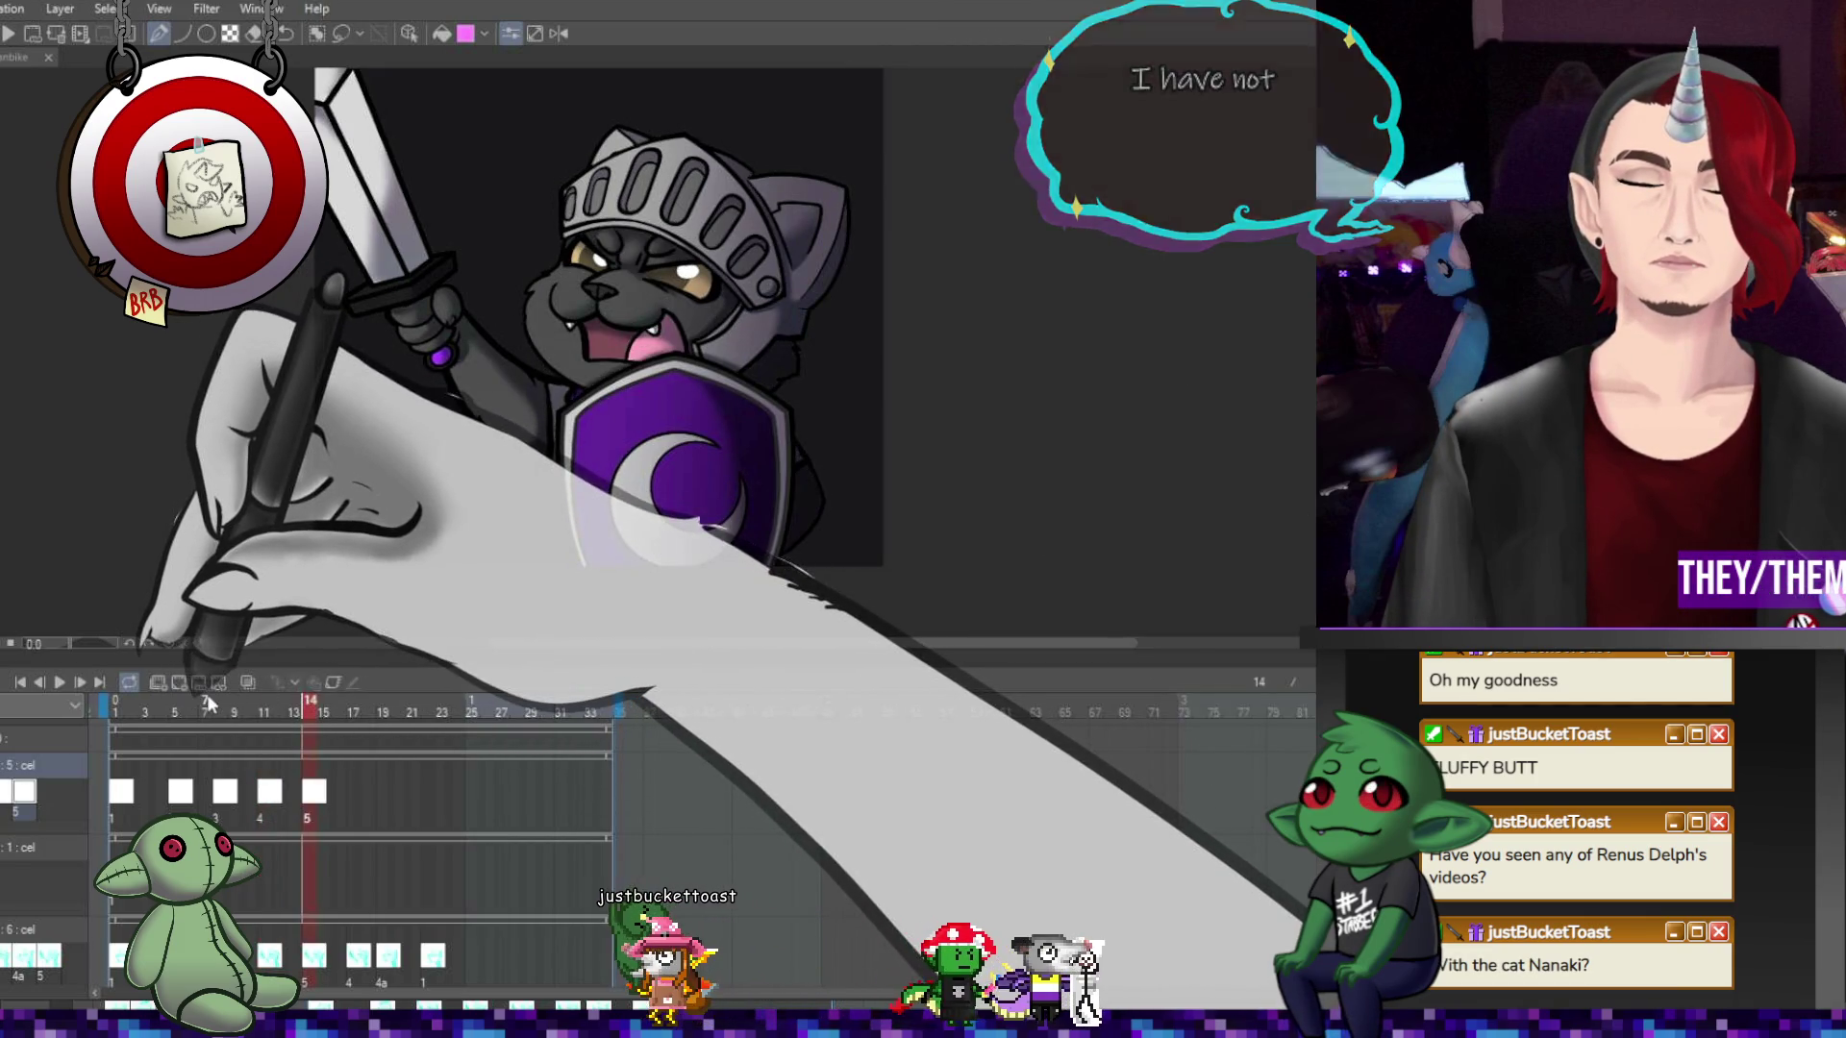
pyautogui.click(280, 712)
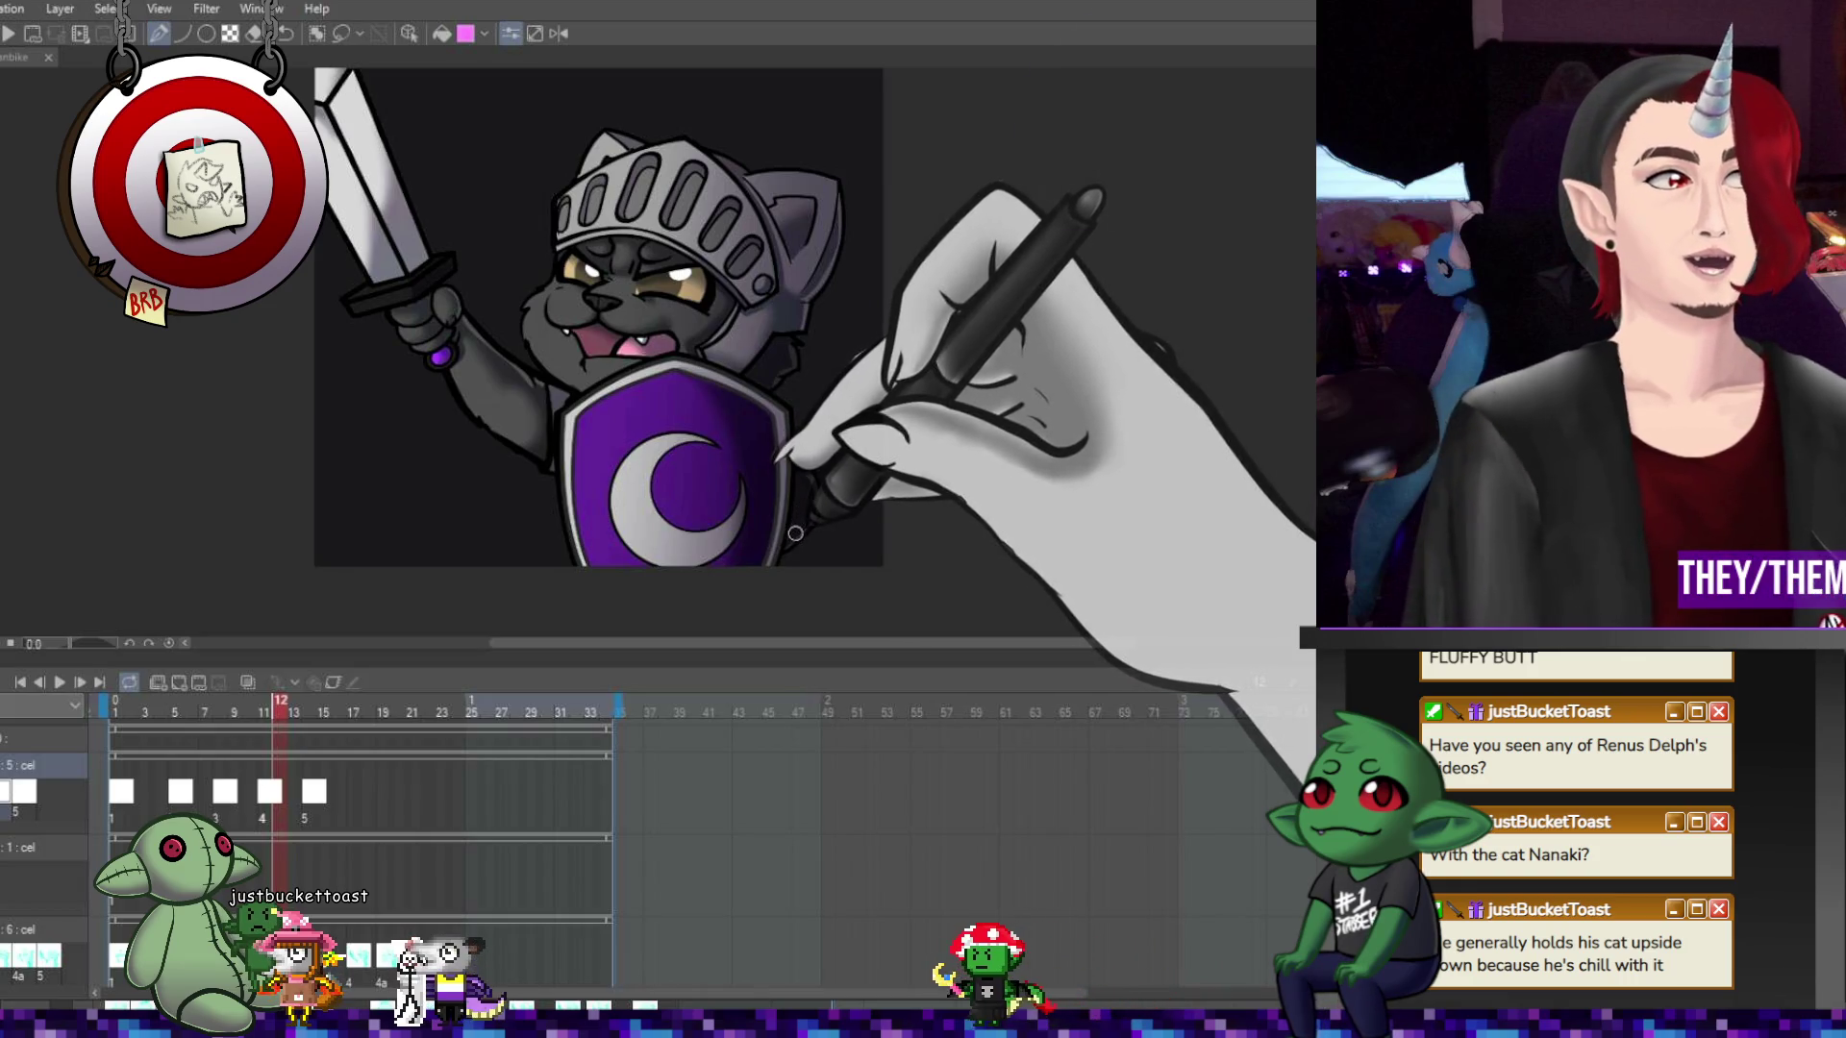
pyautogui.click(330, 791)
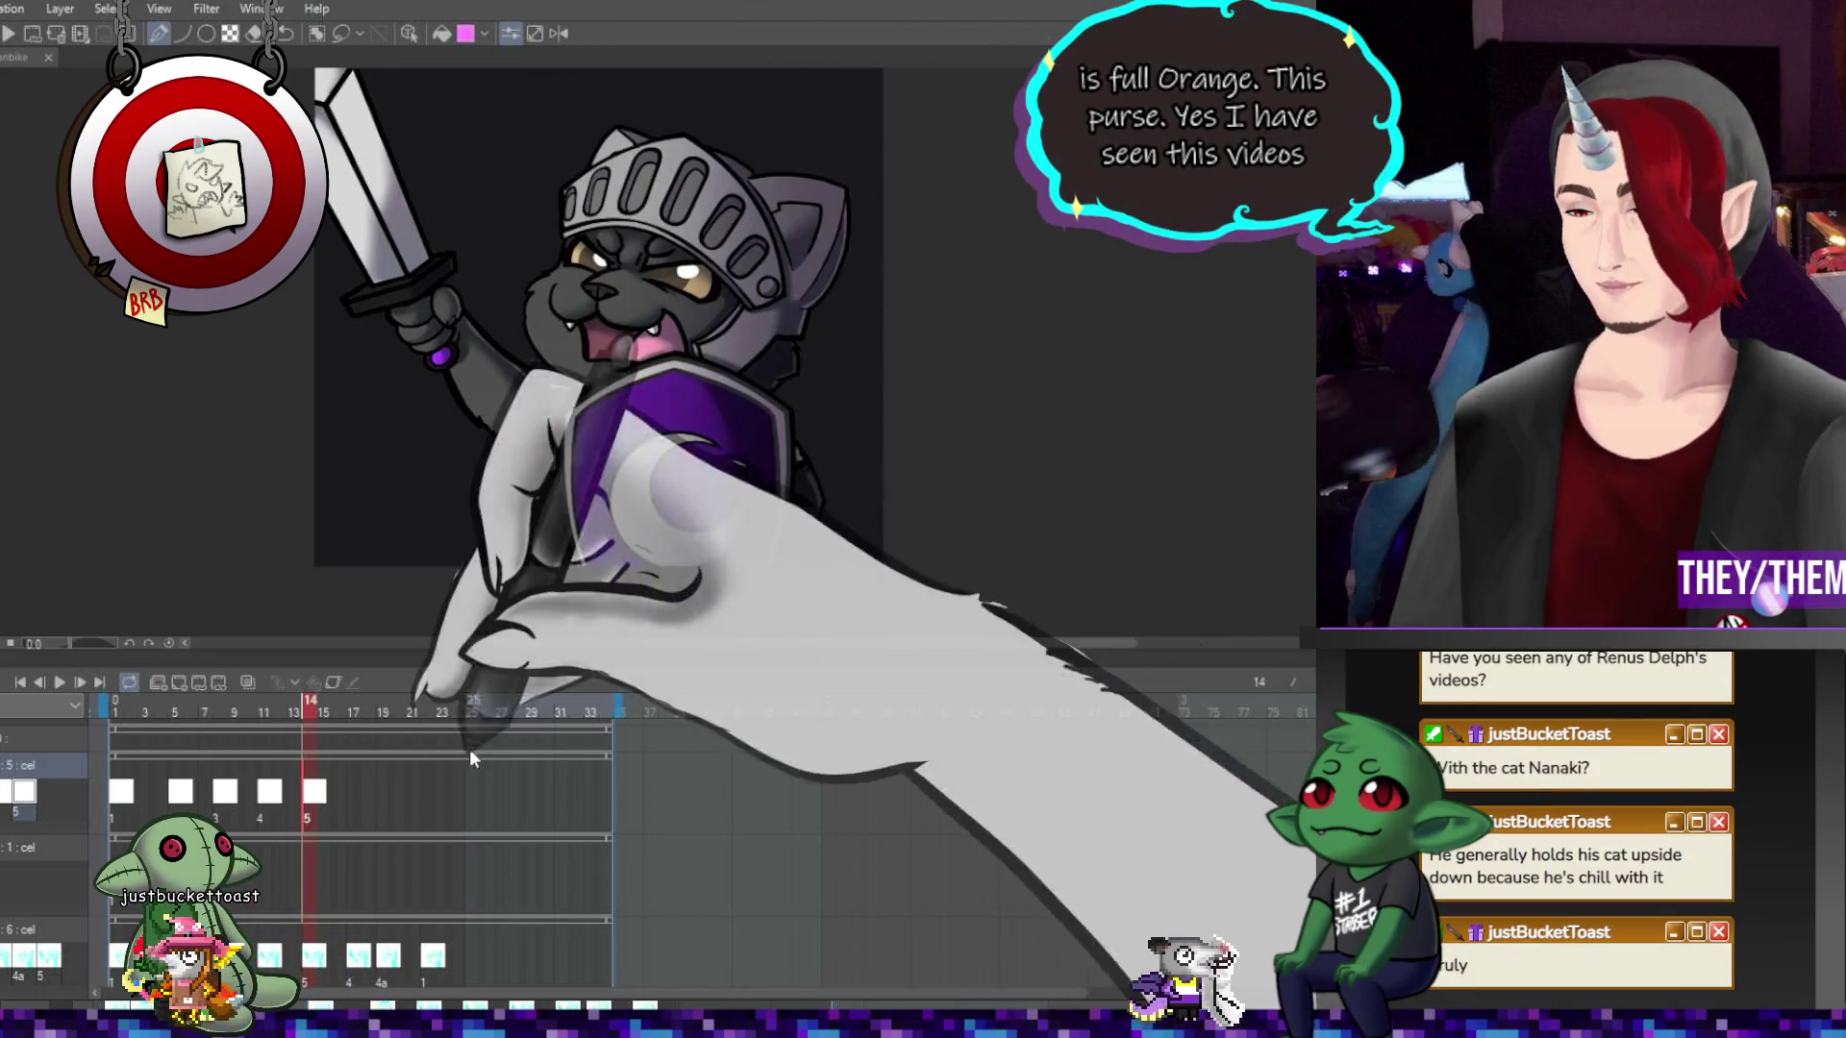
pyautogui.click(352, 791)
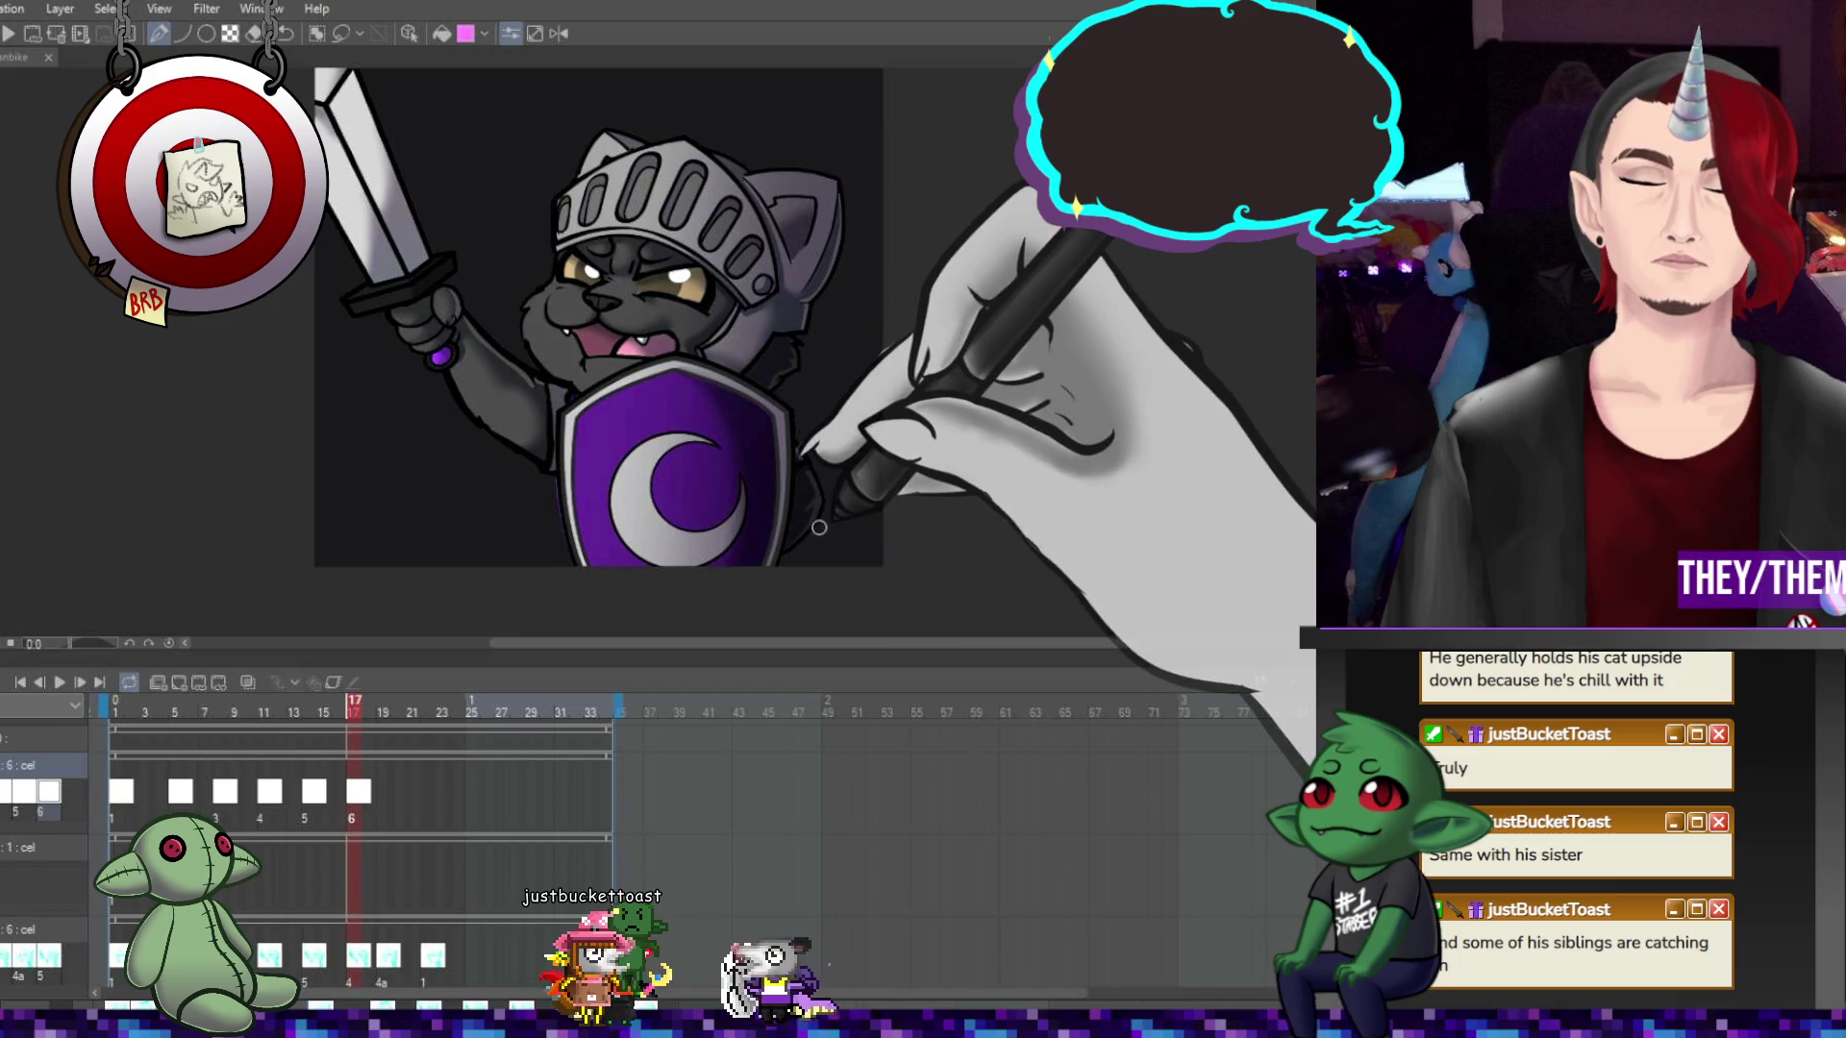
pyautogui.click(385, 793)
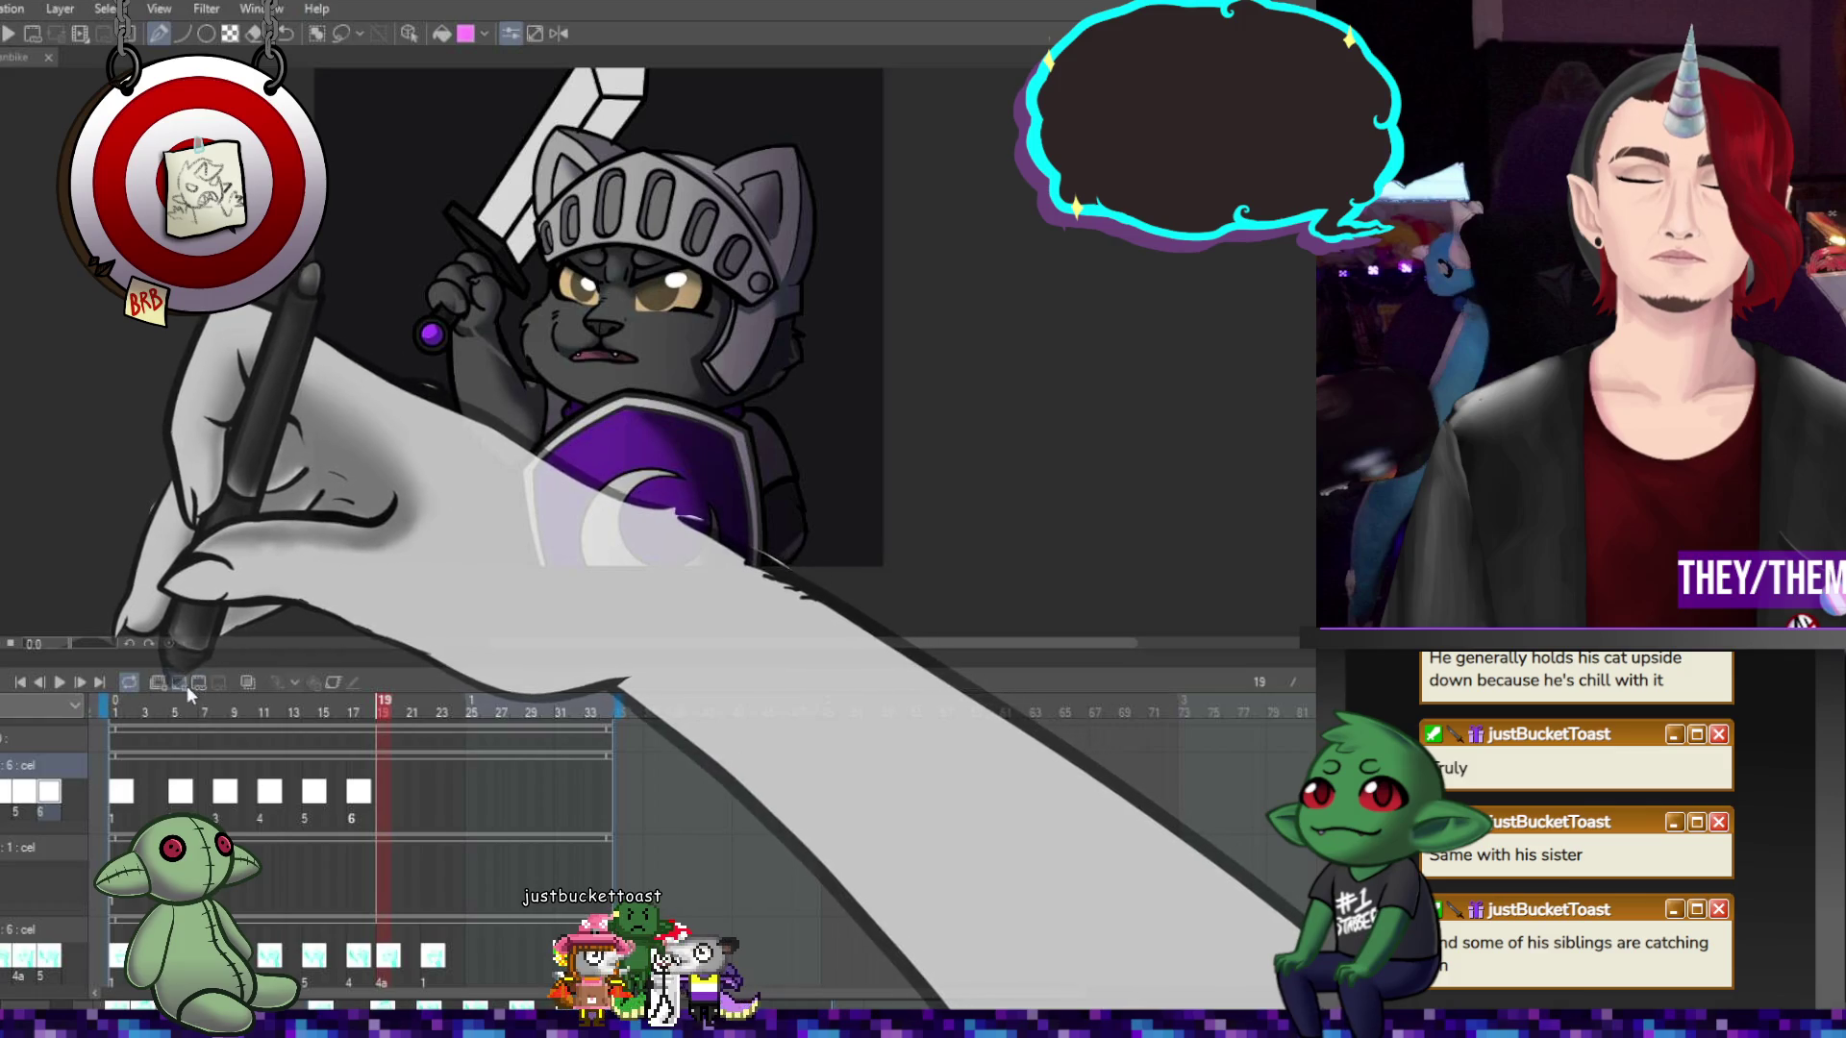
pyautogui.click(186, 685)
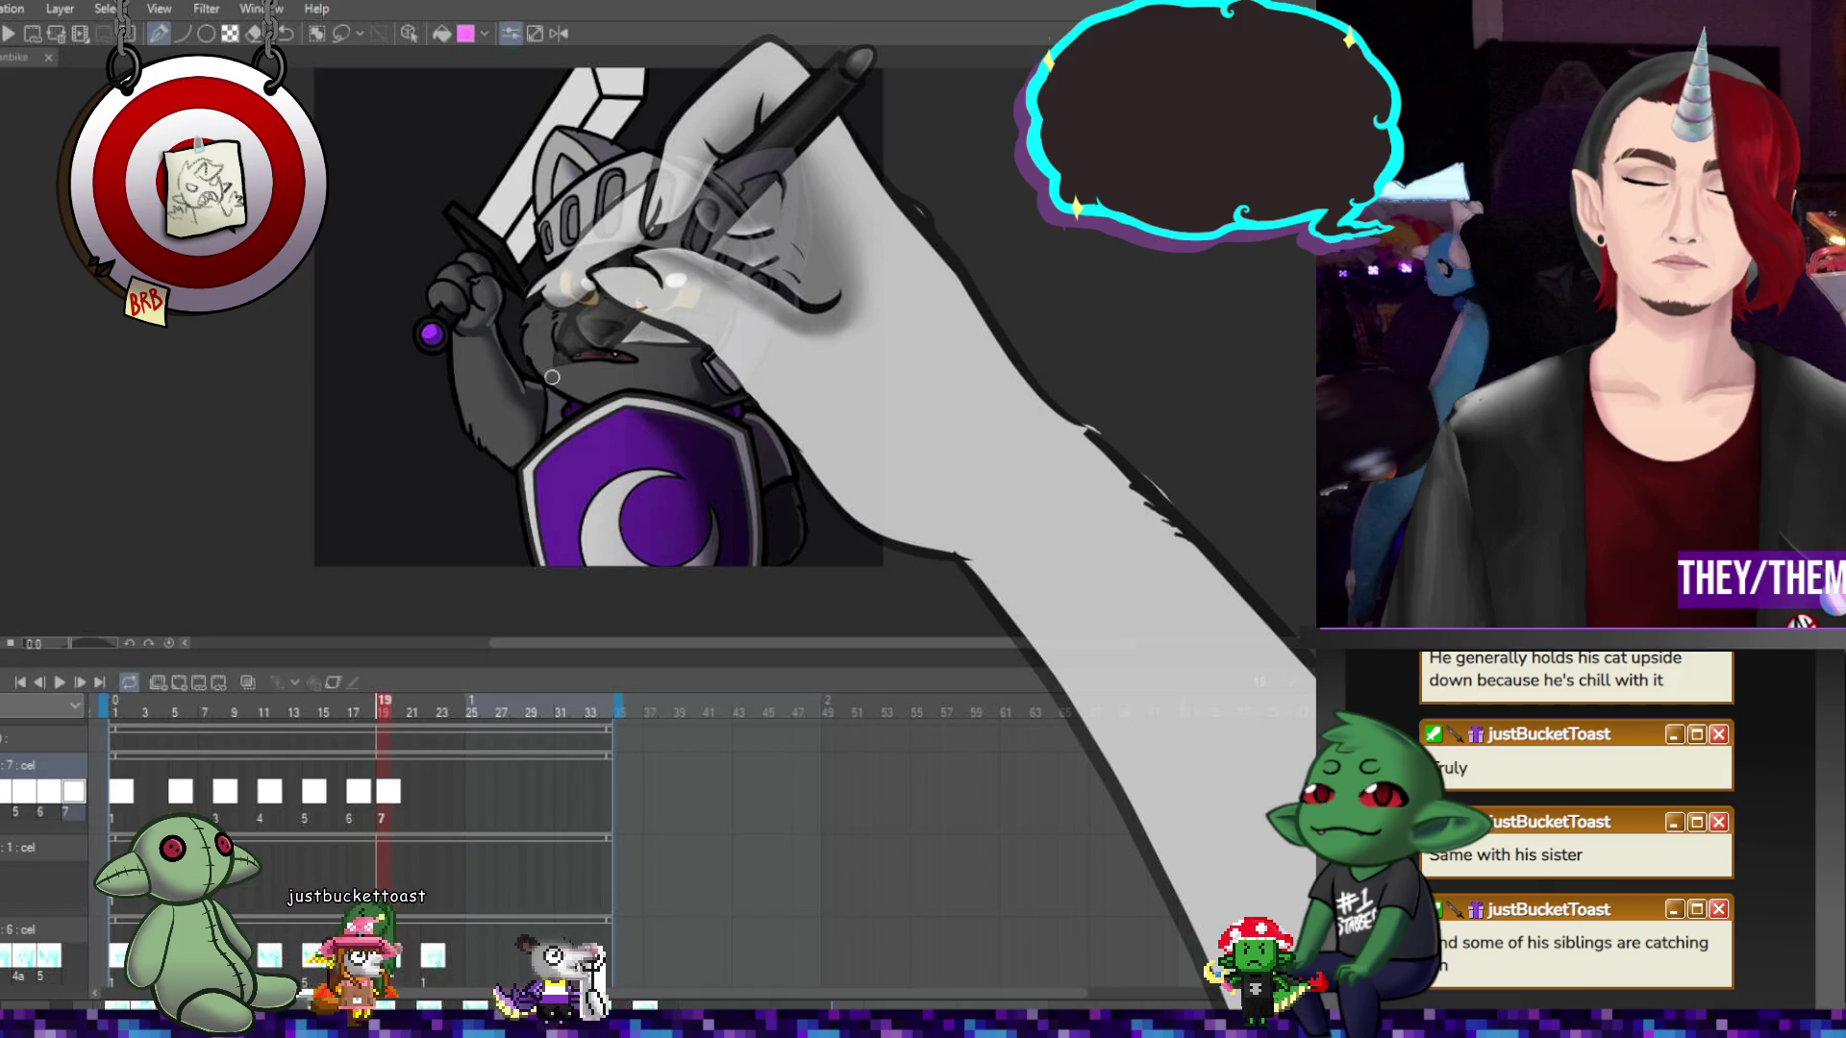
# Add a helmet-track cel at frame 22, then play the animation and stop it
pyautogui.click(423, 816)
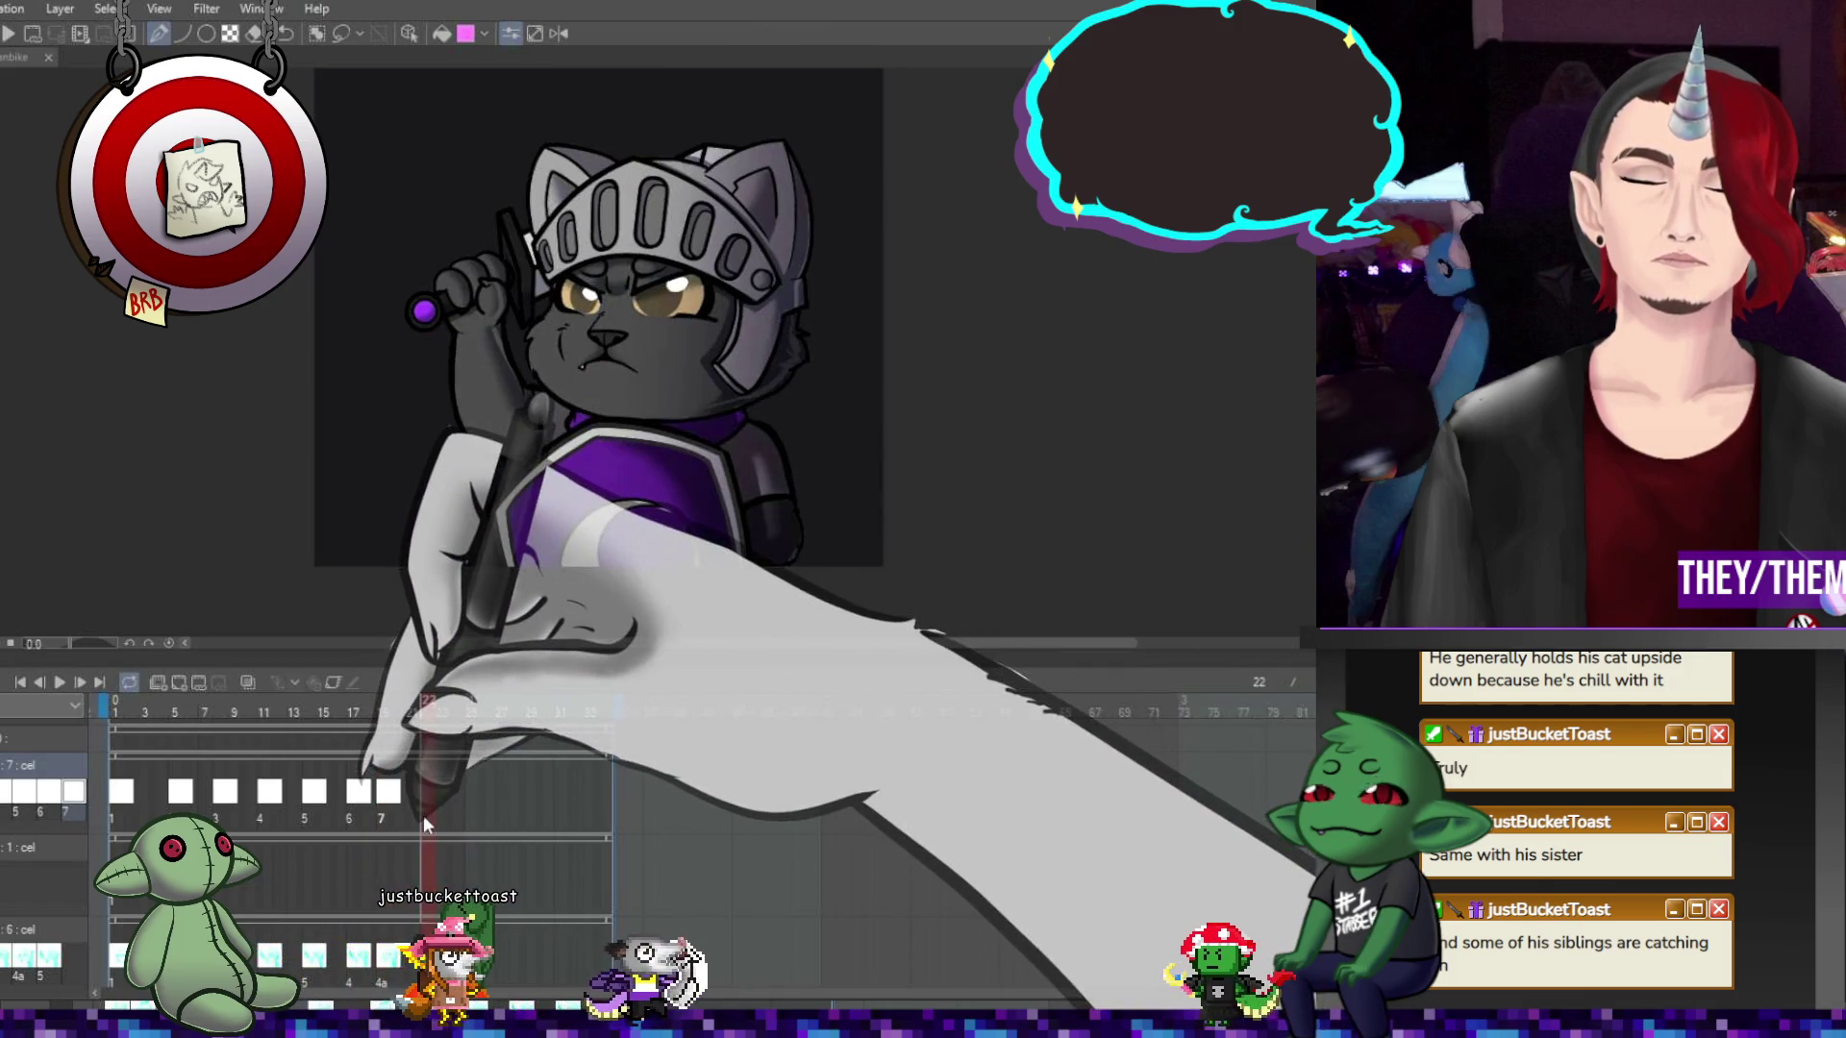
pyautogui.click(423, 792)
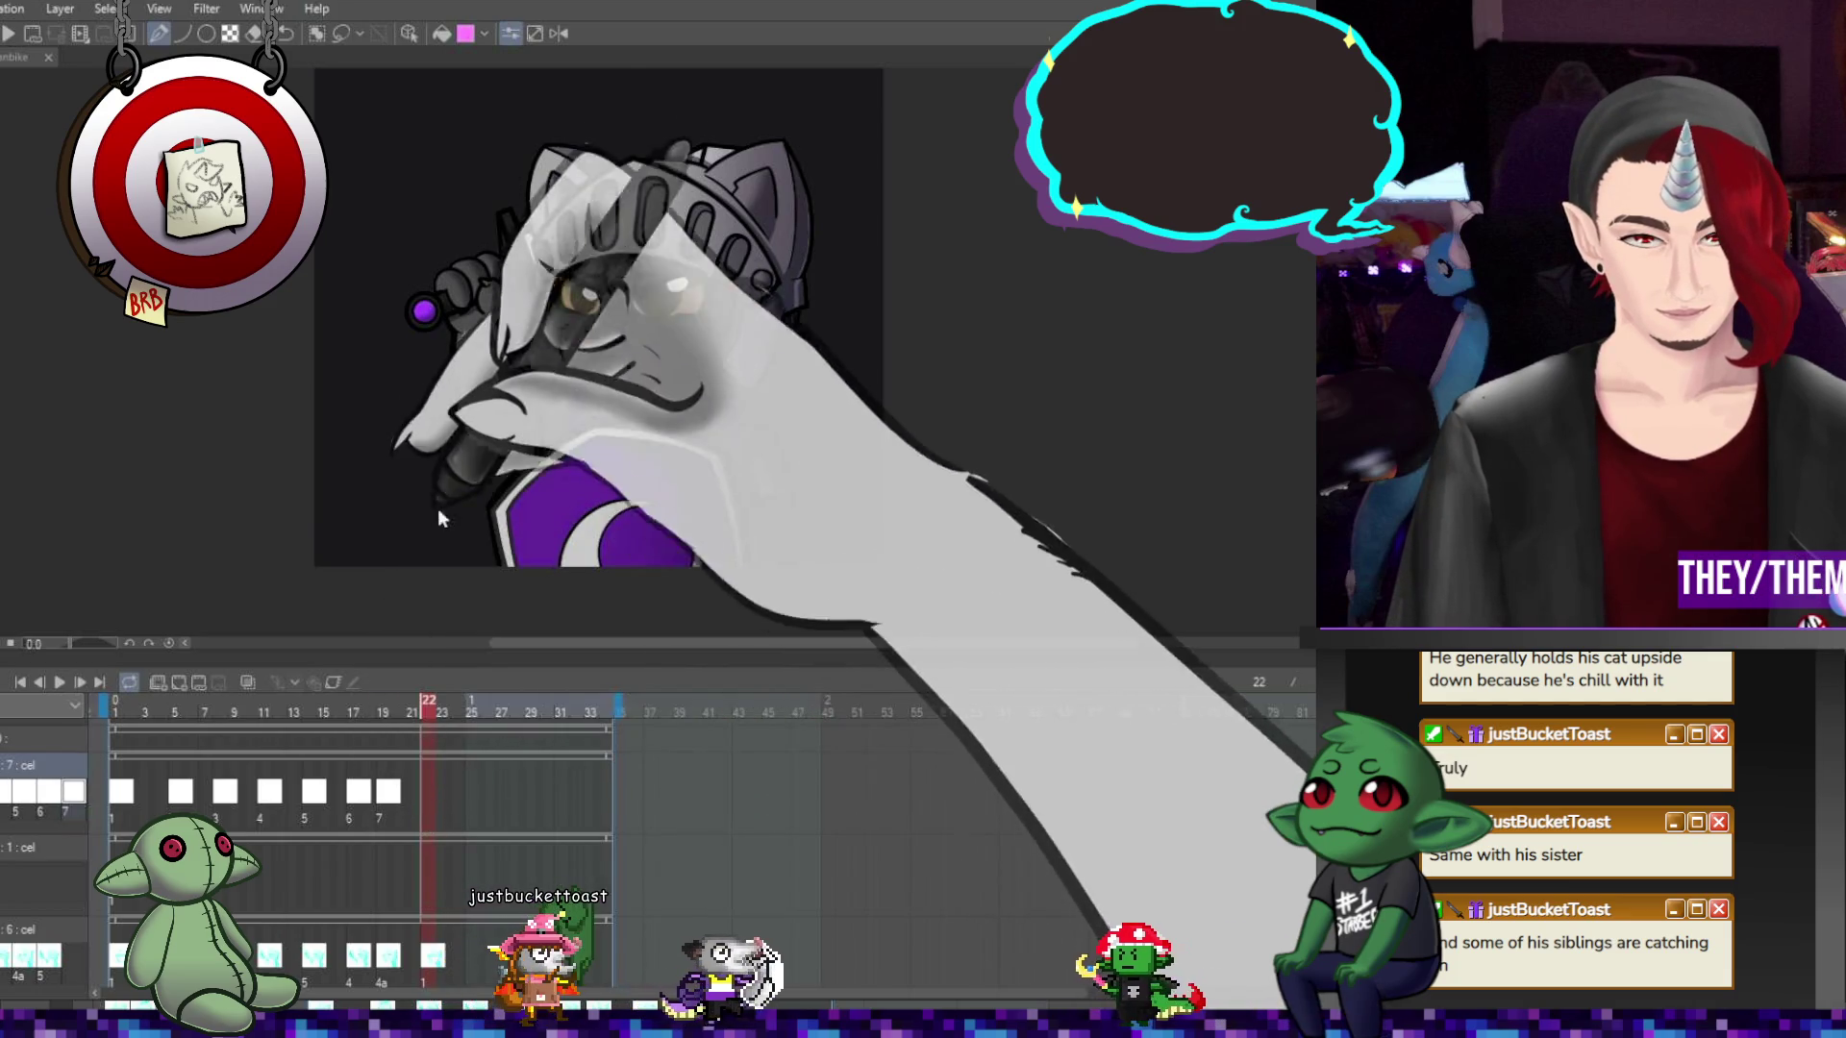
pyautogui.press('Return')
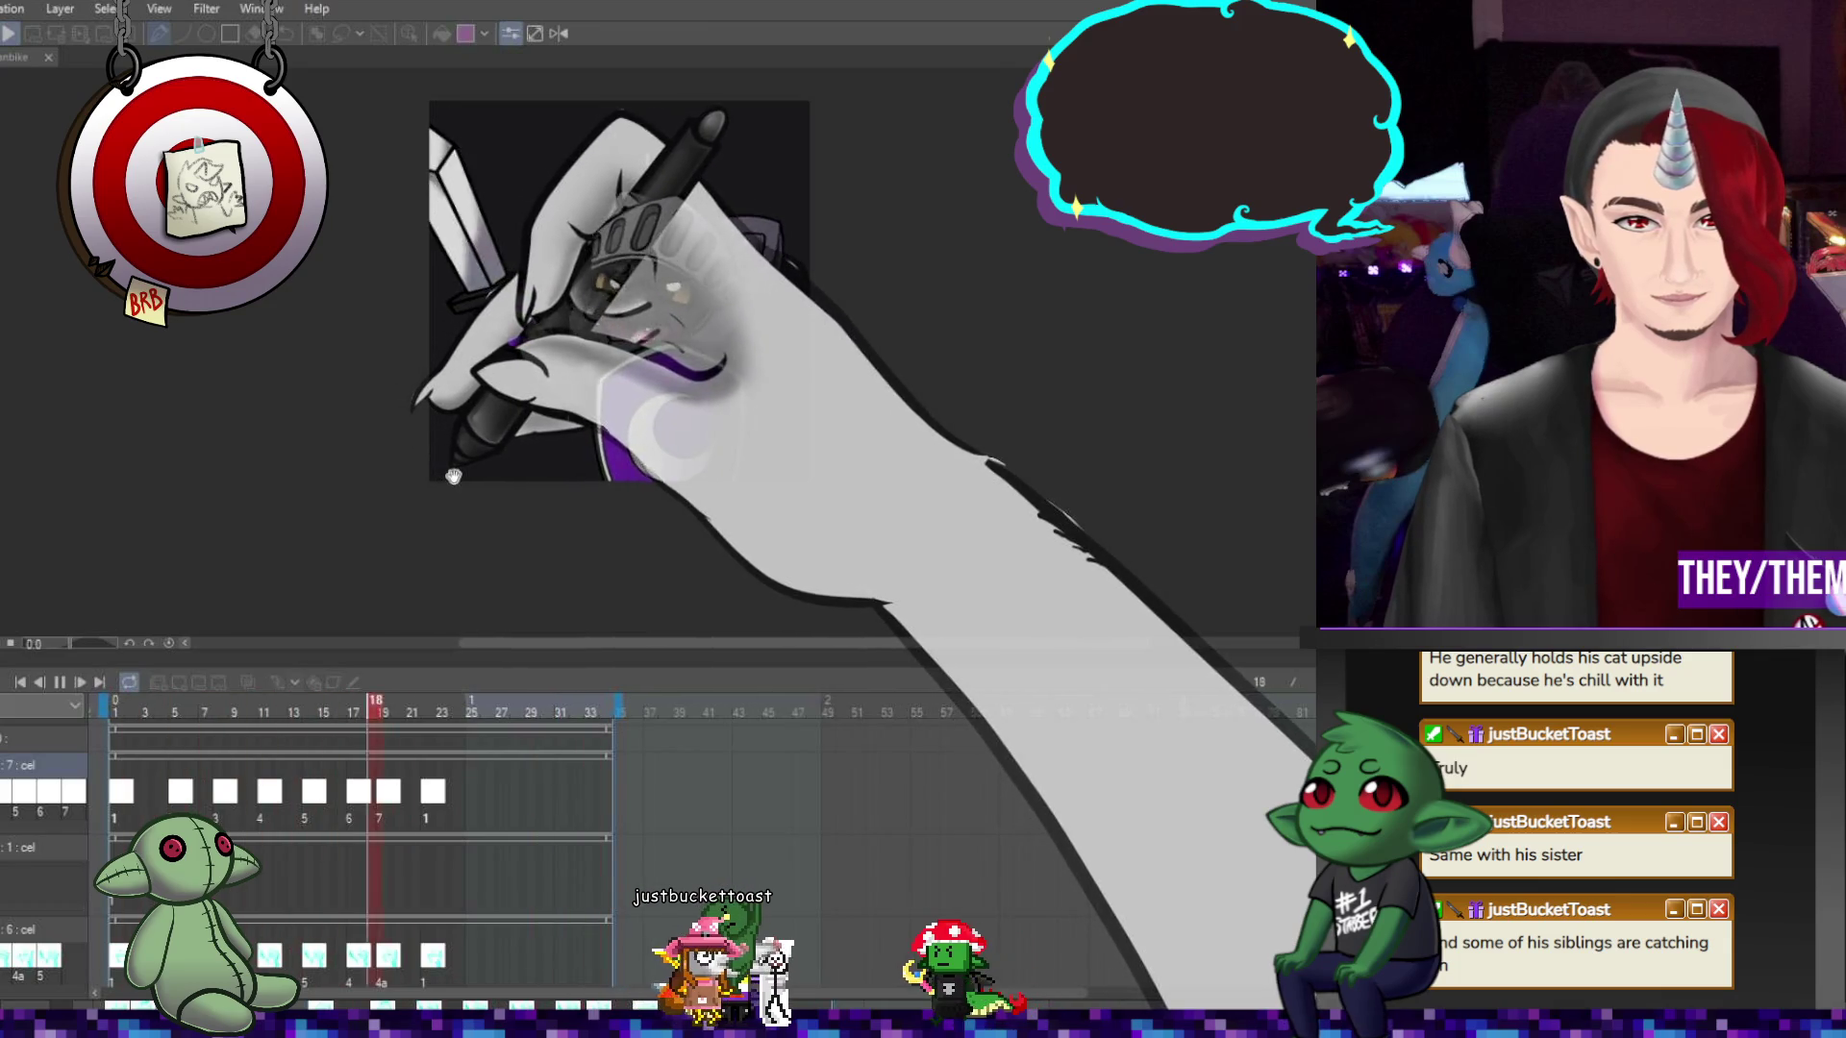
pyautogui.click(61, 683)
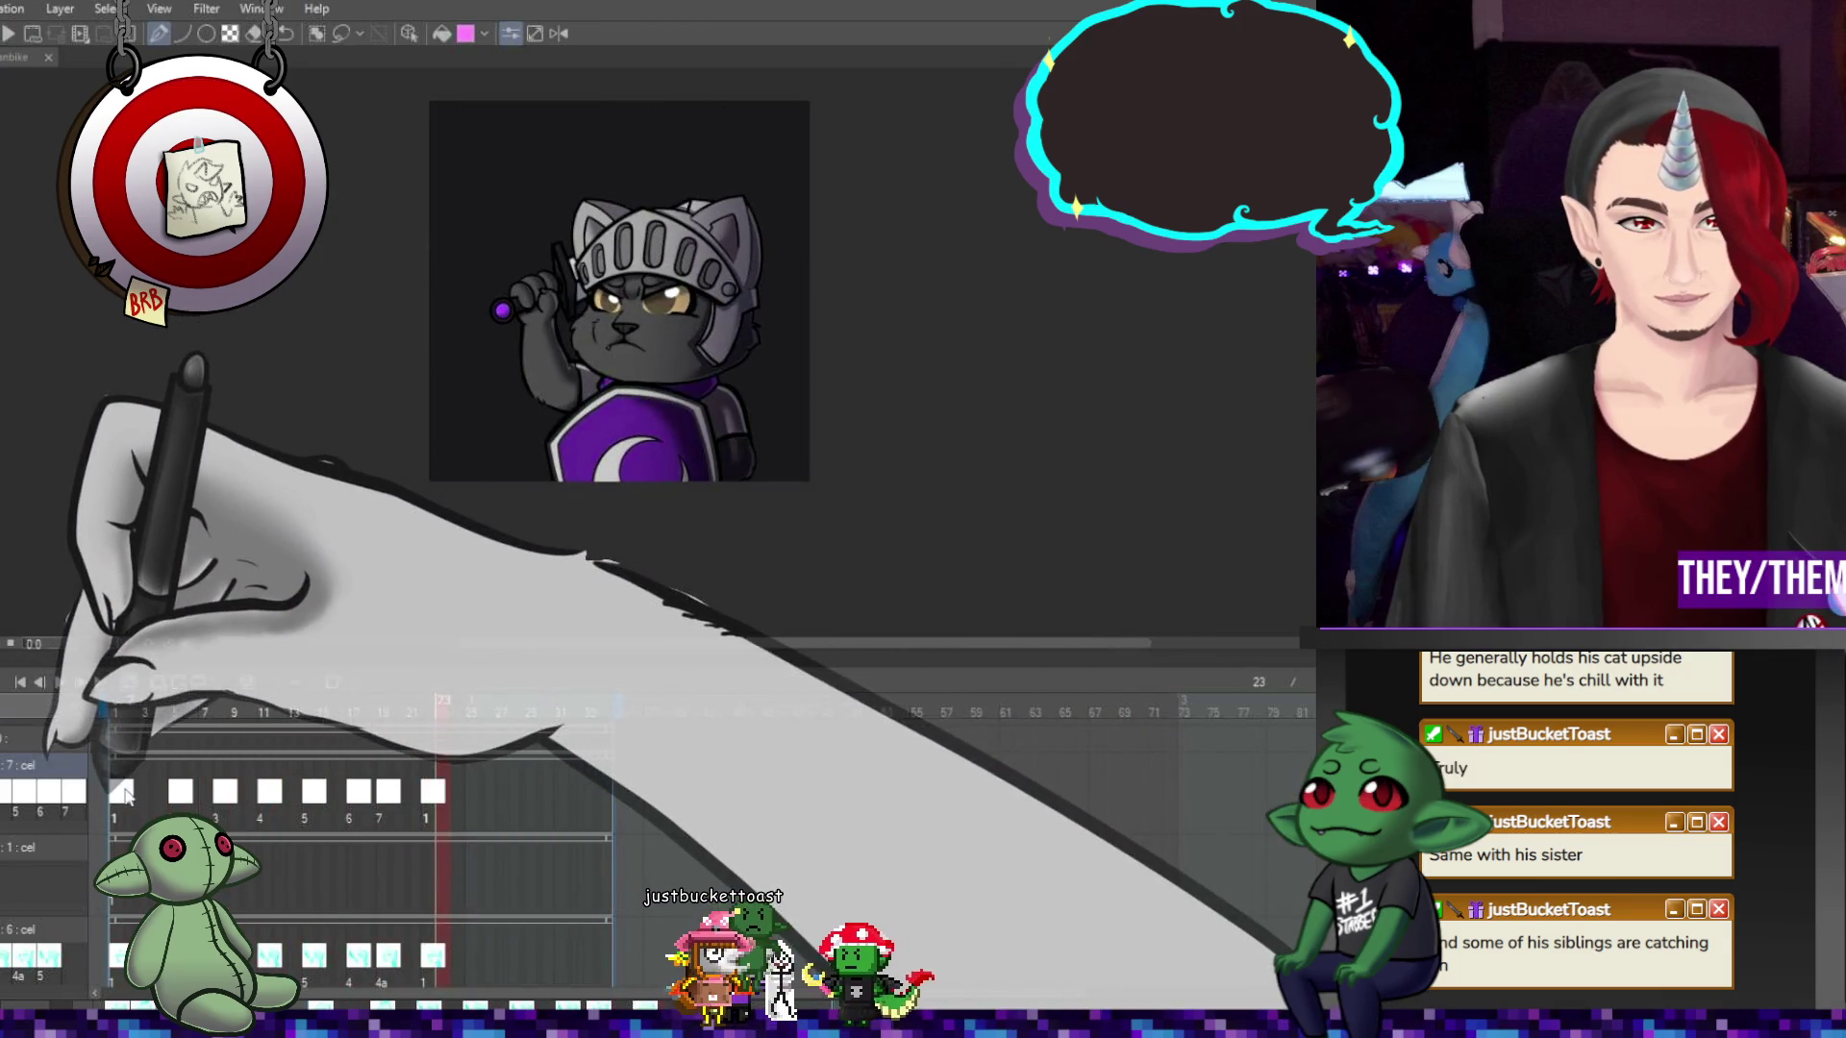
# Step between the first cel and the following poses, up to frame 8's sword pose
pyautogui.scroll(3, 497, 317)
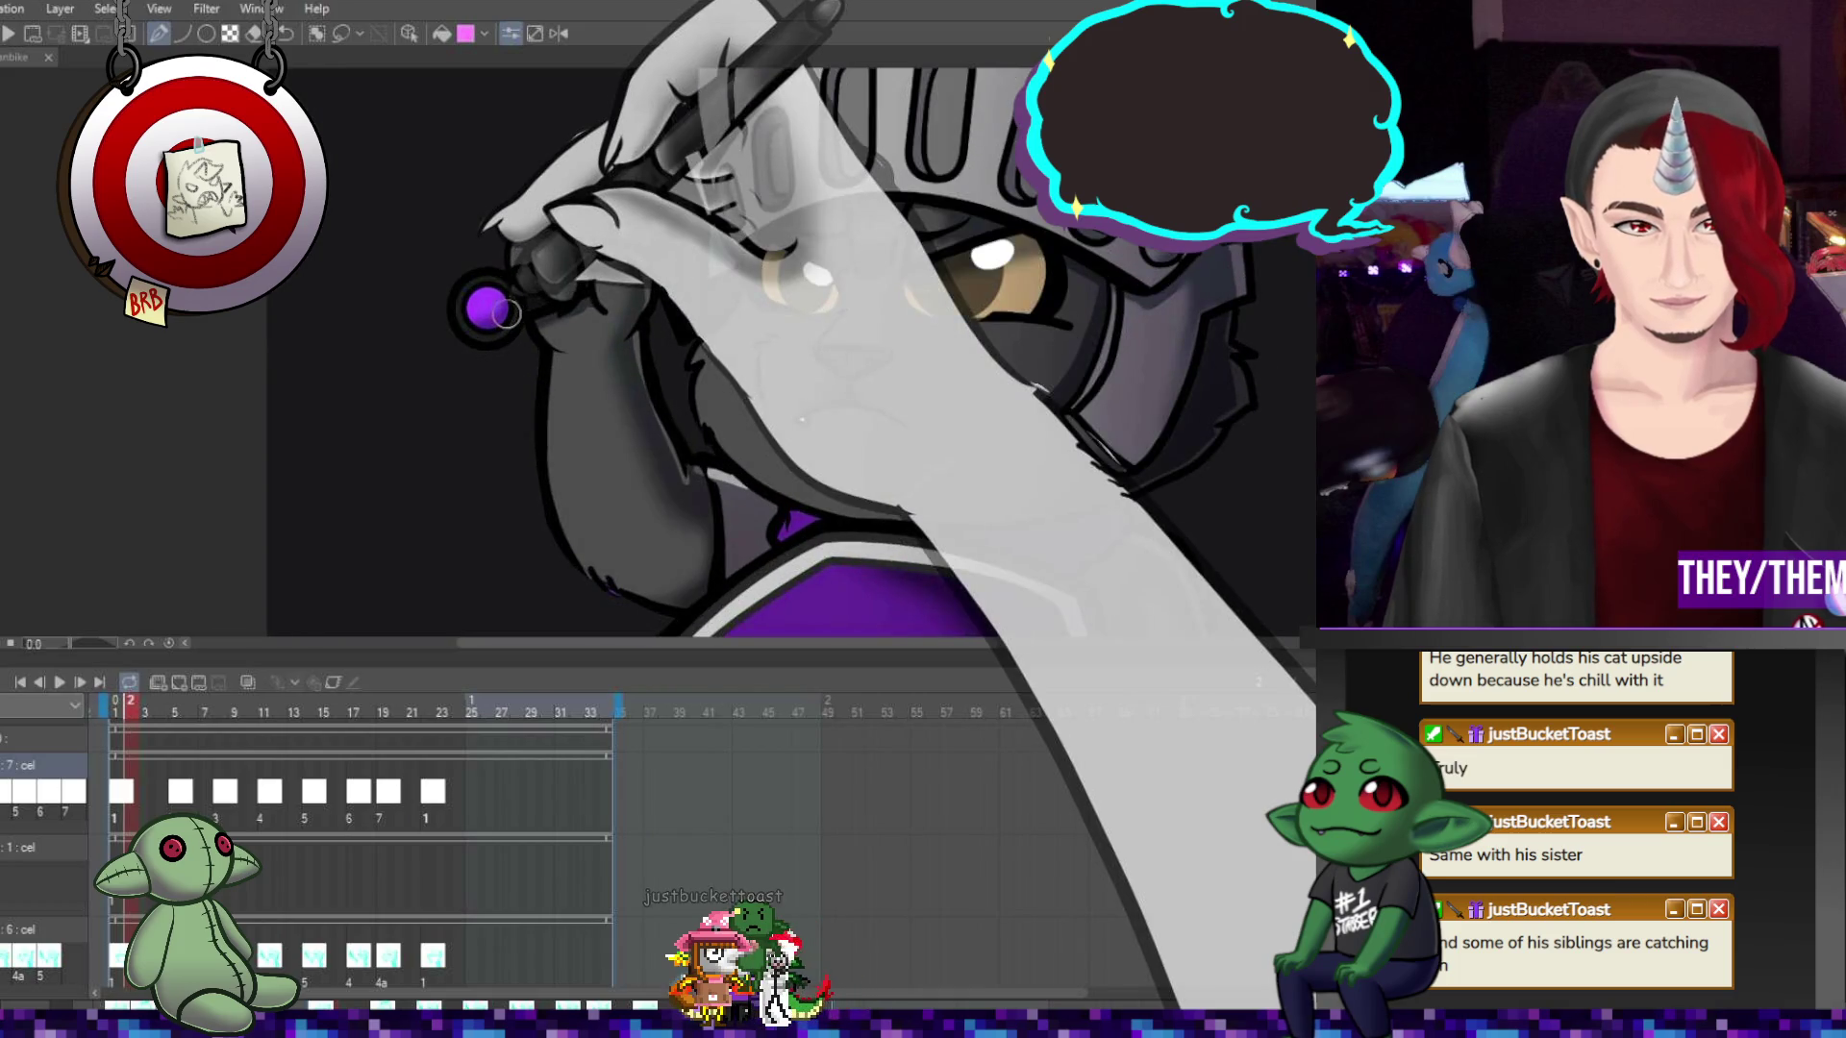
pyautogui.scroll(-3, 504, 310)
pyautogui.press('Left')
pyautogui.scroll(3, 502, 308)
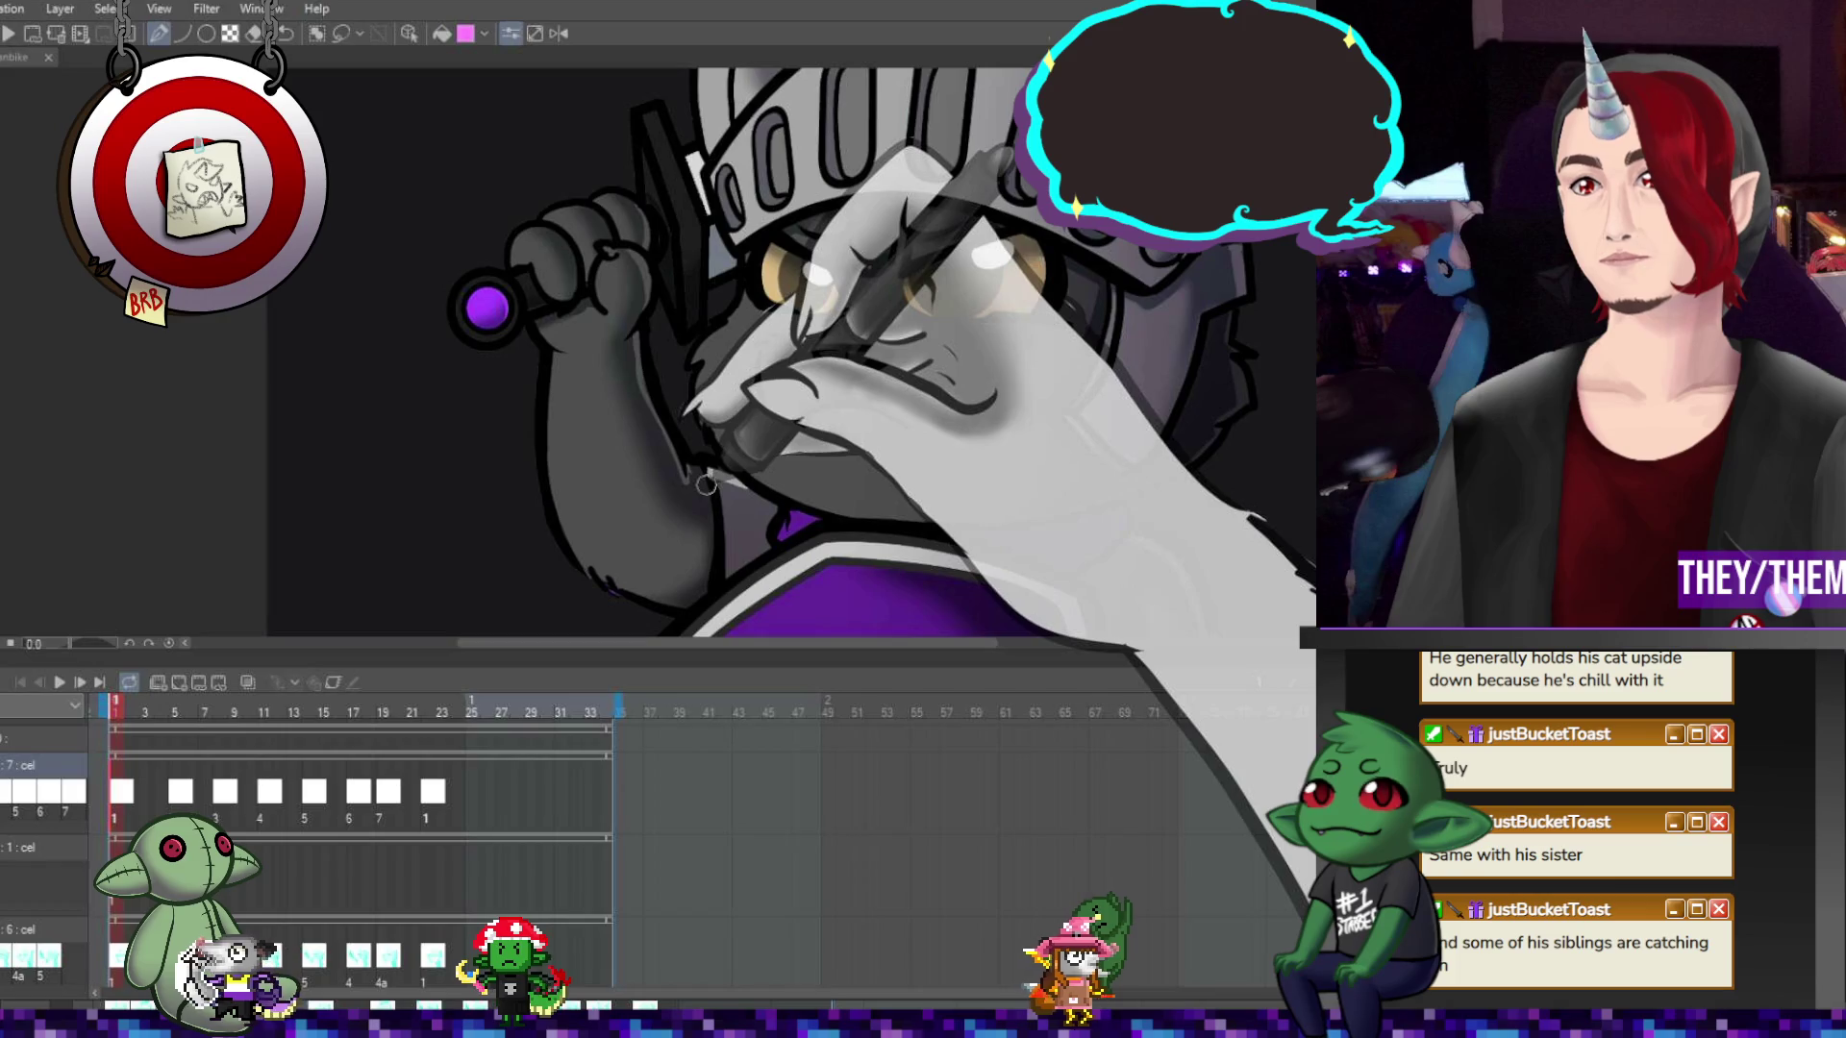
pyautogui.press('Right')
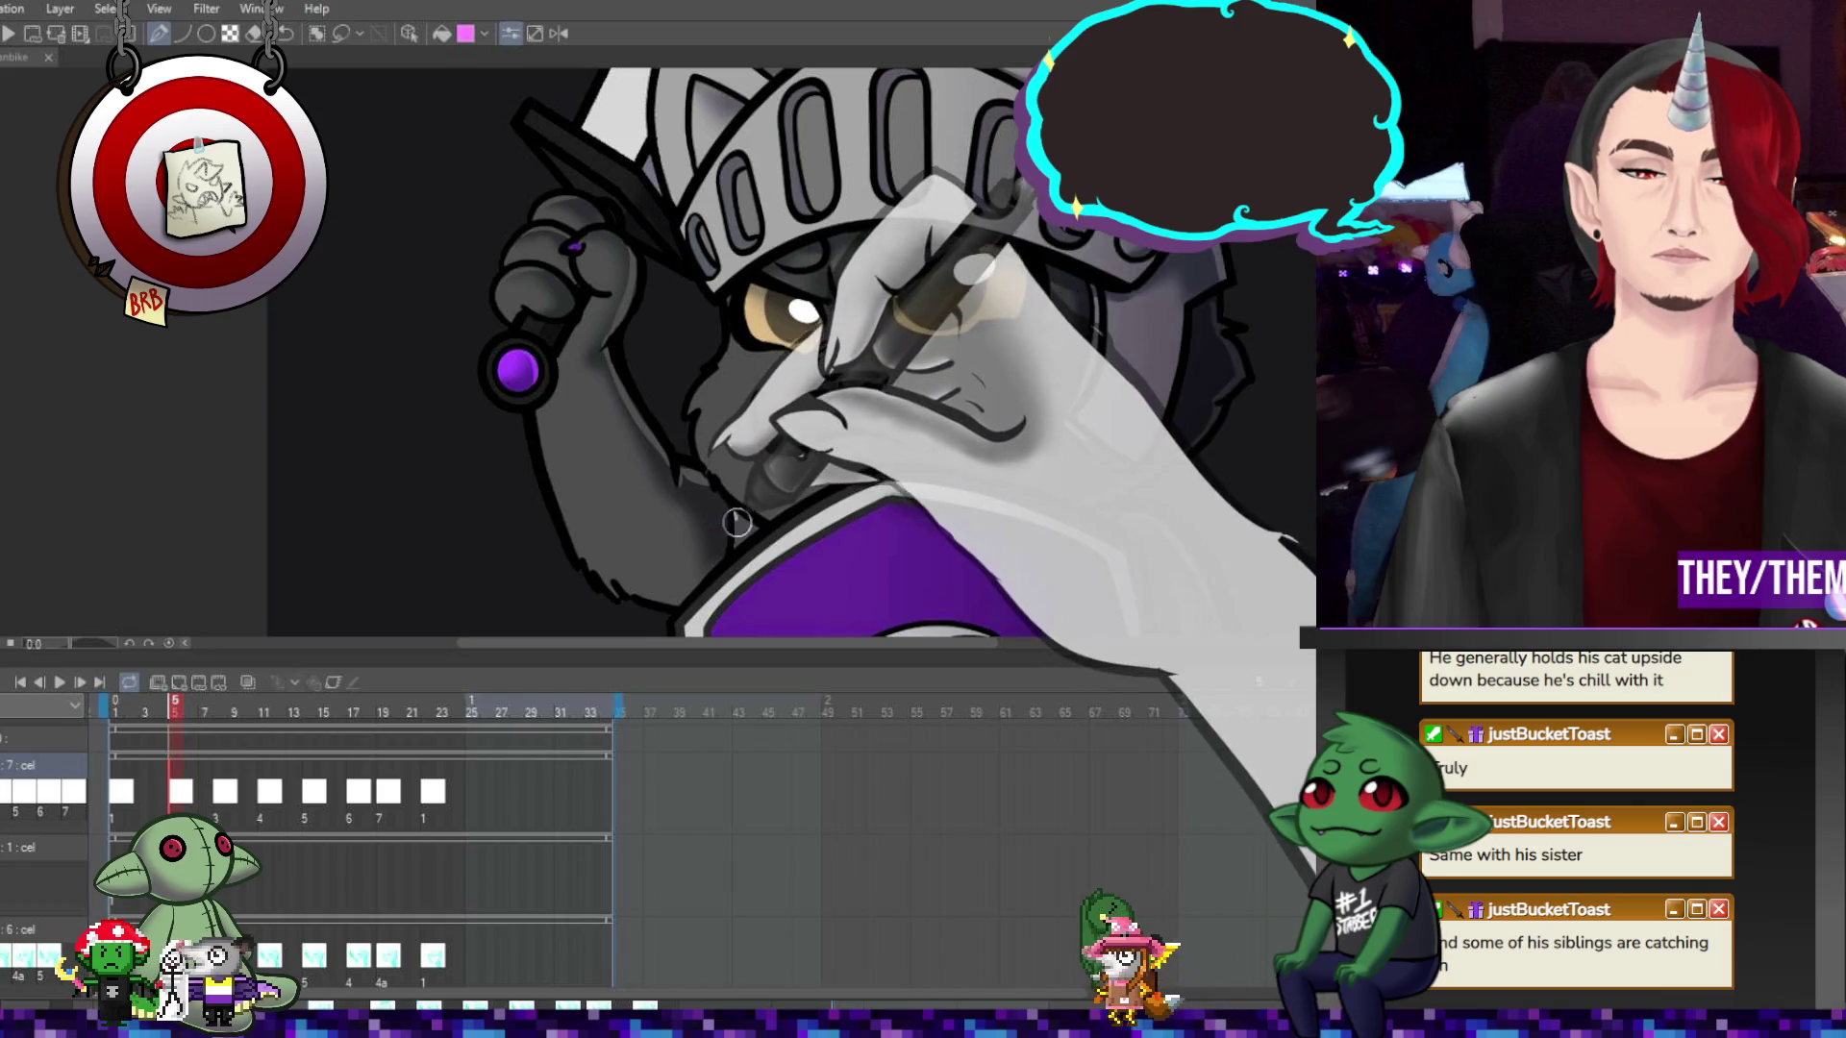
pyautogui.press('Left')
pyautogui.press('Left')
pyautogui.press('Left')
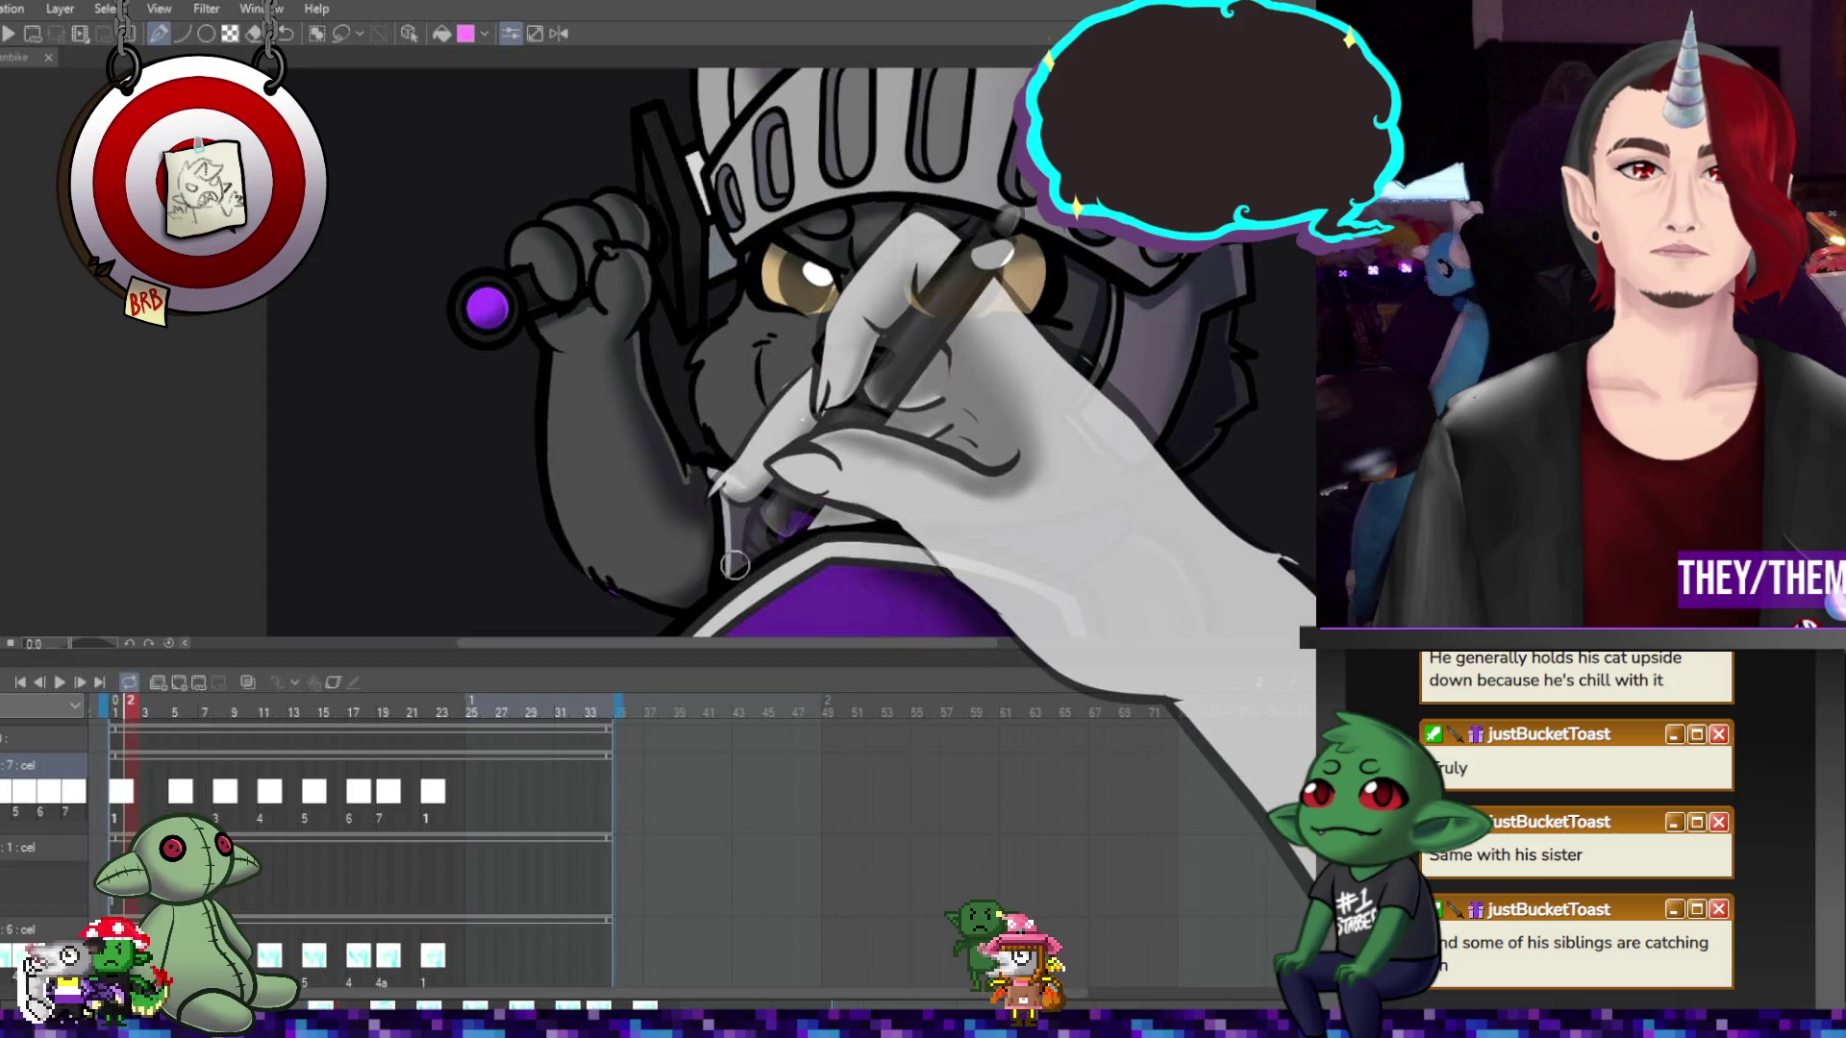
pyautogui.click(198, 798)
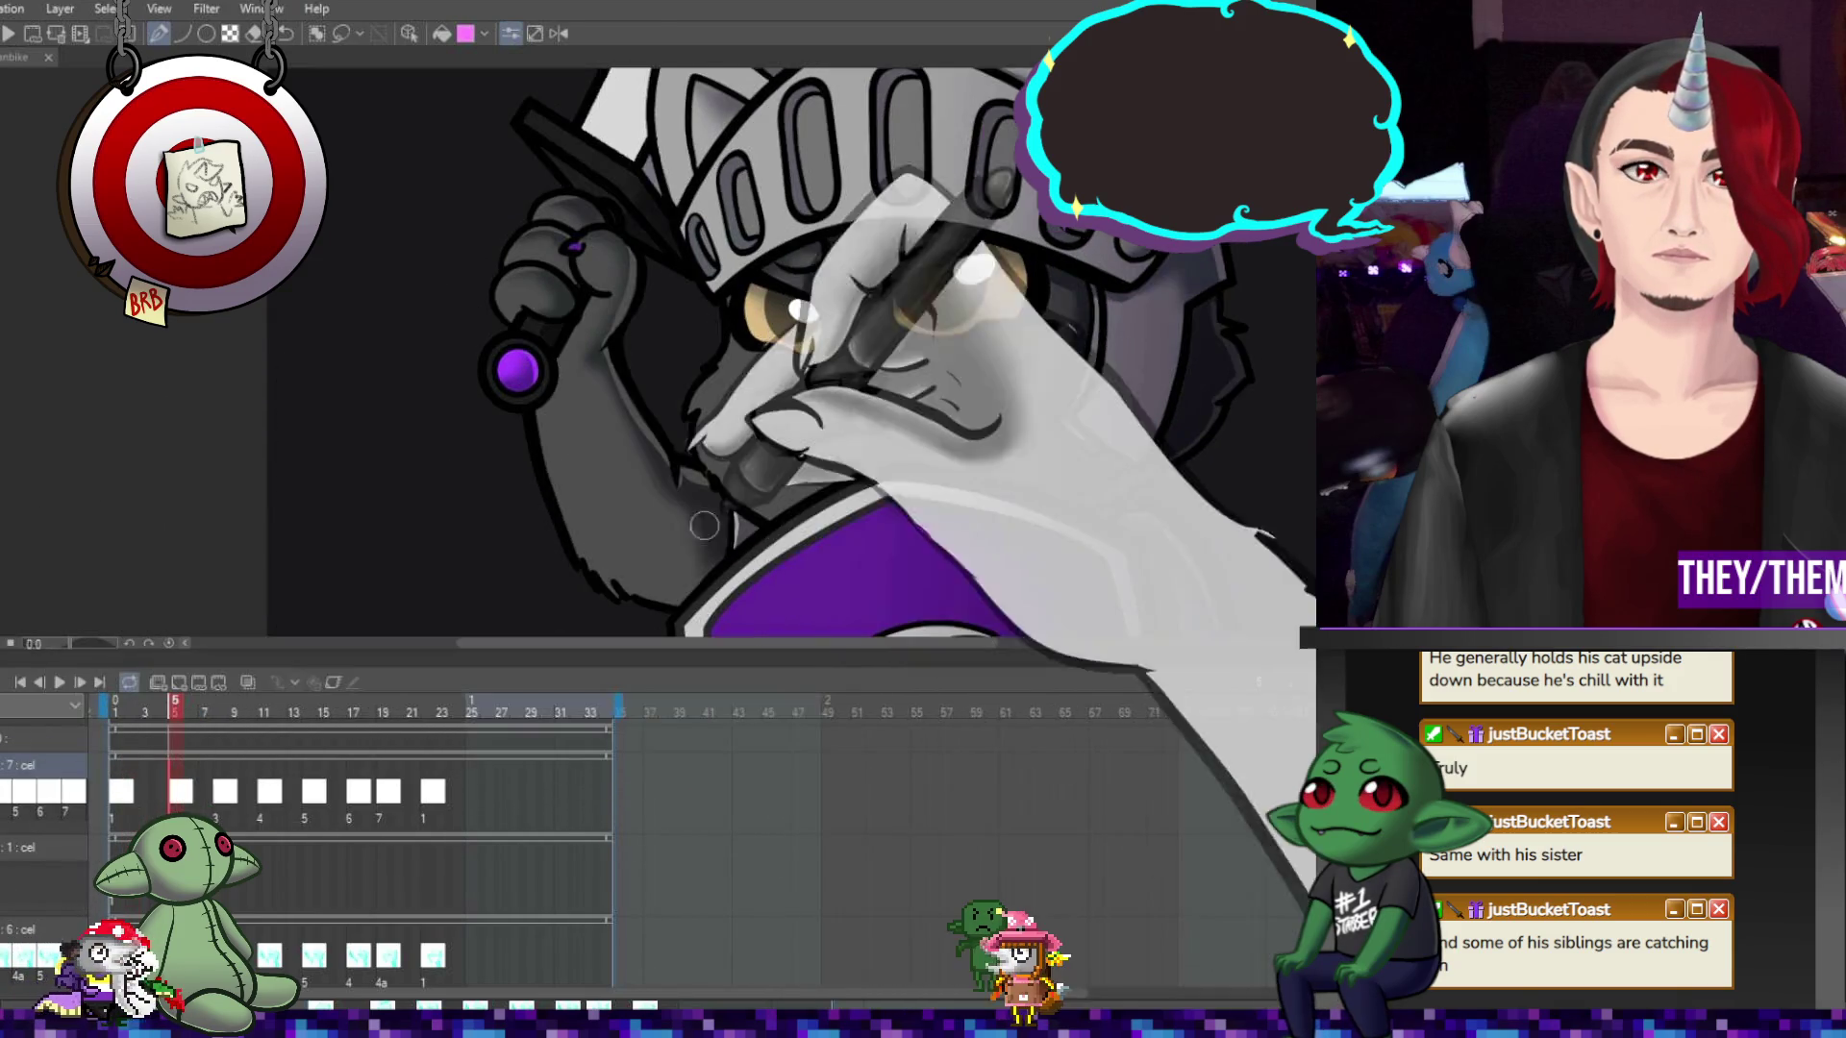
pyautogui.click(219, 798)
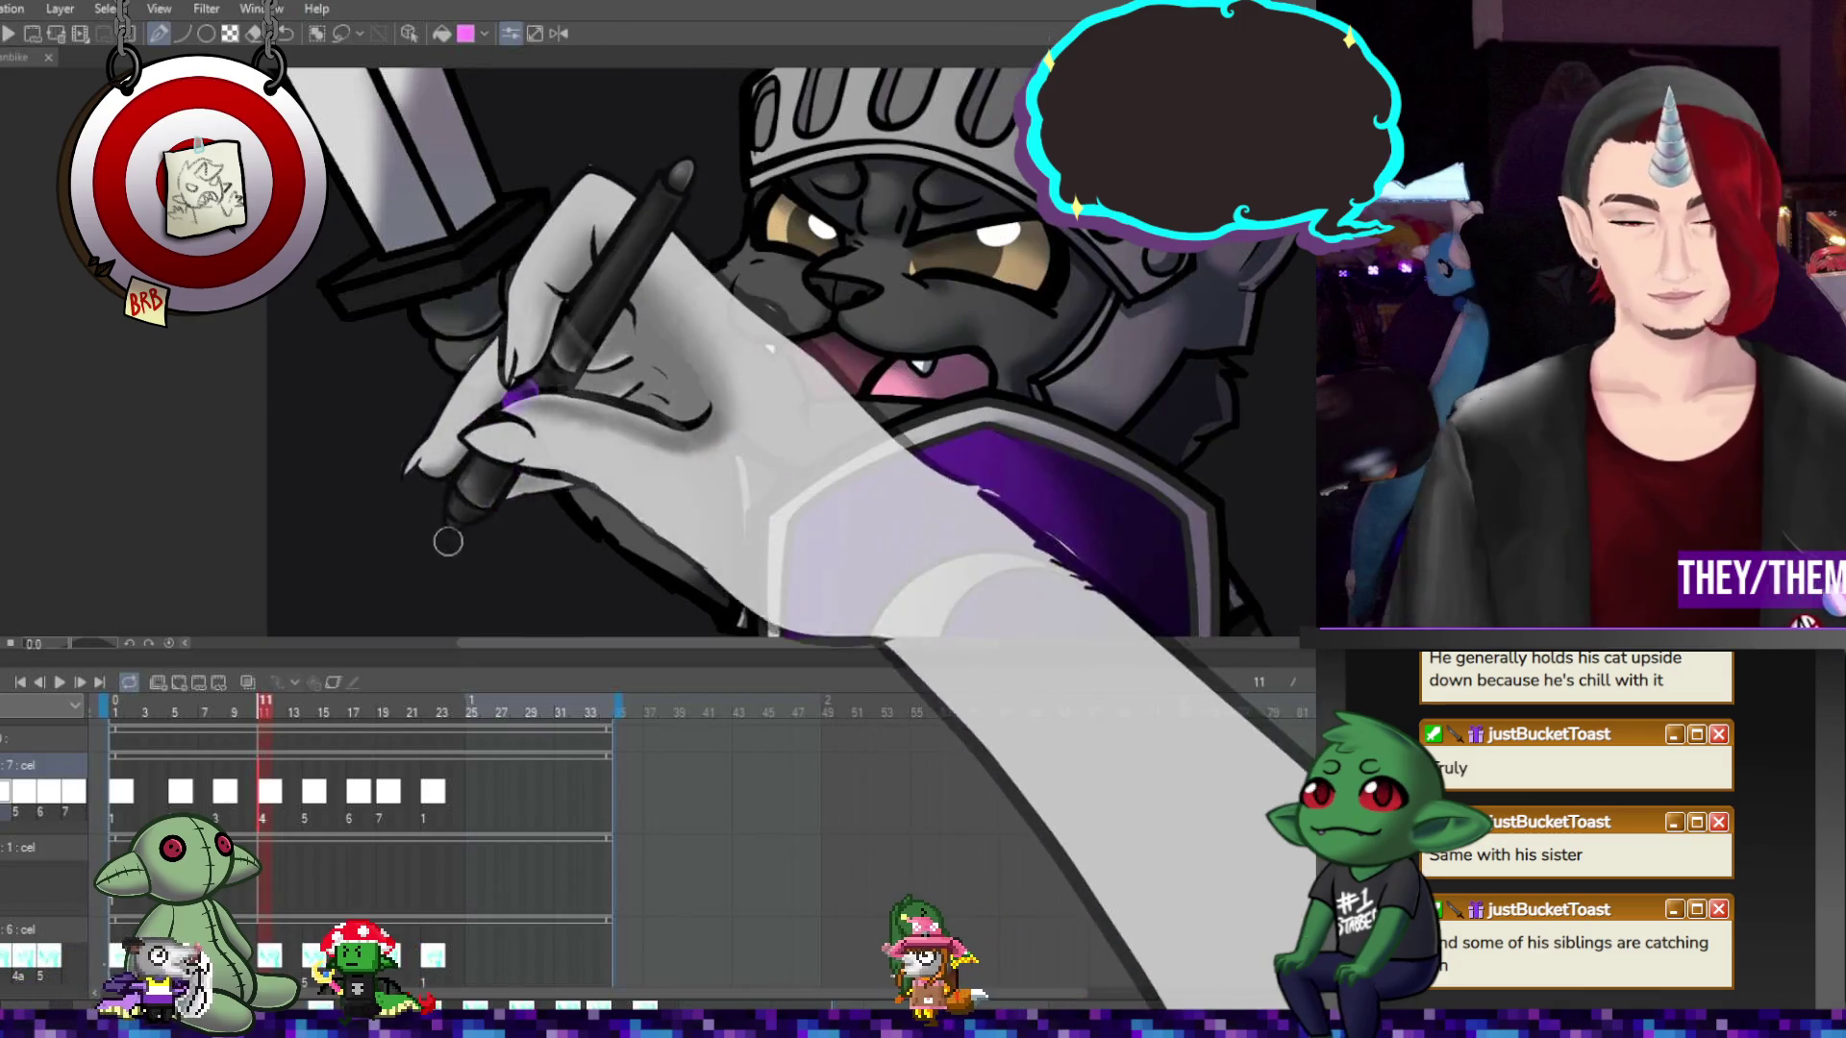
# Check frames 15 and 11, finishing on frame 14's raised-sword pose
pyautogui.scroll(-5, 717, 365)
pyautogui.scroll(3, 721, 380)
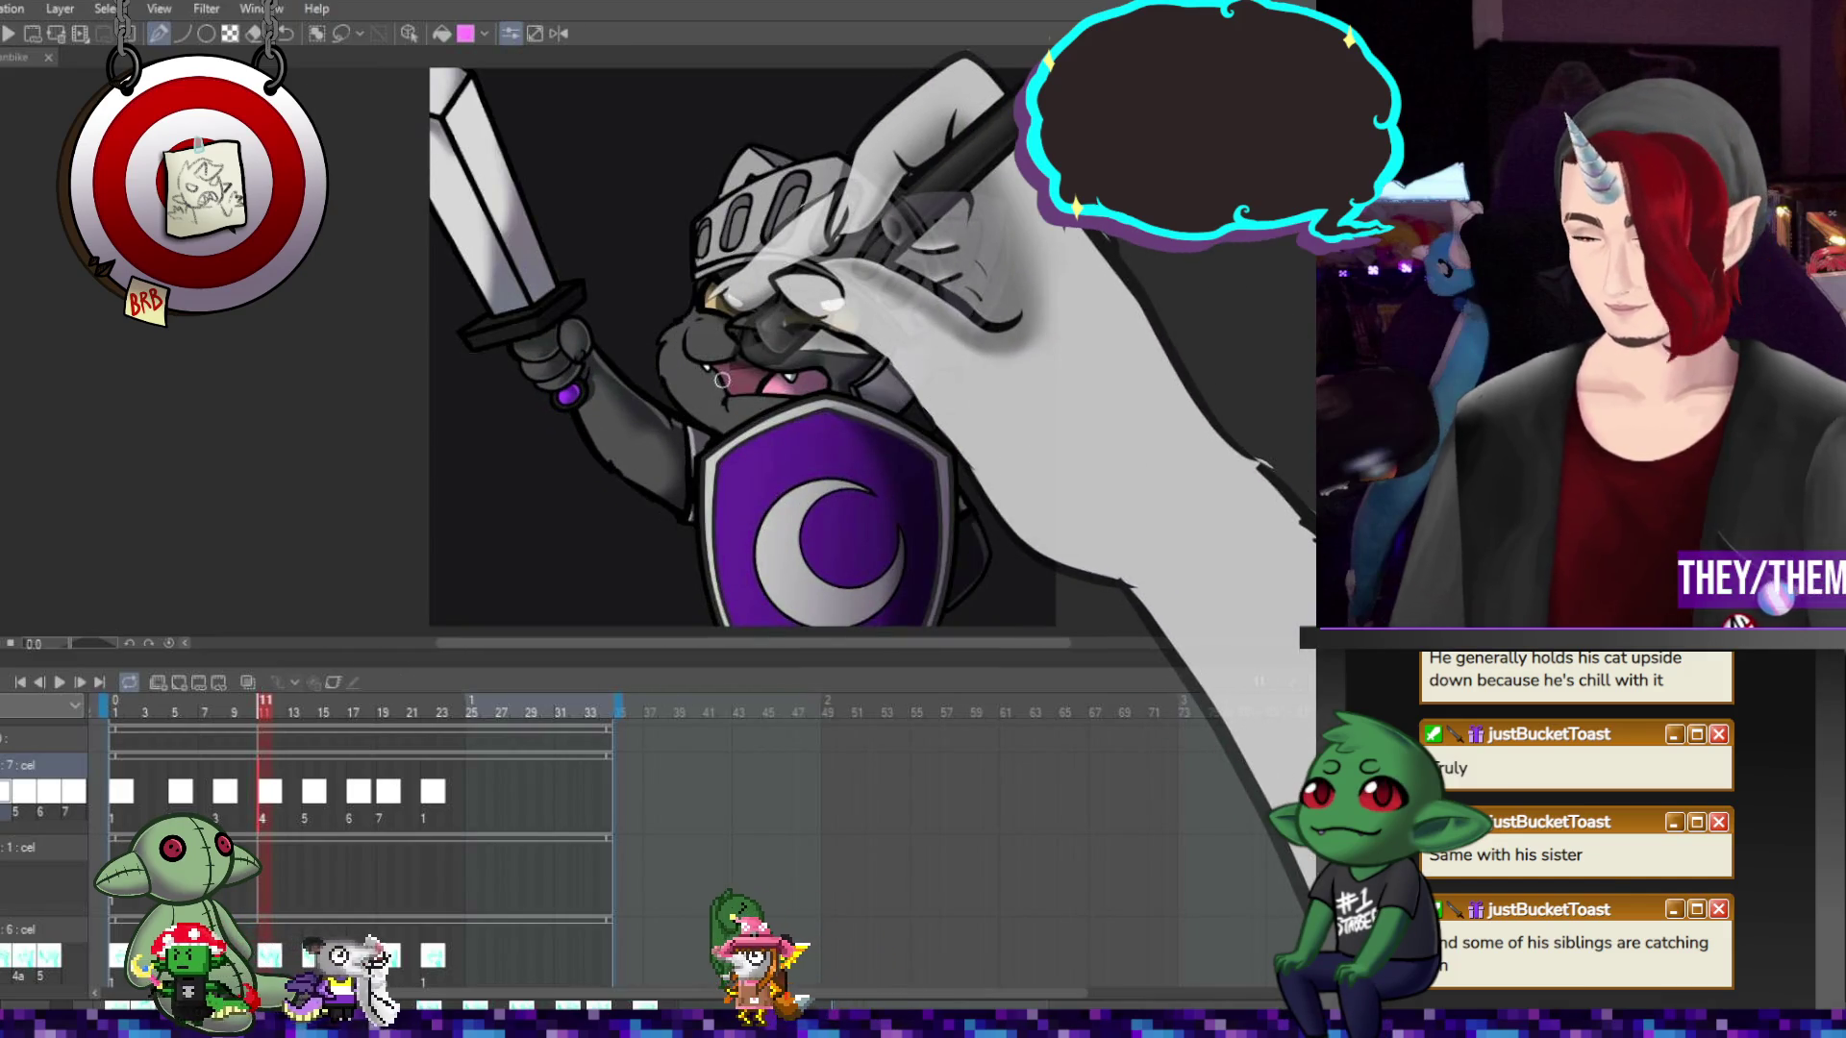
pyautogui.click(326, 965)
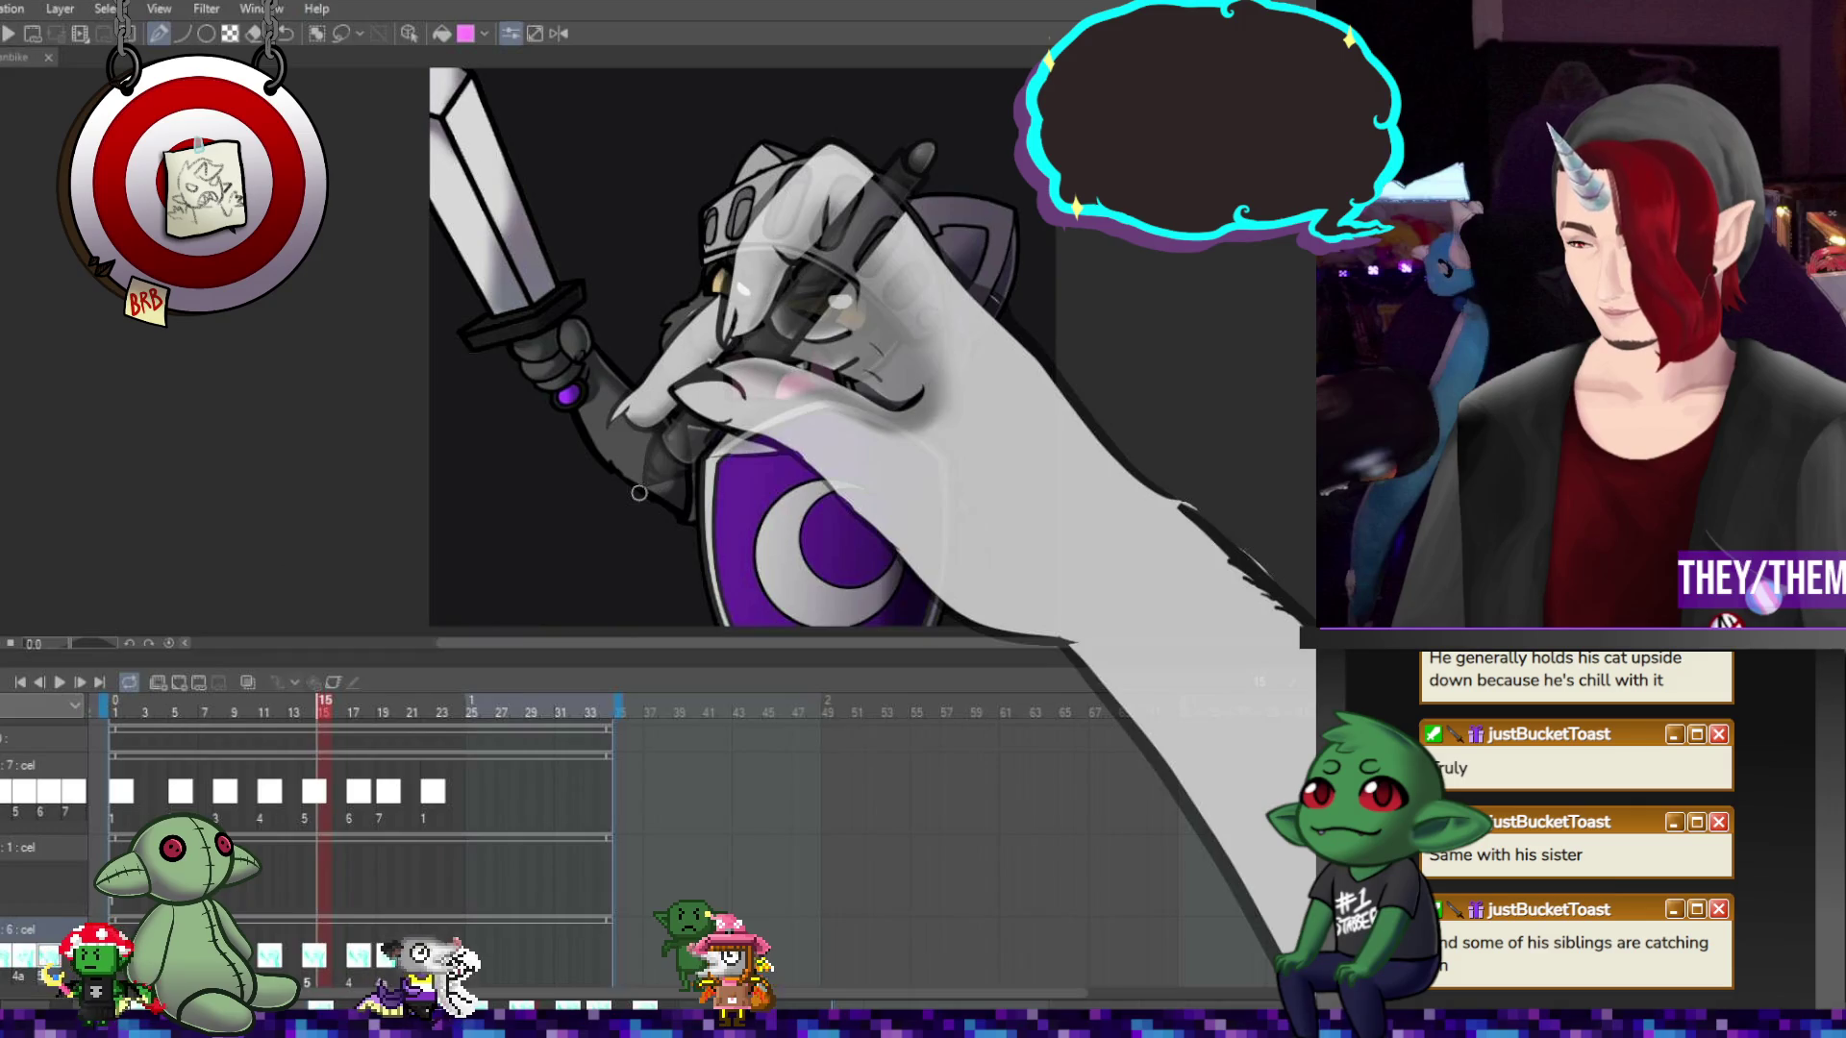
pyautogui.click(263, 956)
pyautogui.click(308, 957)
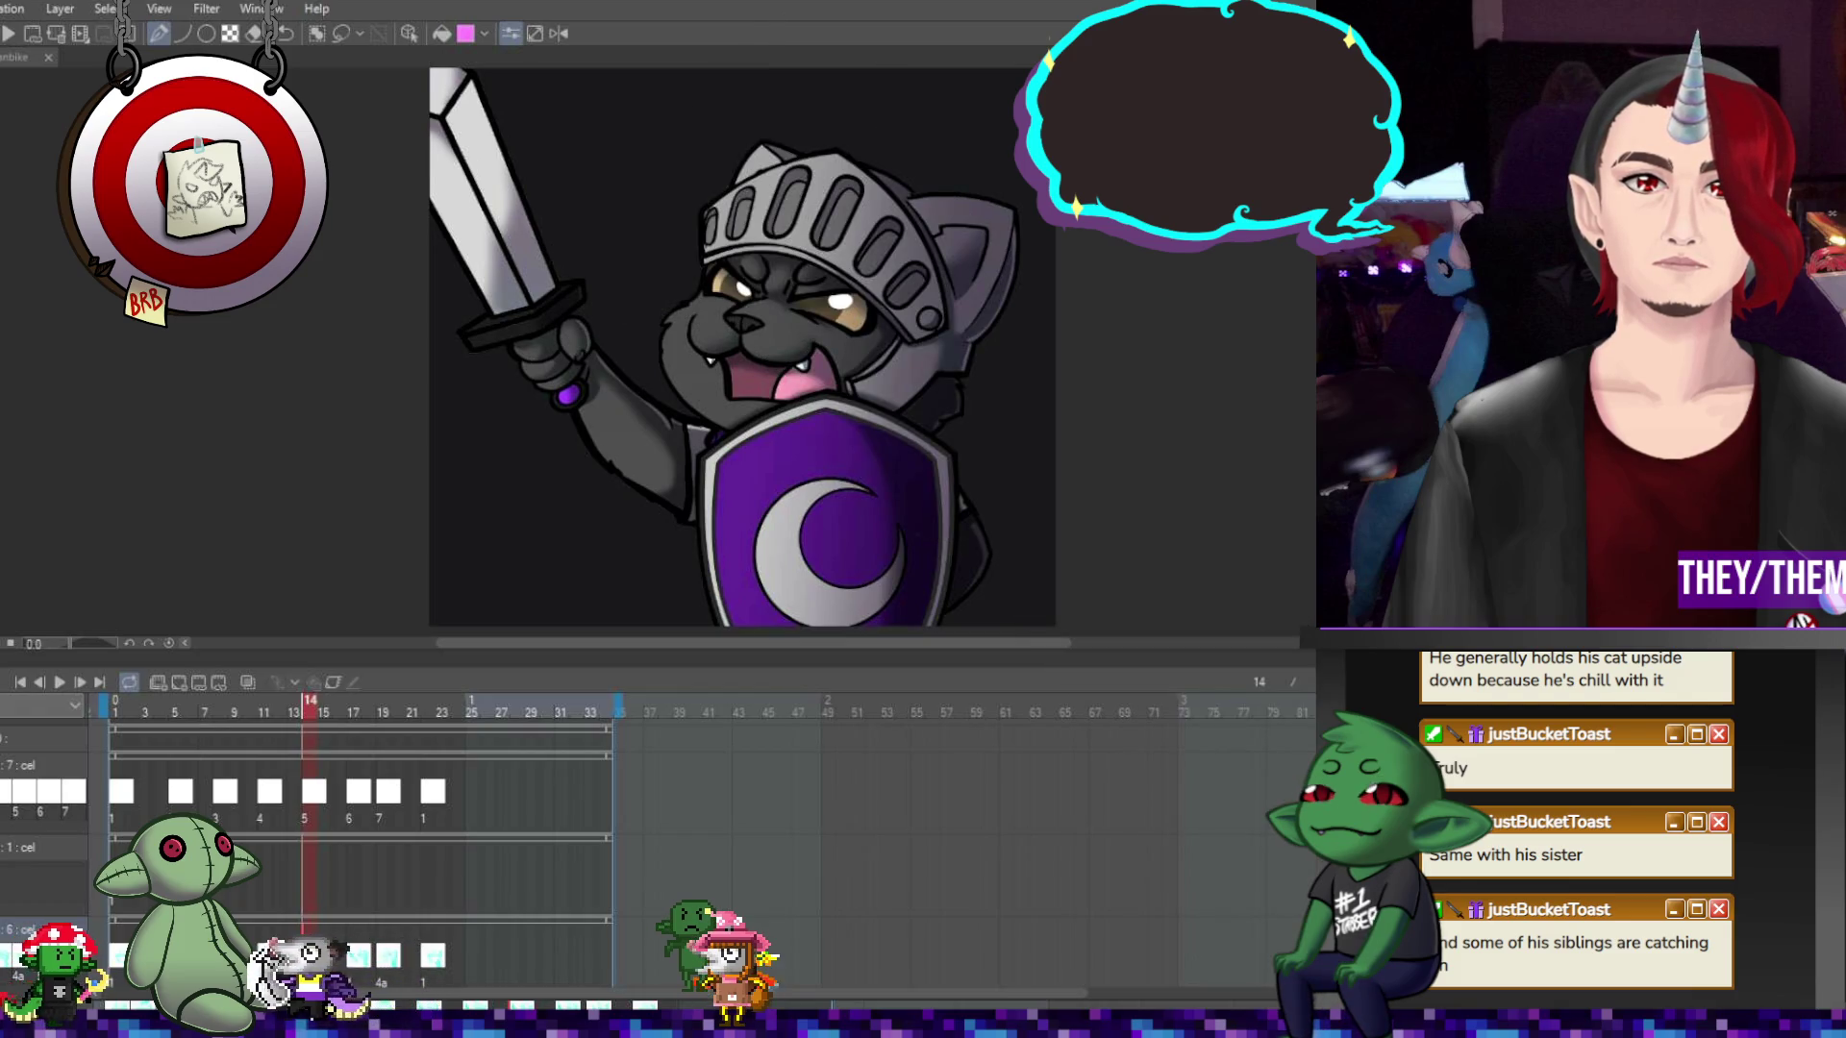
# View frames 22 and 20, then step back through frame 18 to frame 11
pyautogui.click(428, 788)
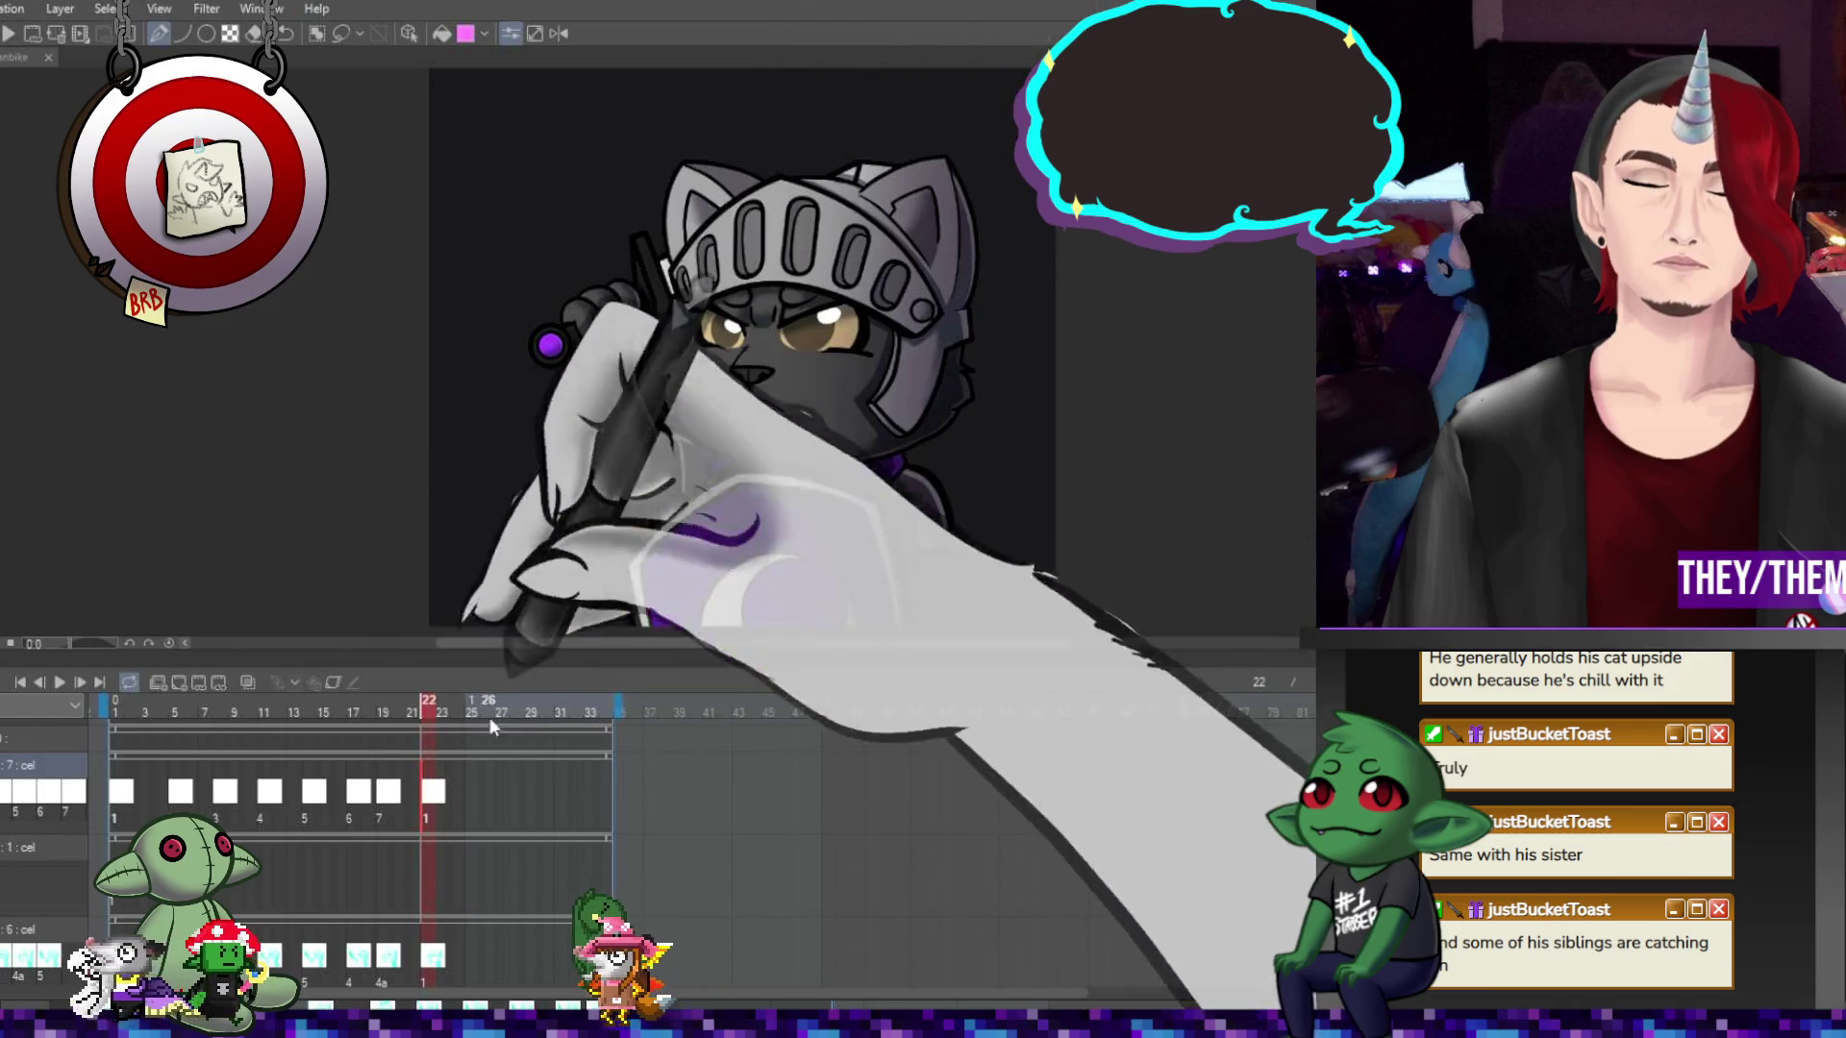
pyautogui.click(391, 793)
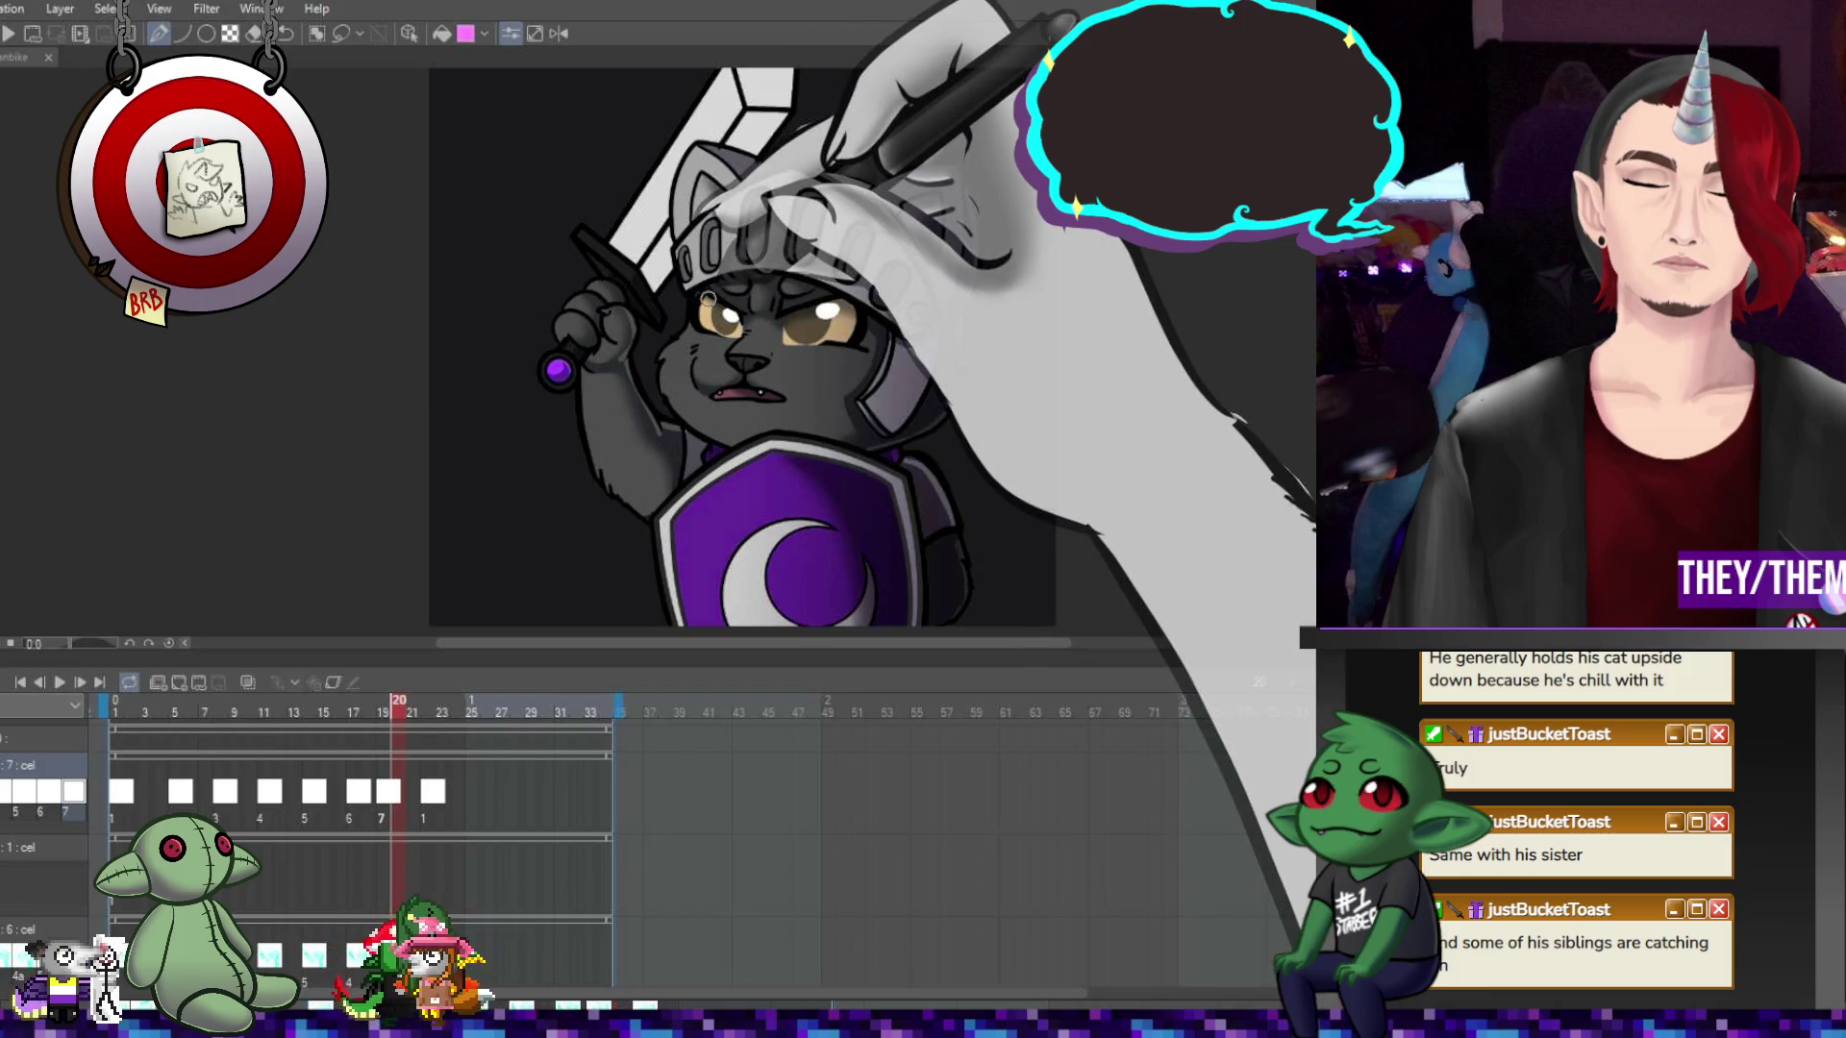
pyautogui.press('Left')
pyautogui.press('Left')
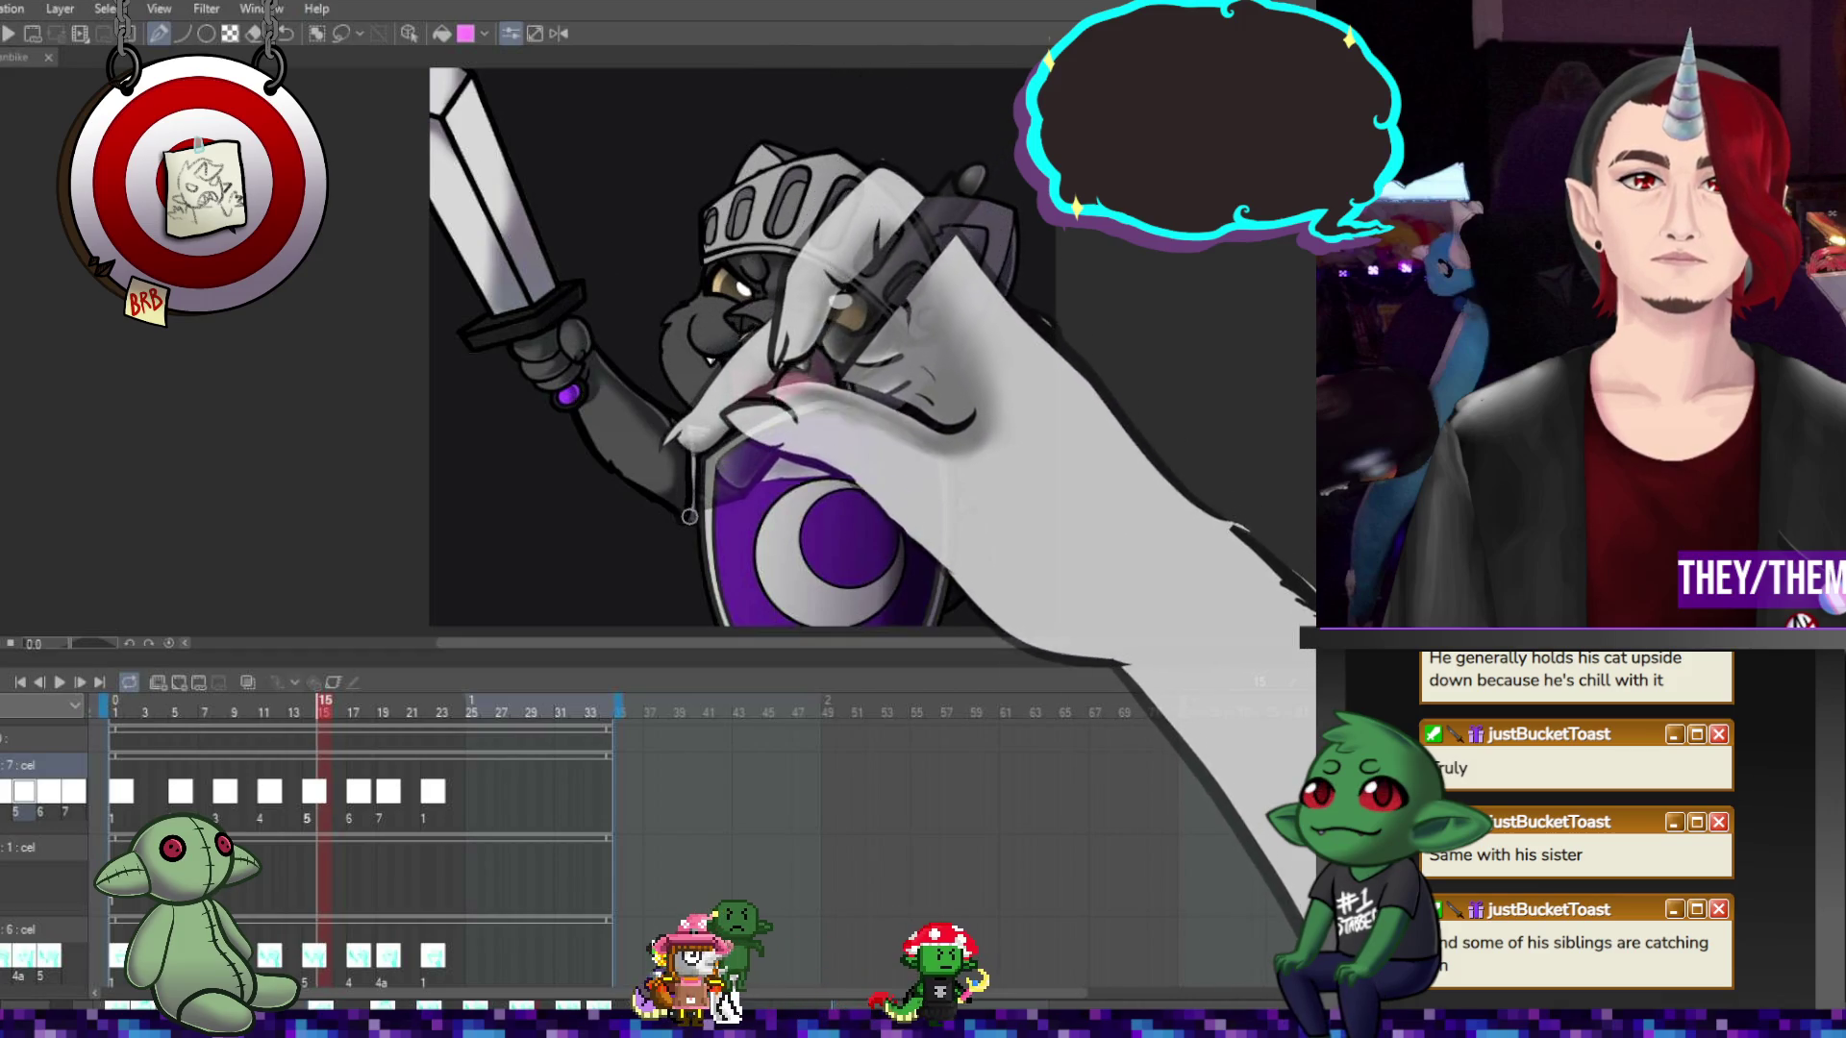
pyautogui.press('Left')
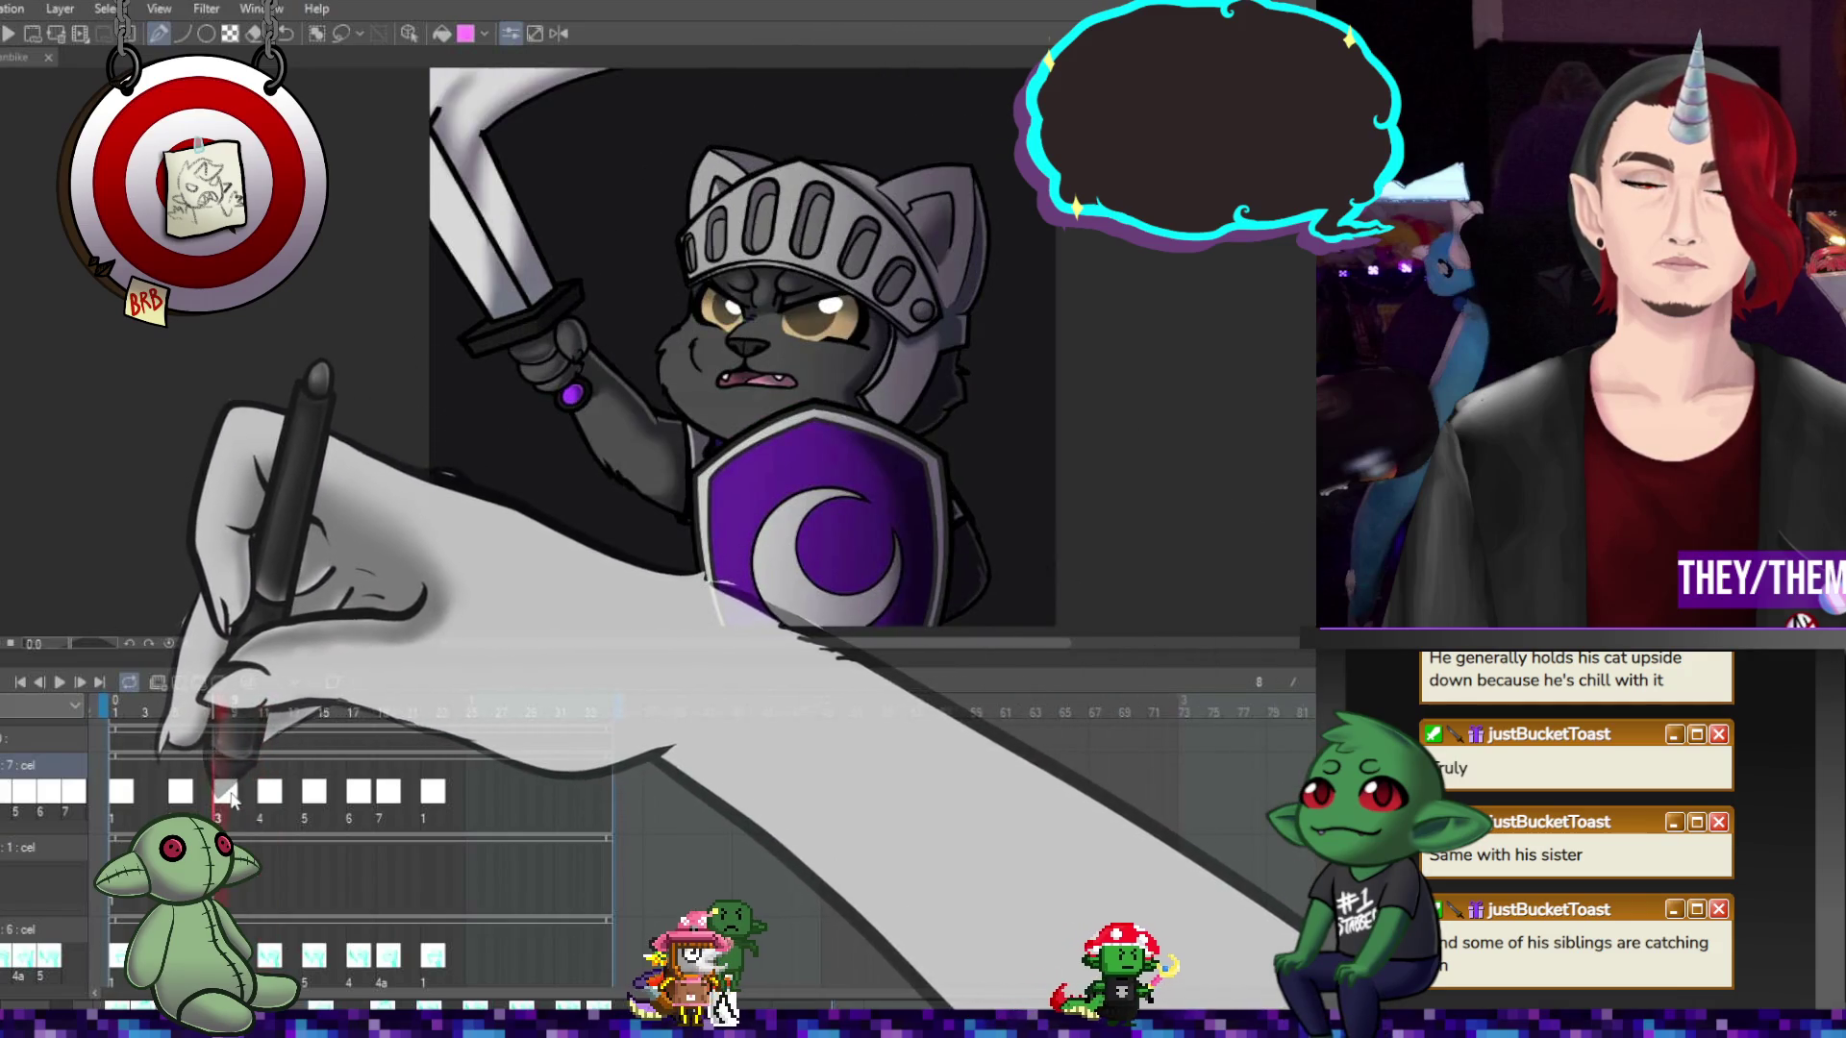
# Flip through frames 5, 2, 5, 11 and 17, ending on frame 20's pose
pyautogui.click(186, 789)
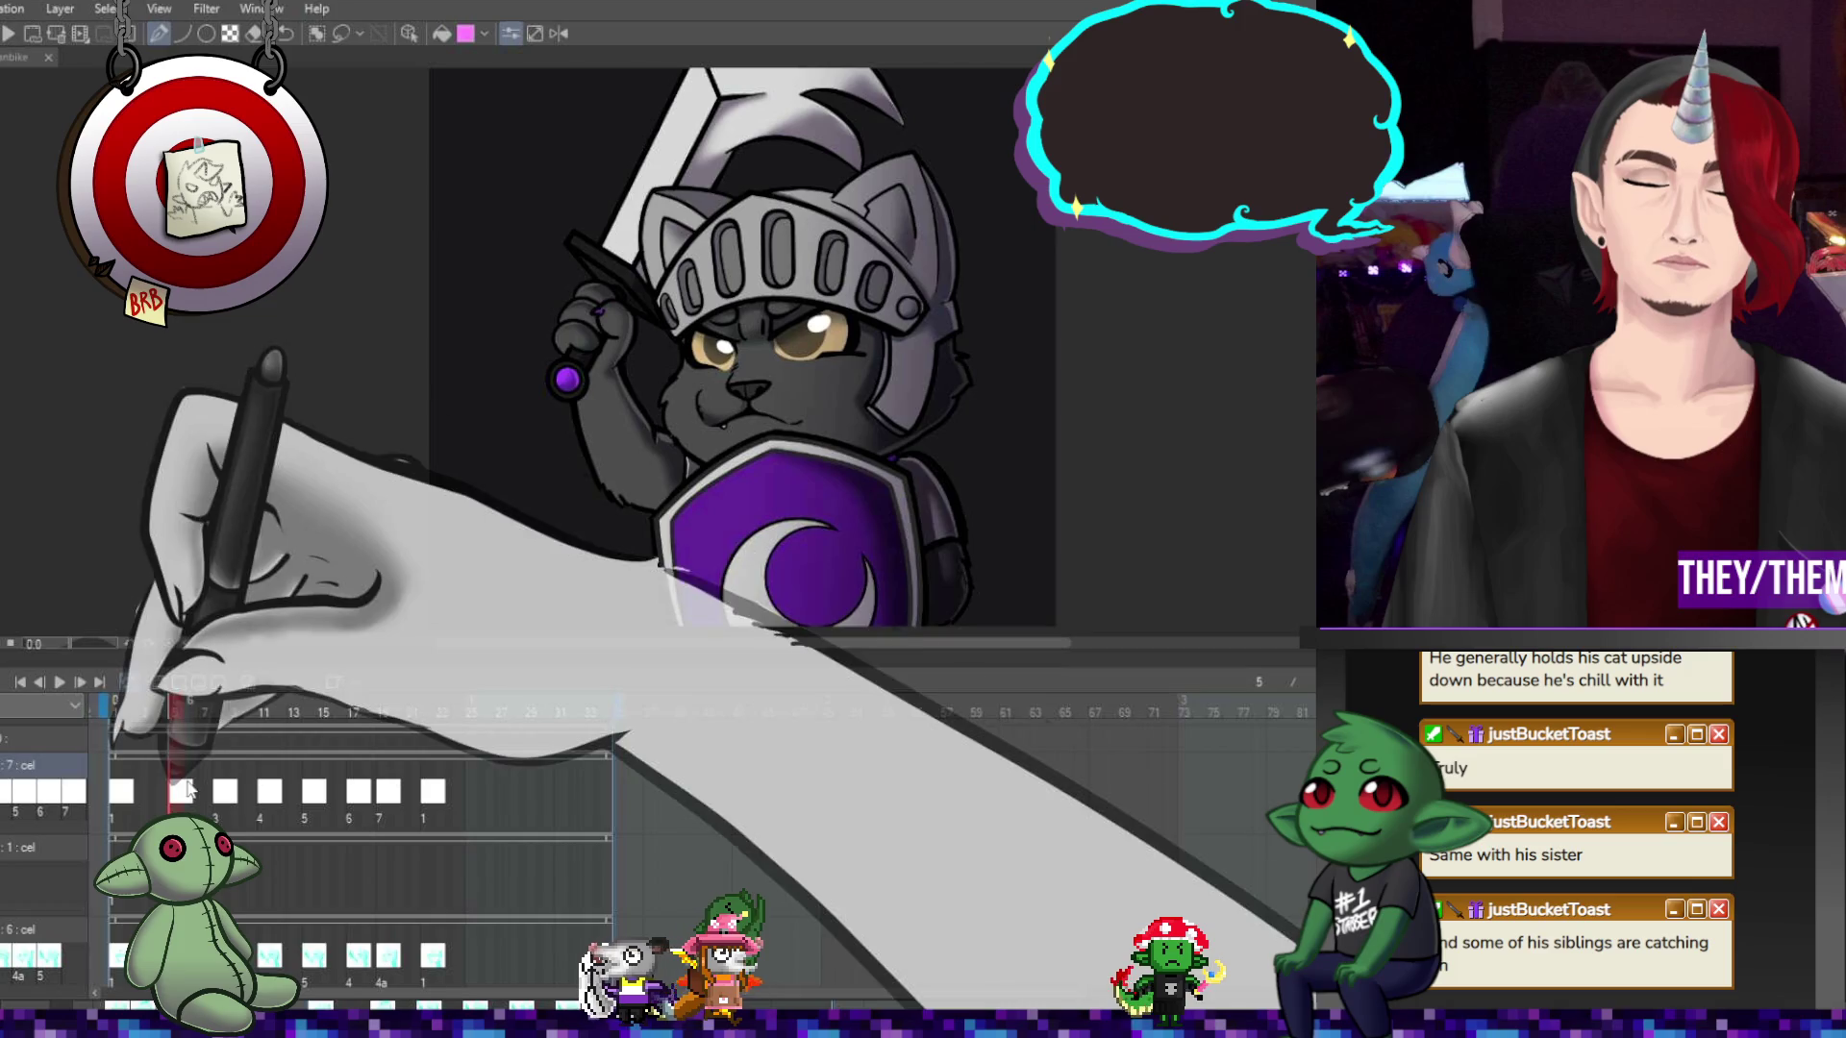
pyautogui.click(148, 778)
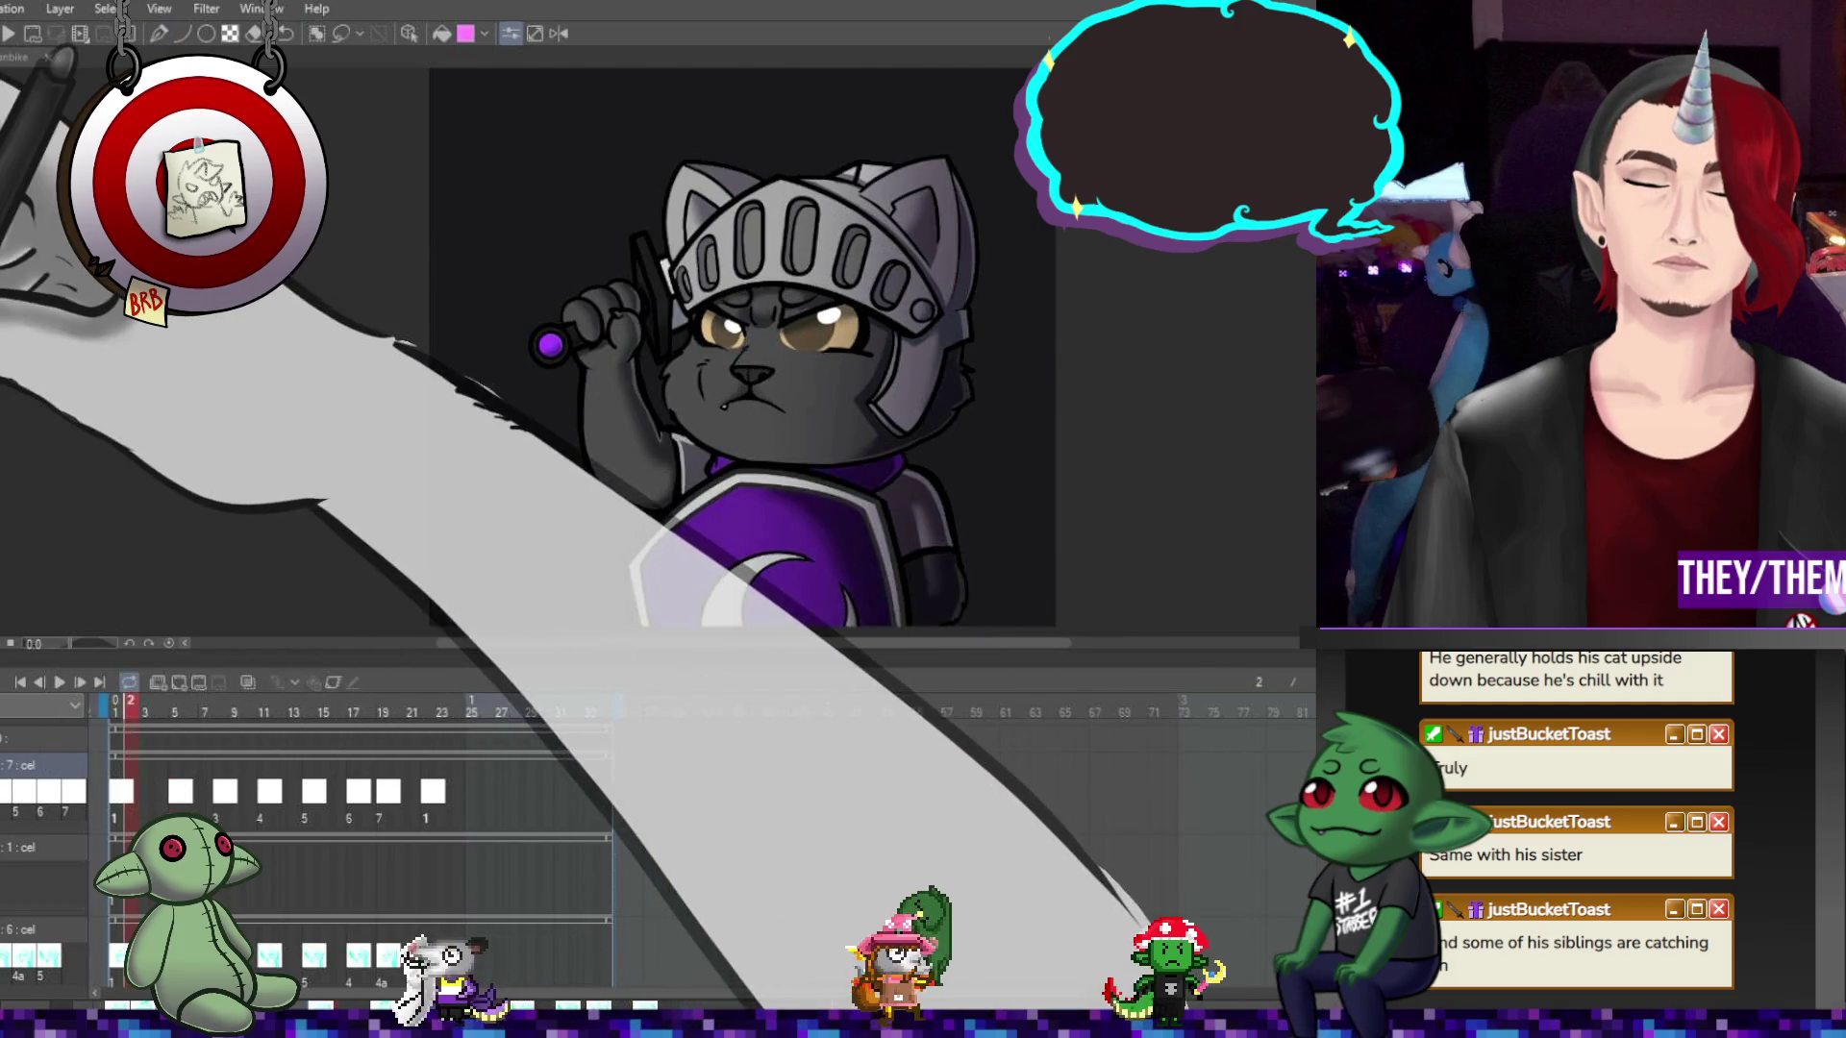
pyautogui.click(178, 789)
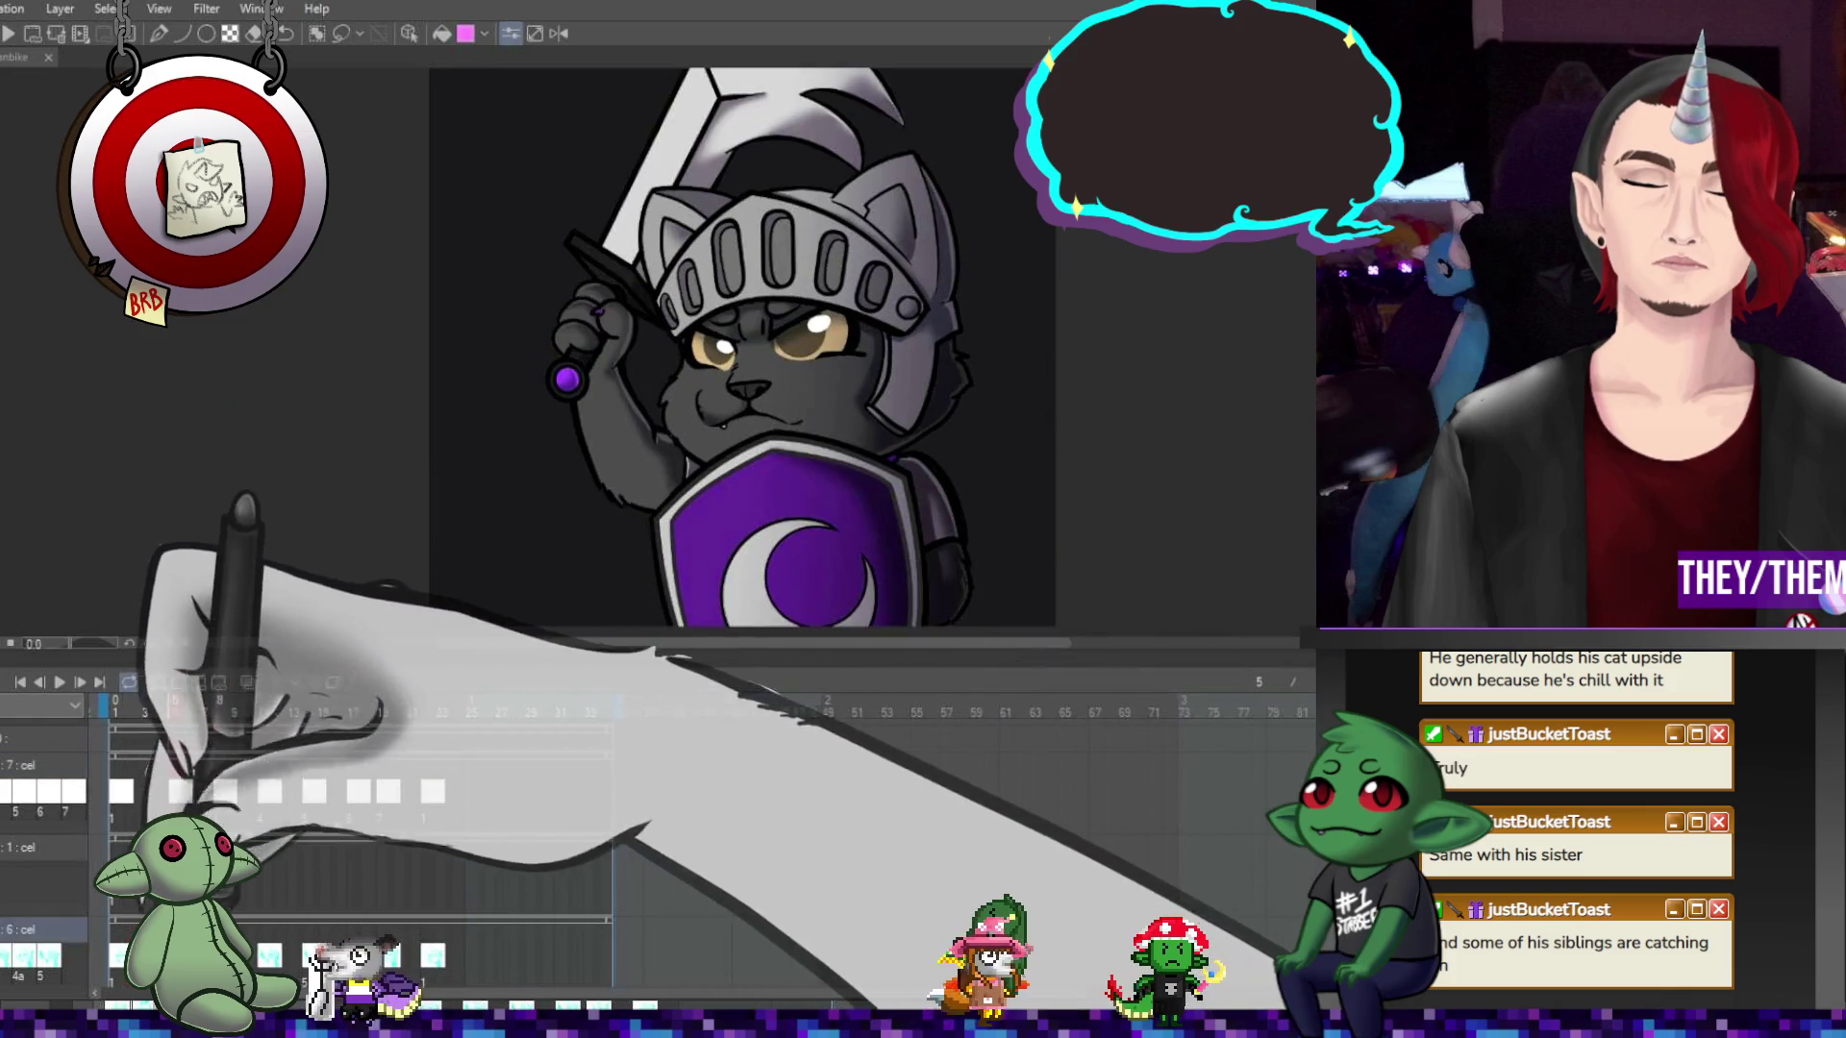
pyautogui.click(263, 791)
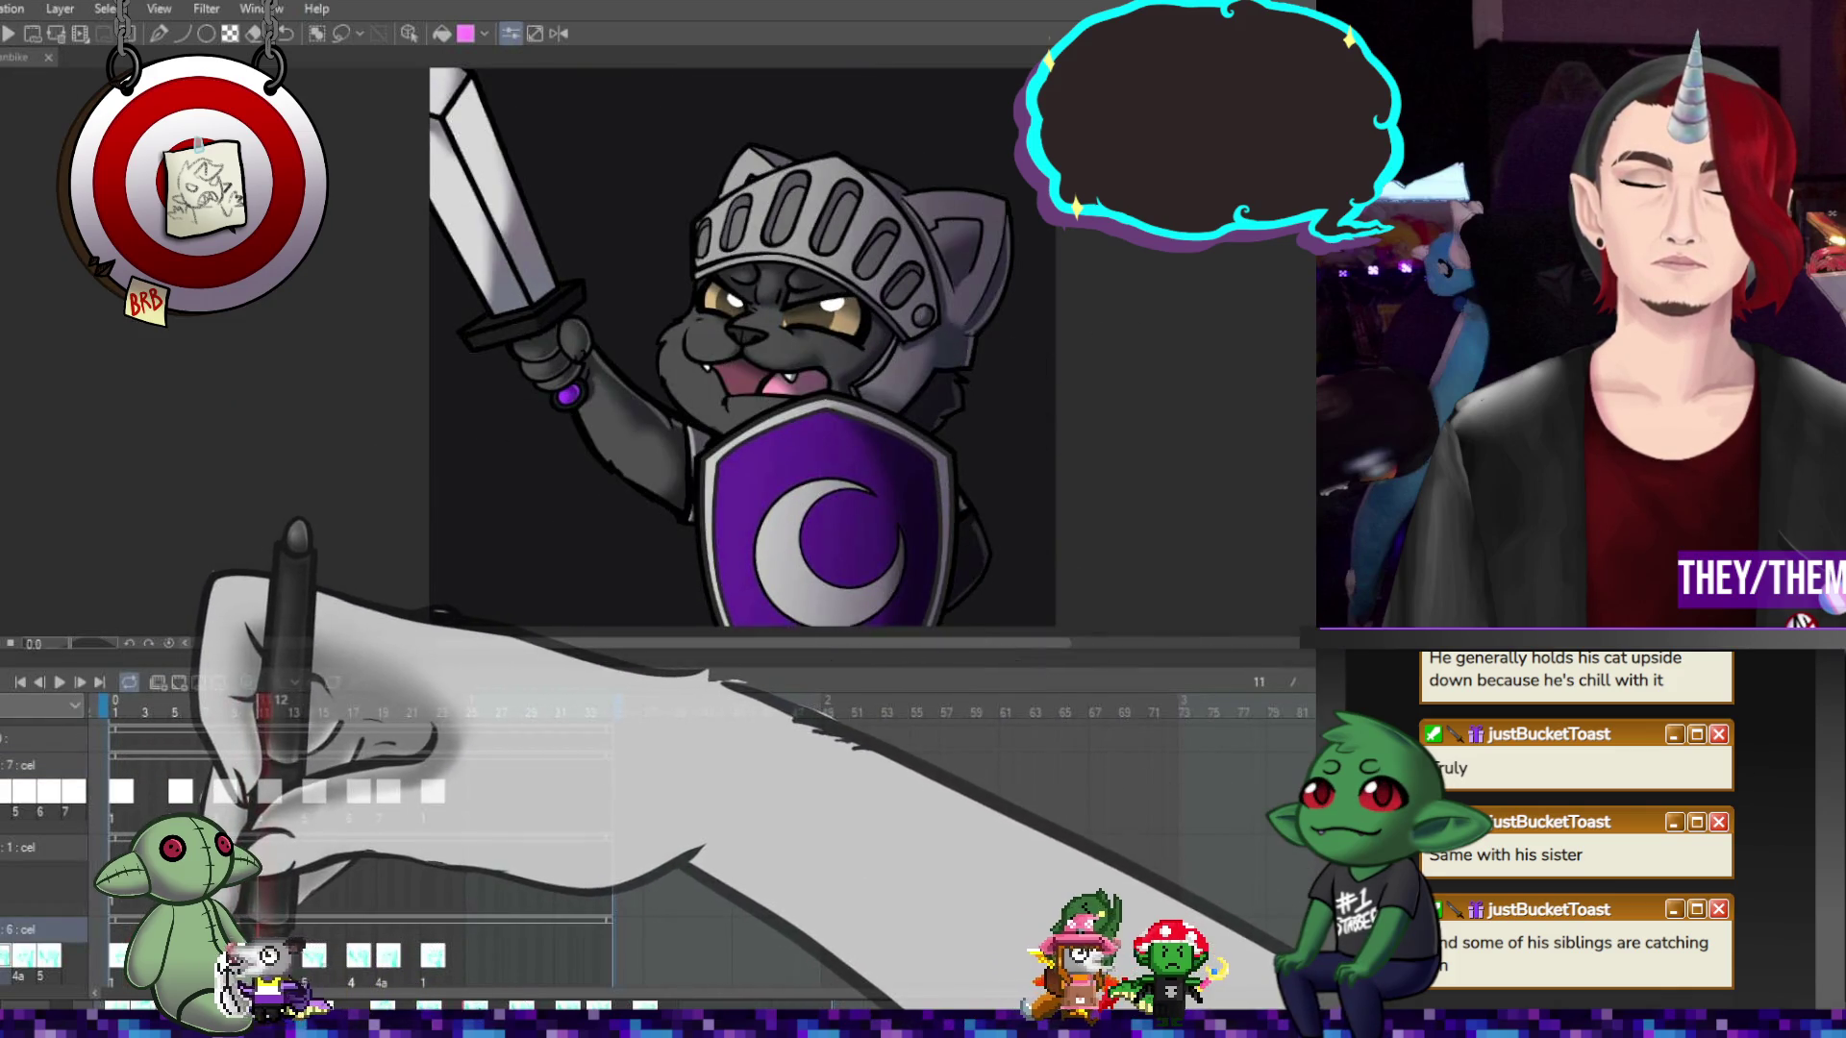
pyautogui.click(354, 956)
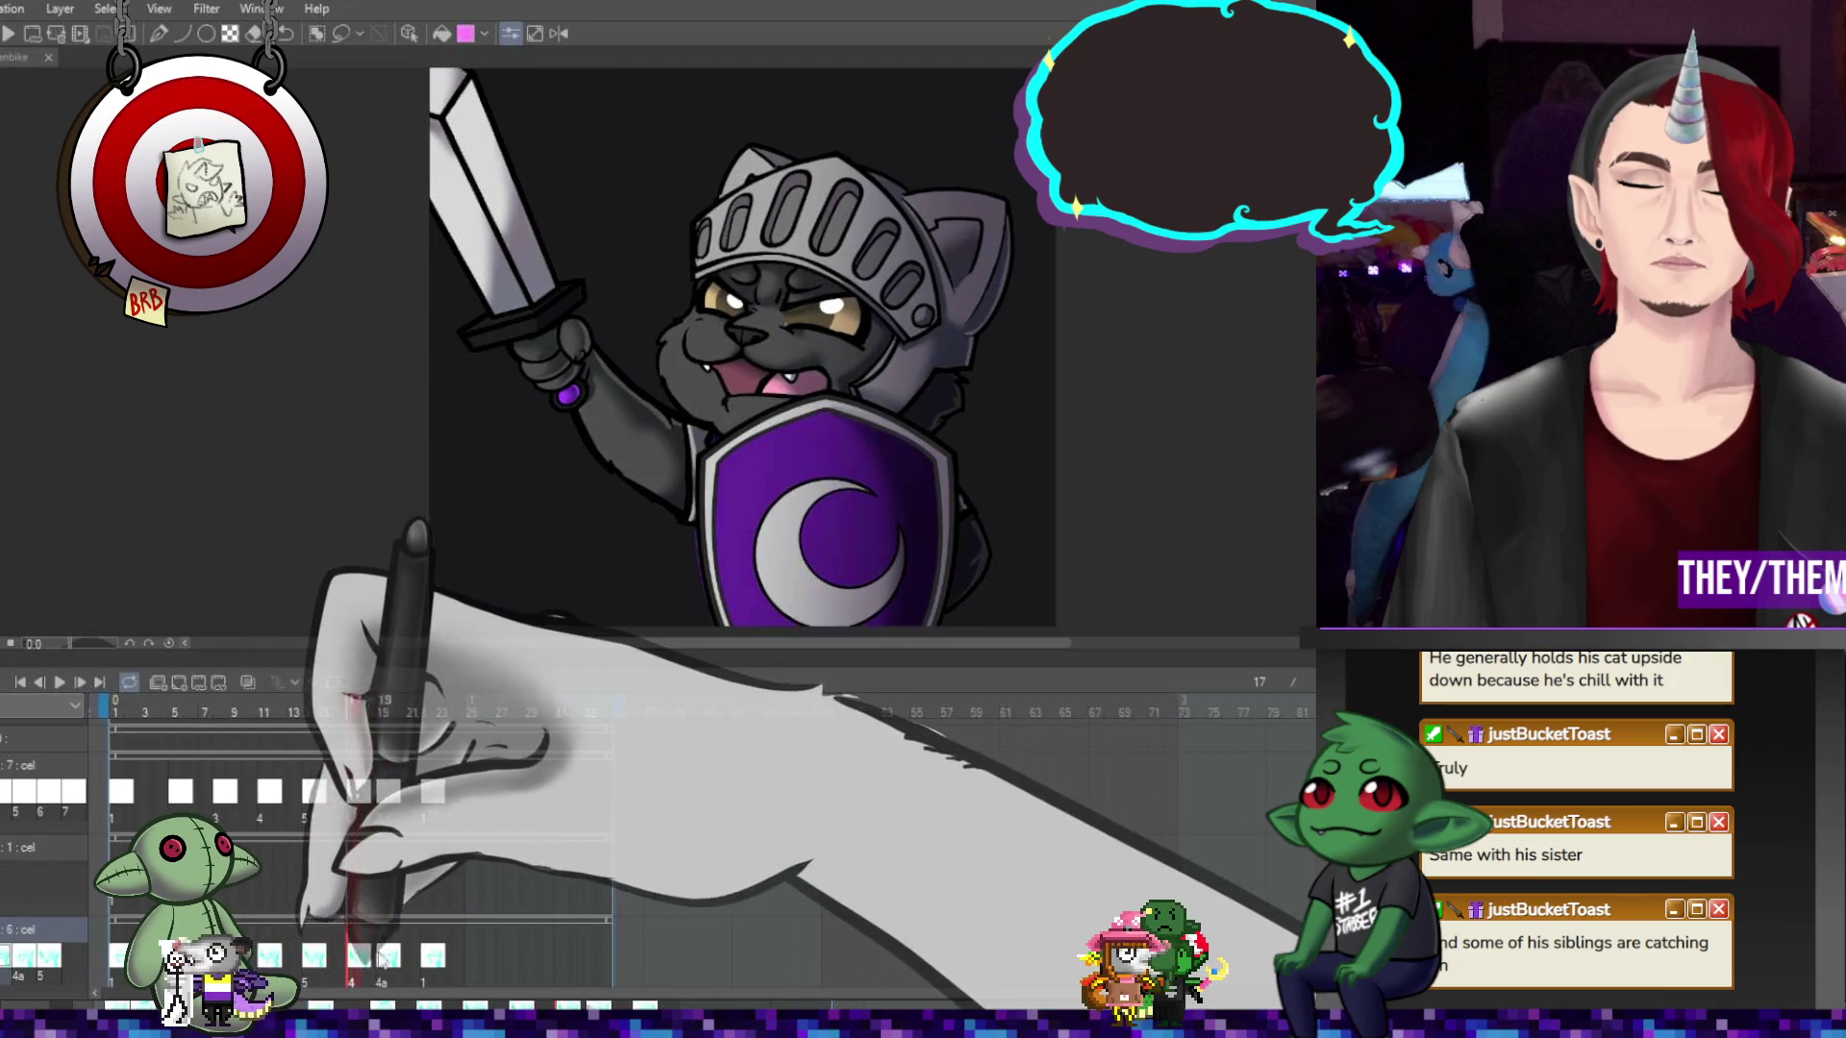
pyautogui.click(394, 956)
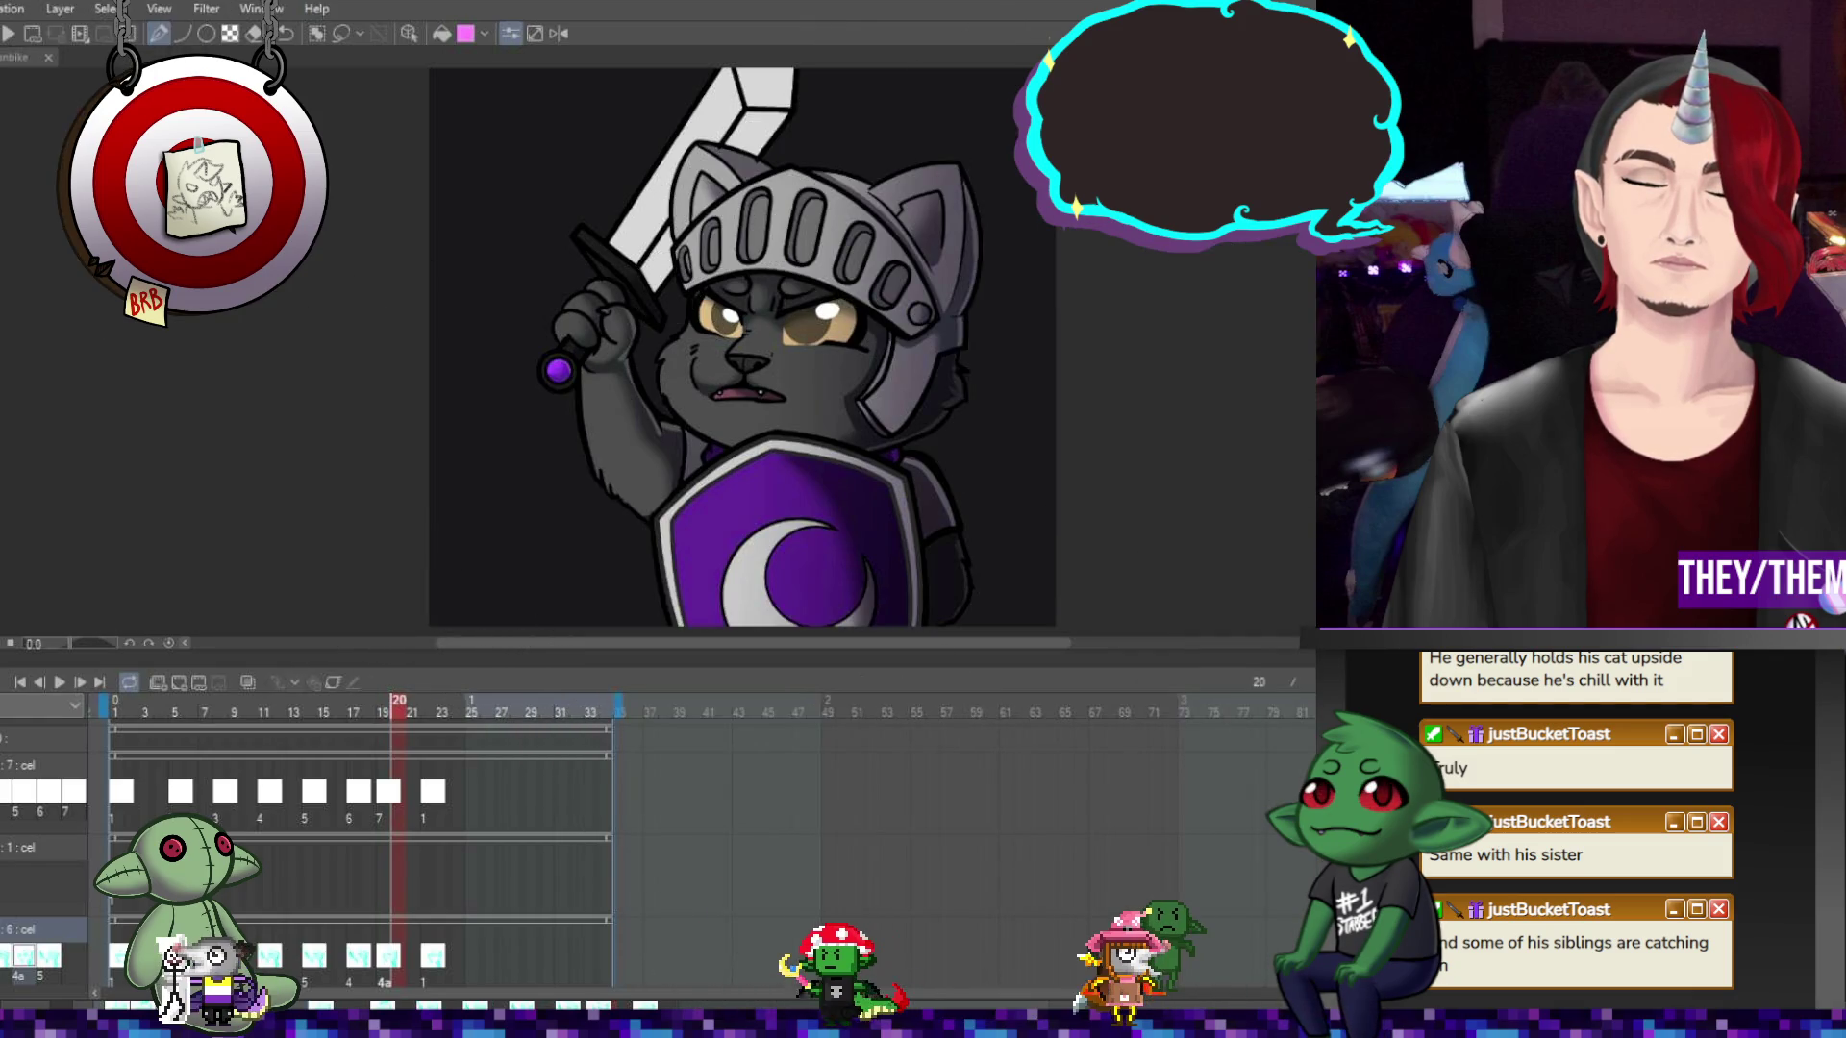
# Compare the 7 : cel and 6 : cel cels at frames 15, 17 and 19, settling on frame 19
pyautogui.click(382, 791)
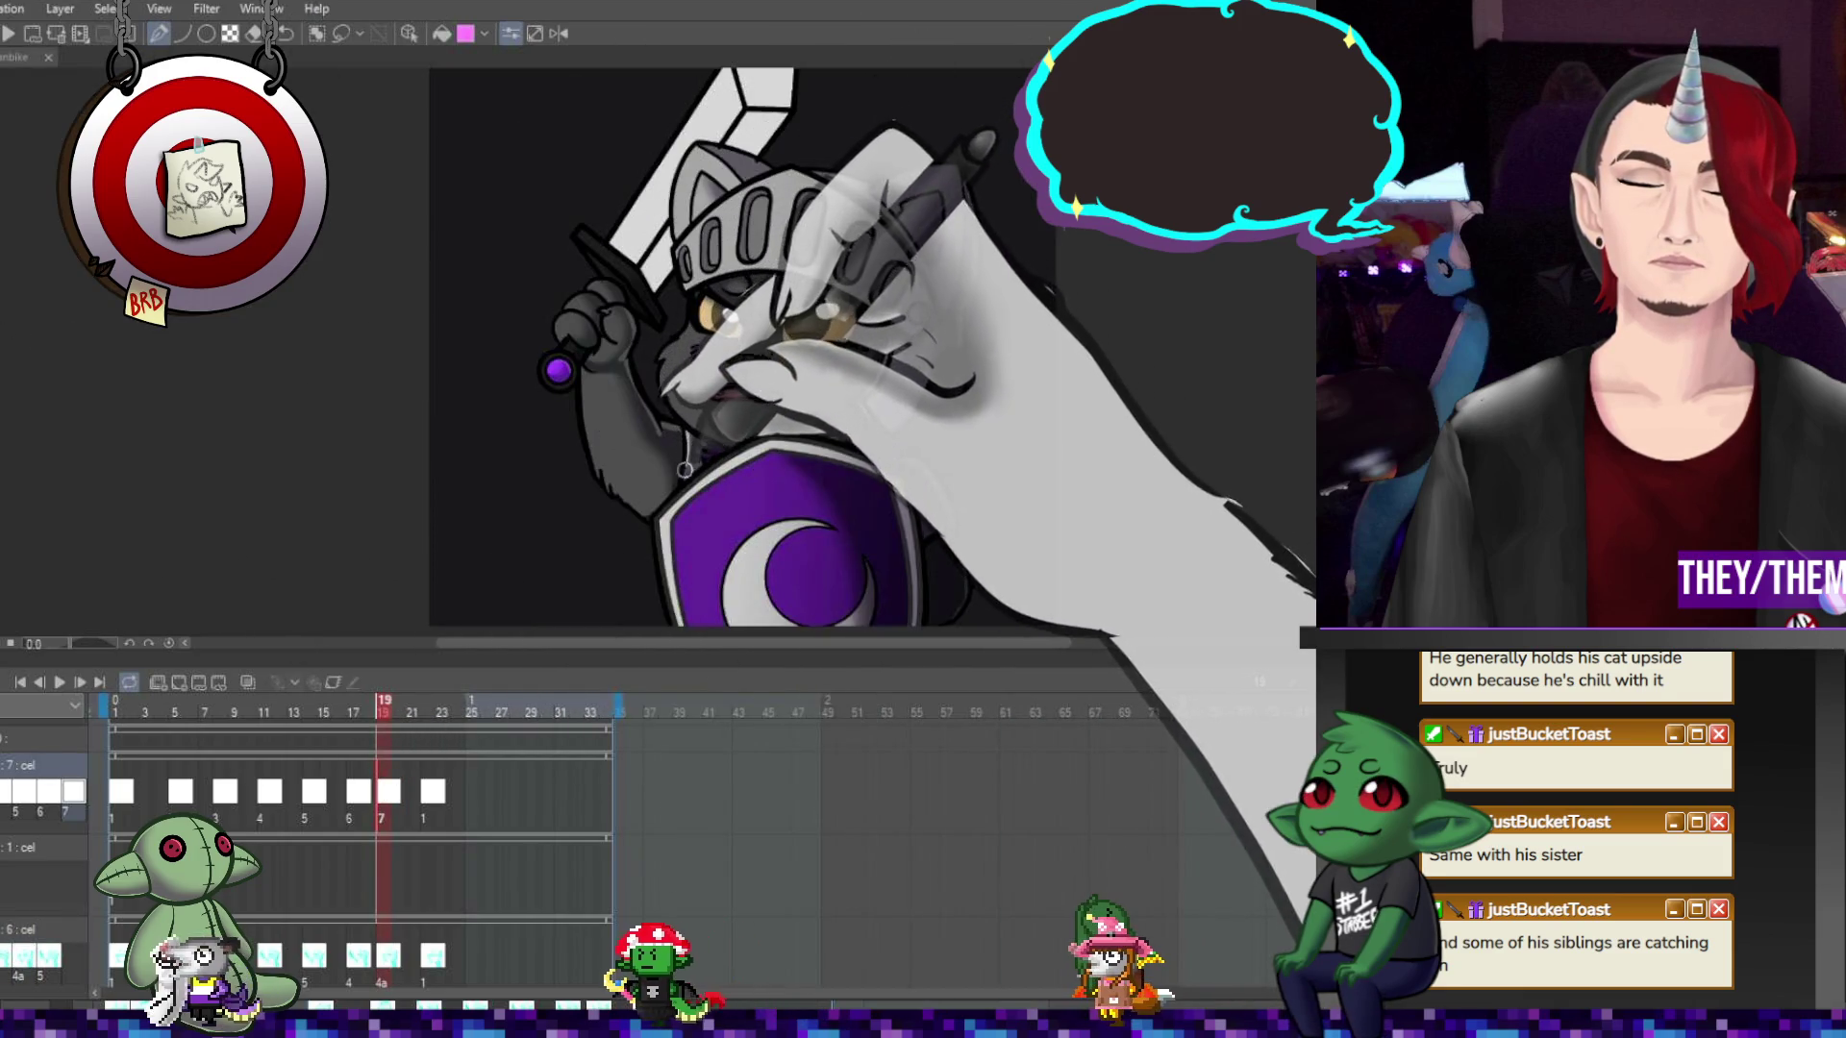
pyautogui.click(362, 796)
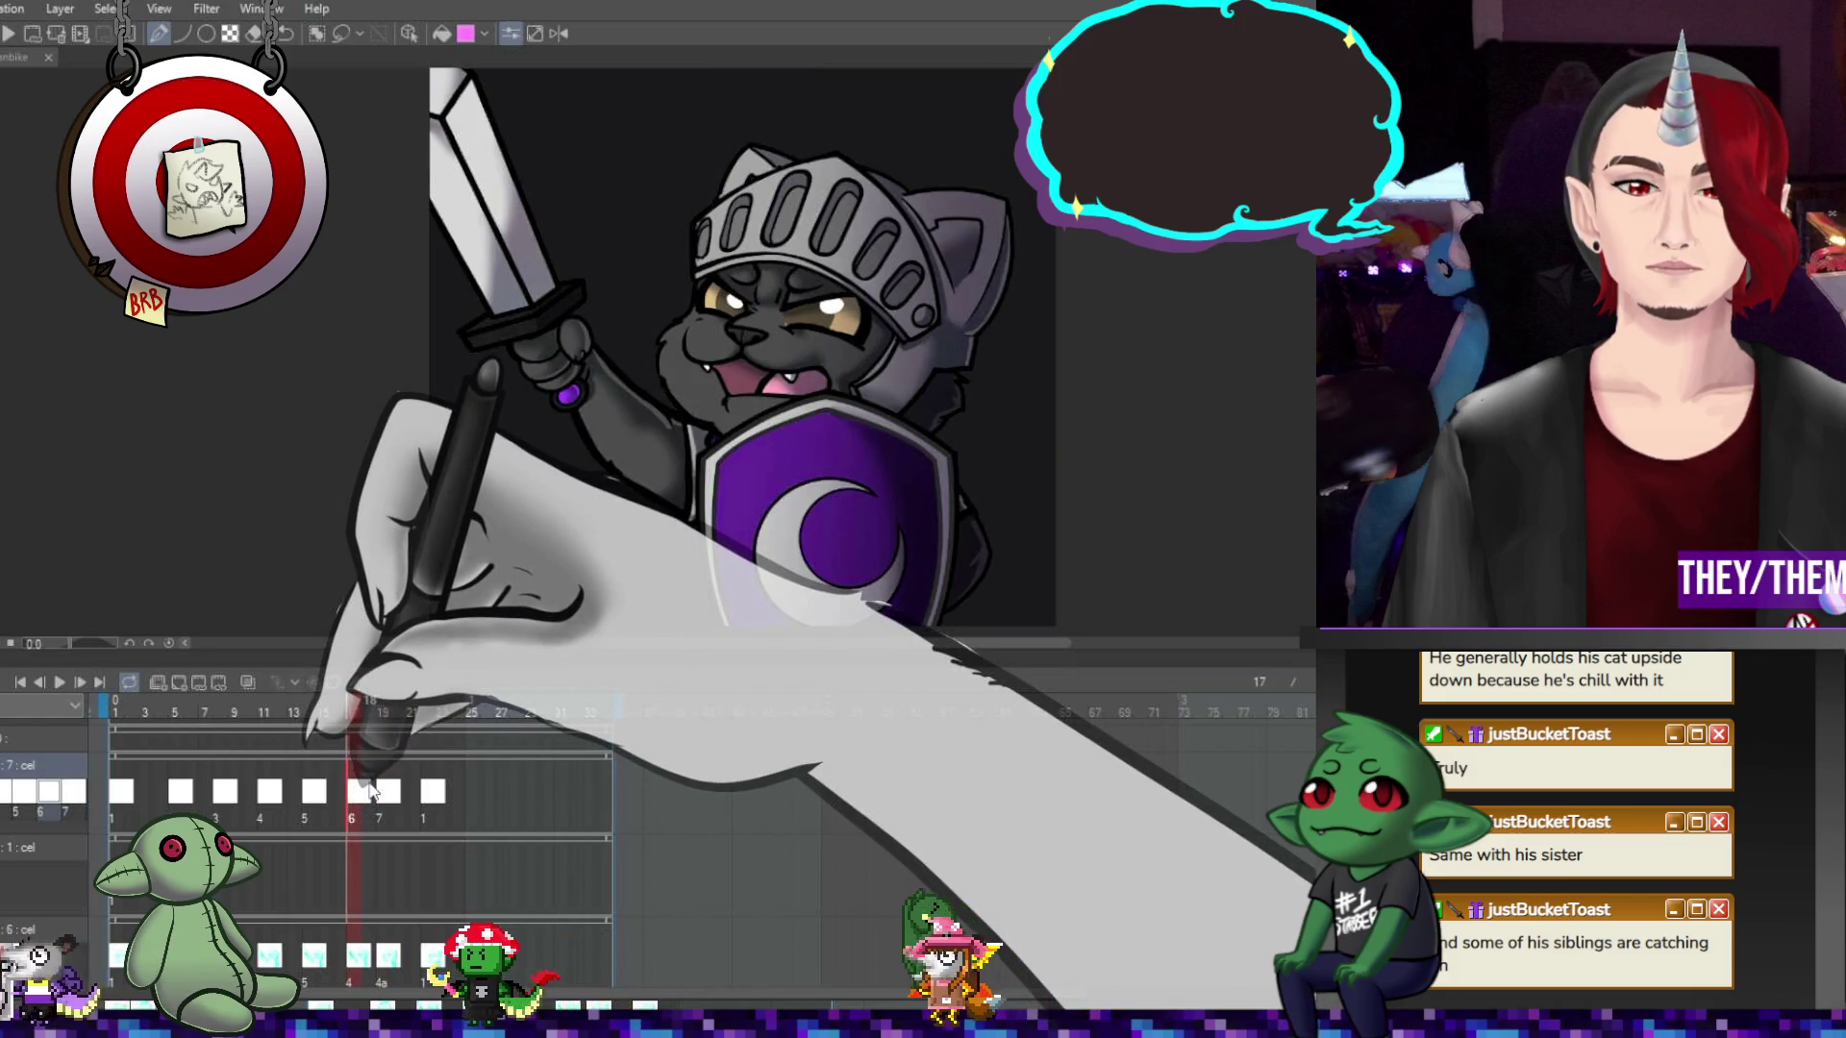
pyautogui.click(364, 966)
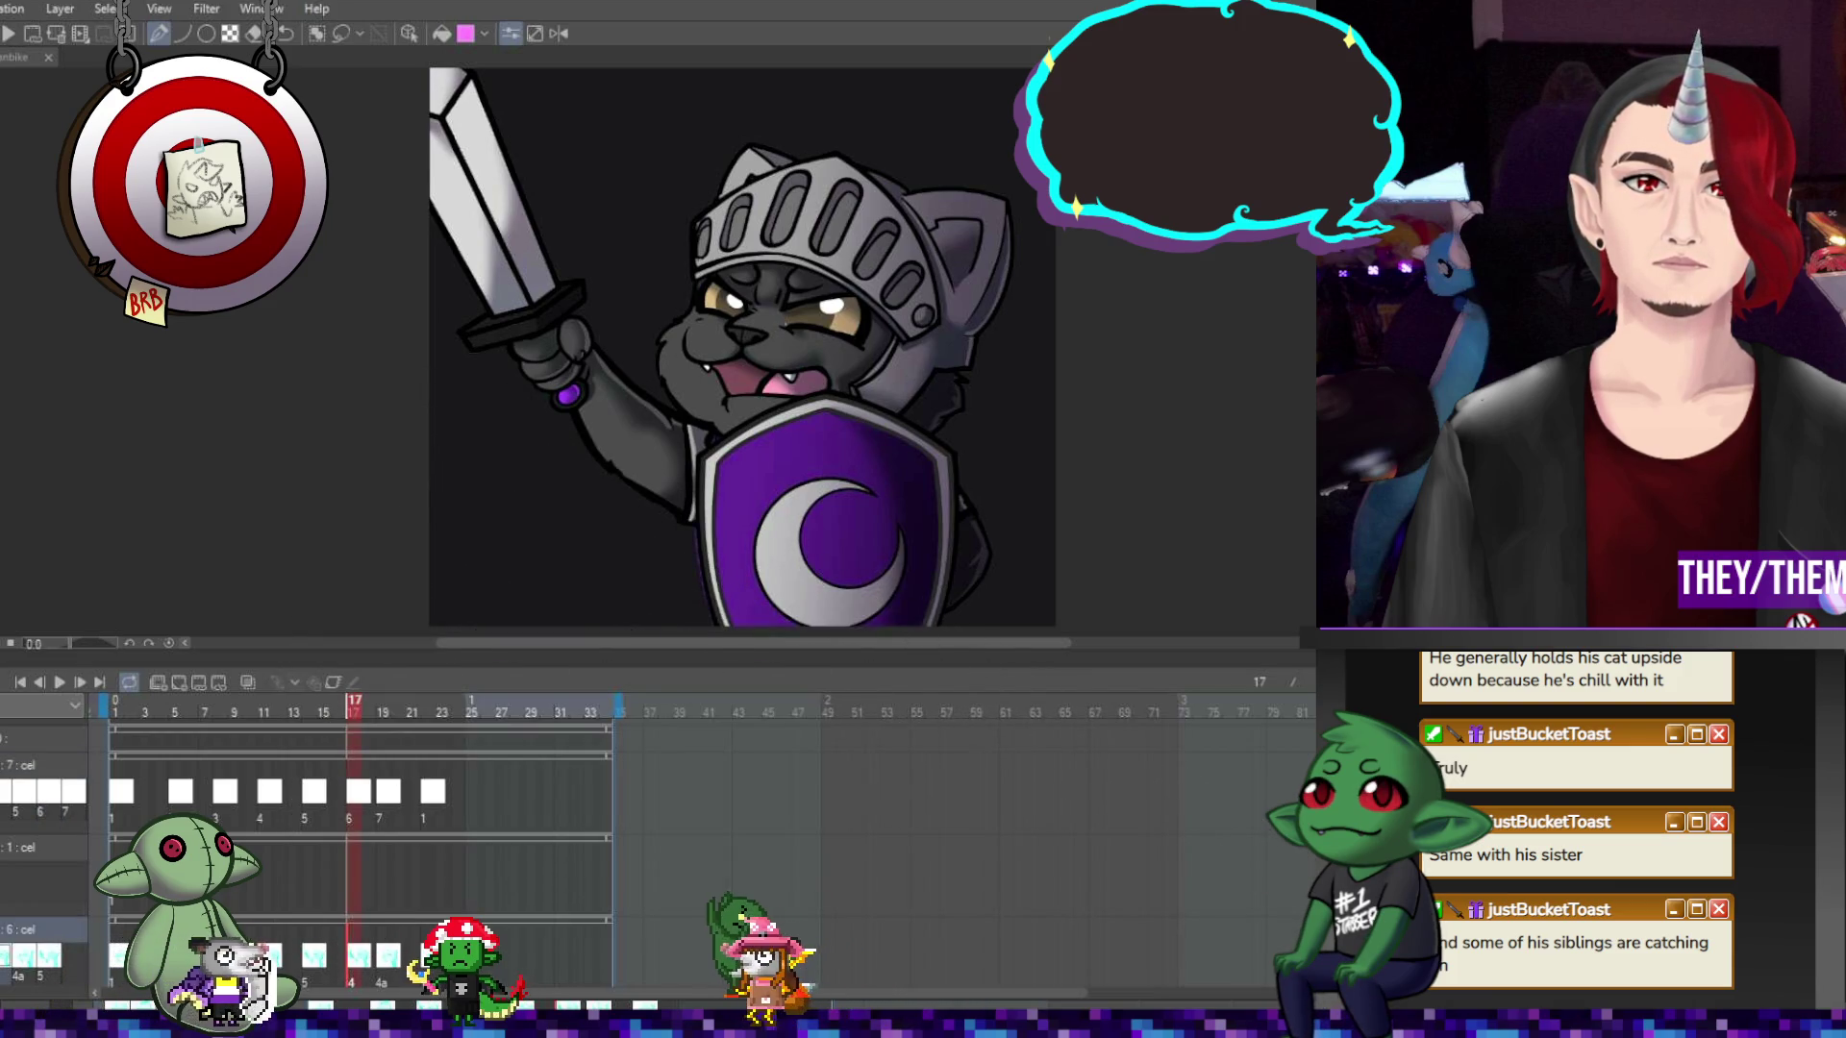
pyautogui.click(321, 789)
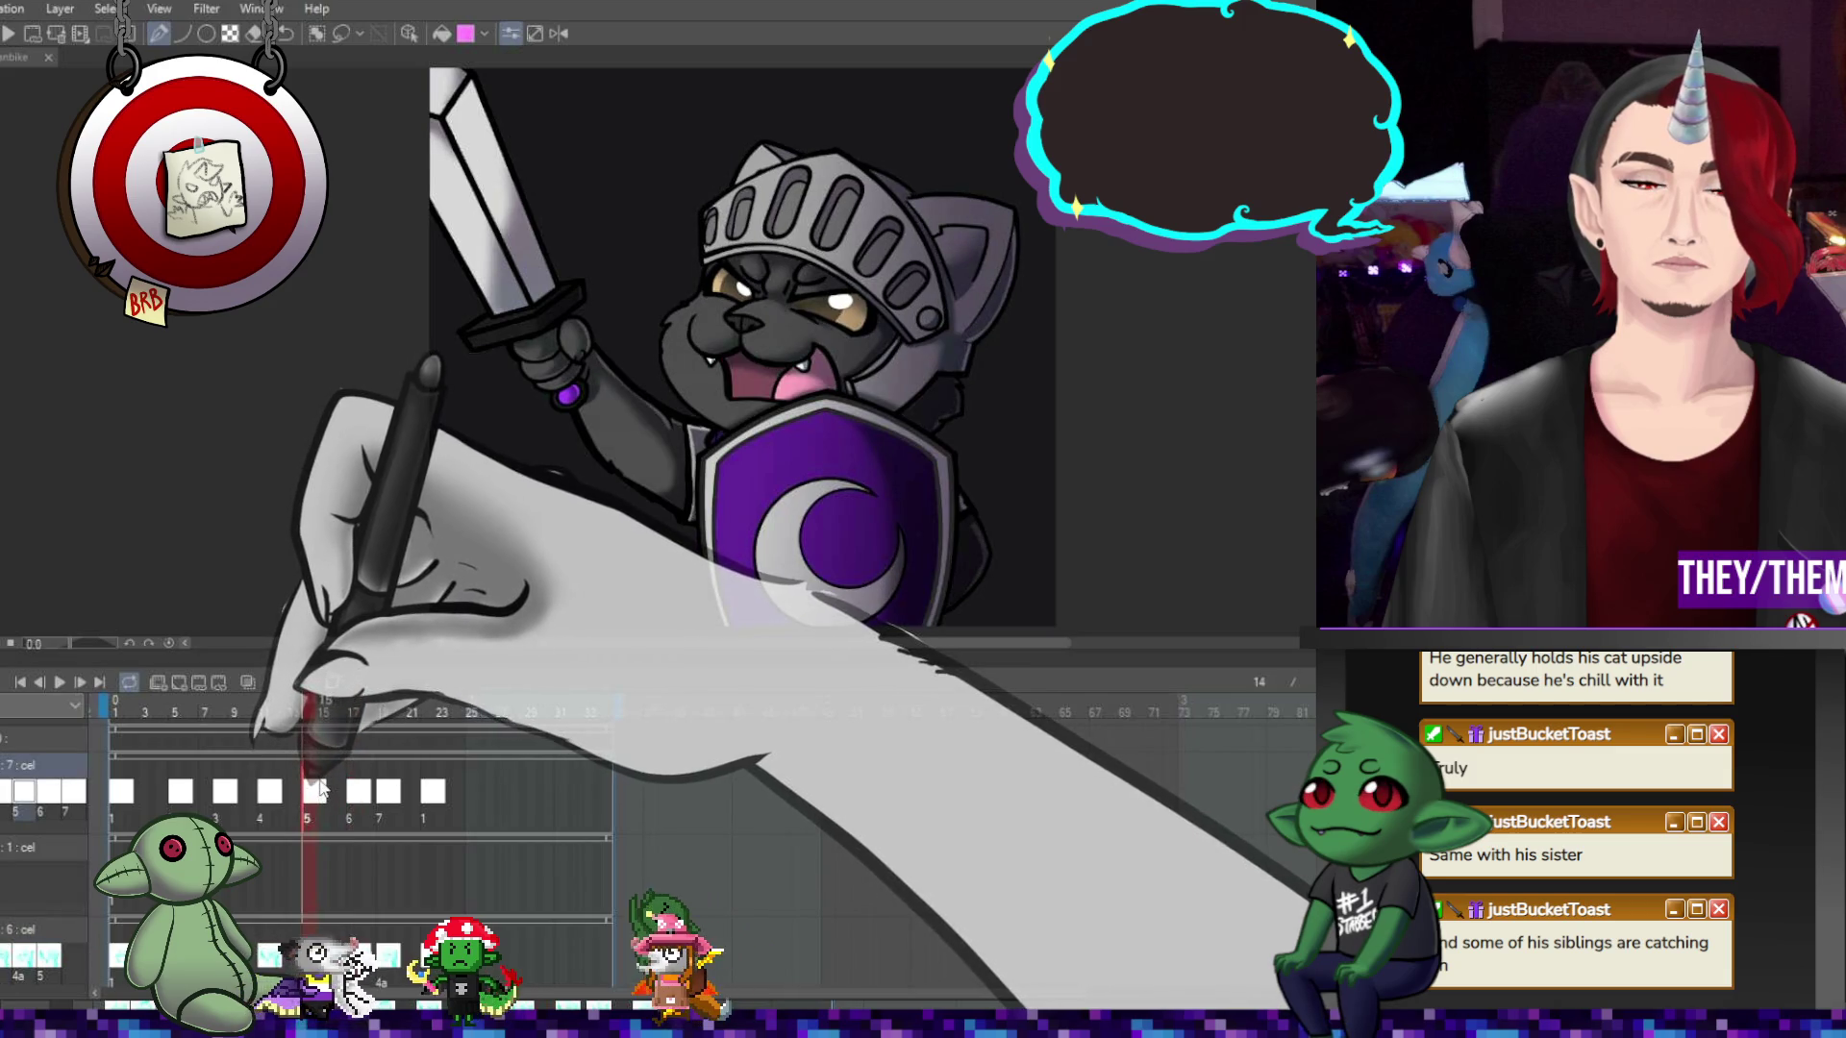
pyautogui.press('space')
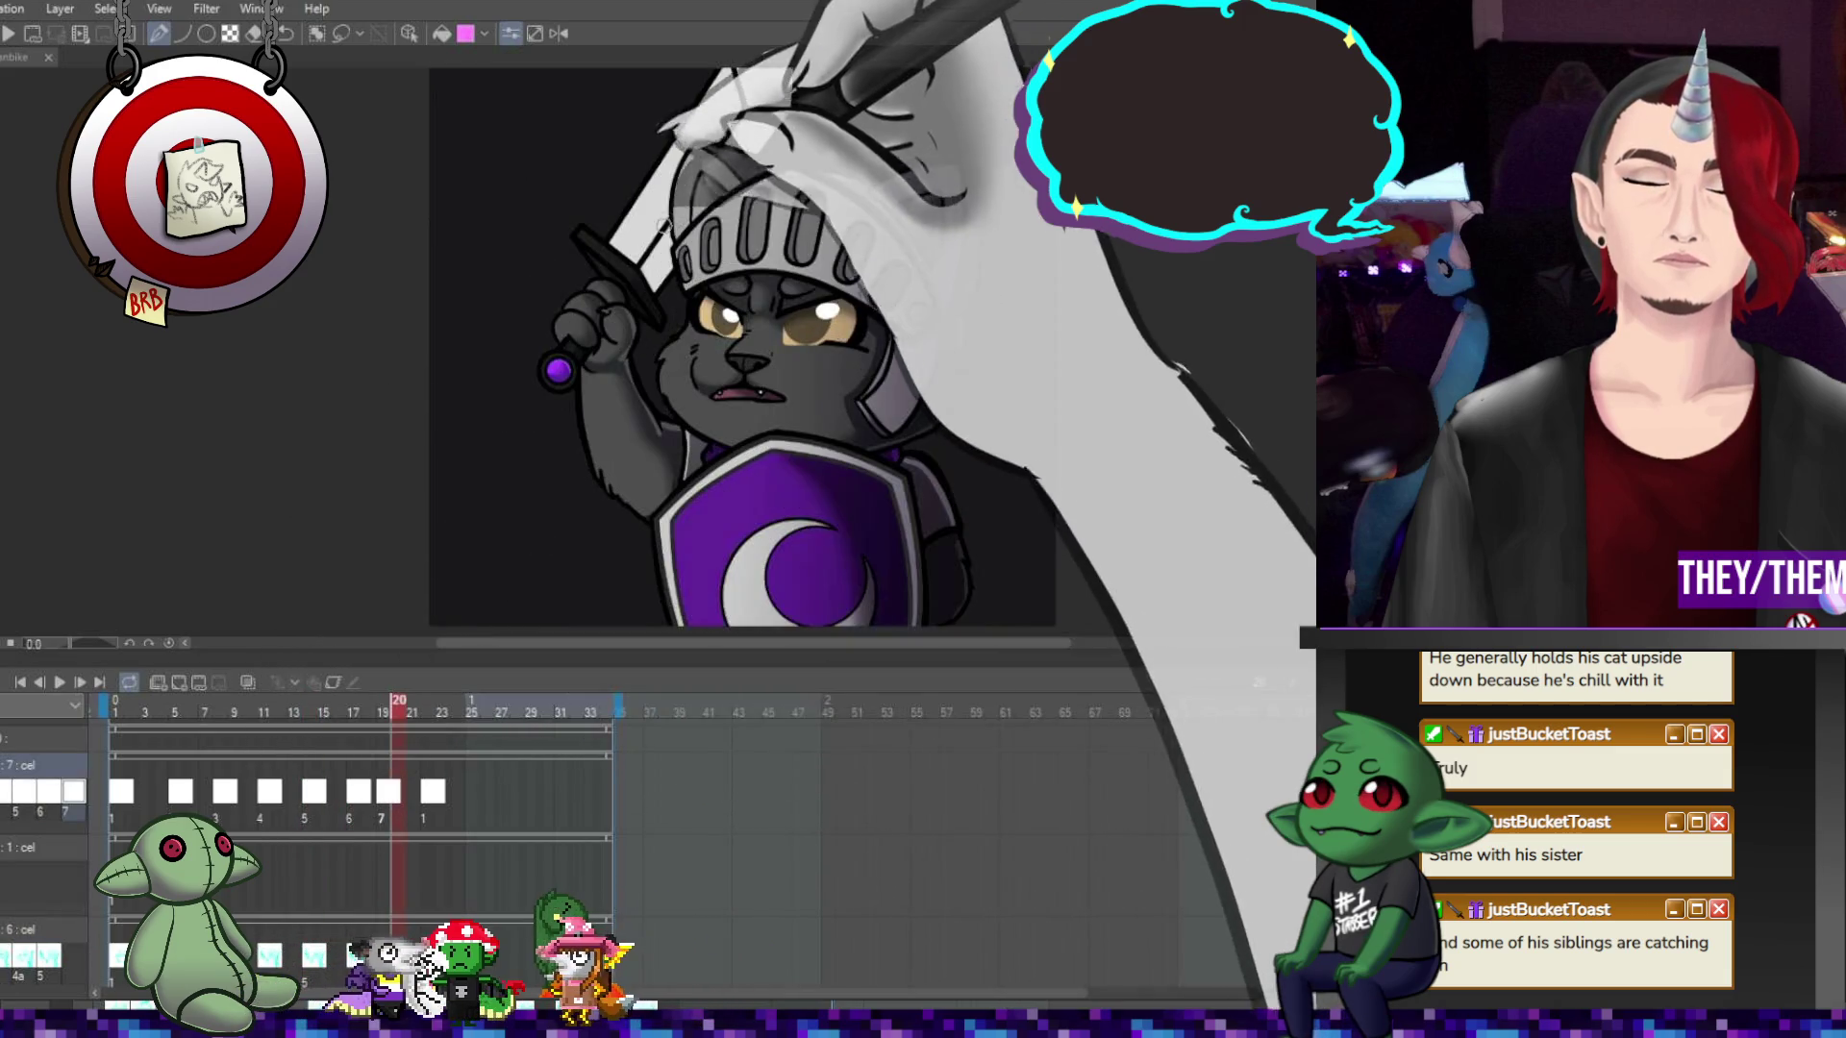
pyautogui.click(382, 954)
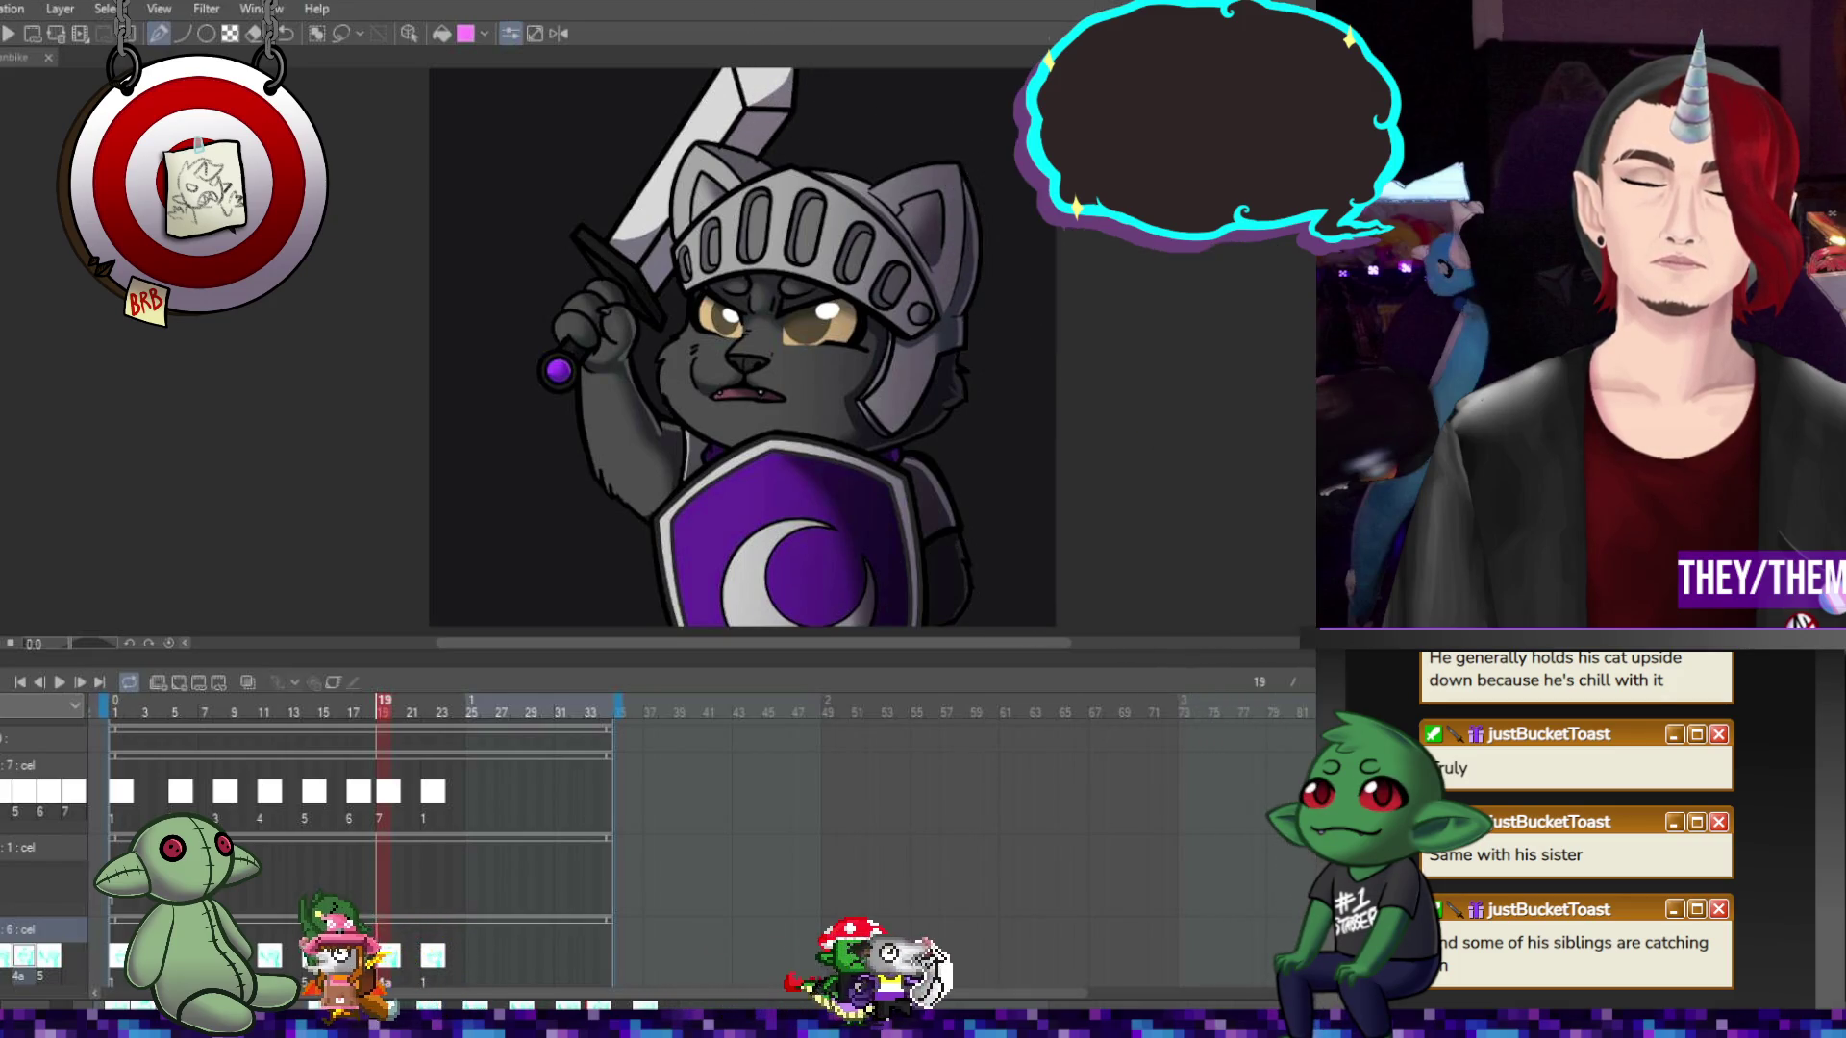
pyautogui.scroll(2, 796, 161)
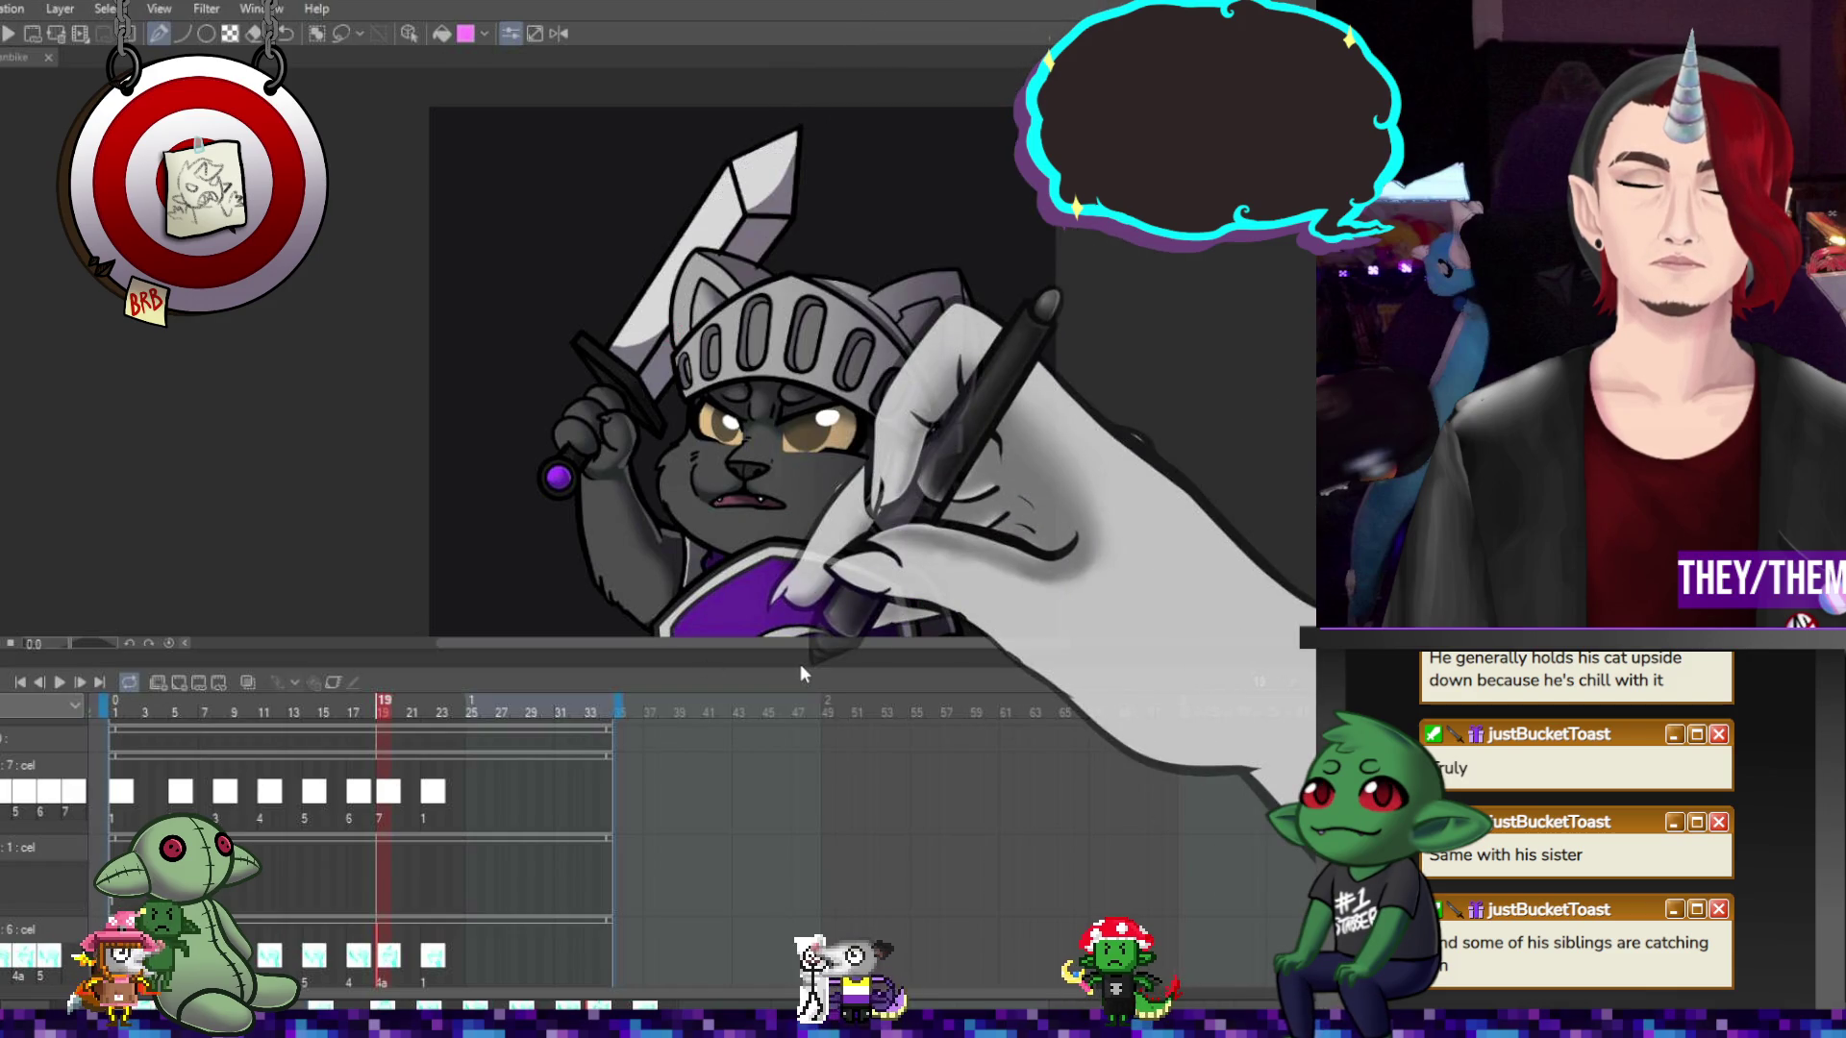
pyautogui.scroll(-2, 361, 865)
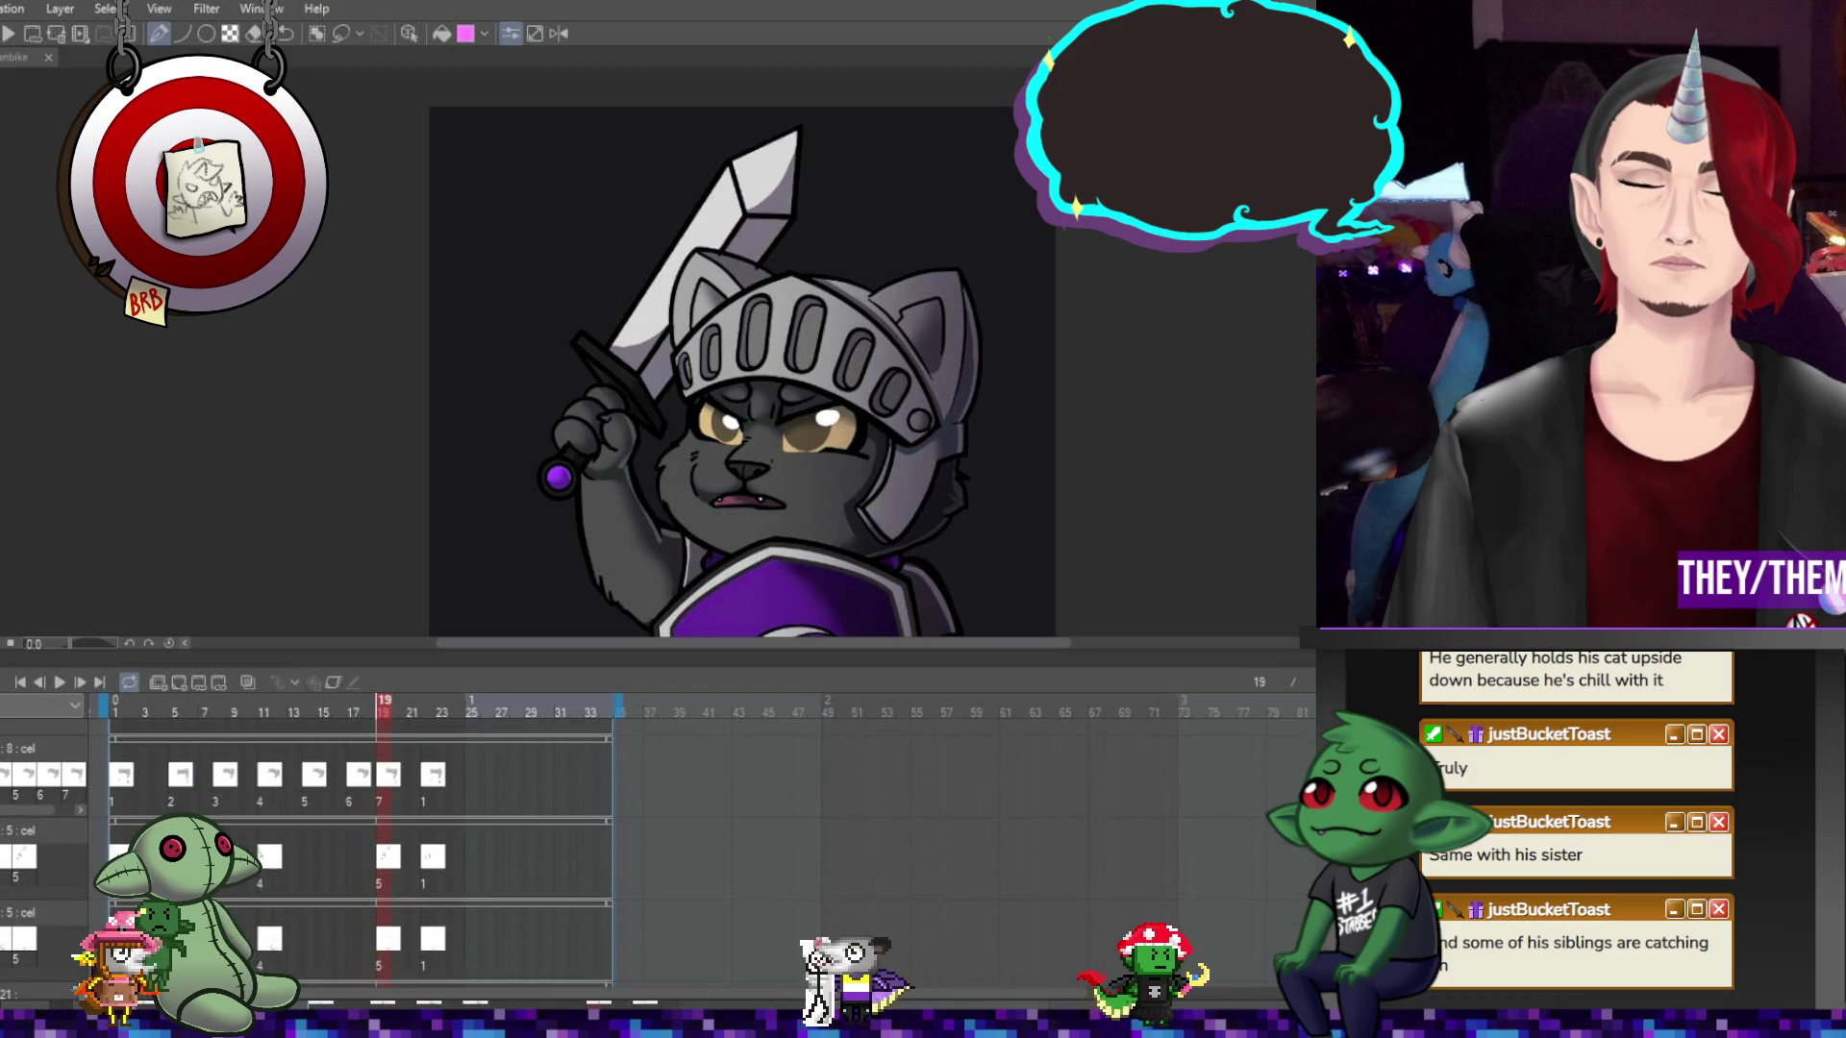
pyautogui.scroll(-3, 361, 846)
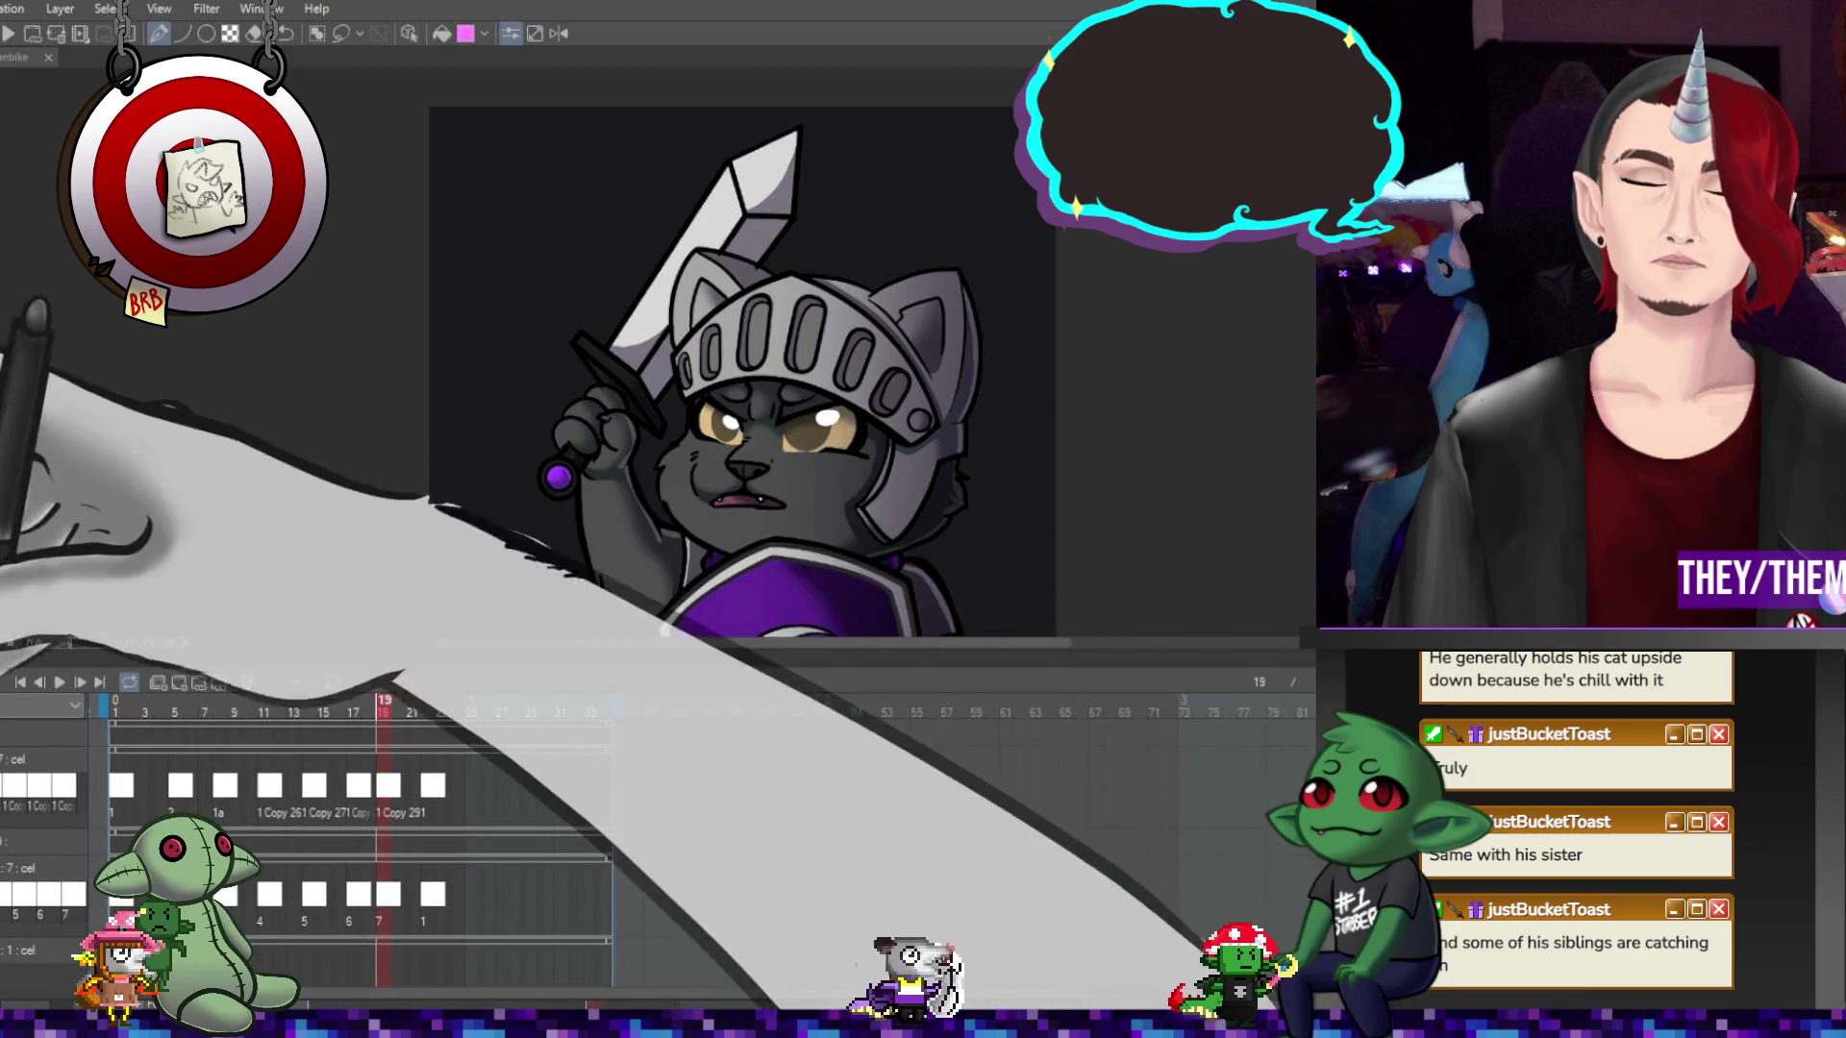
pyautogui.scroll(-2, 361, 865)
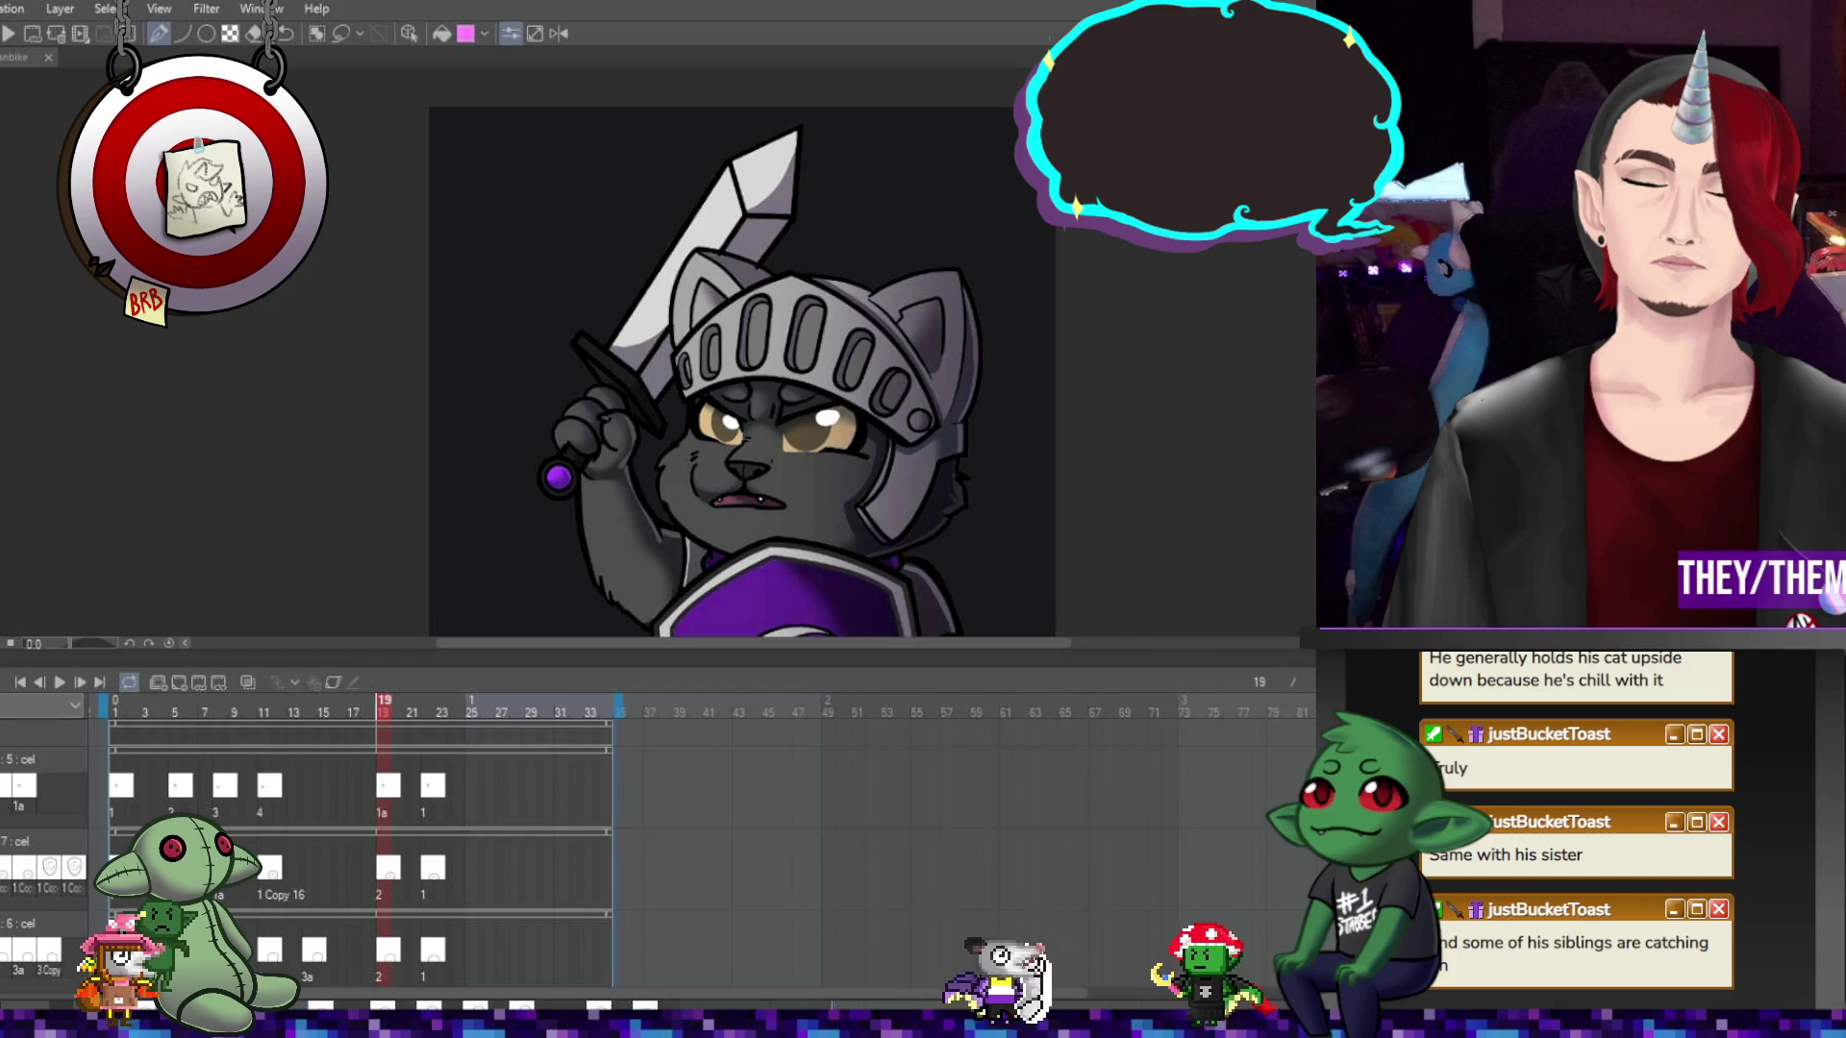
pyautogui.scroll(-3, 361, 856)
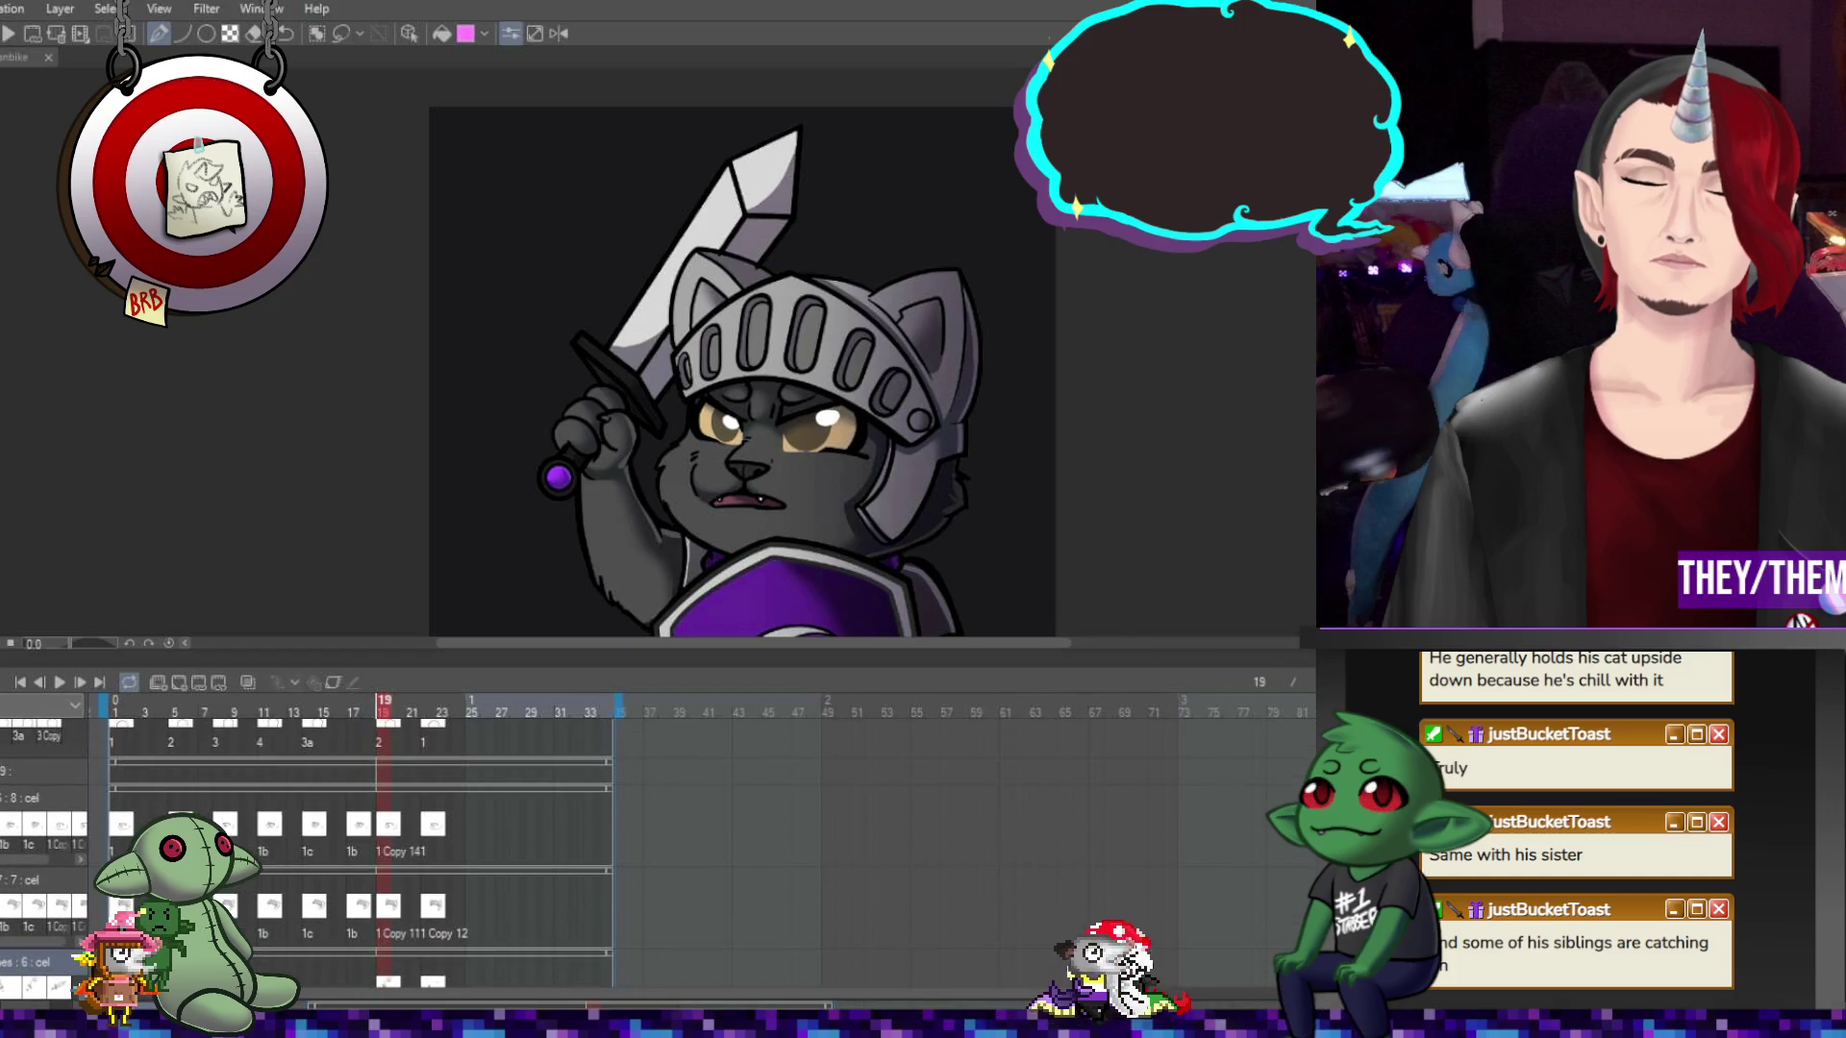
pyautogui.scroll(-2, 392, 906)
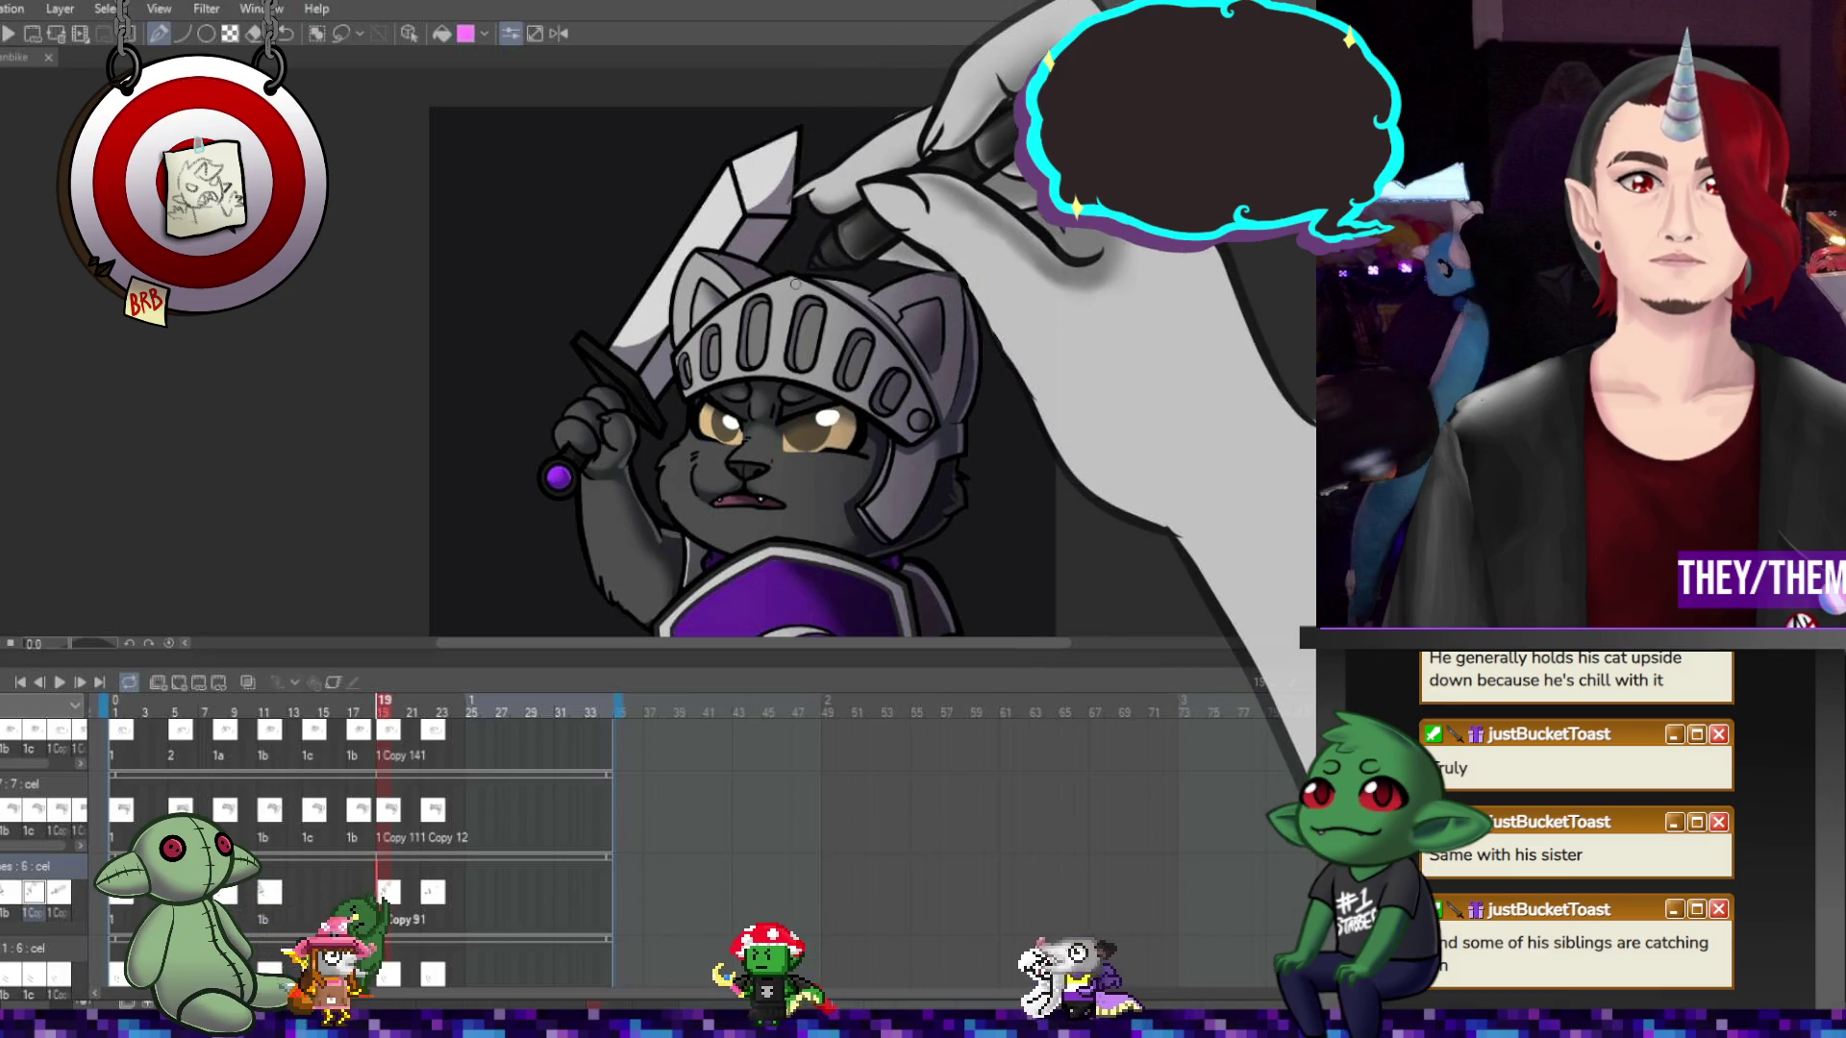
# Zoom in on the helmet, try a stroke on its top edge, undo it and enlarge the brush
pyautogui.scroll(5, 769, 298)
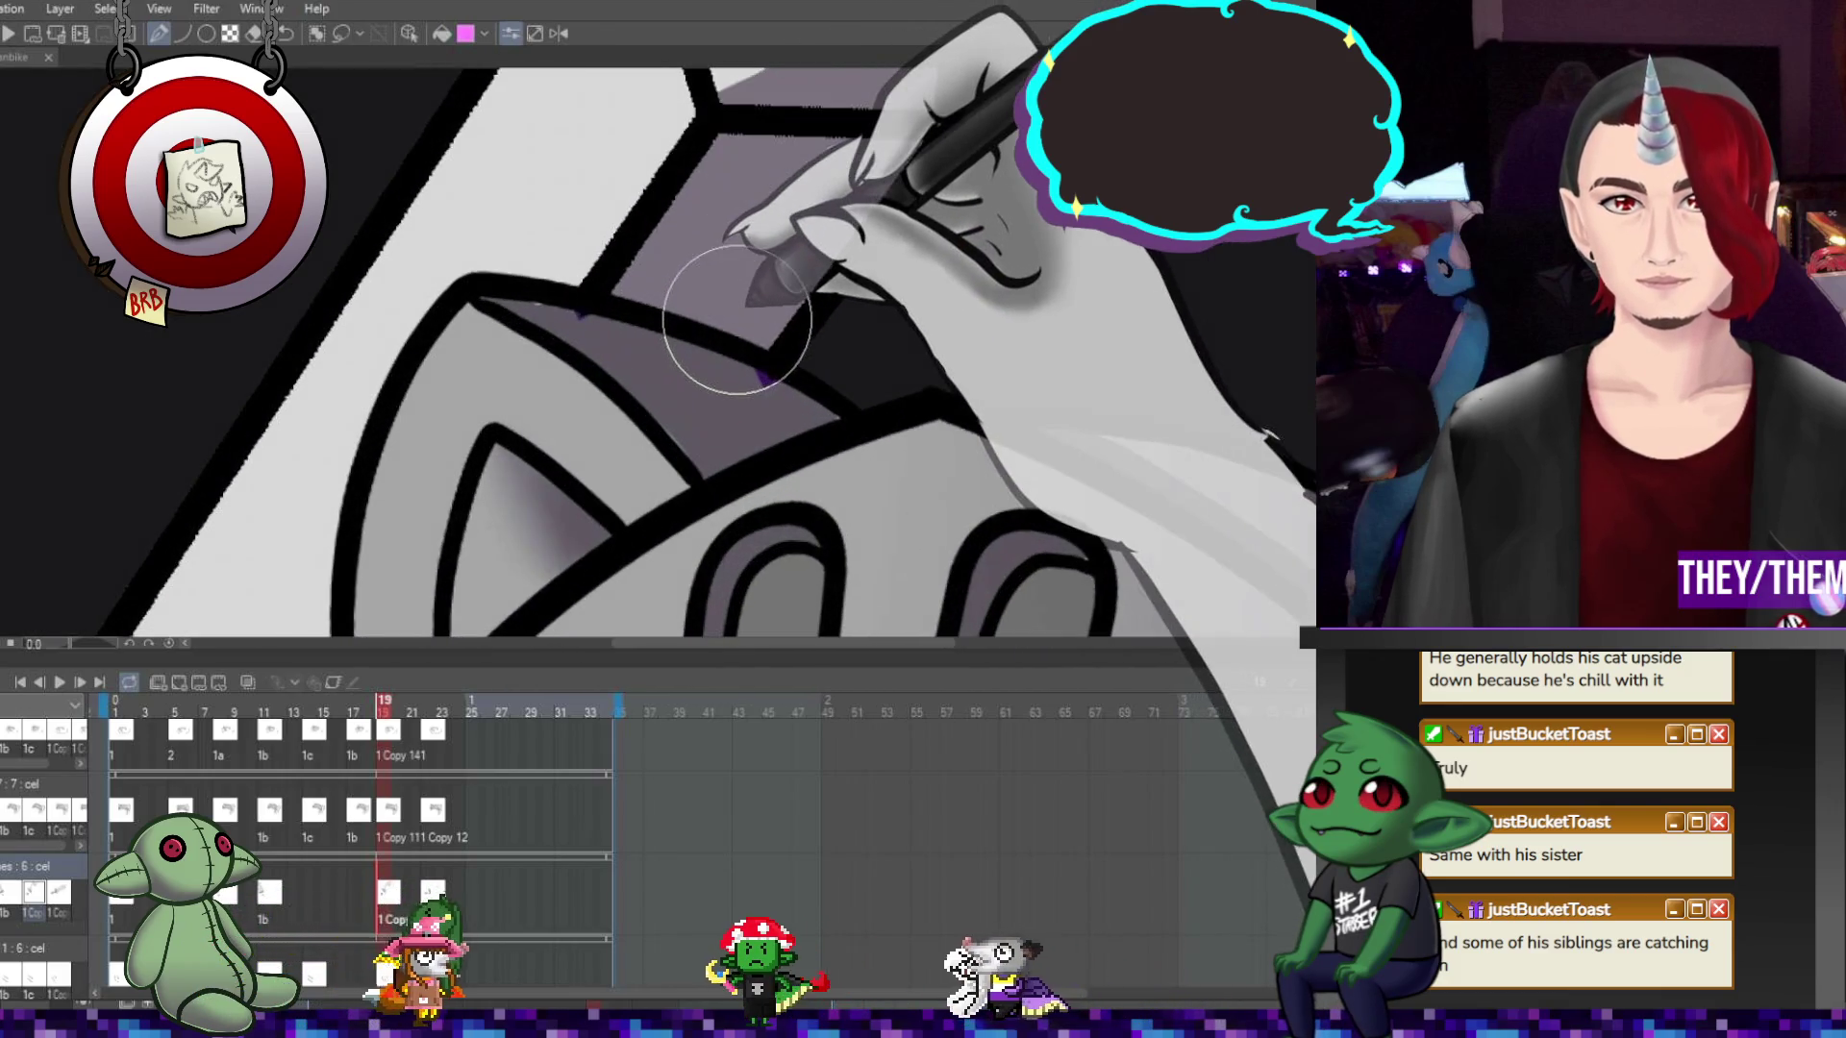
pyautogui.scroll(-3, 736, 319)
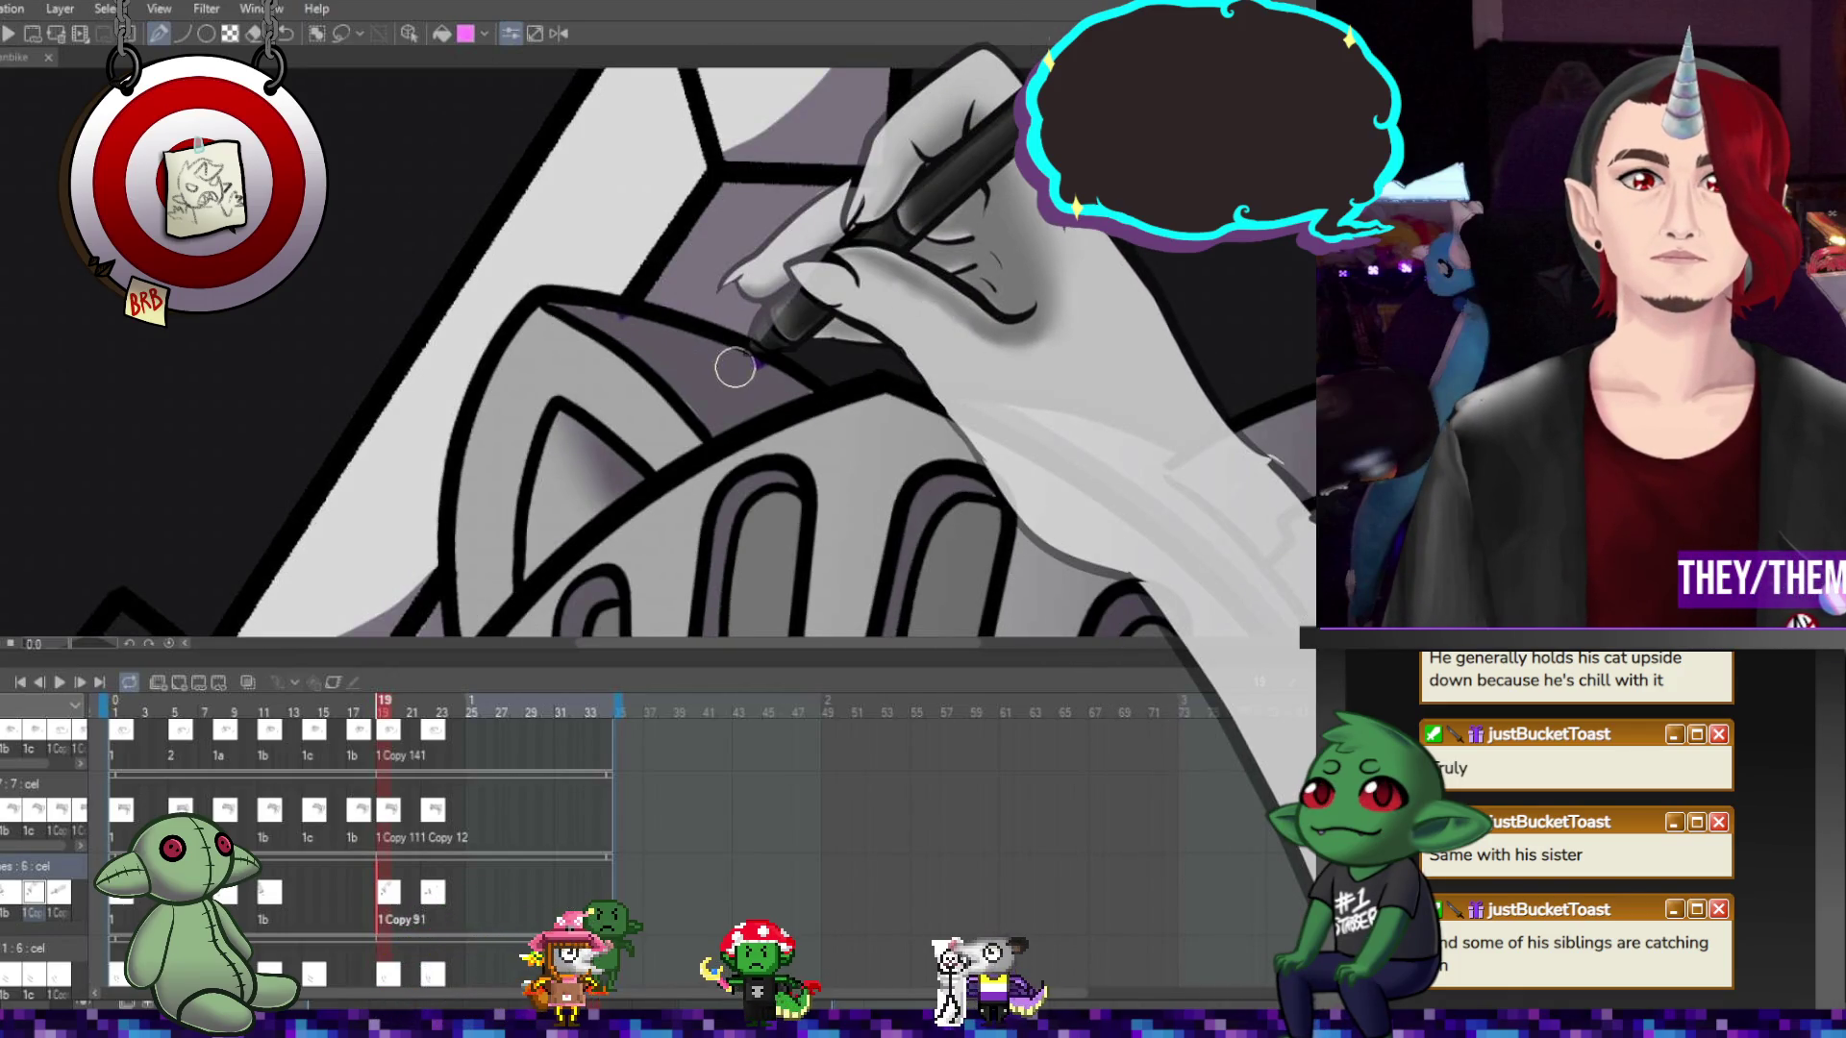
pyautogui.scroll(-3, 734, 366)
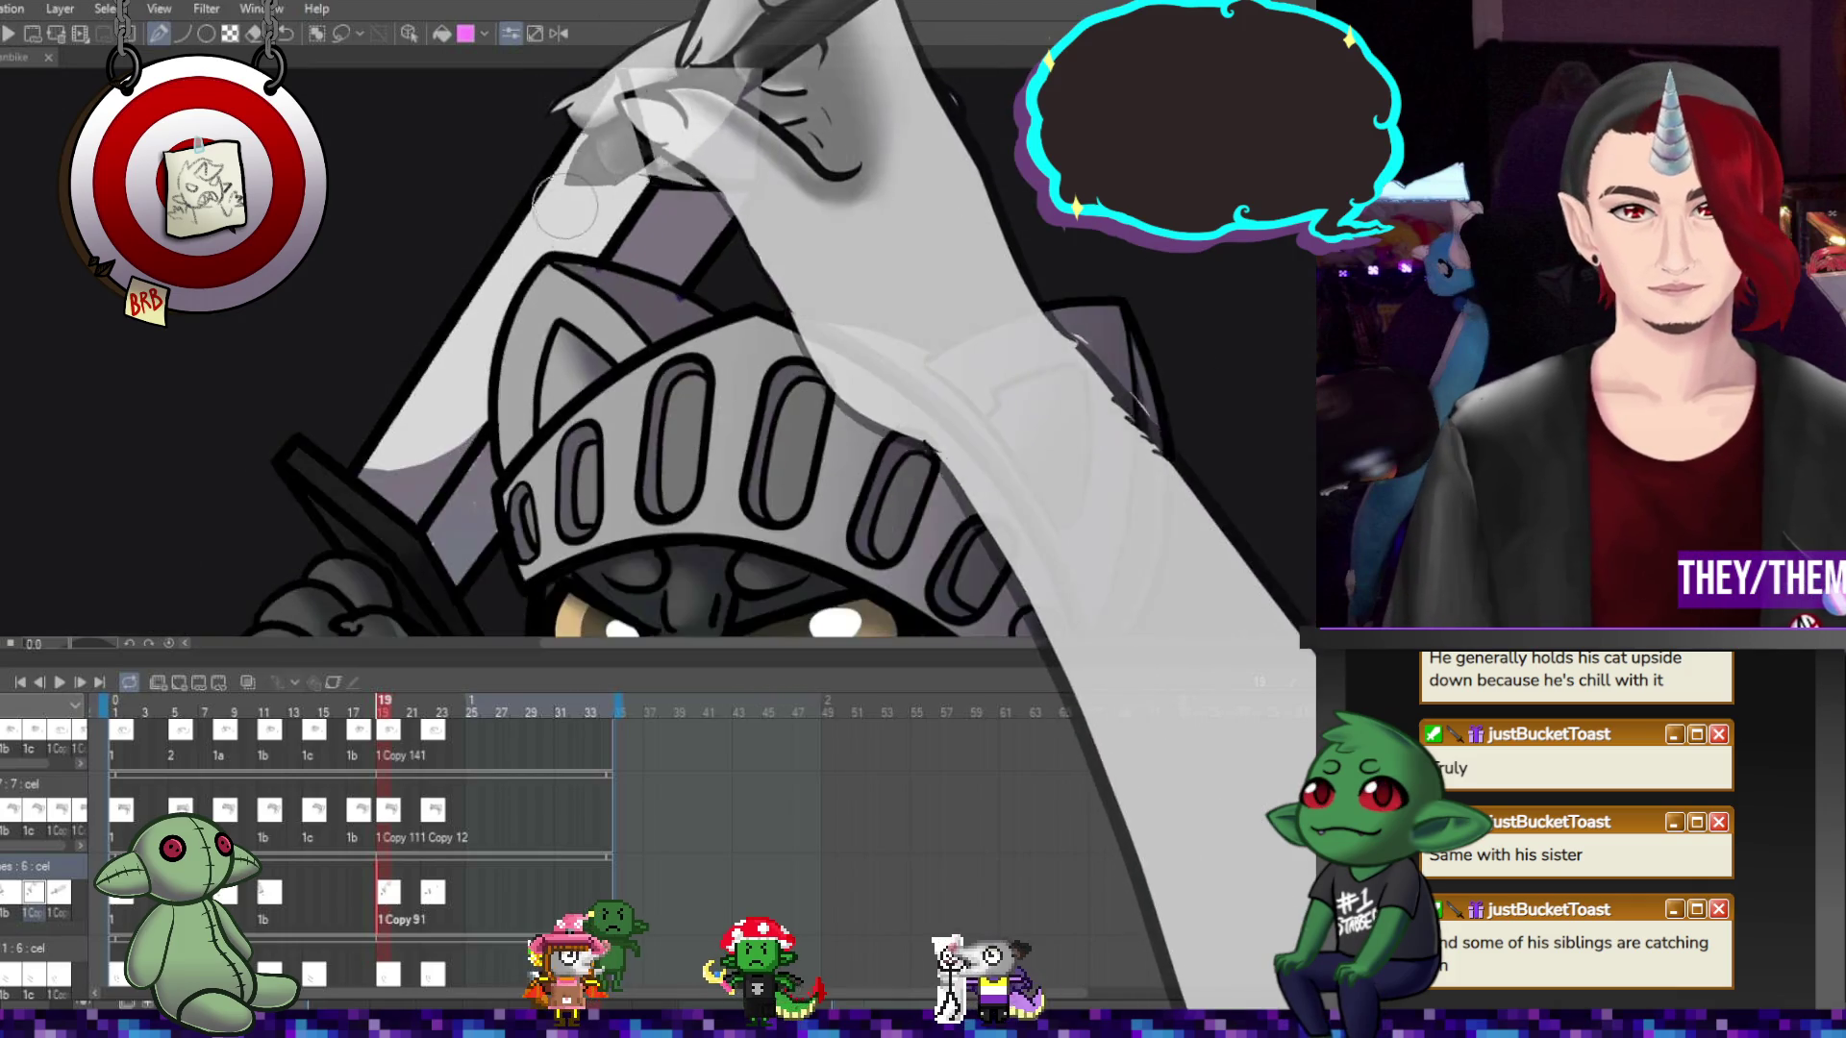
pyautogui.scroll(-2, 534, 403)
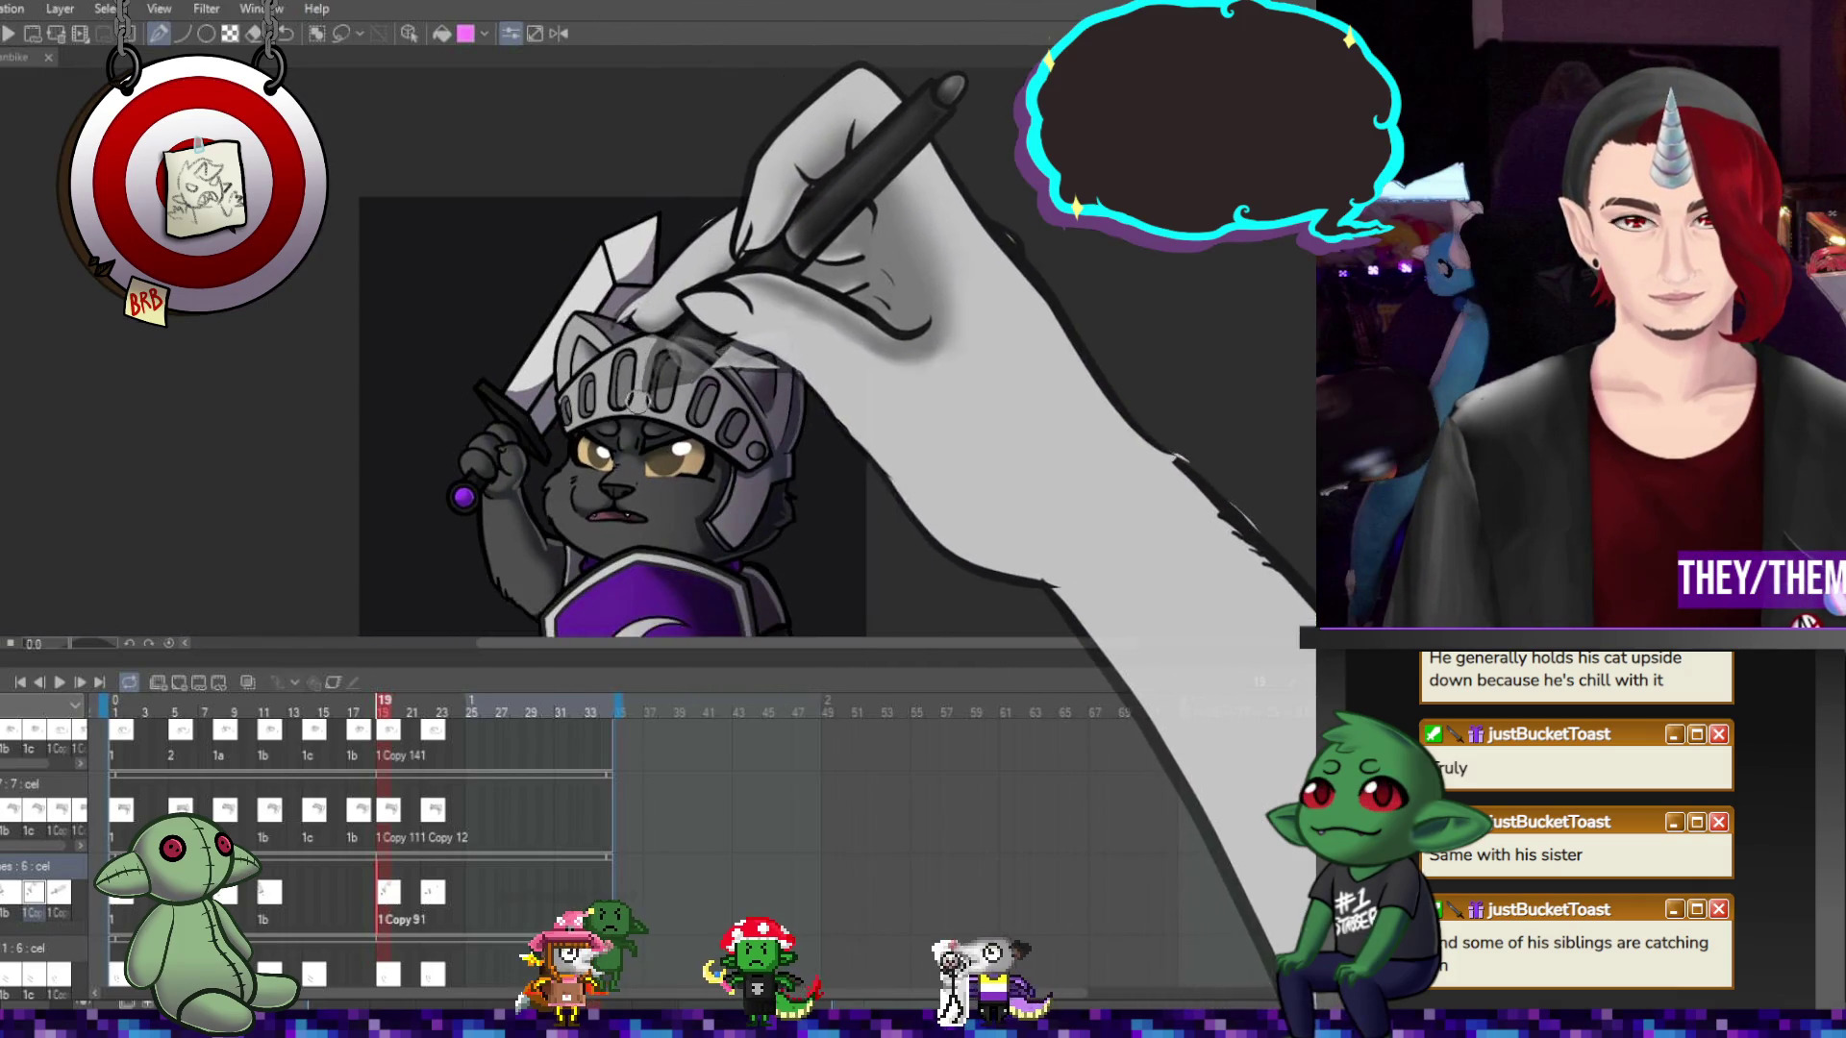
pyautogui.scroll(2, 594, 239)
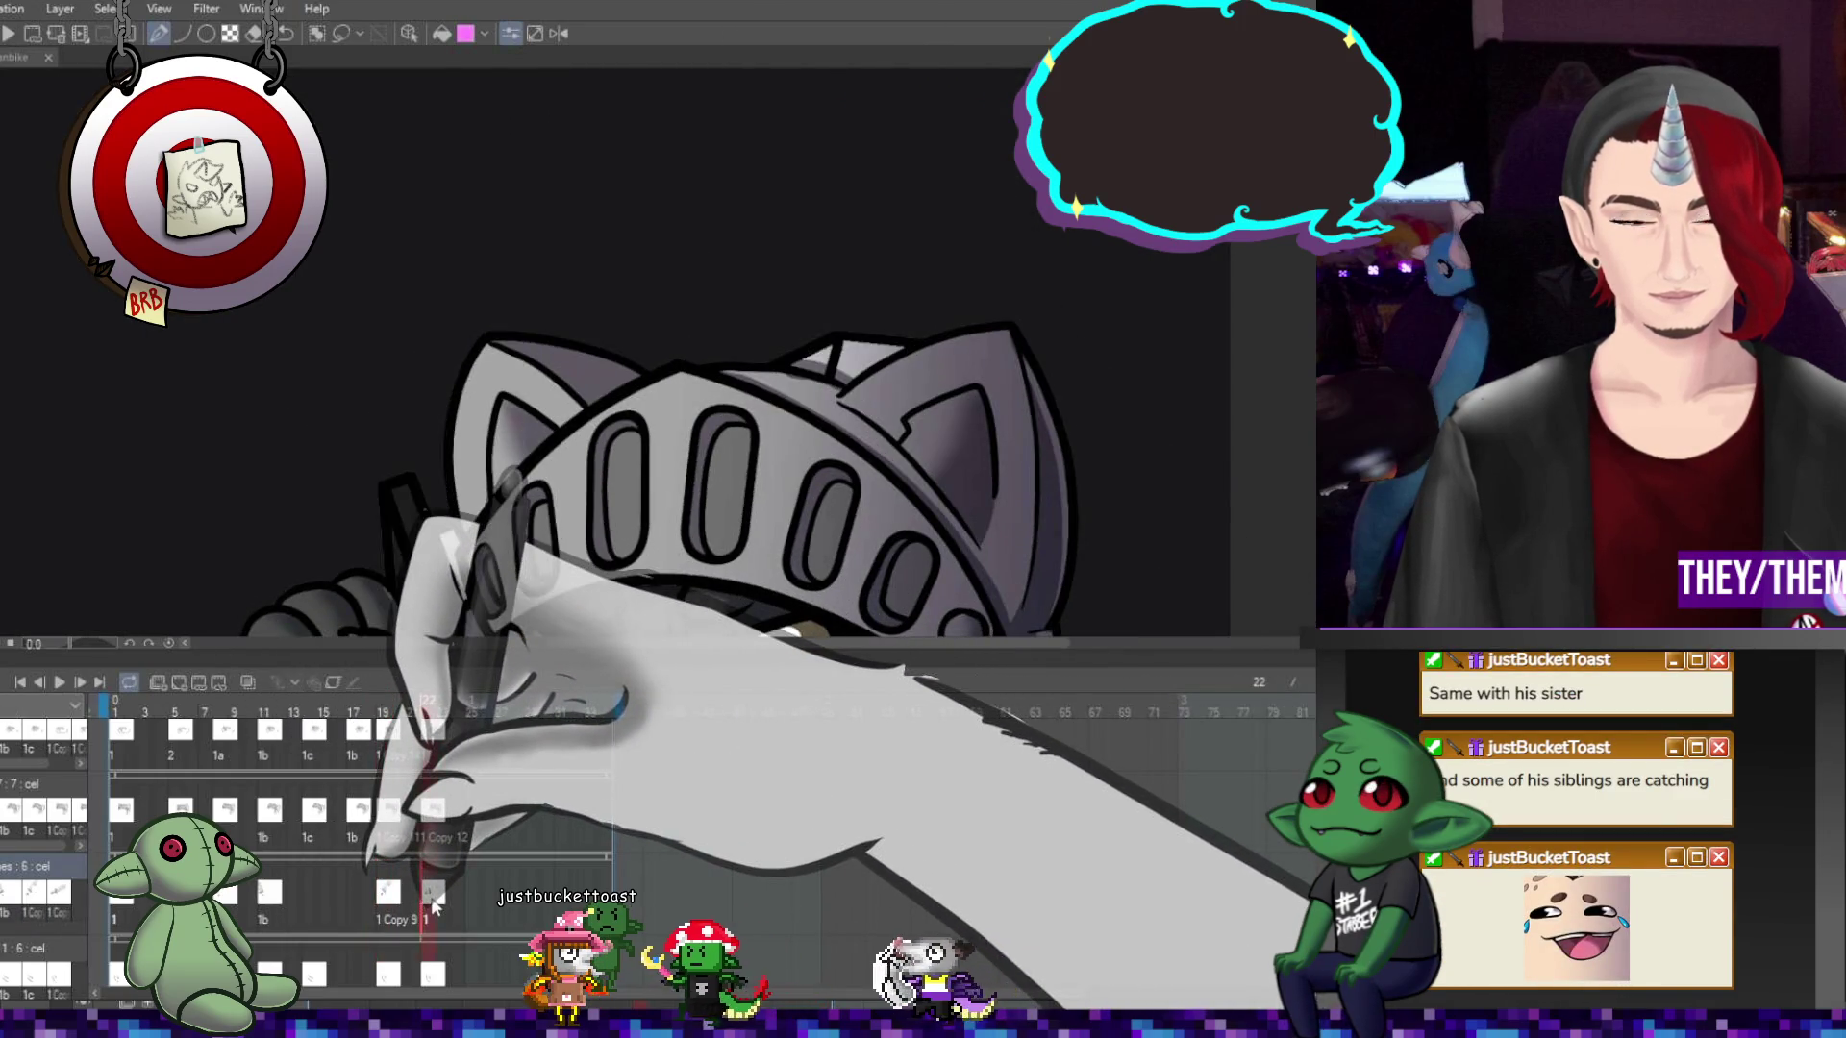
pyautogui.scroll(2, 418, 365)
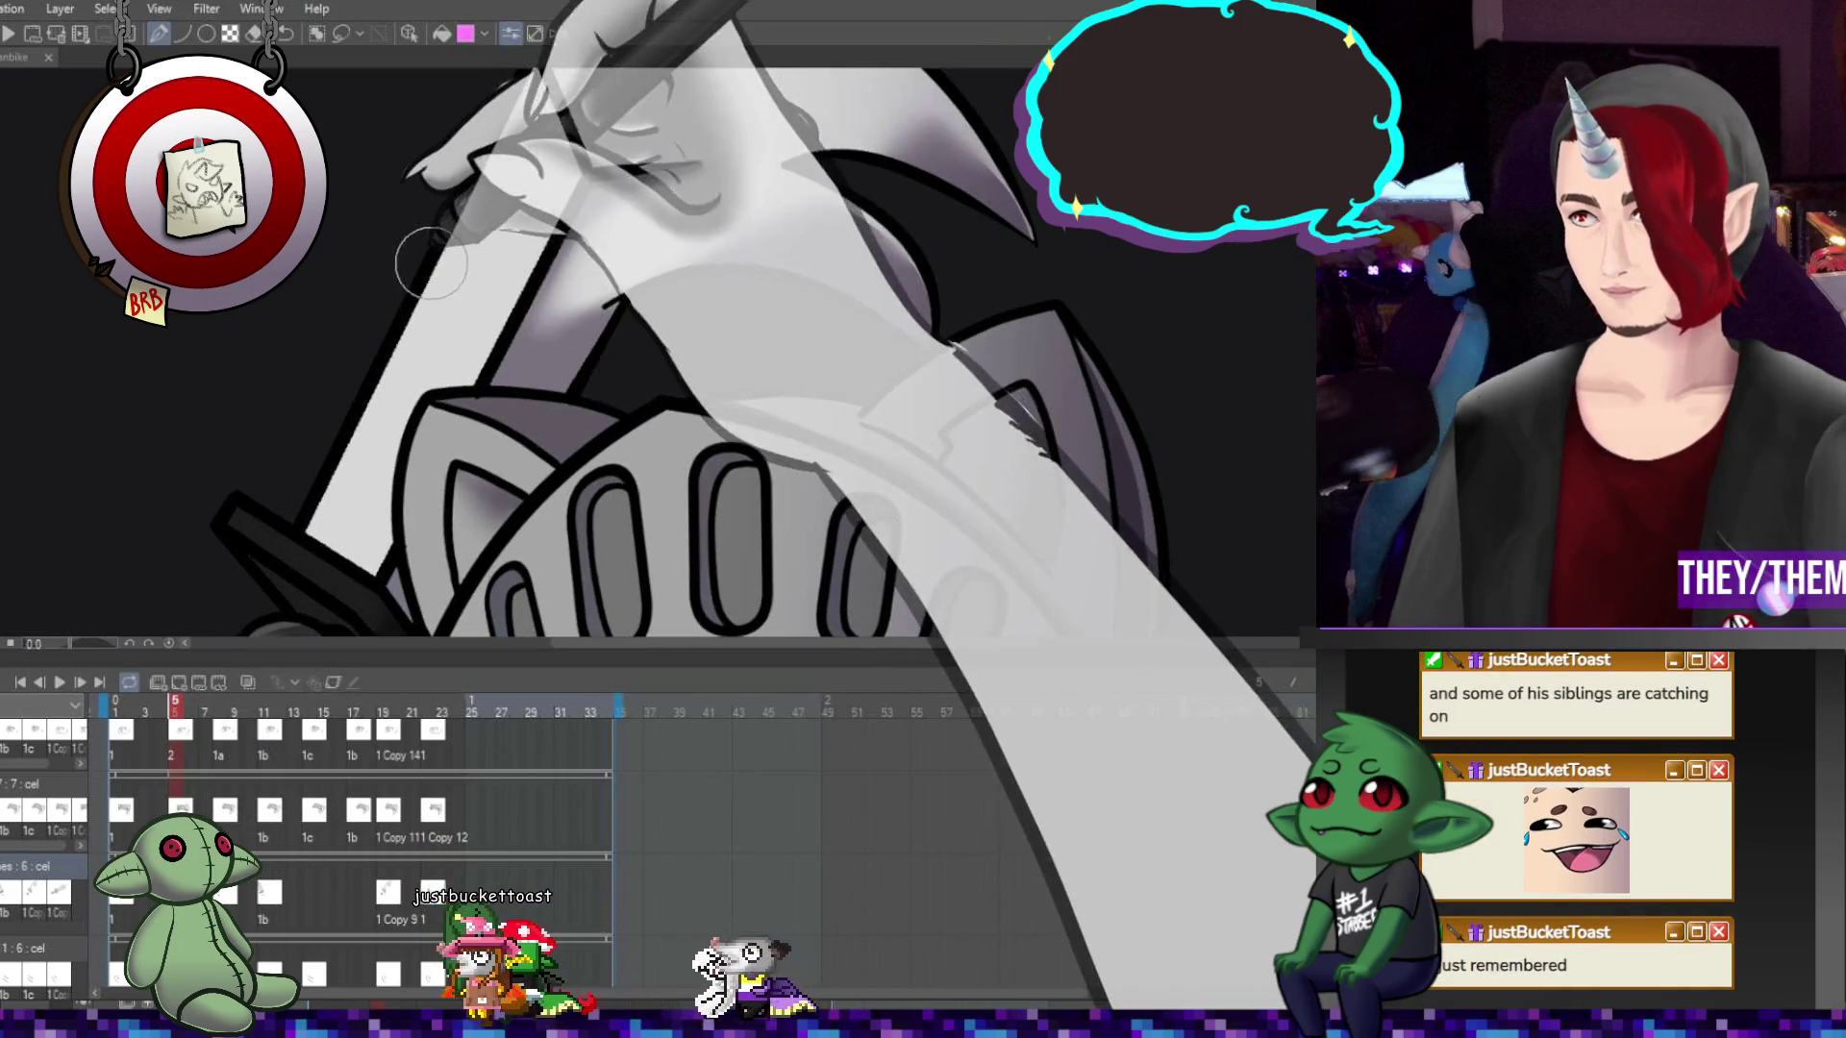
pyautogui.moveTo(460, 407); pyautogui.dragTo(524, 405)
pyautogui.hotkey('ctrl', 'z')
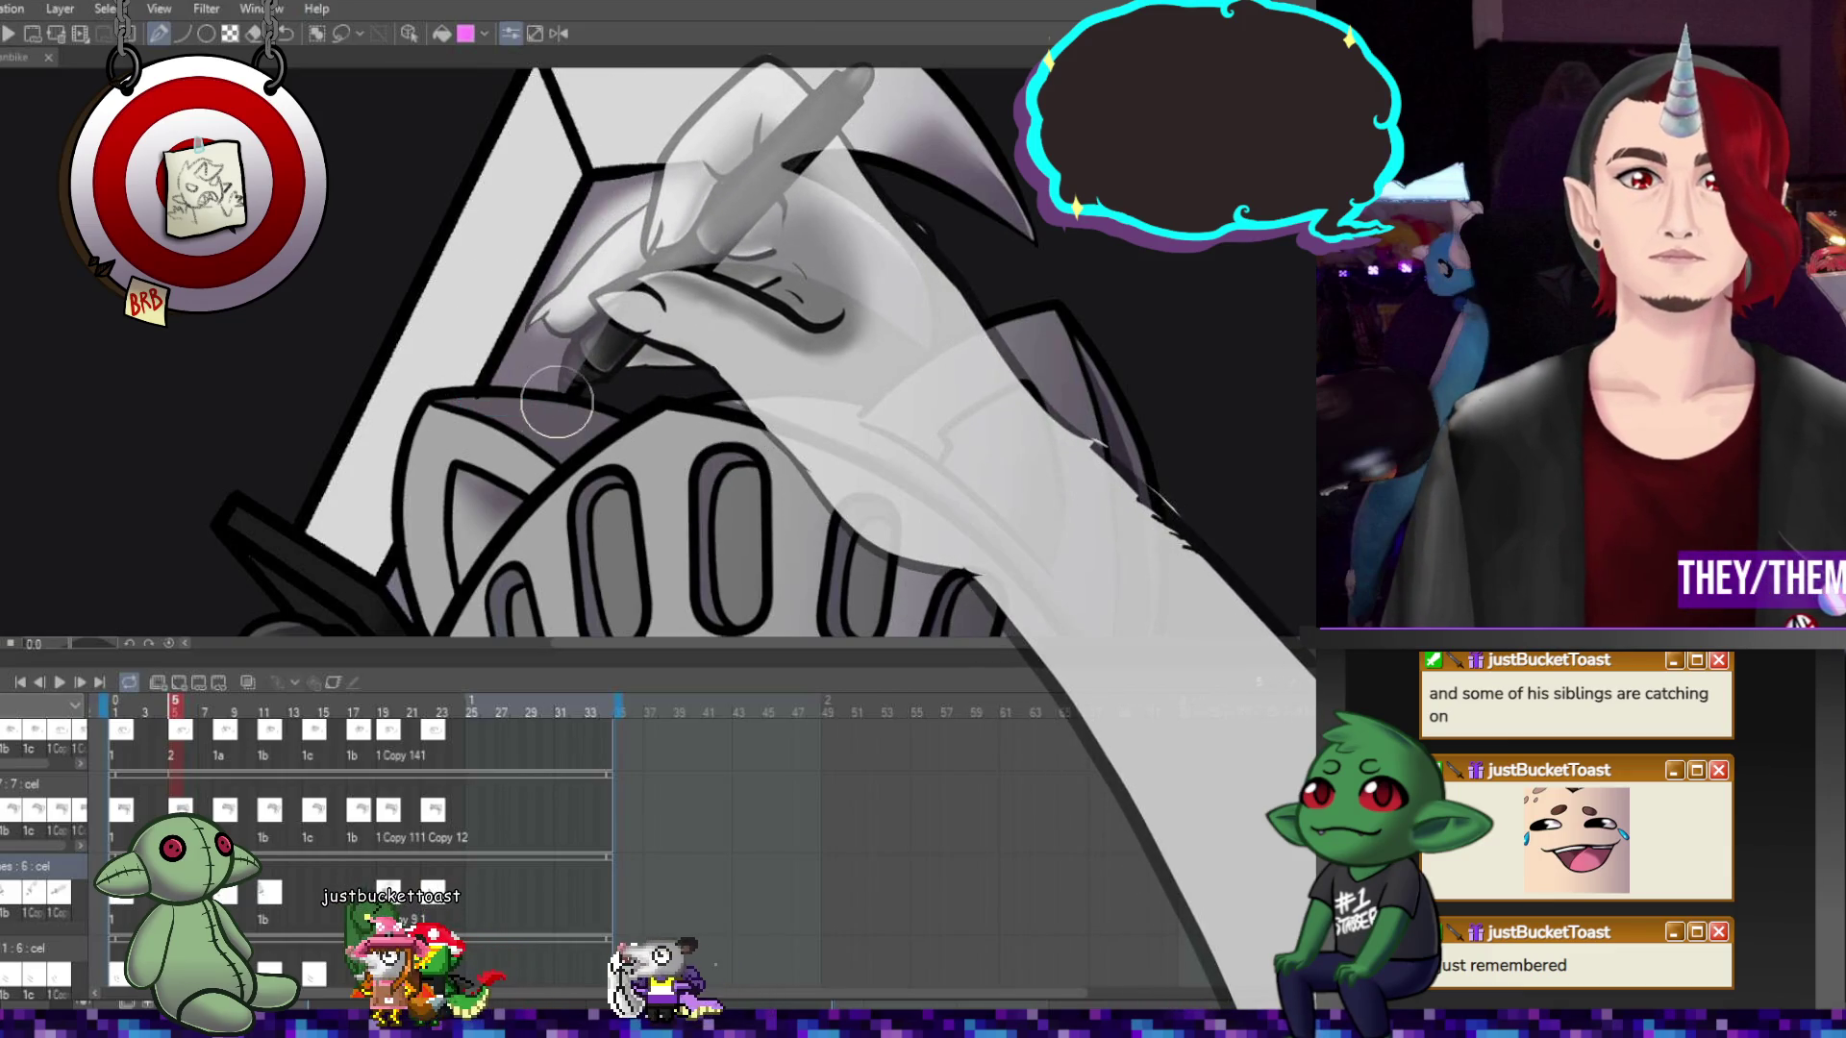
pyautogui.press('e')
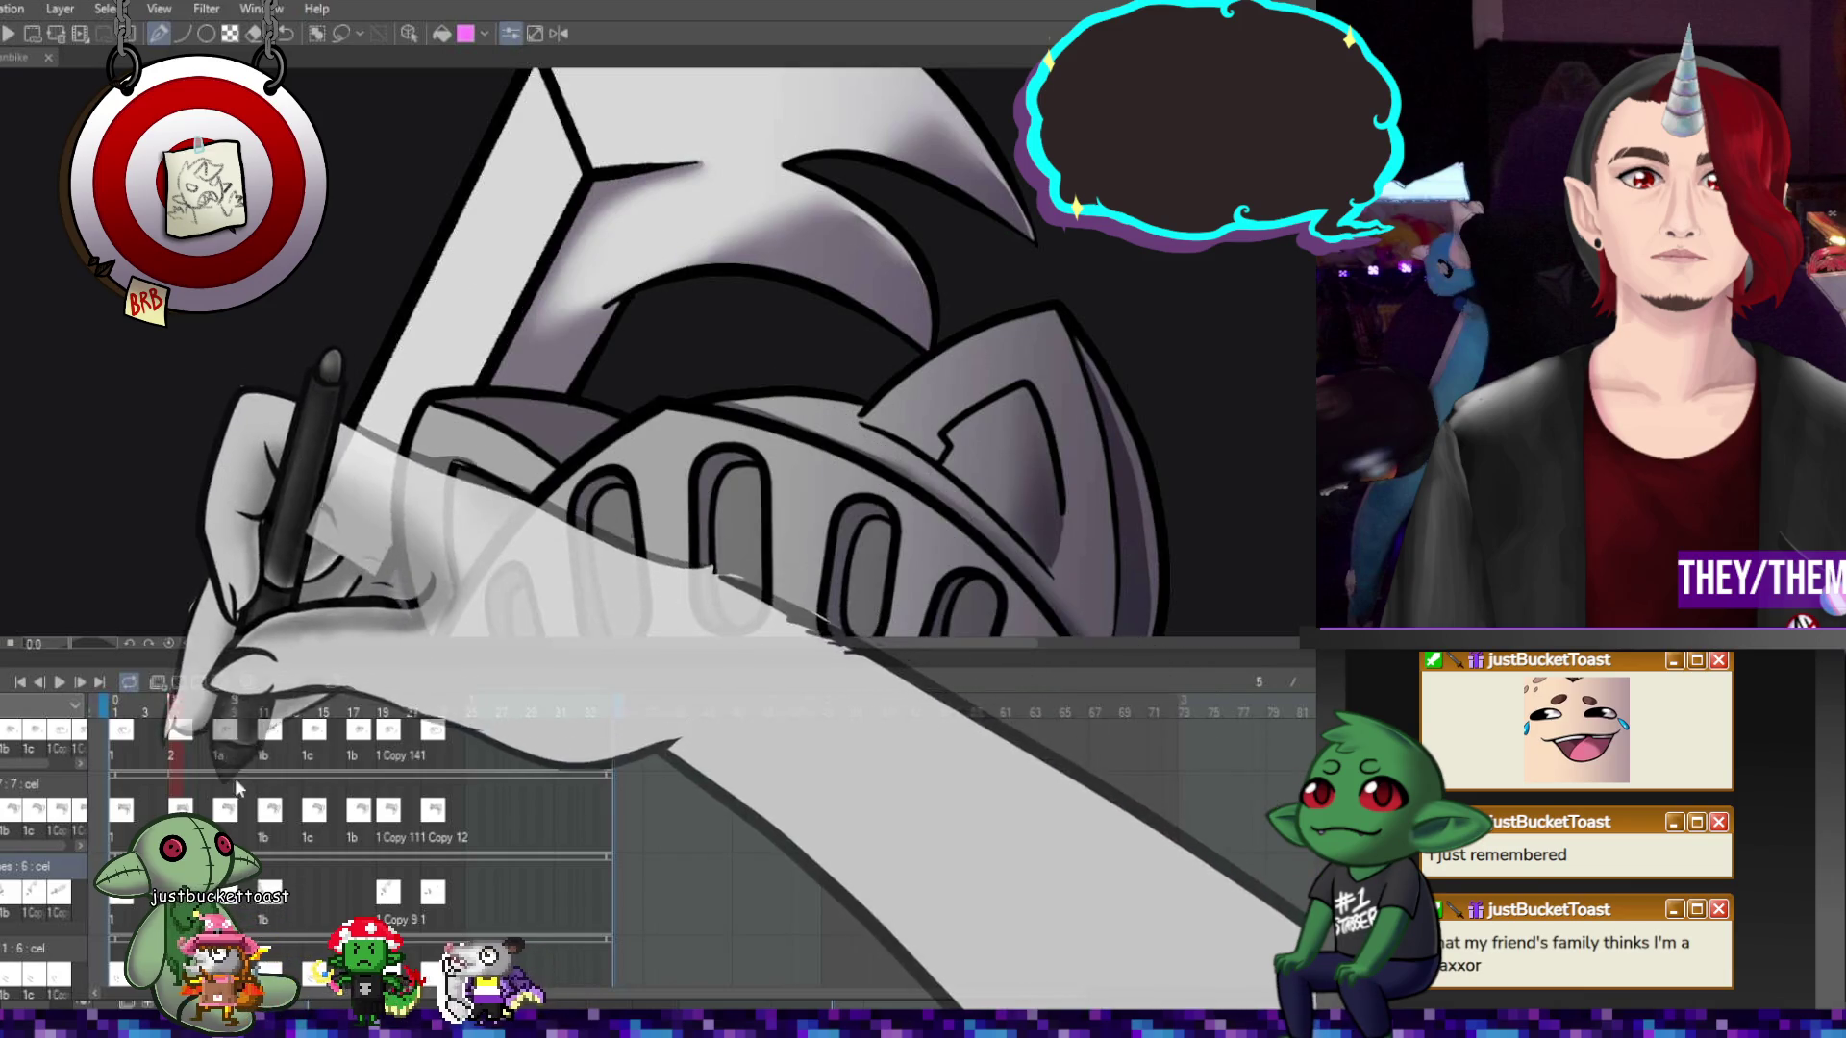
# Return to frame 1 and play the knight animation from the start
pyautogui.press('Home')
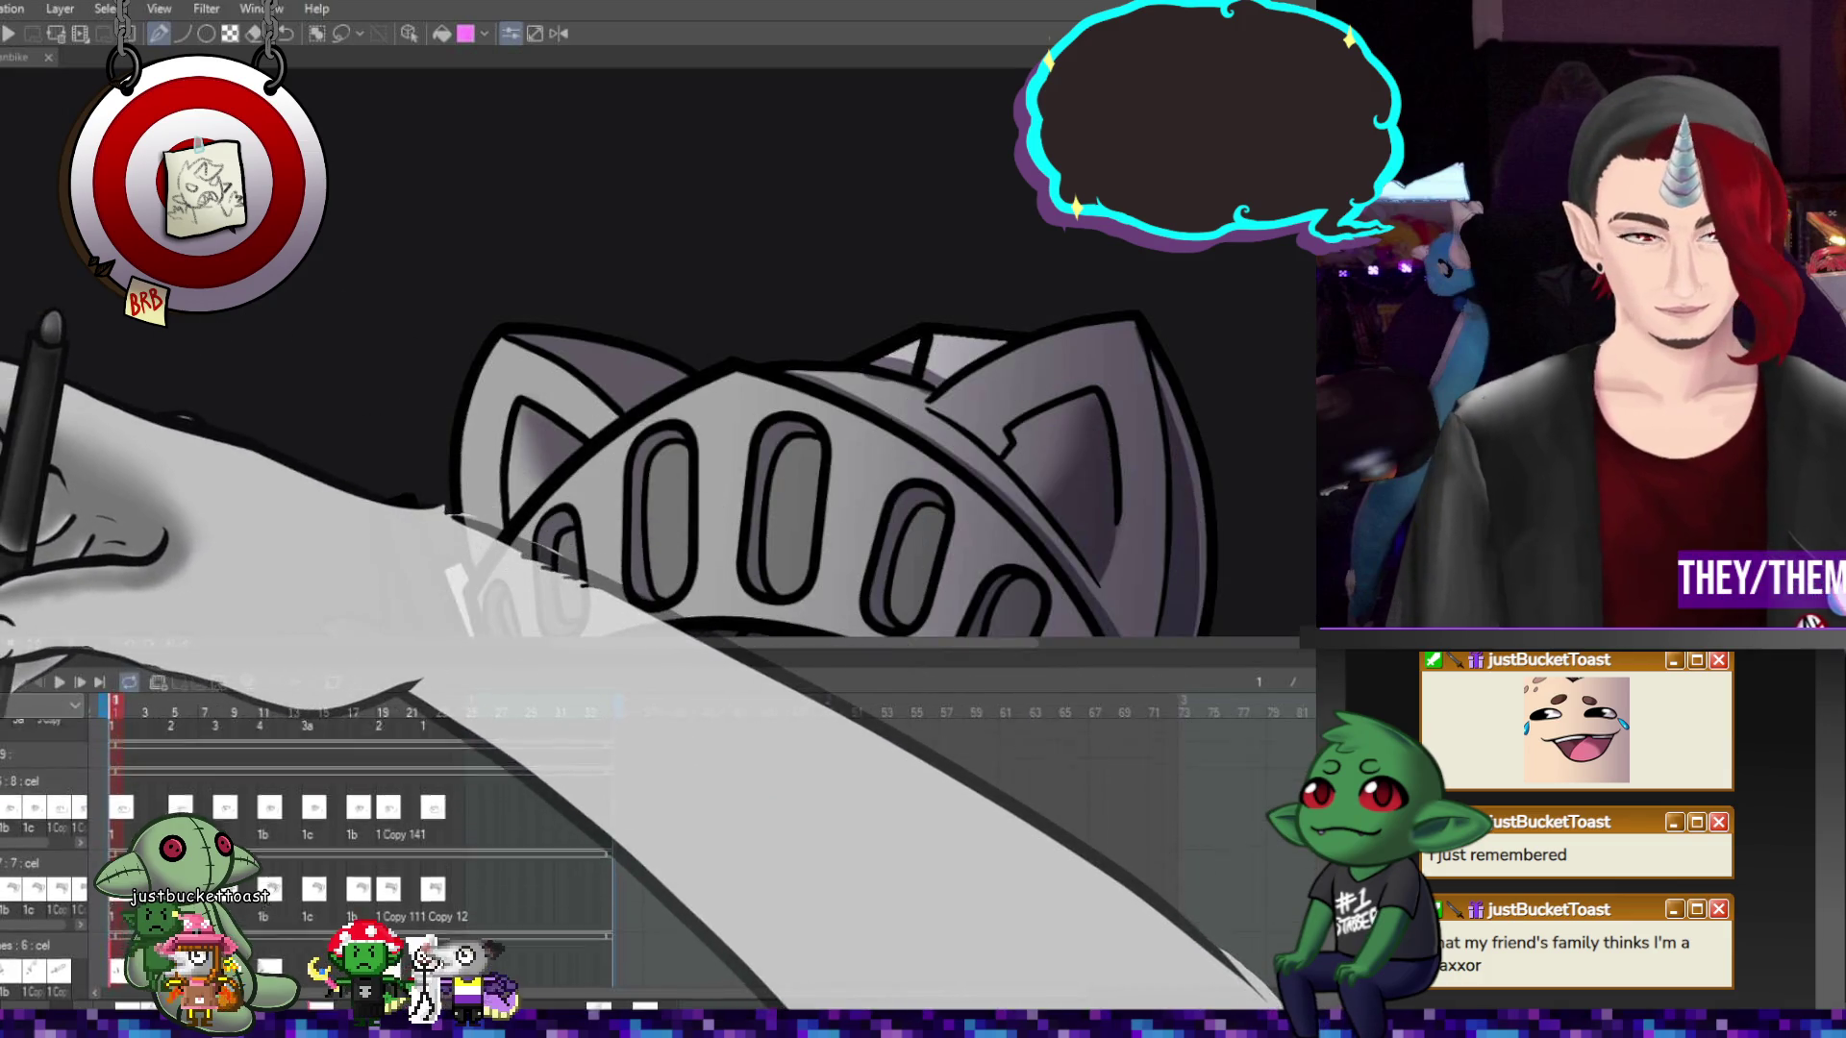
pyautogui.scroll(-2, 356, 846)
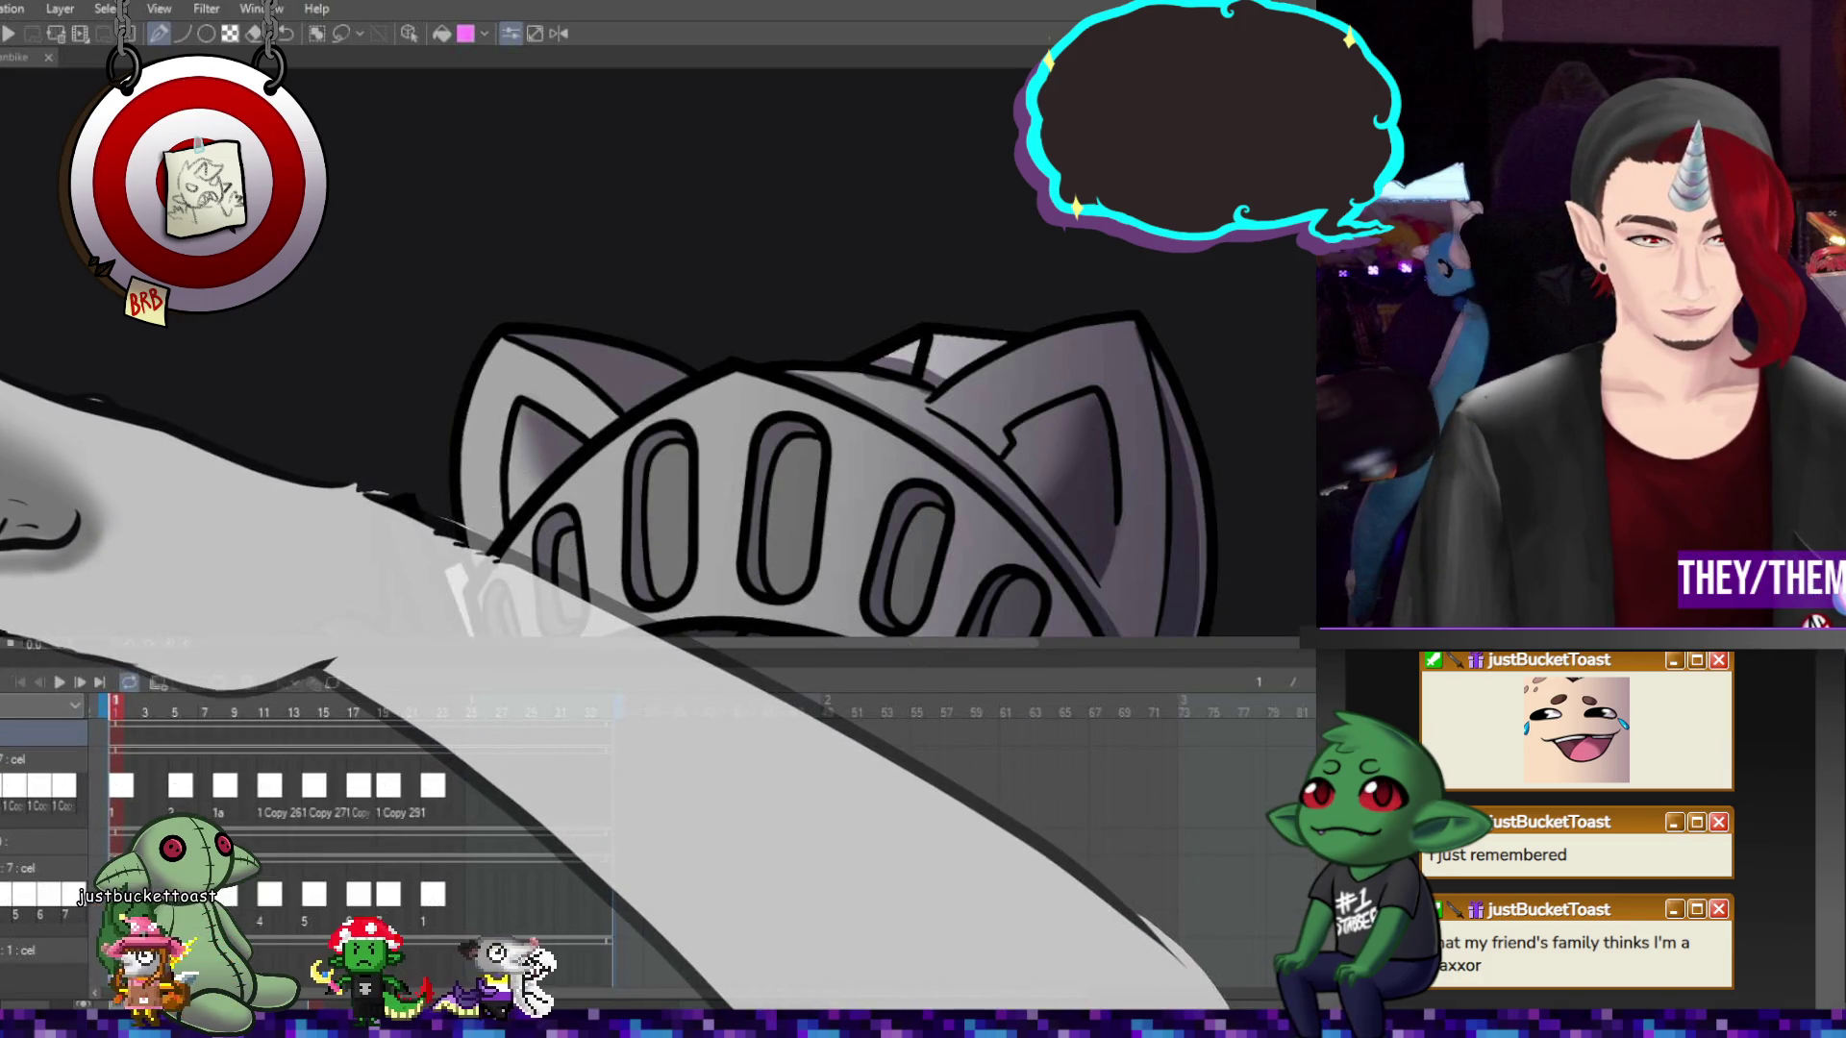
pyautogui.scroll(-2, 13, 763)
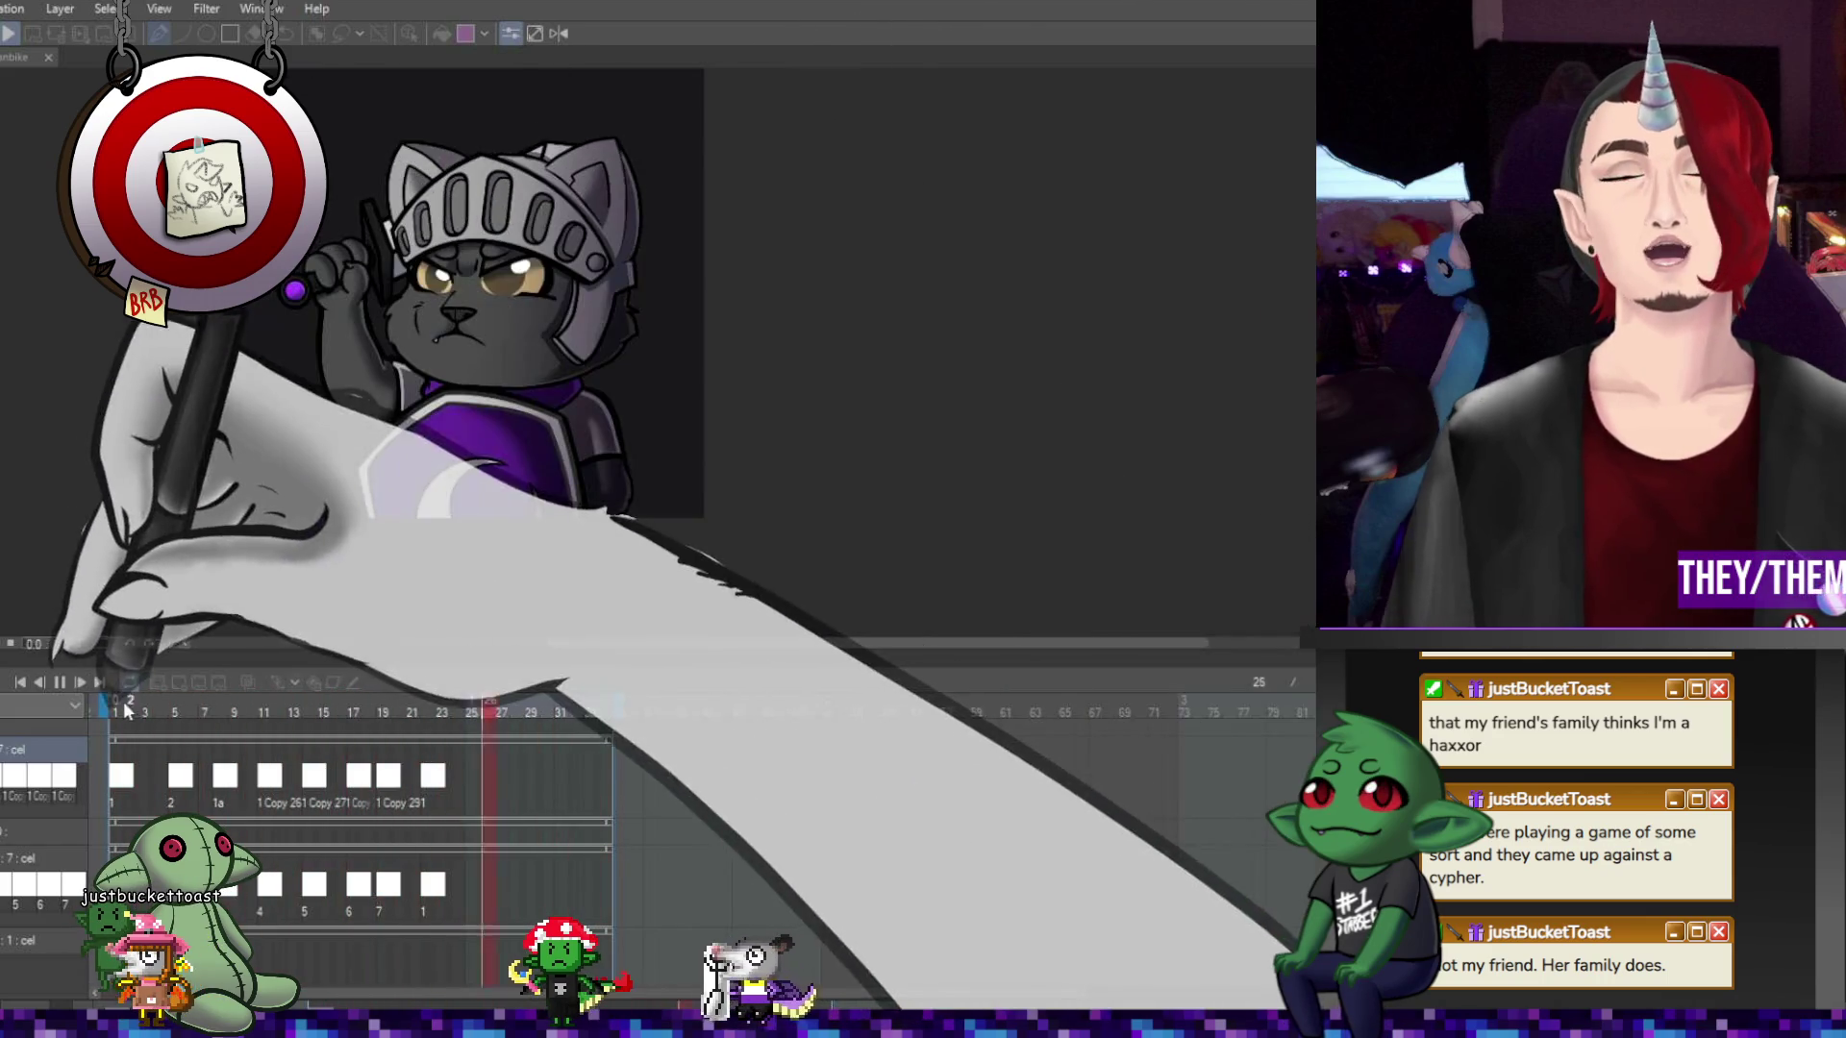
# After pausing playback, add a new top animation track and create cel 1 at frame 1
pyautogui.click(60, 682)
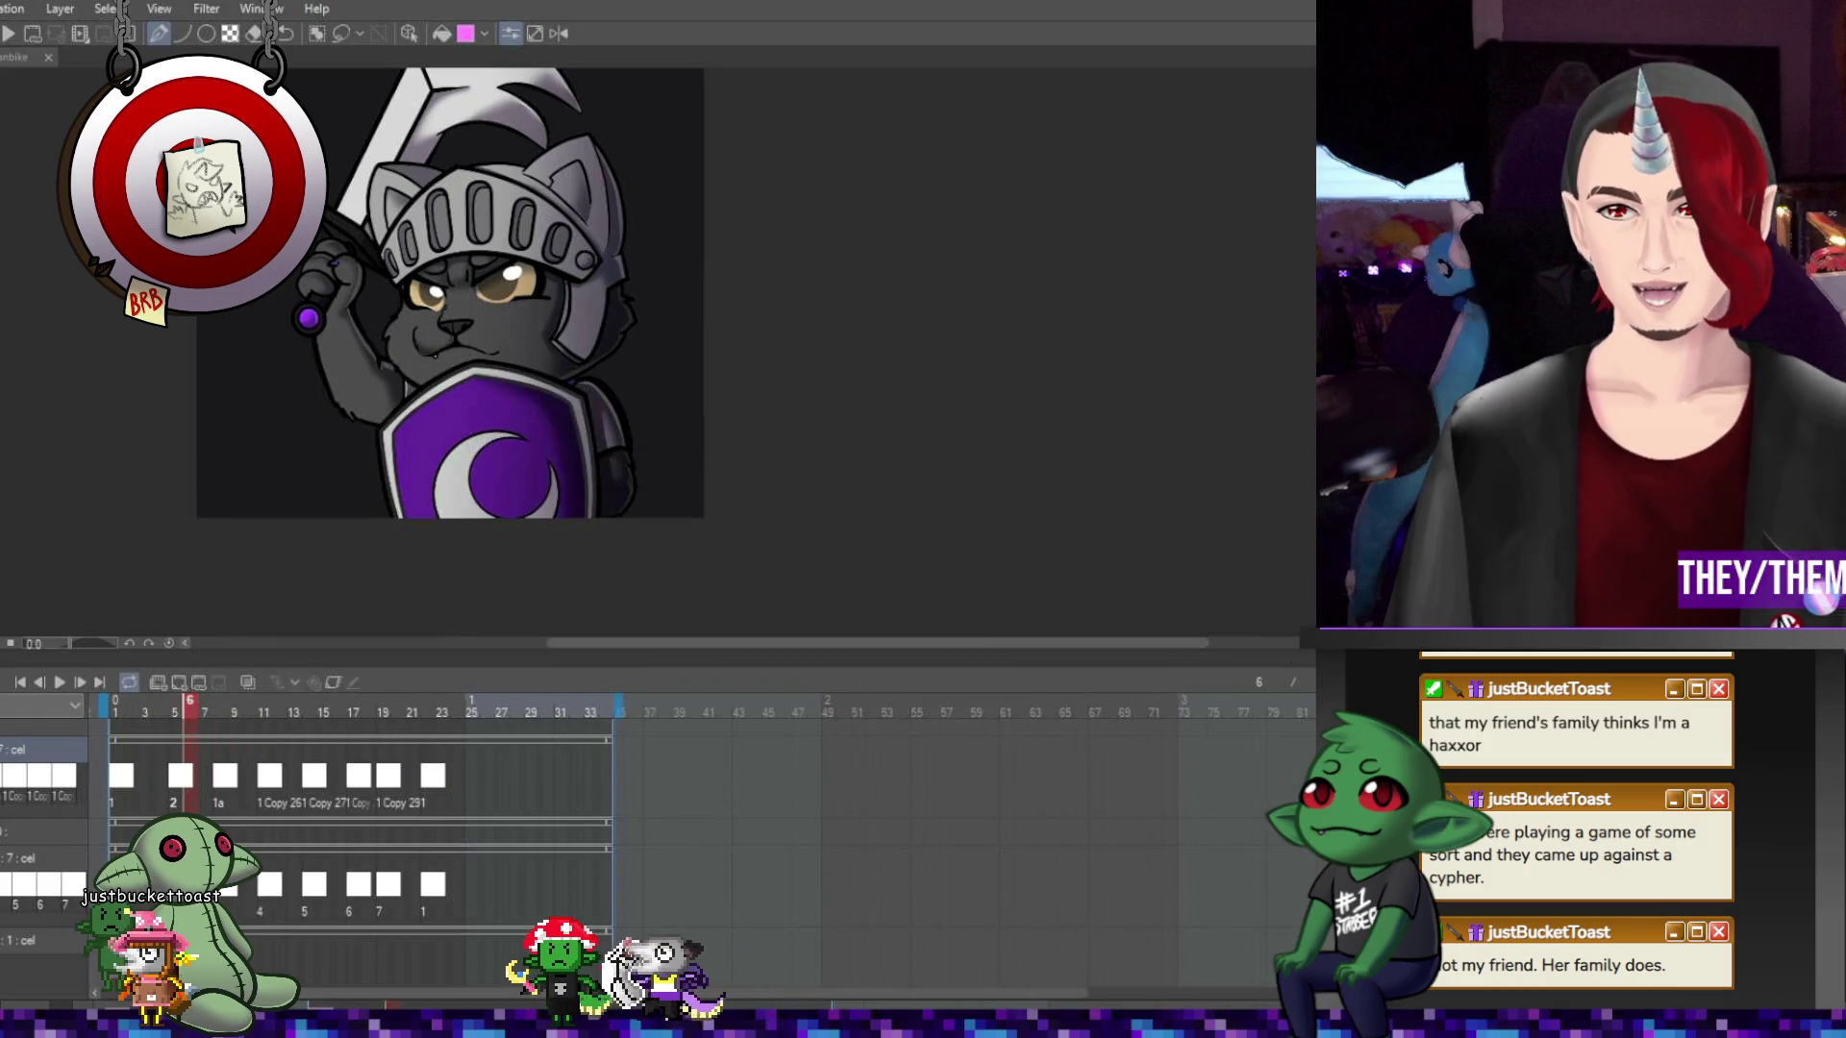
pyautogui.press('space')
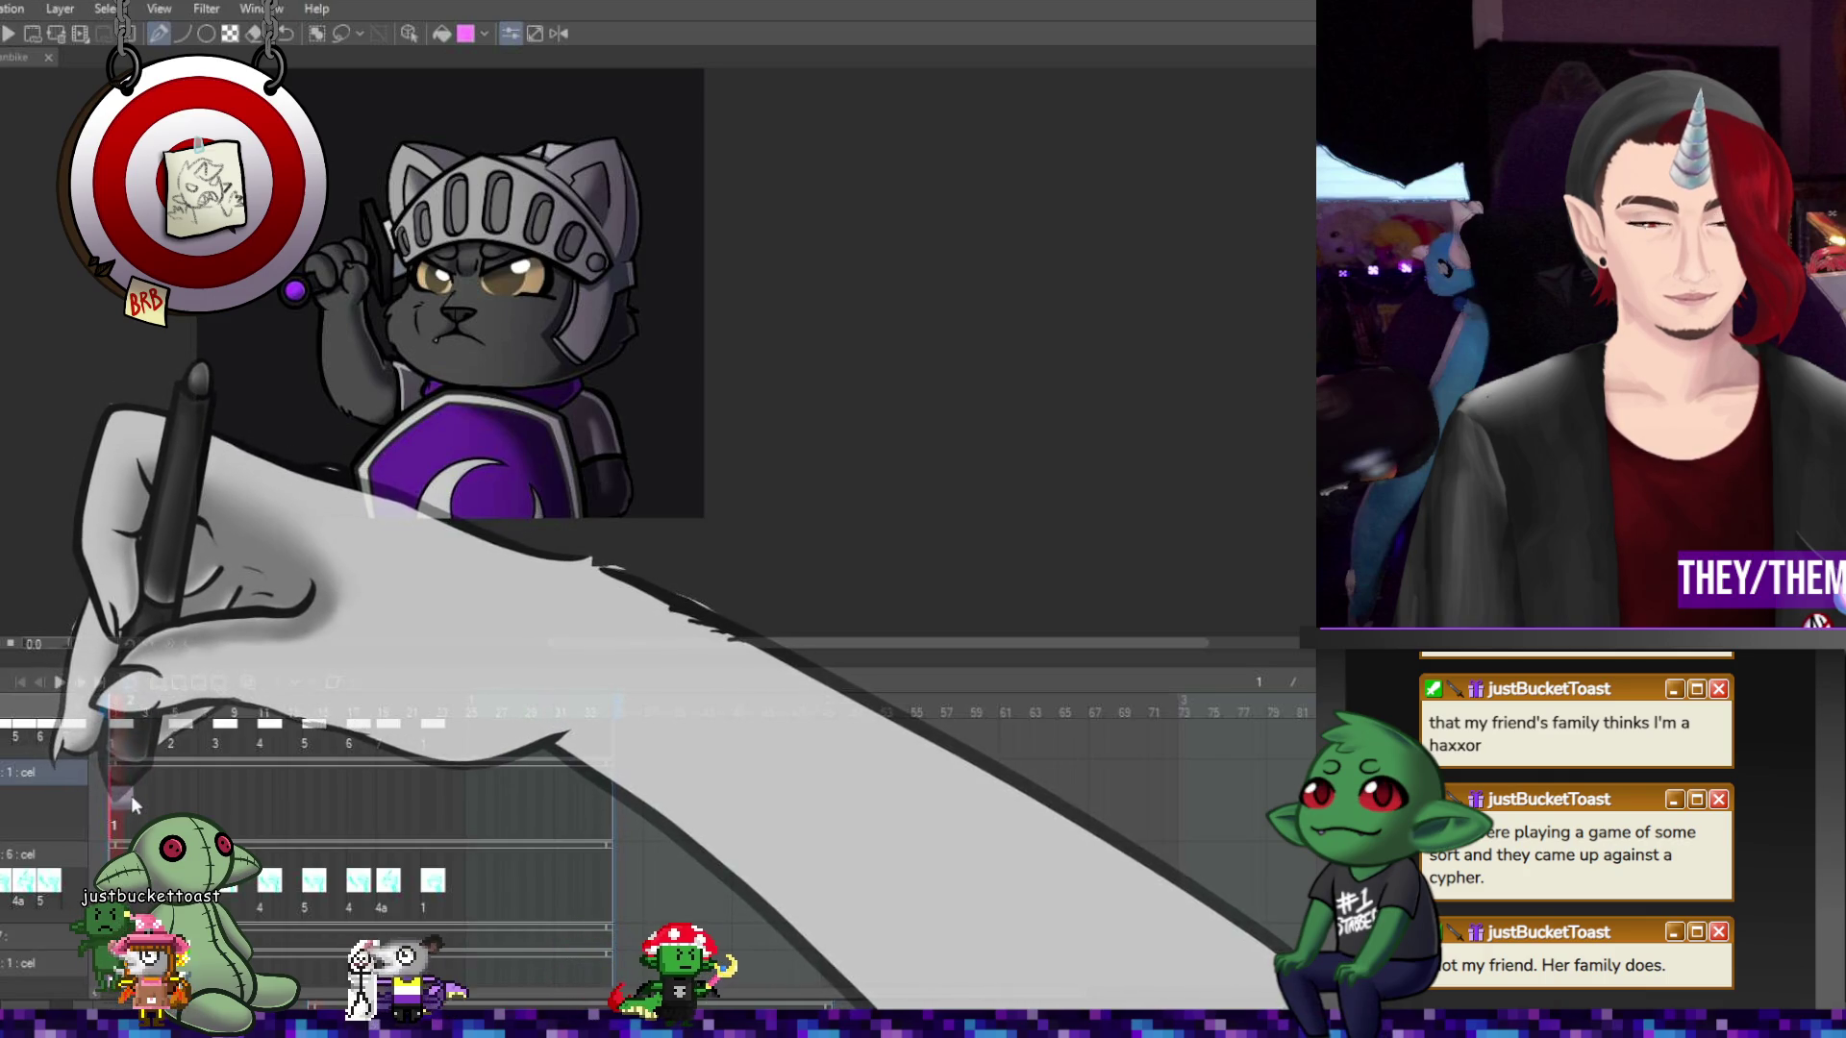
pyautogui.click(160, 683)
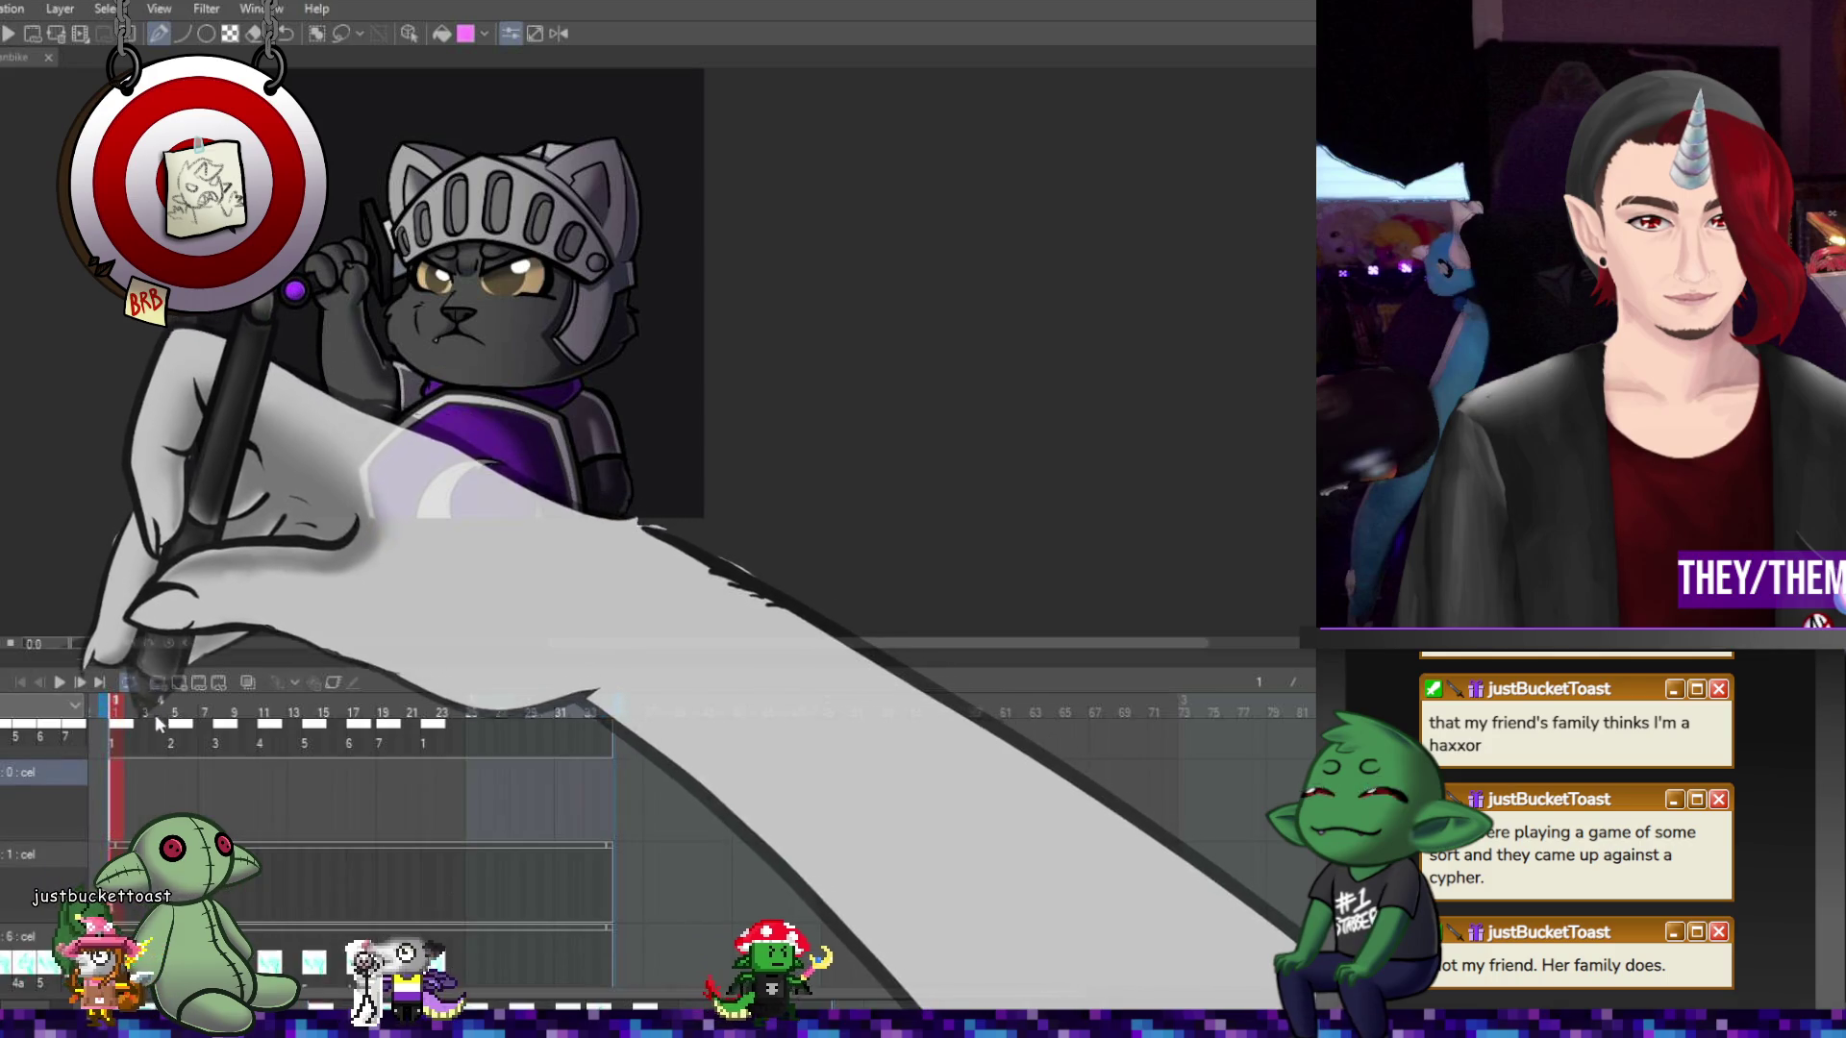
pyautogui.click(180, 682)
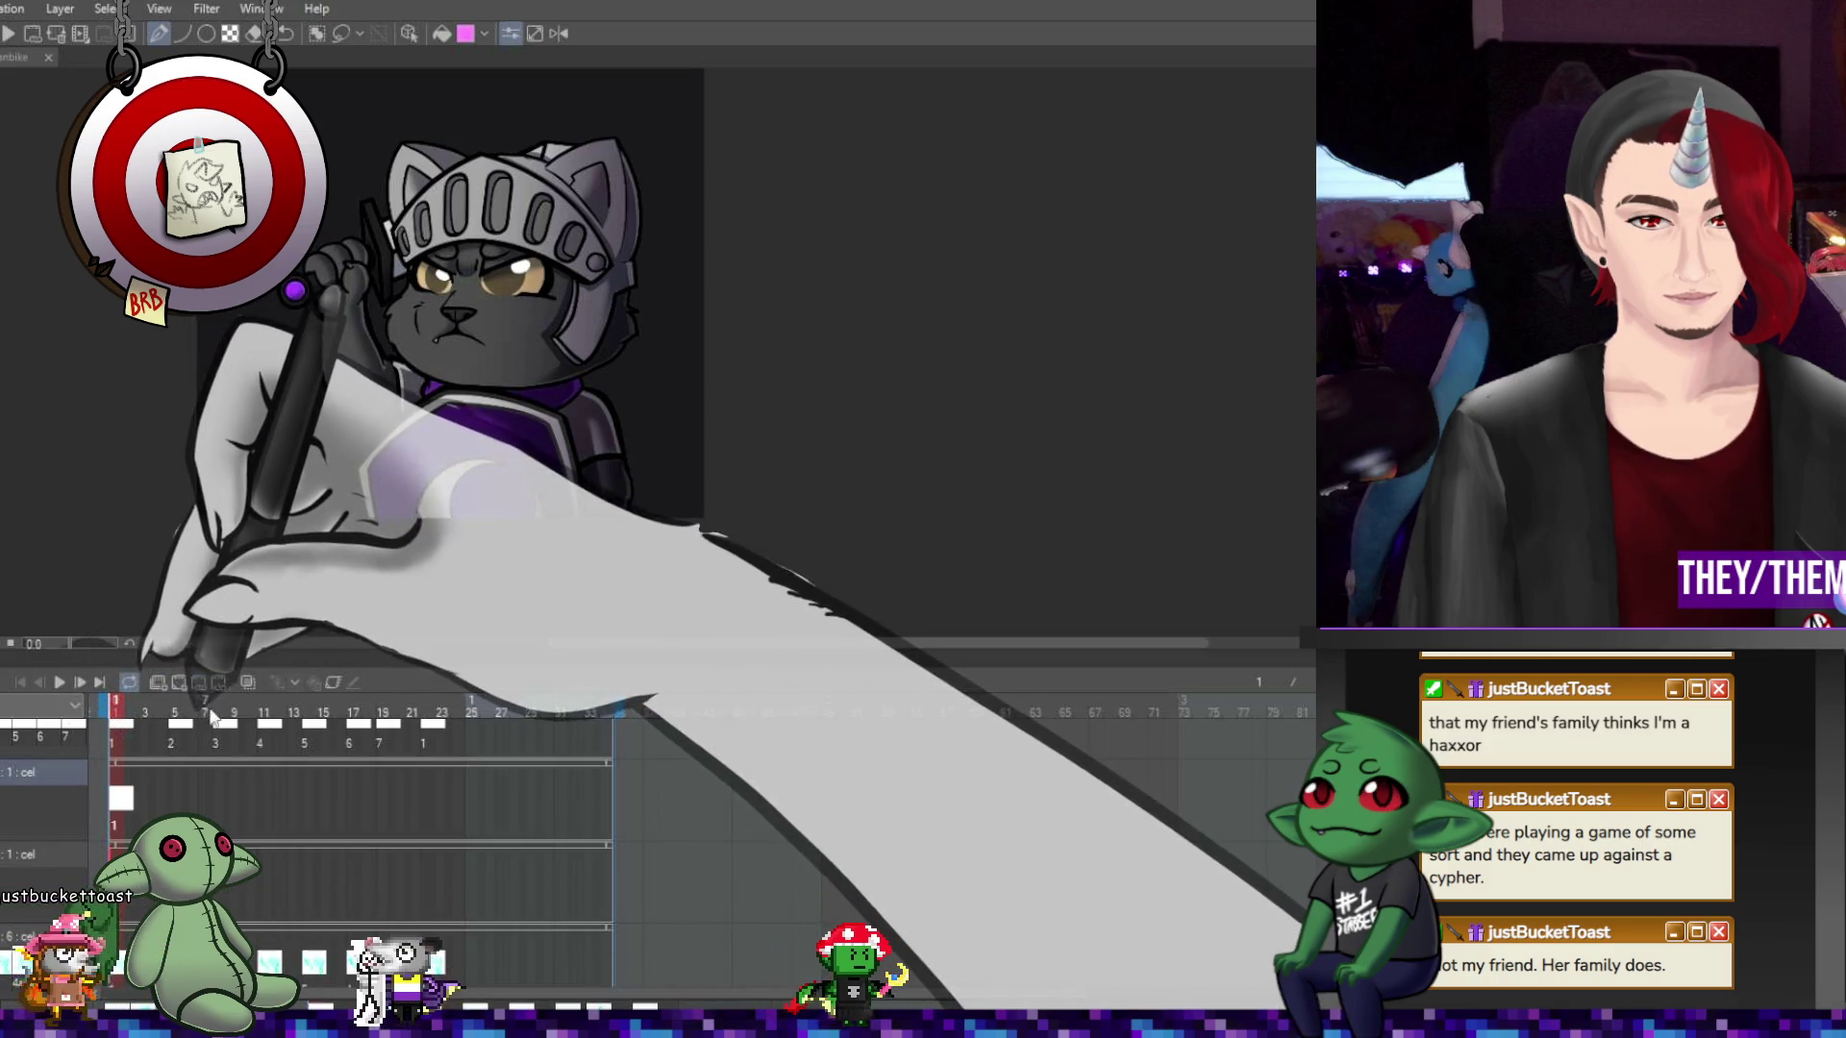
pyautogui.scroll(5, 476, 171)
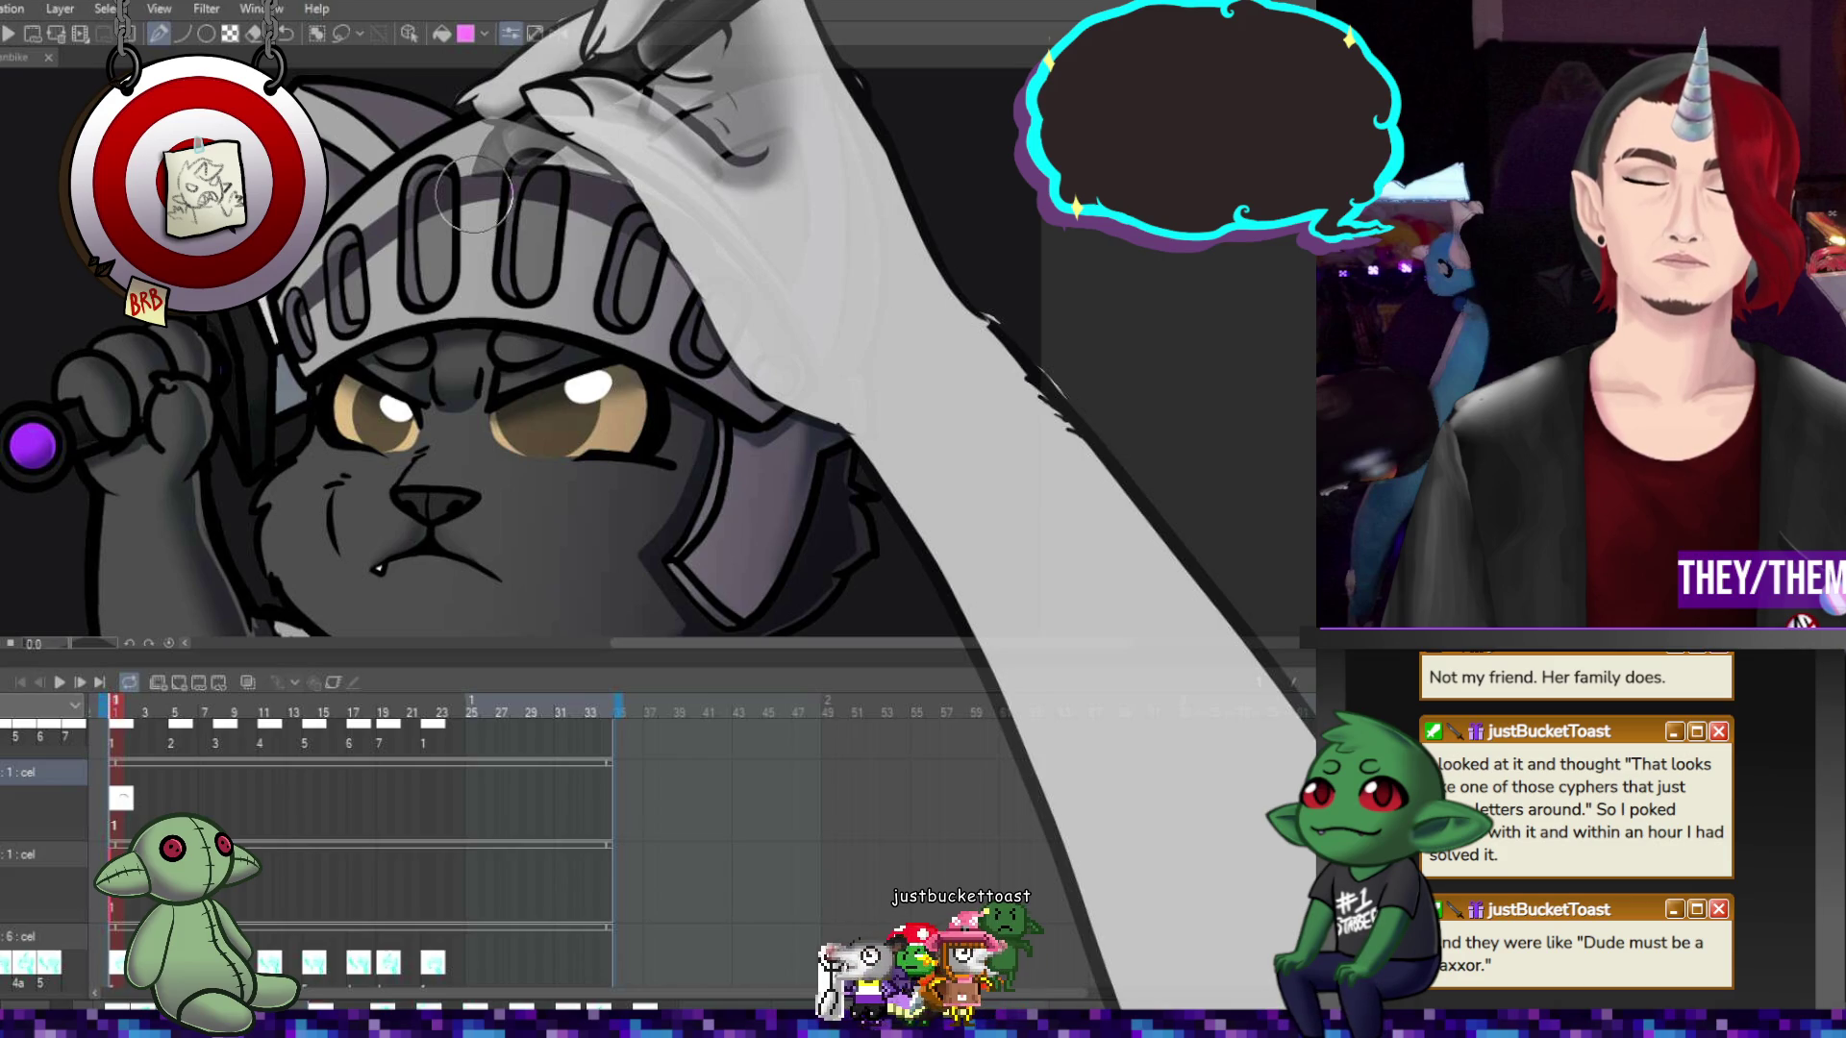
pyautogui.scroll(-2, 461, 298)
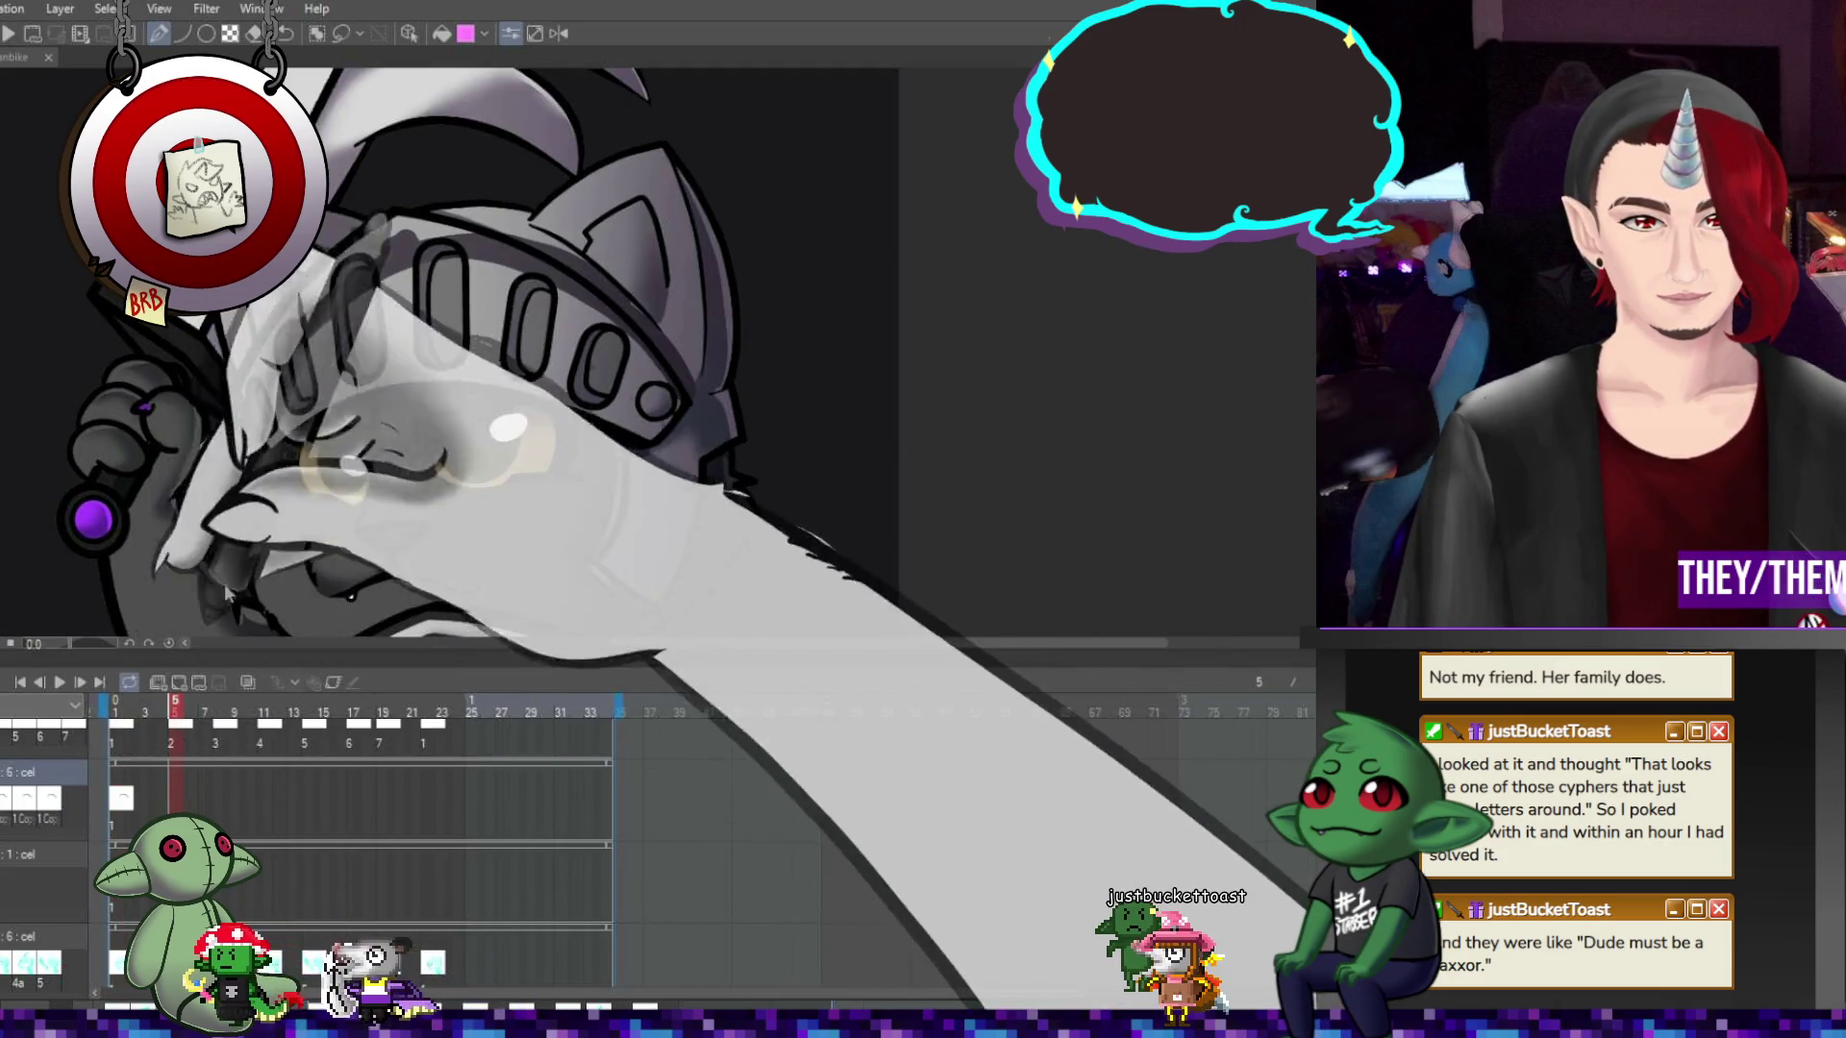
# Select frames along the 6 : cel track and paste a copy of cel 1 at frame 11
pyautogui.click(179, 799)
pyautogui.click(219, 799)
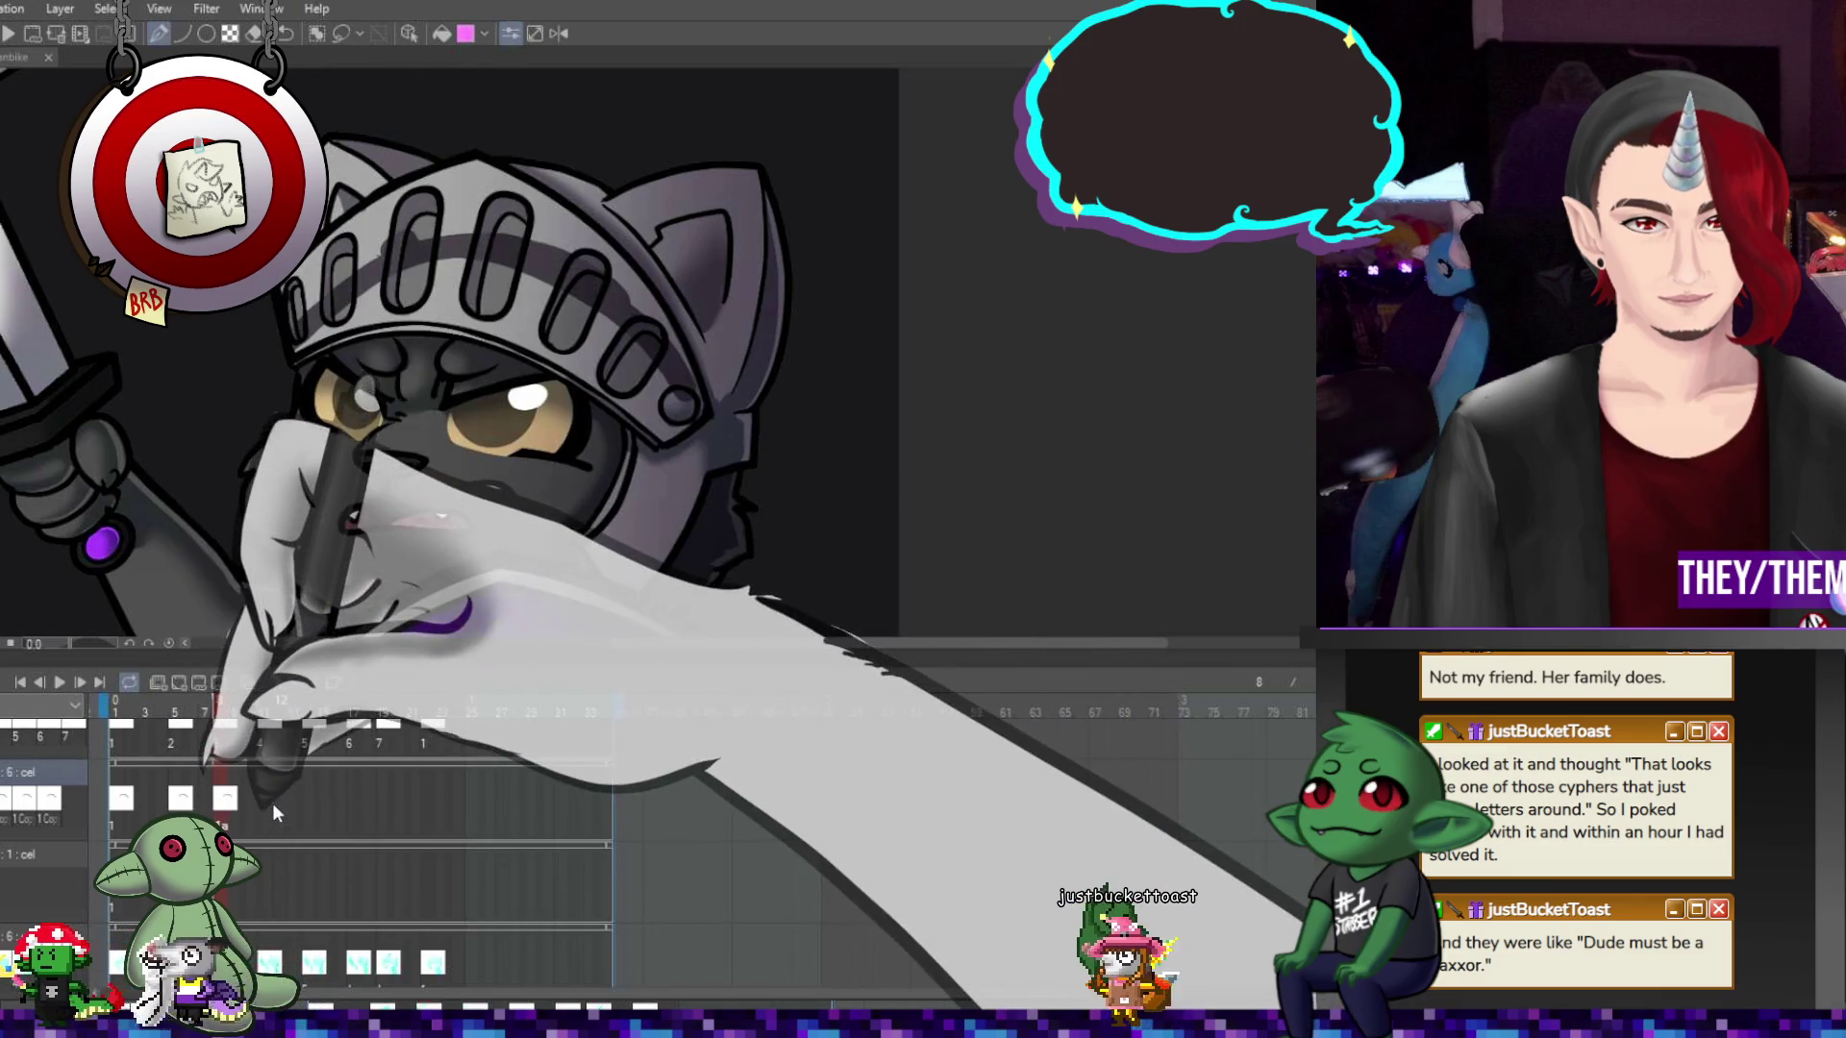
pyautogui.click(268, 802)
pyautogui.hotkey('ctrl', 'v')
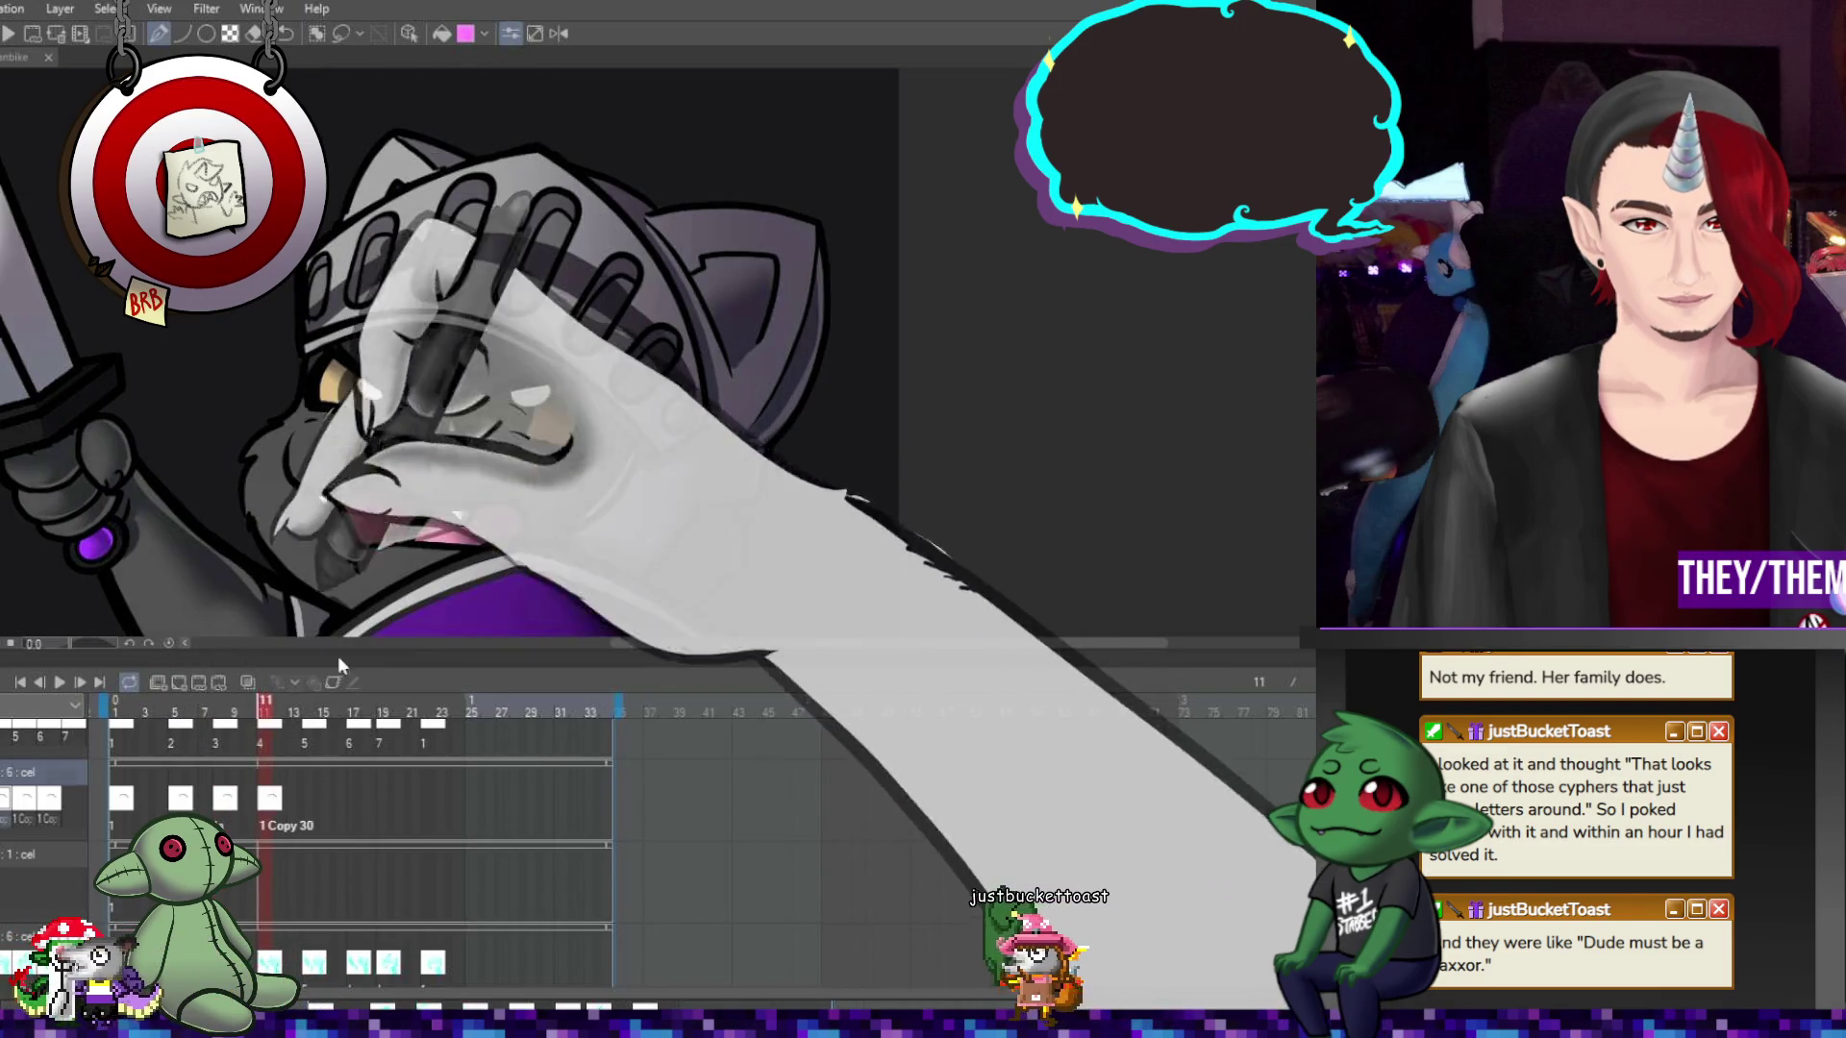
pyautogui.click(323, 799)
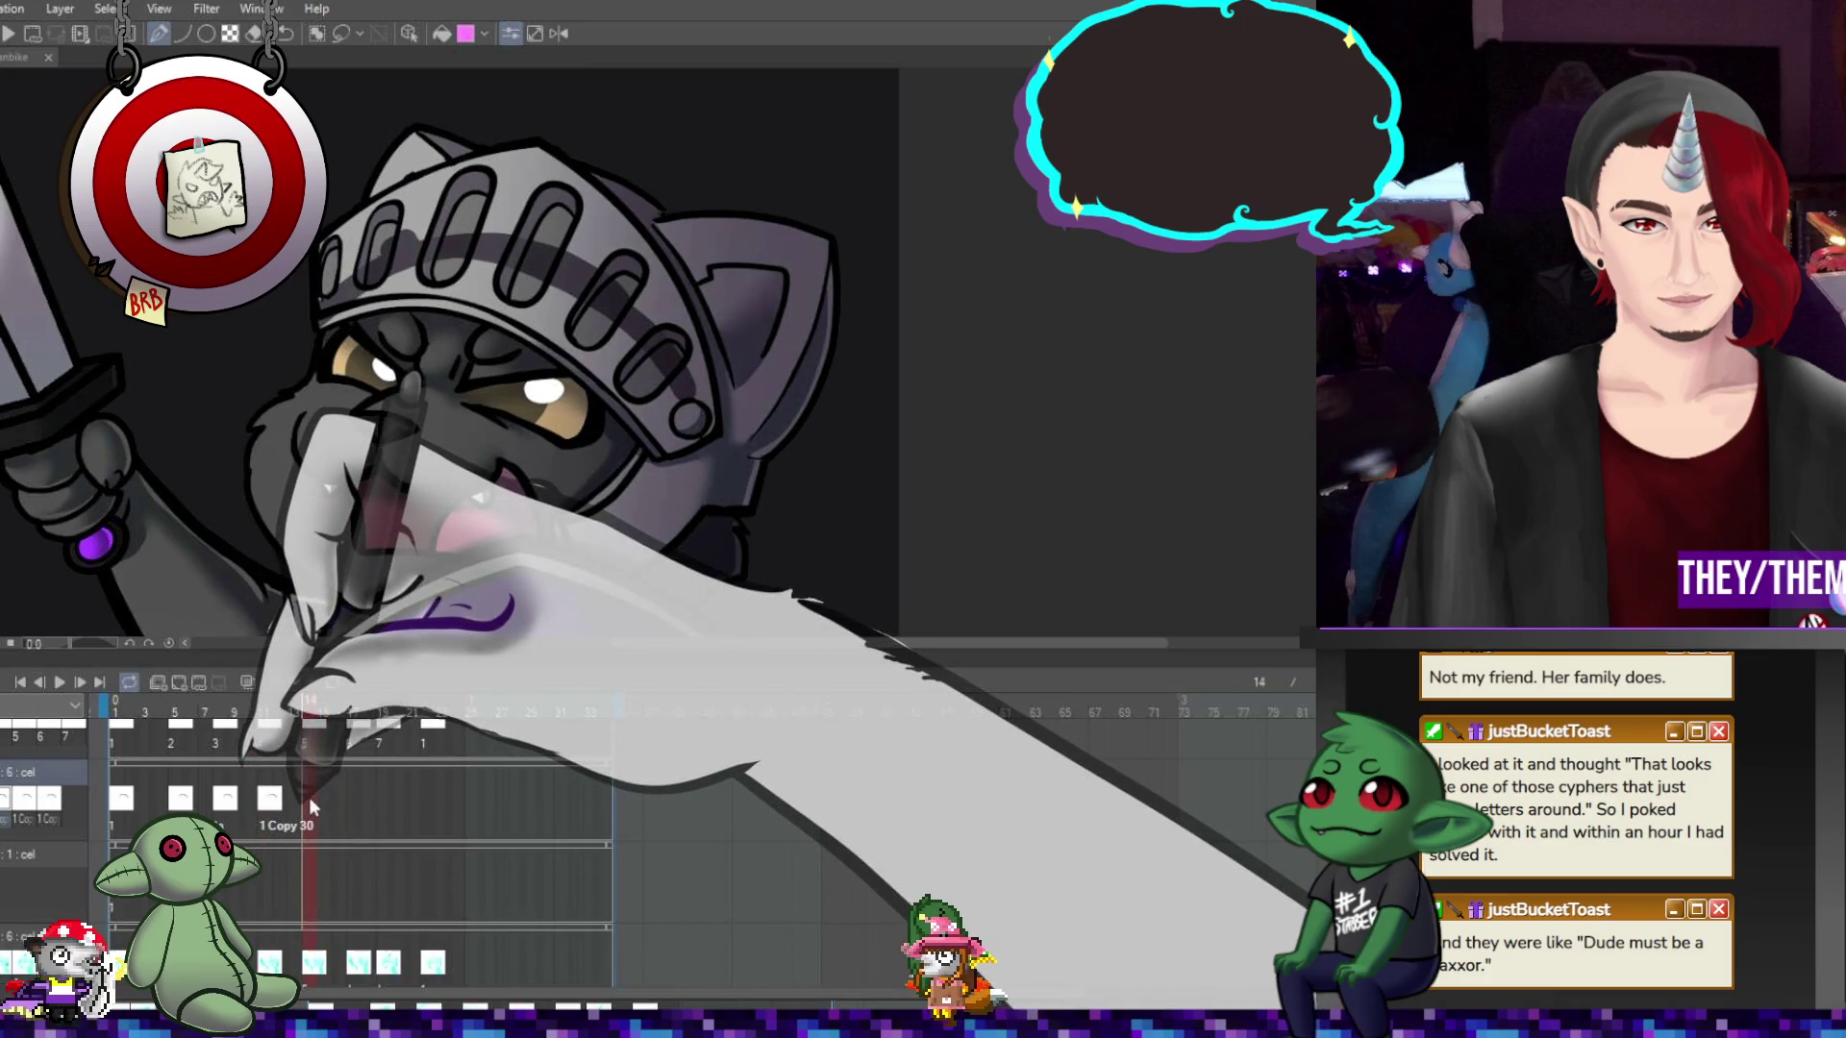
# Paste further cel 1 copies at frames 14, 17 and 19, then step through the frames
pyautogui.click(304, 796)
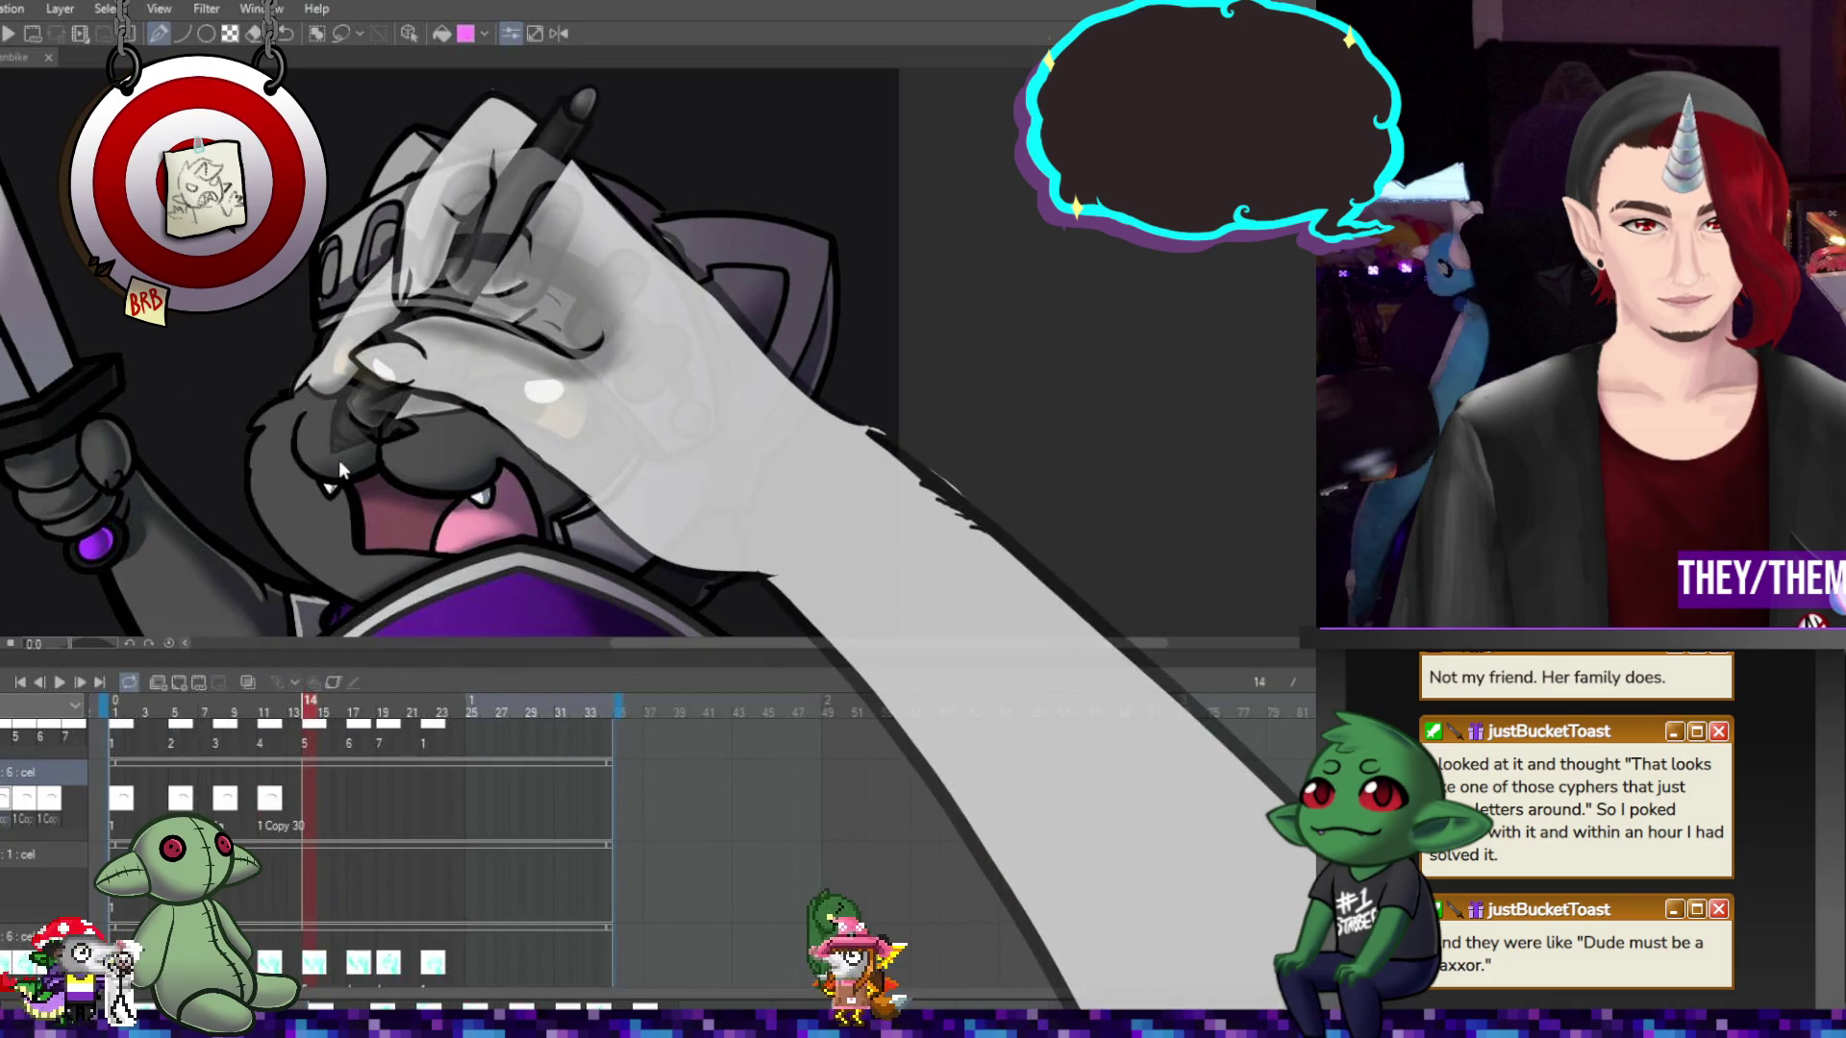
pyautogui.hotkey('ctrl', 'v')
pyautogui.click(356, 799)
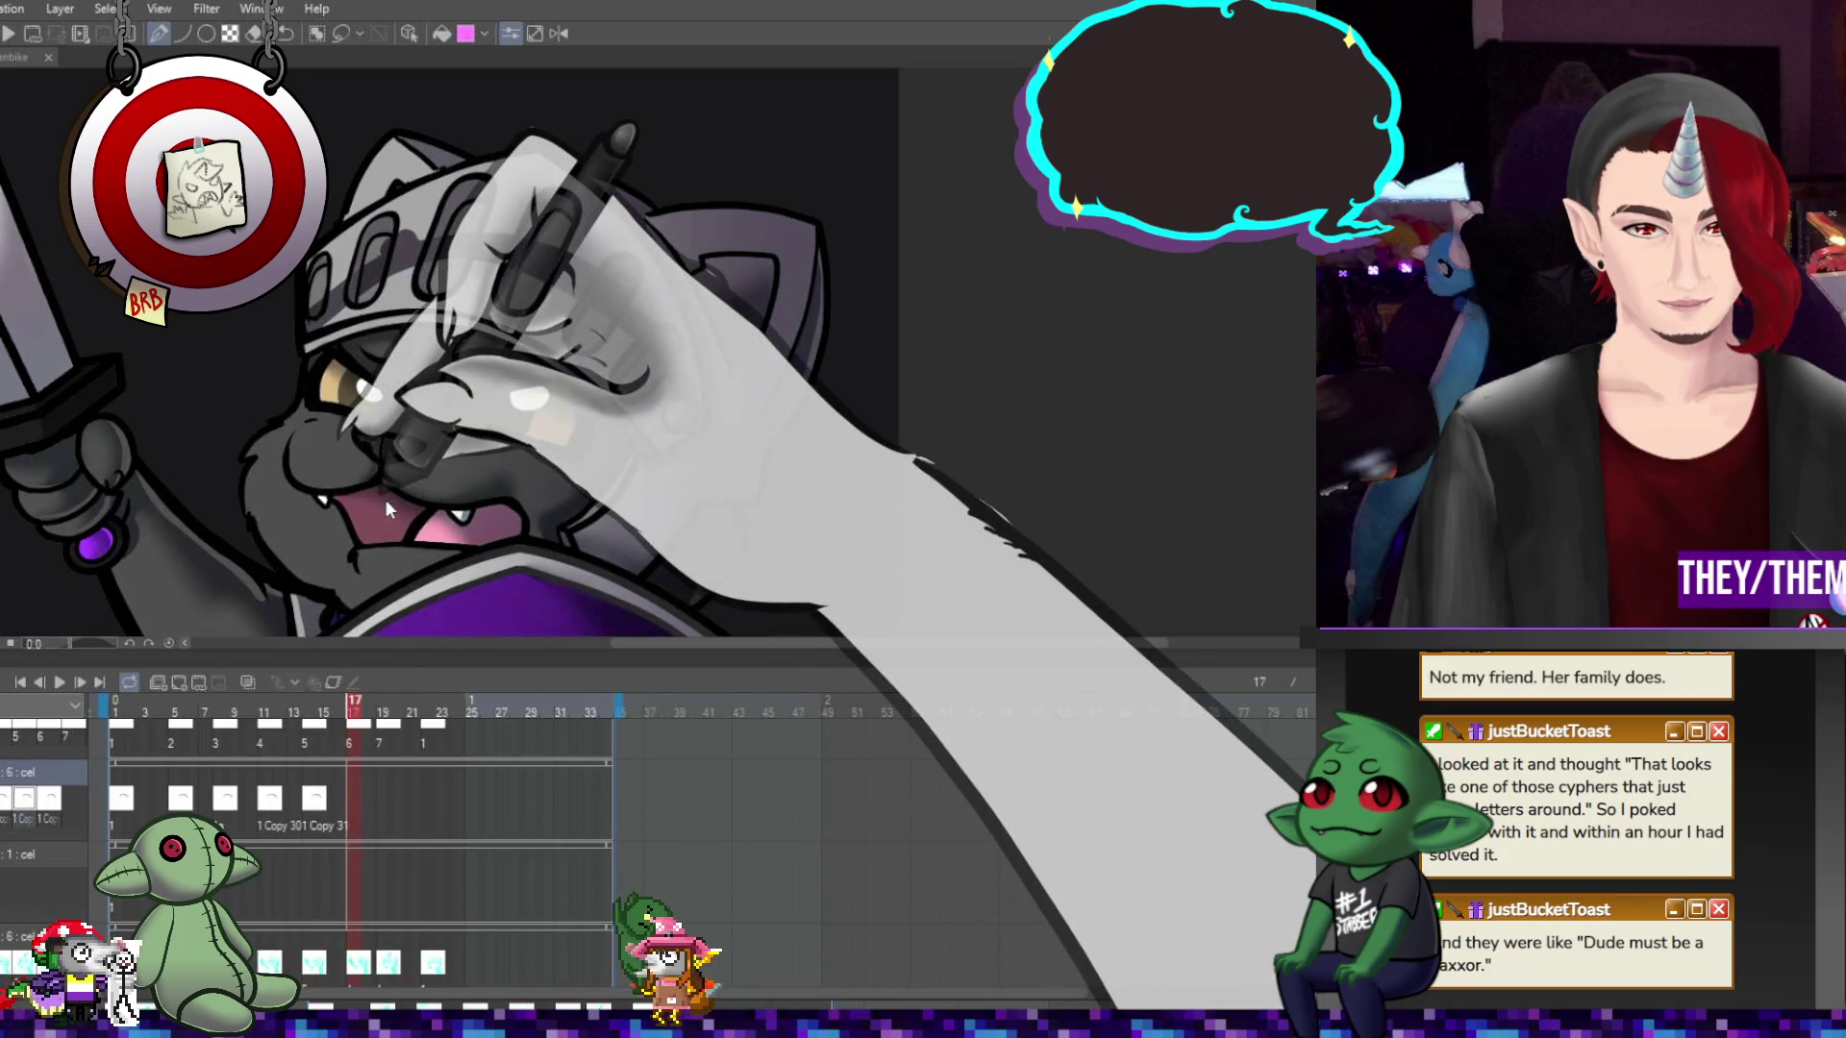
pyautogui.hotkey('ctrl', 'v')
pyautogui.click(382, 809)
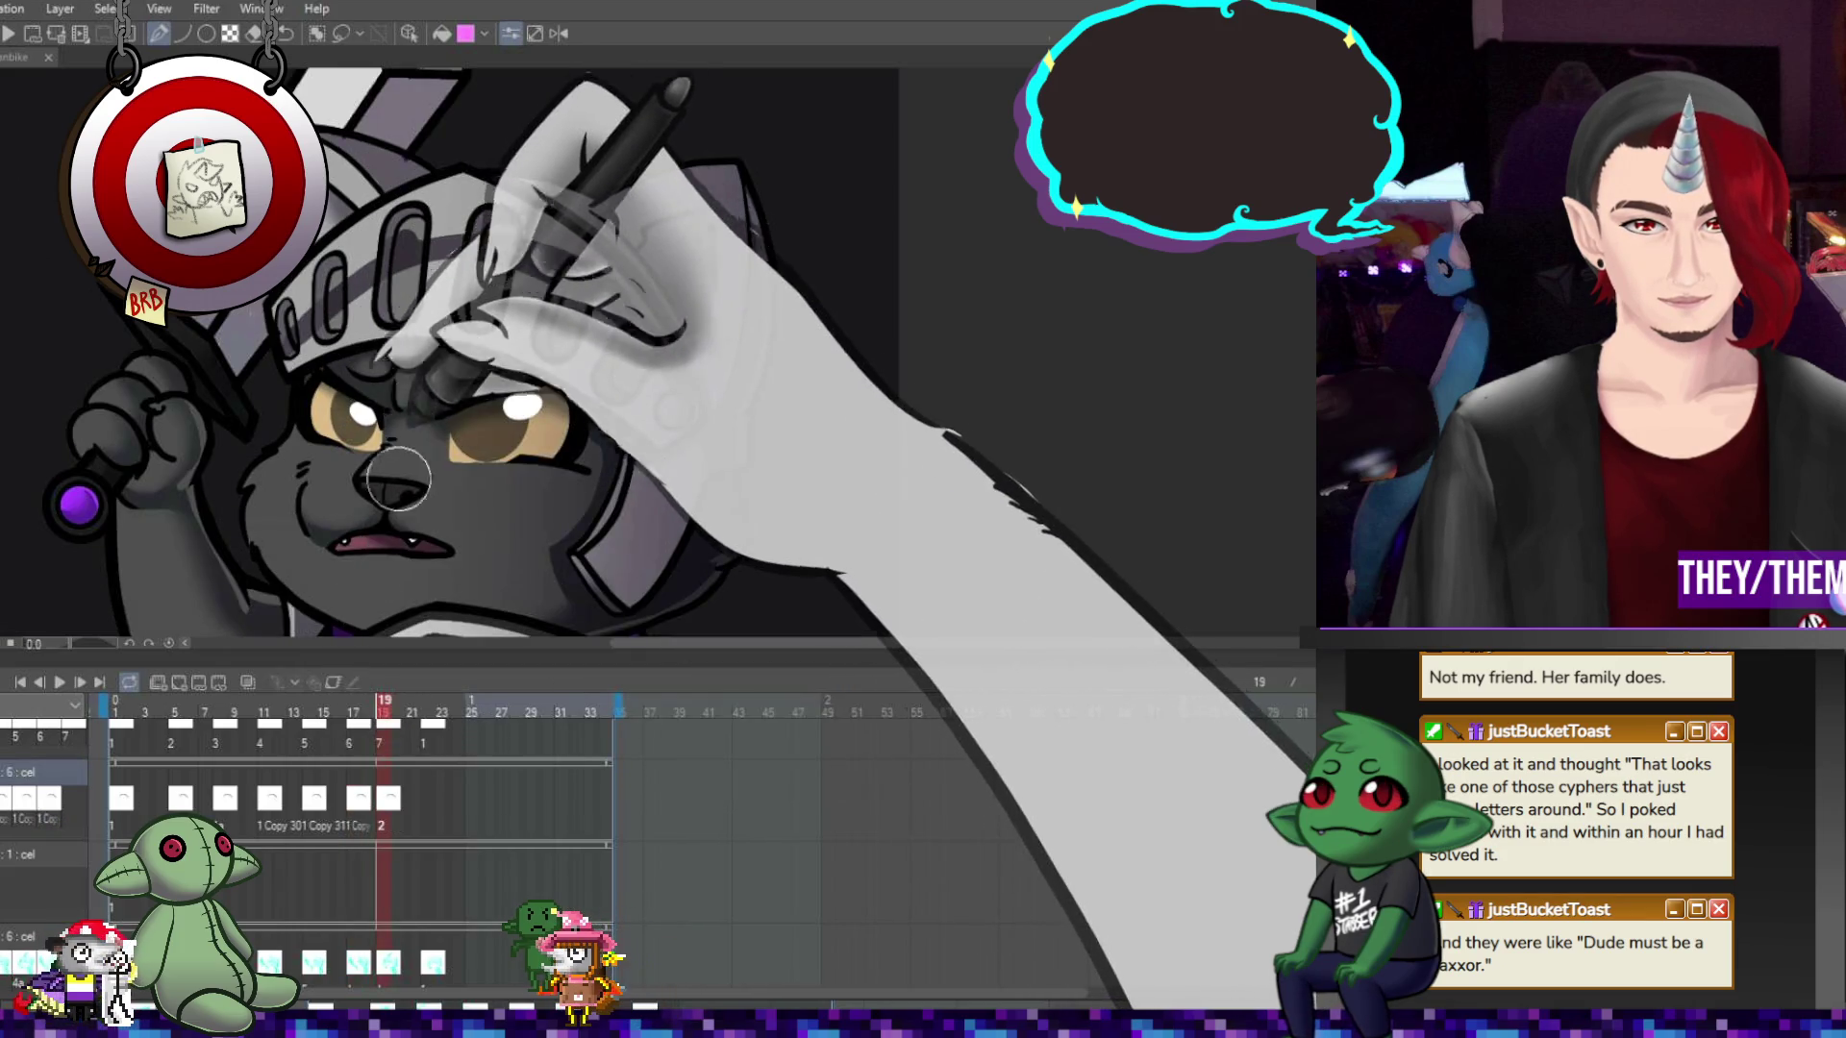
pyautogui.press('Right')
pyautogui.press('Right')
pyautogui.press('Right')
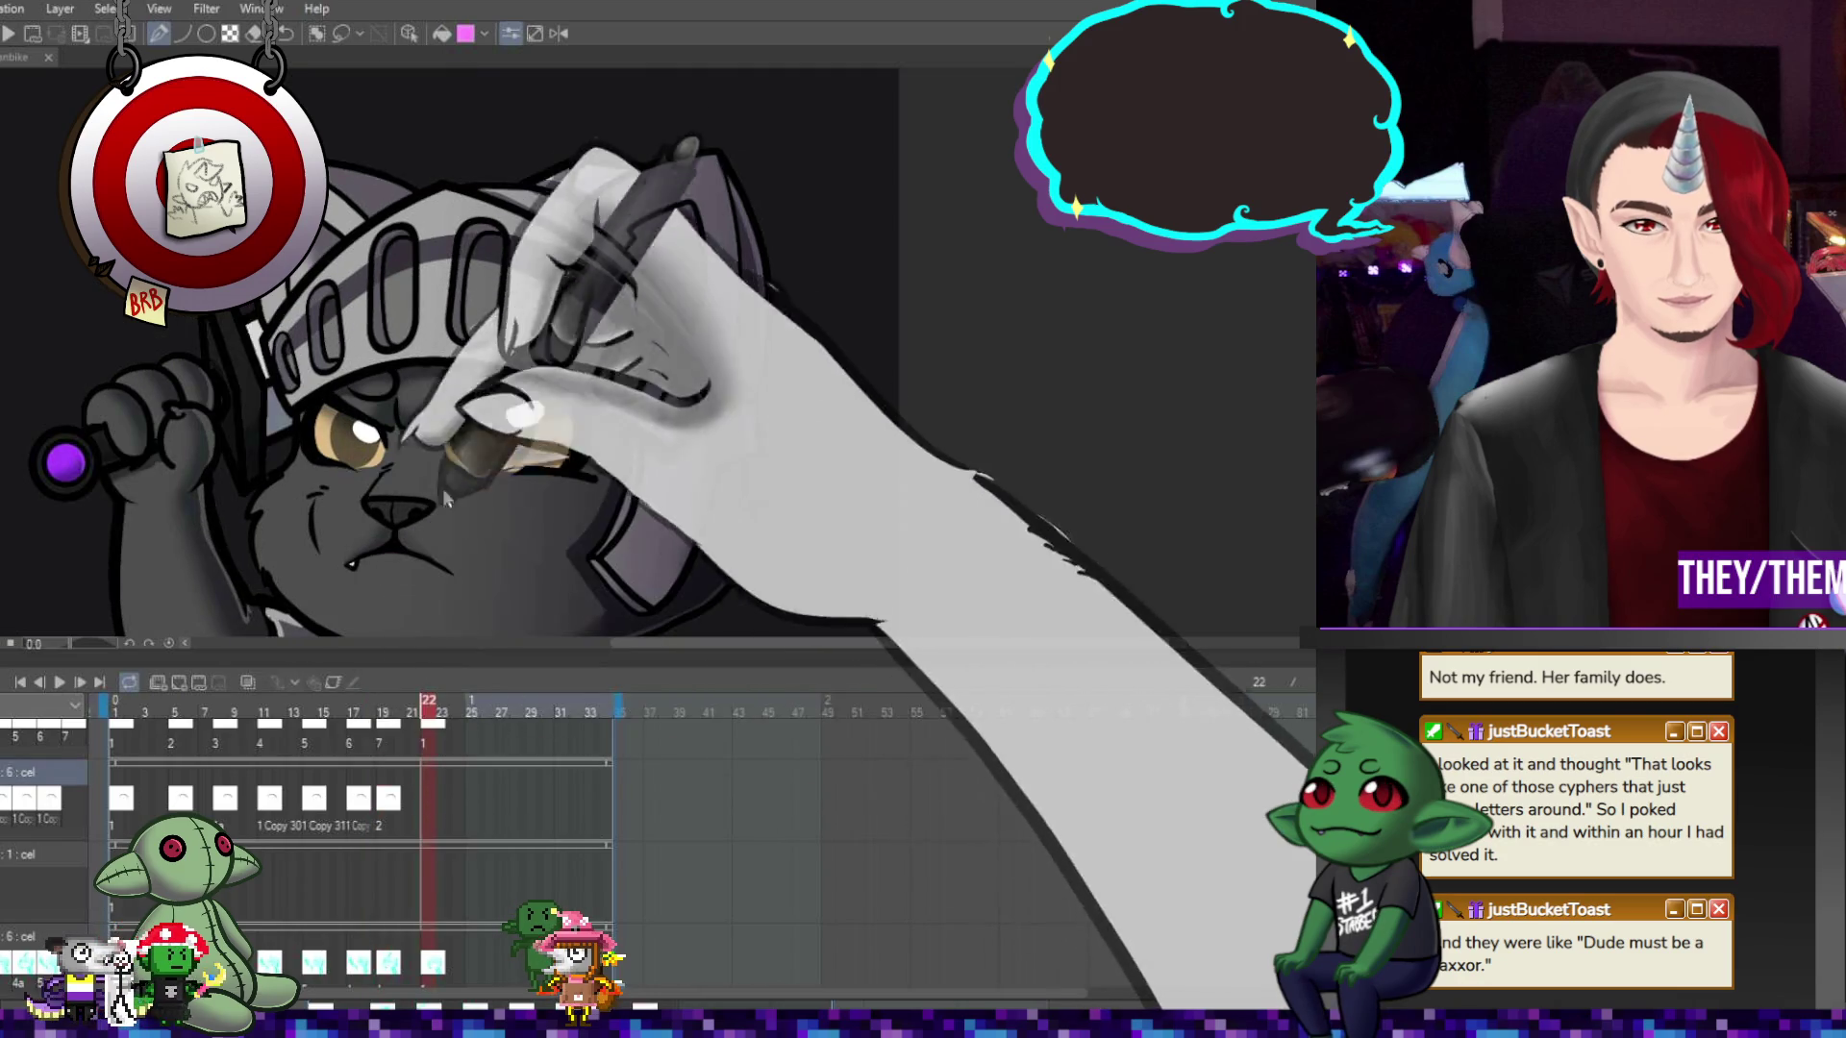
pyautogui.press('Right')
pyautogui.press('Right')
pyautogui.press('Right')
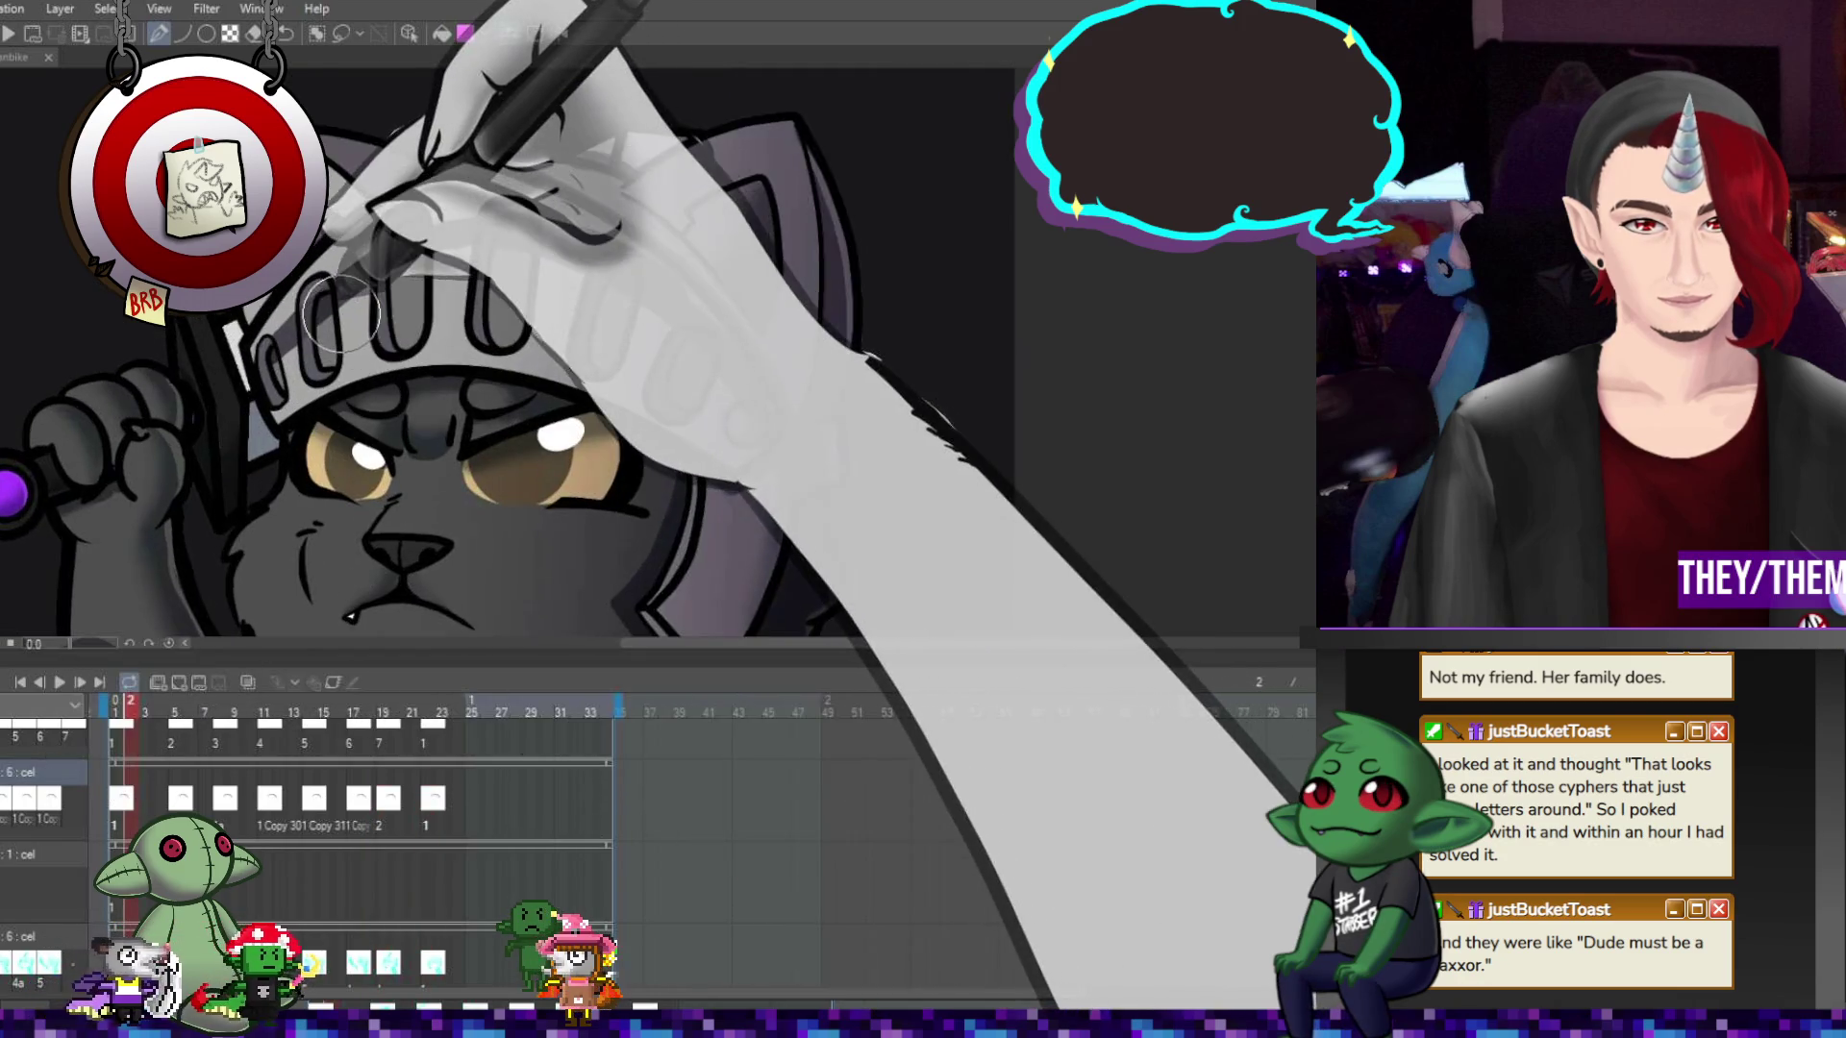
# Rotate and tilt the frame 5 helmet so it fits the cat's head
pyautogui.scroll(1, 341, 313)
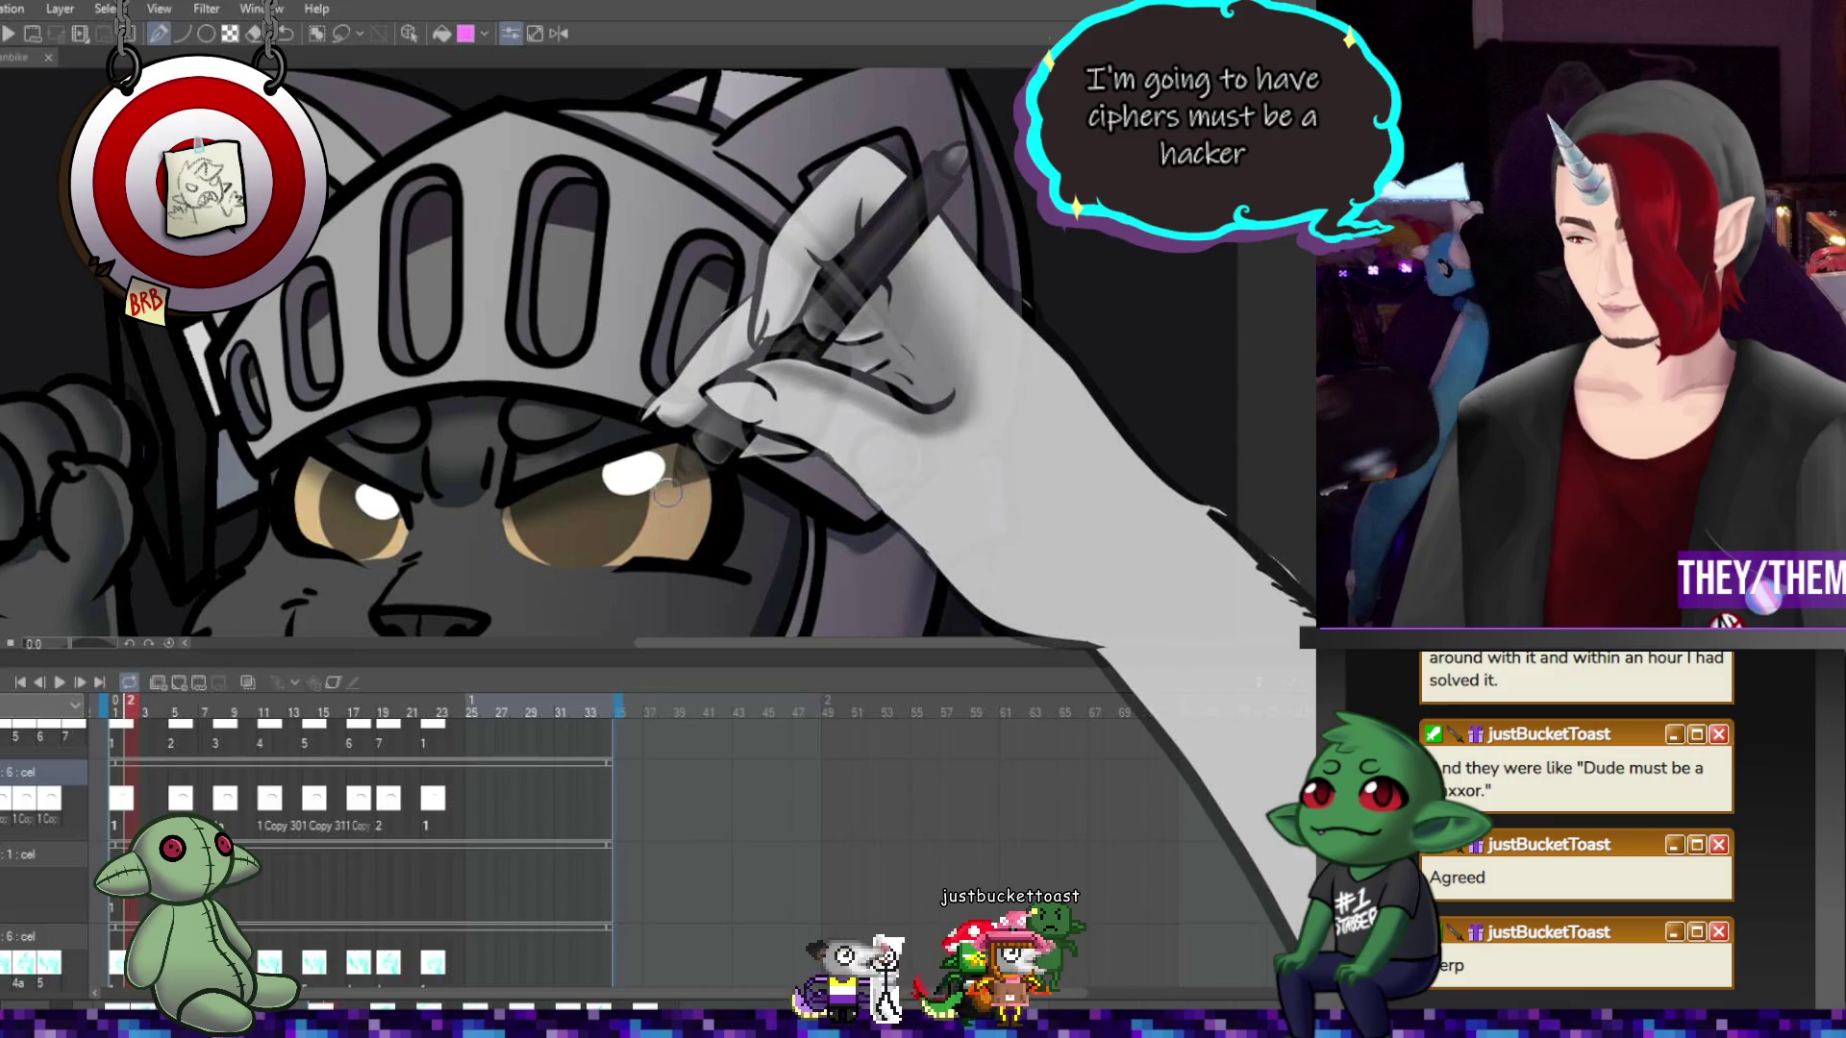
pyautogui.click(181, 798)
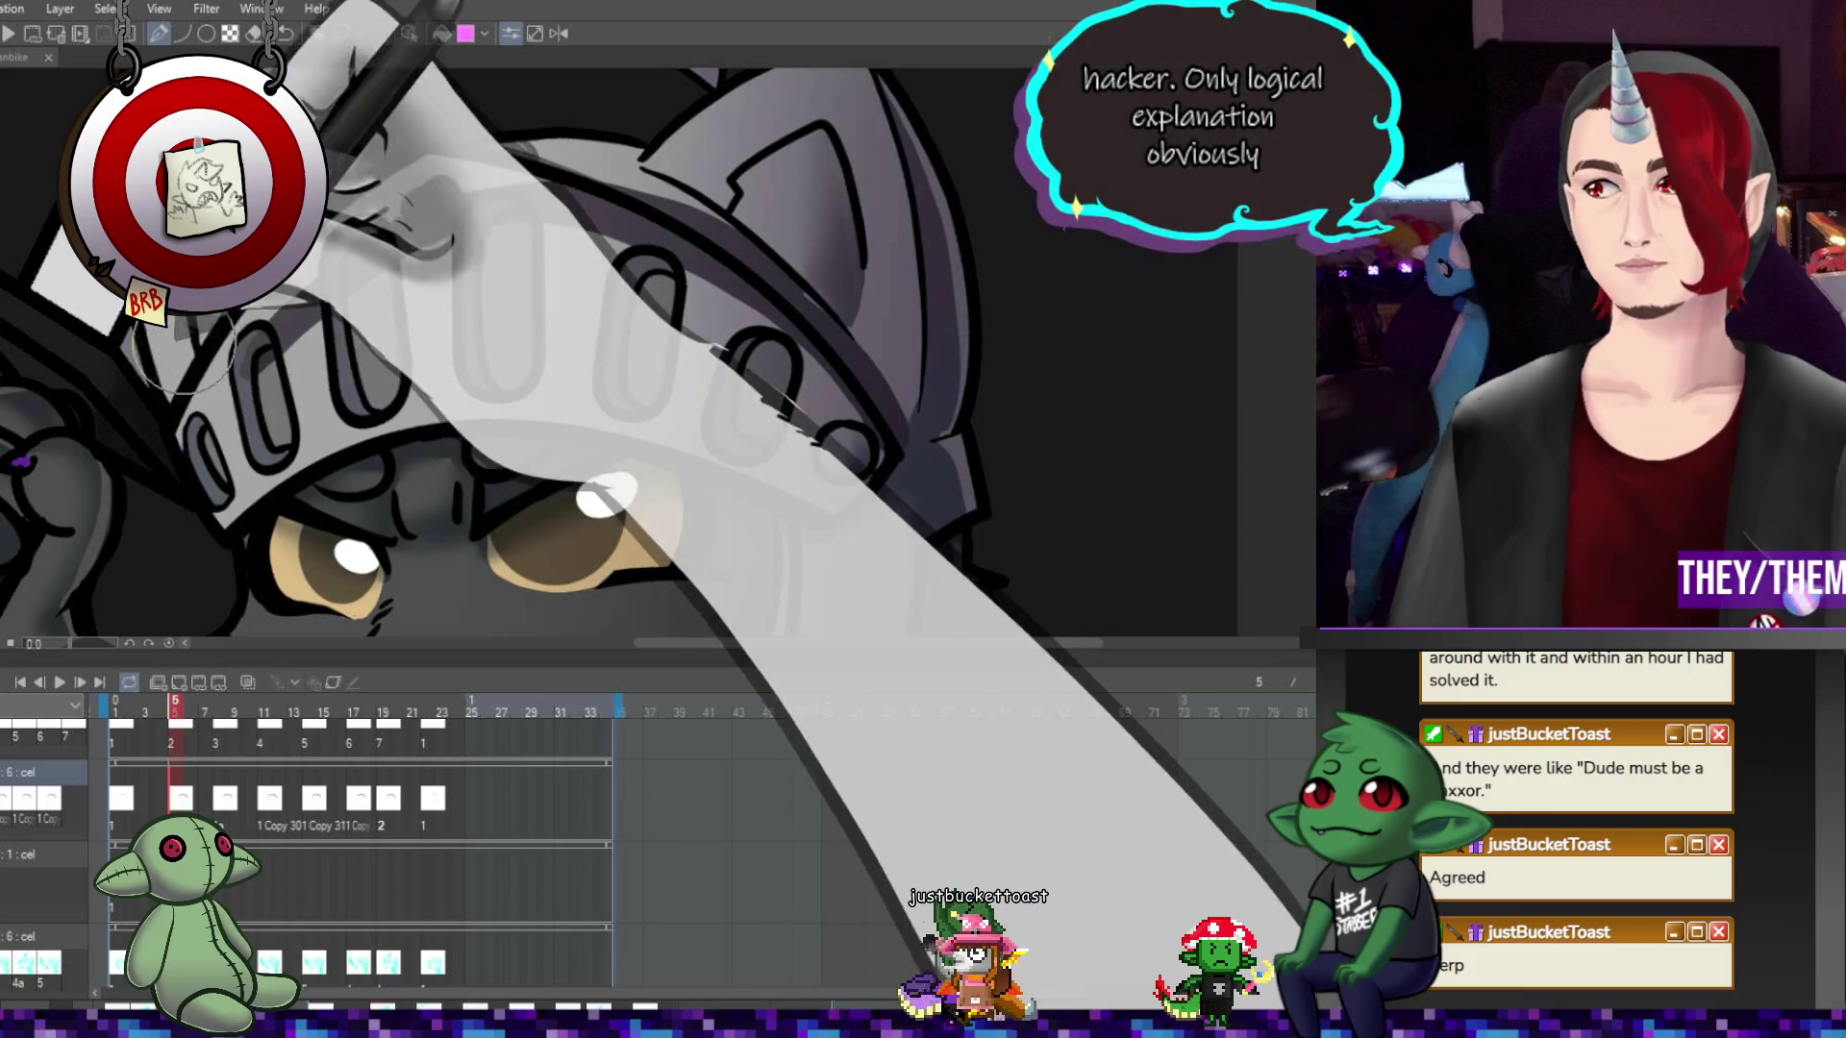
pyautogui.hotkey('ctrl', 't')
pyautogui.moveTo(723, 272)
pyautogui.mouseDown()
pyautogui.moveTo(703, 327)
pyautogui.moveTo(713, 299)
pyautogui.moveTo(840, 276)
pyautogui.mouseUp()
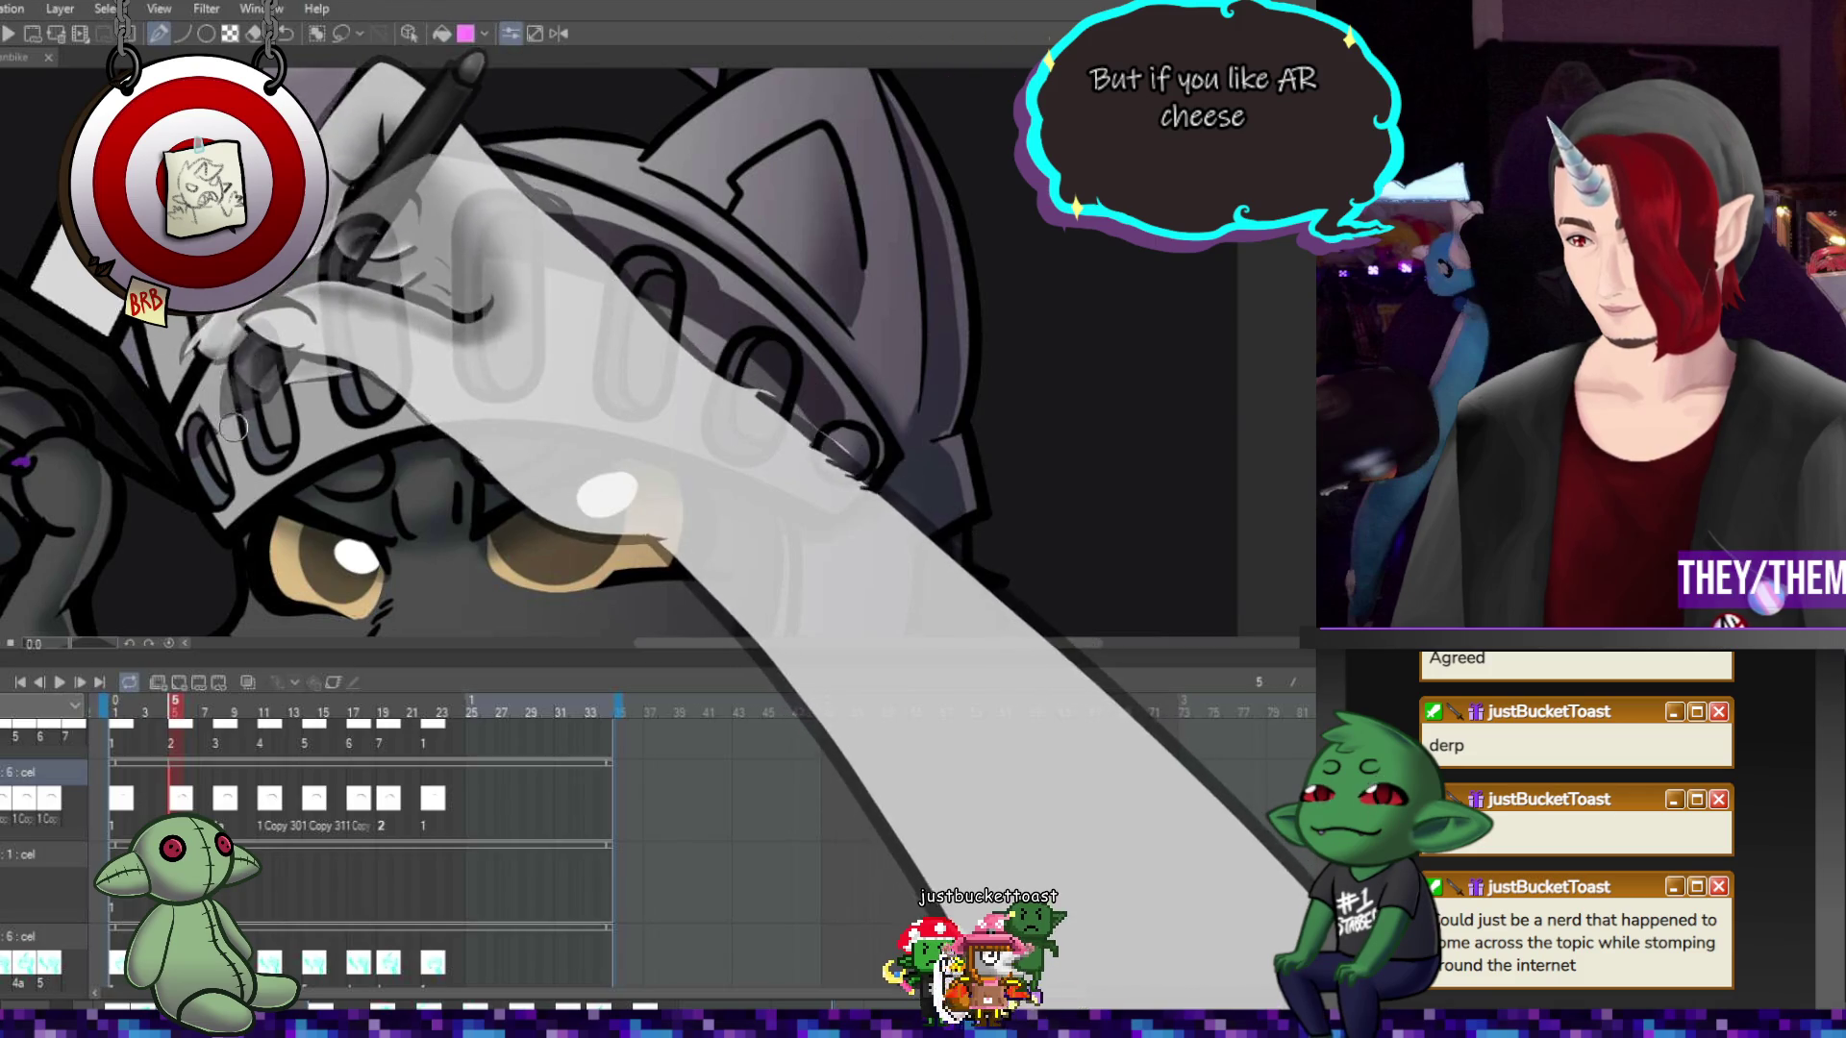
# Shrink the brush, move to frame 8, and nudge its helmet slightly left and up
pyautogui.press(']')
pyautogui.press(']')
pyautogui.press(']')
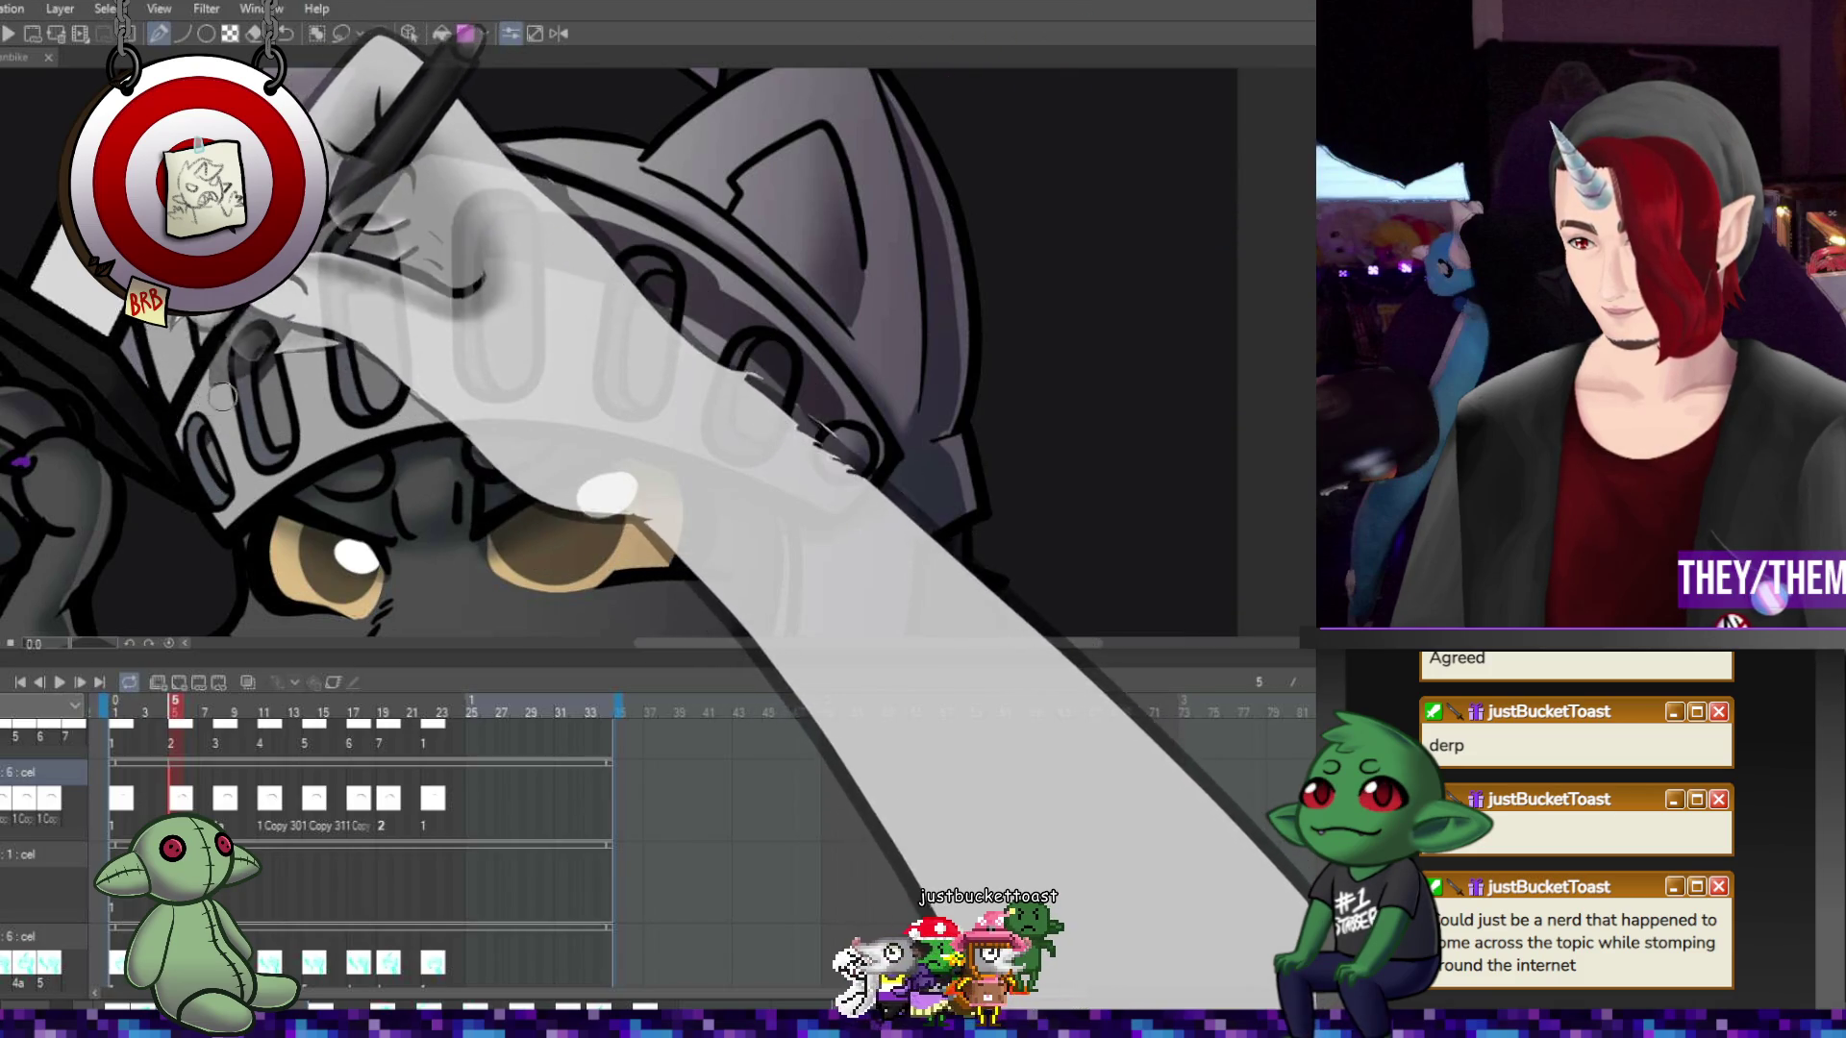
pyautogui.press('[')
pyautogui.press('[')
pyautogui.press('[')
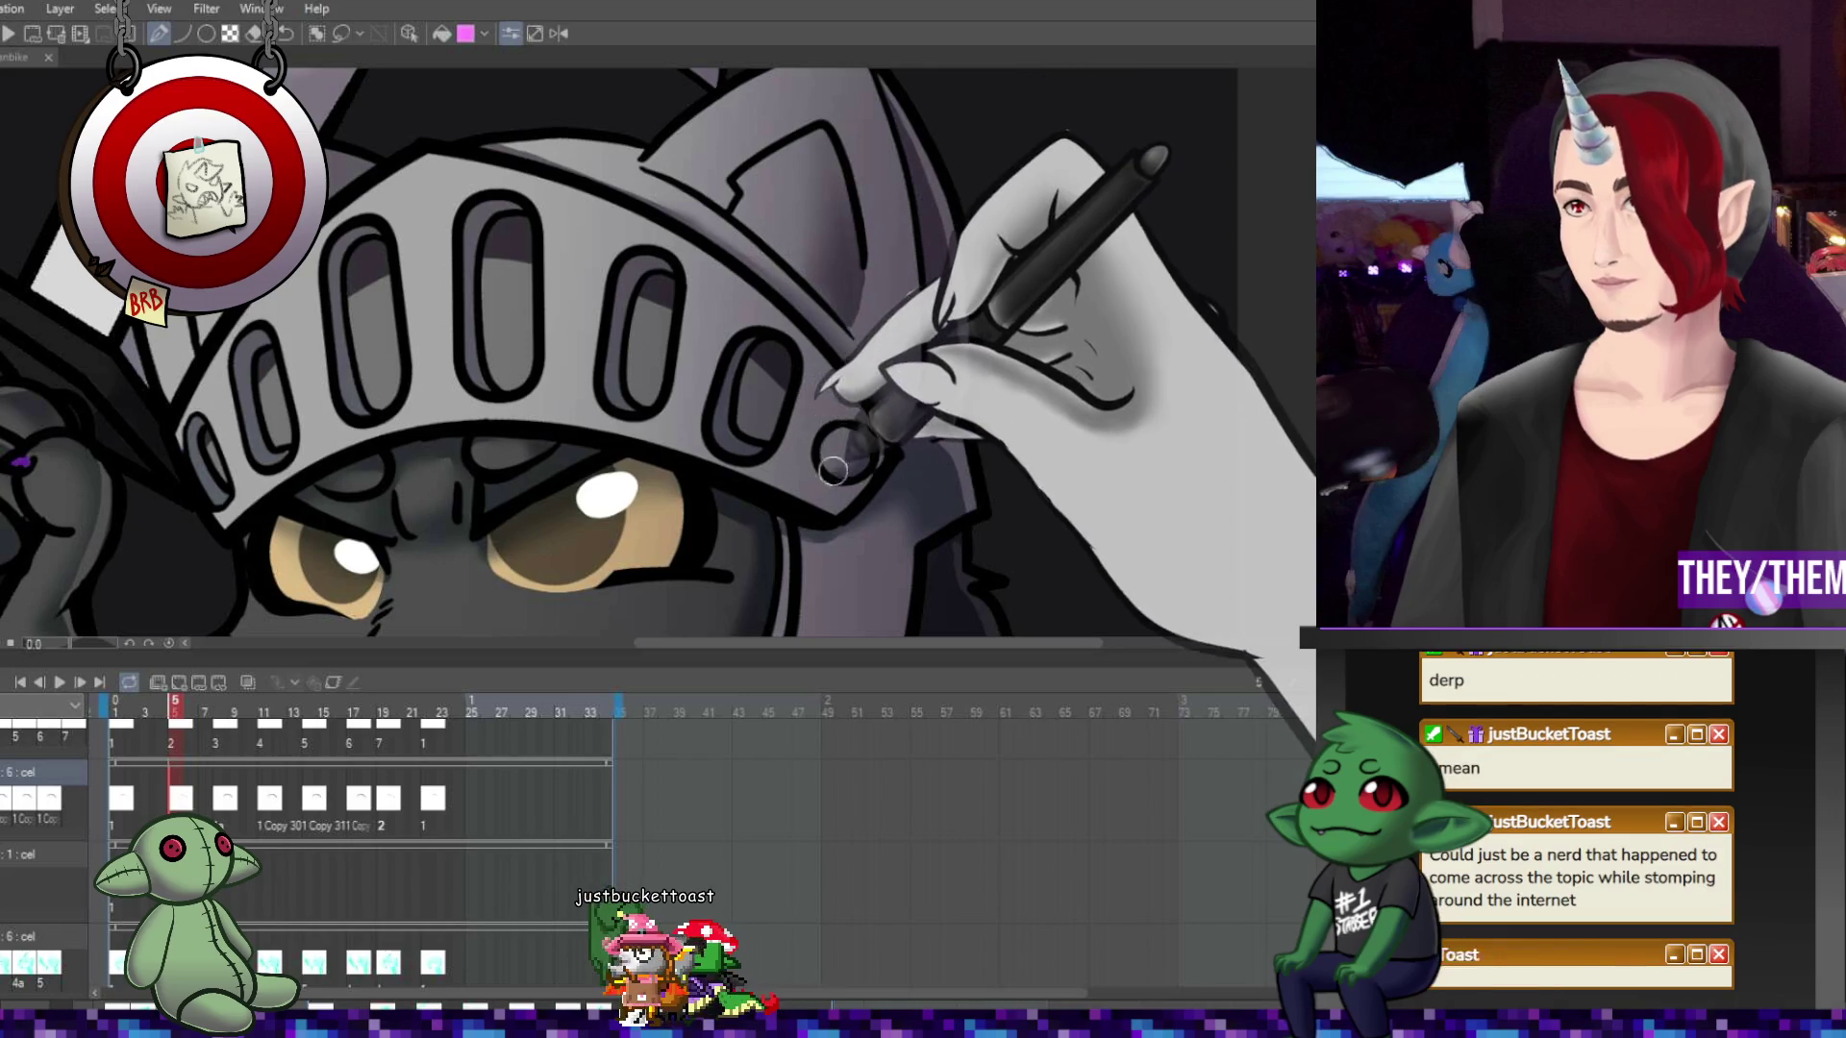
pyautogui.press('space')
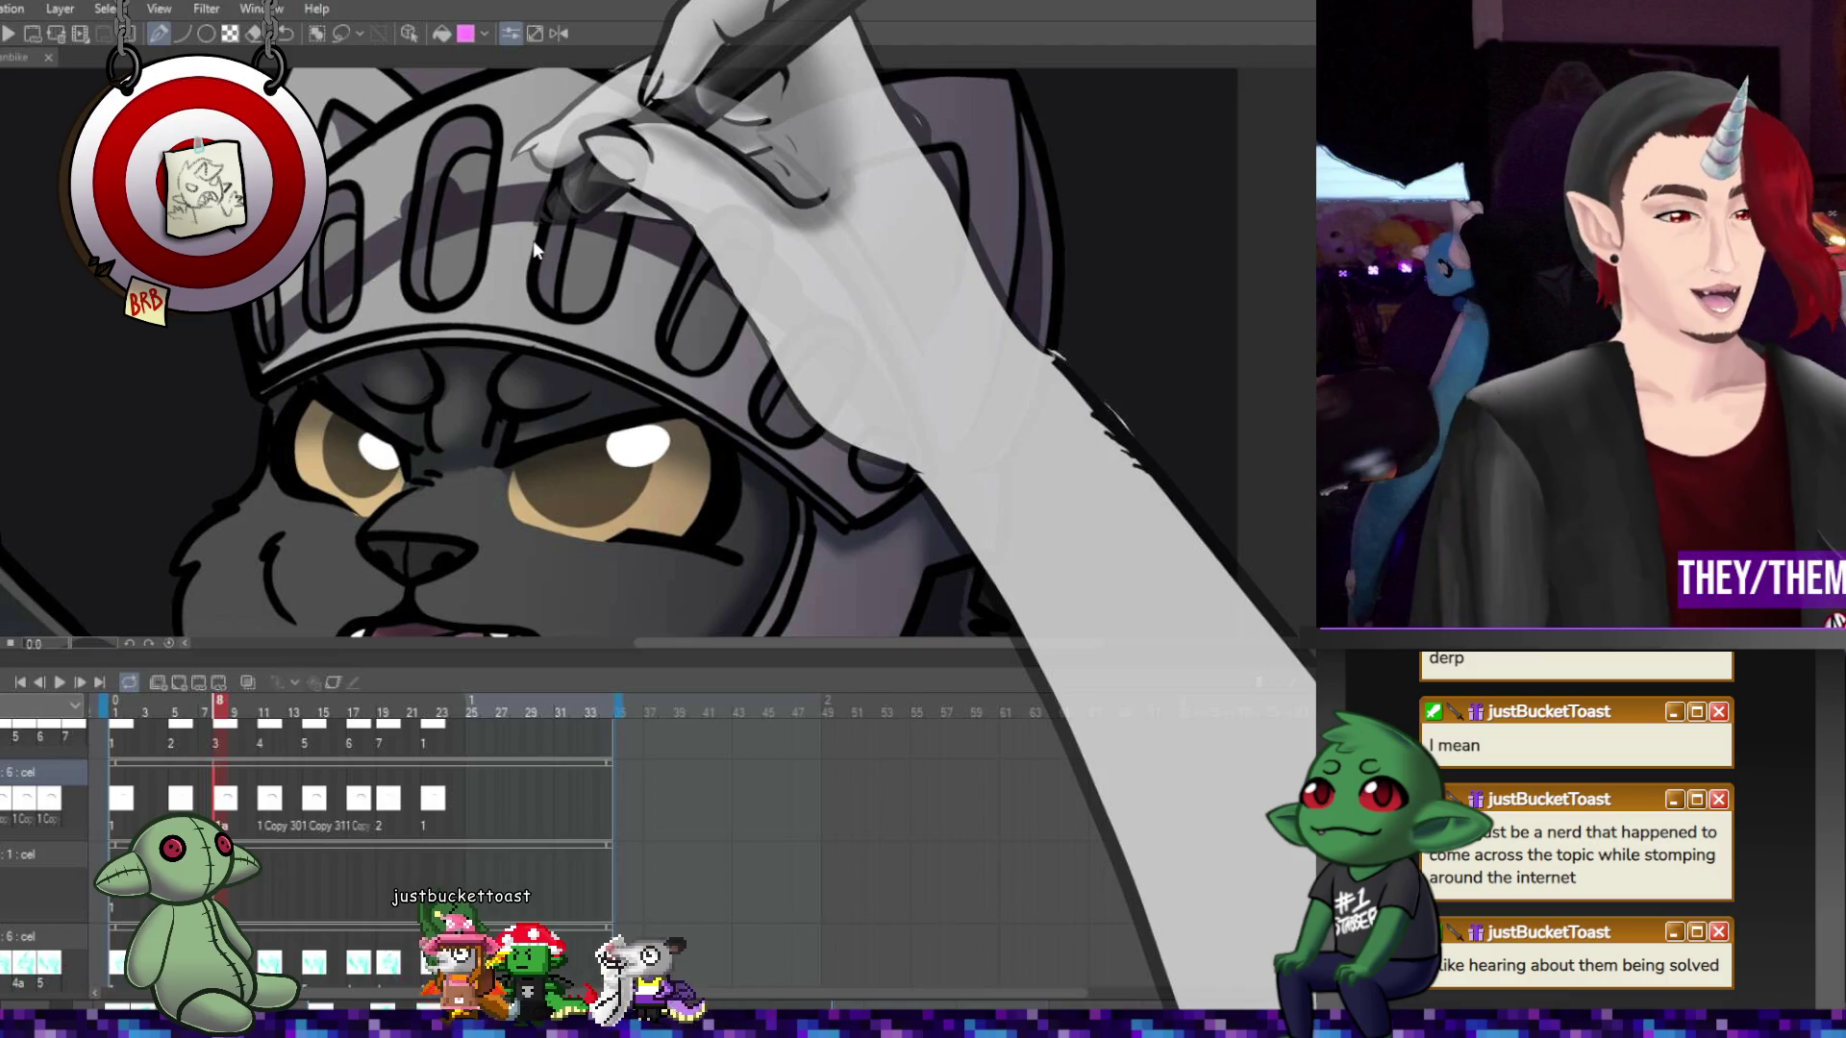
pyautogui.hotkey('ctrl', 't')
pyautogui.moveTo(707, 230); pyautogui.dragTo(700, 229)
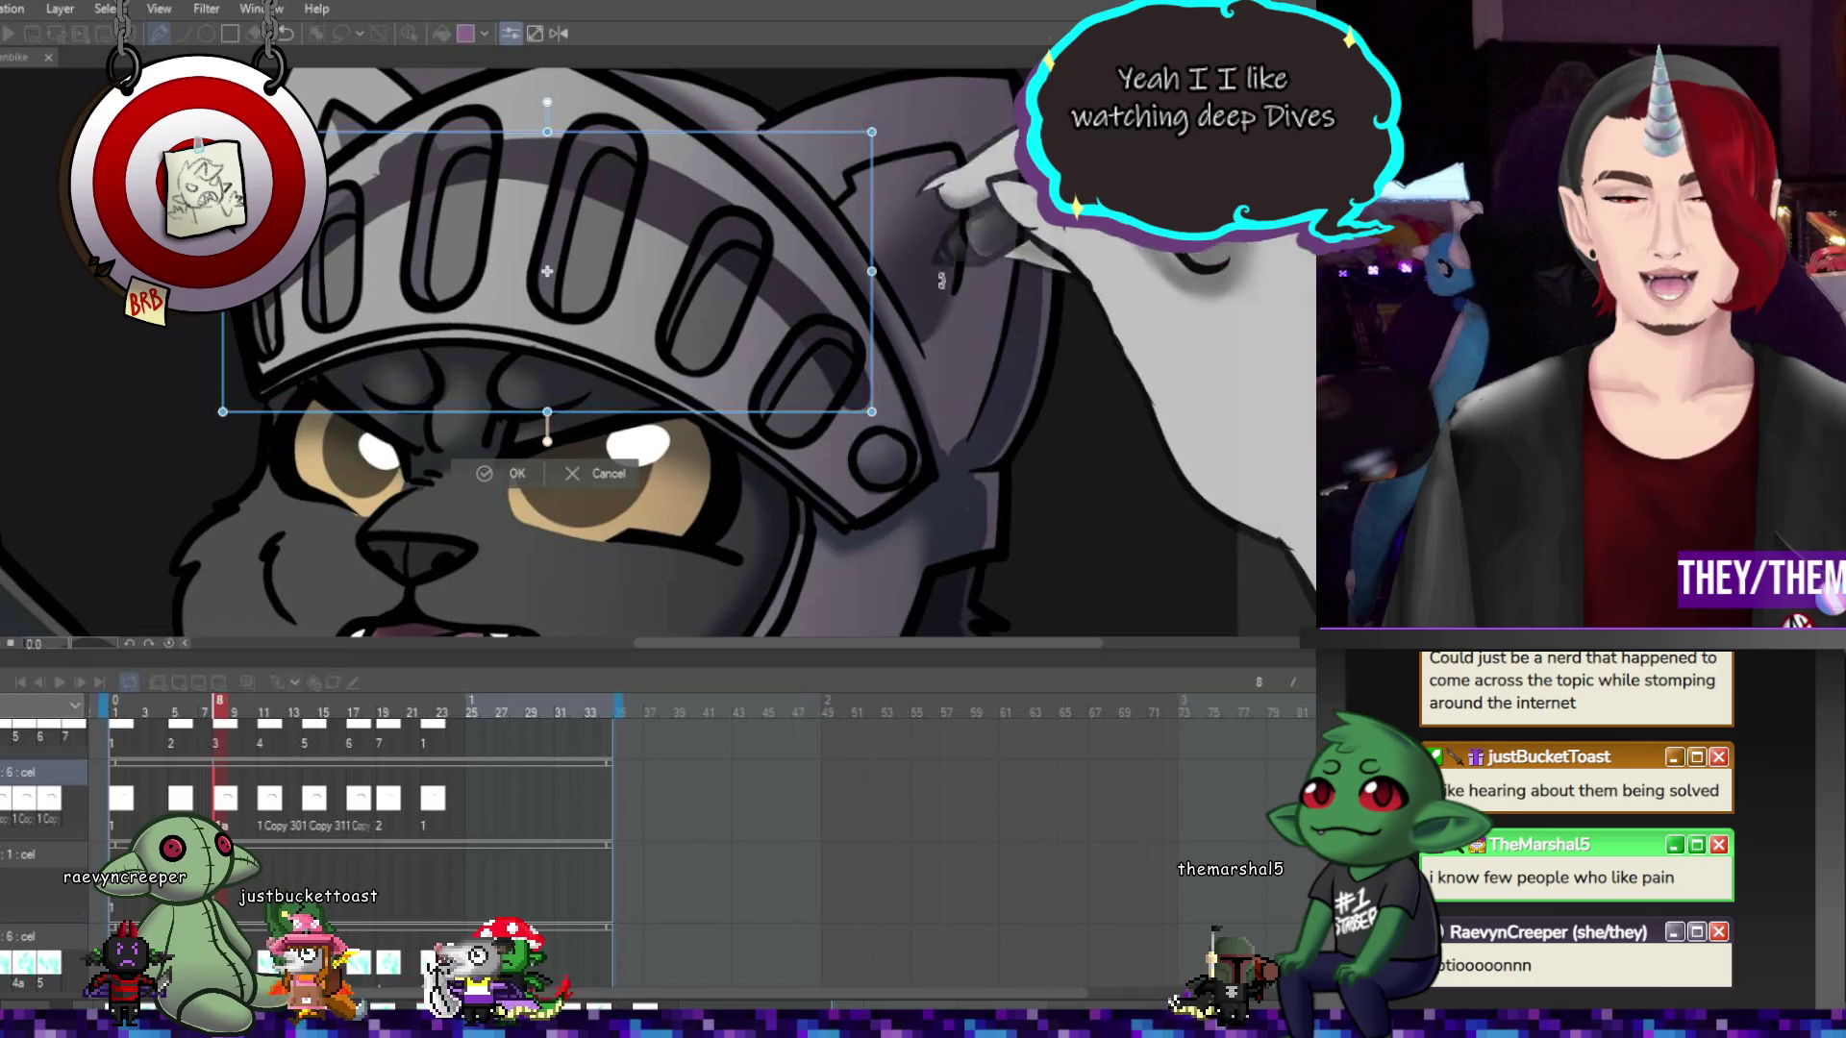
# Nudge the frame 8 helmet up, then tilt the frame 11 helmet about 10° clockwise
pyautogui.moveTo(684, 247); pyautogui.dragTo(685, 243)
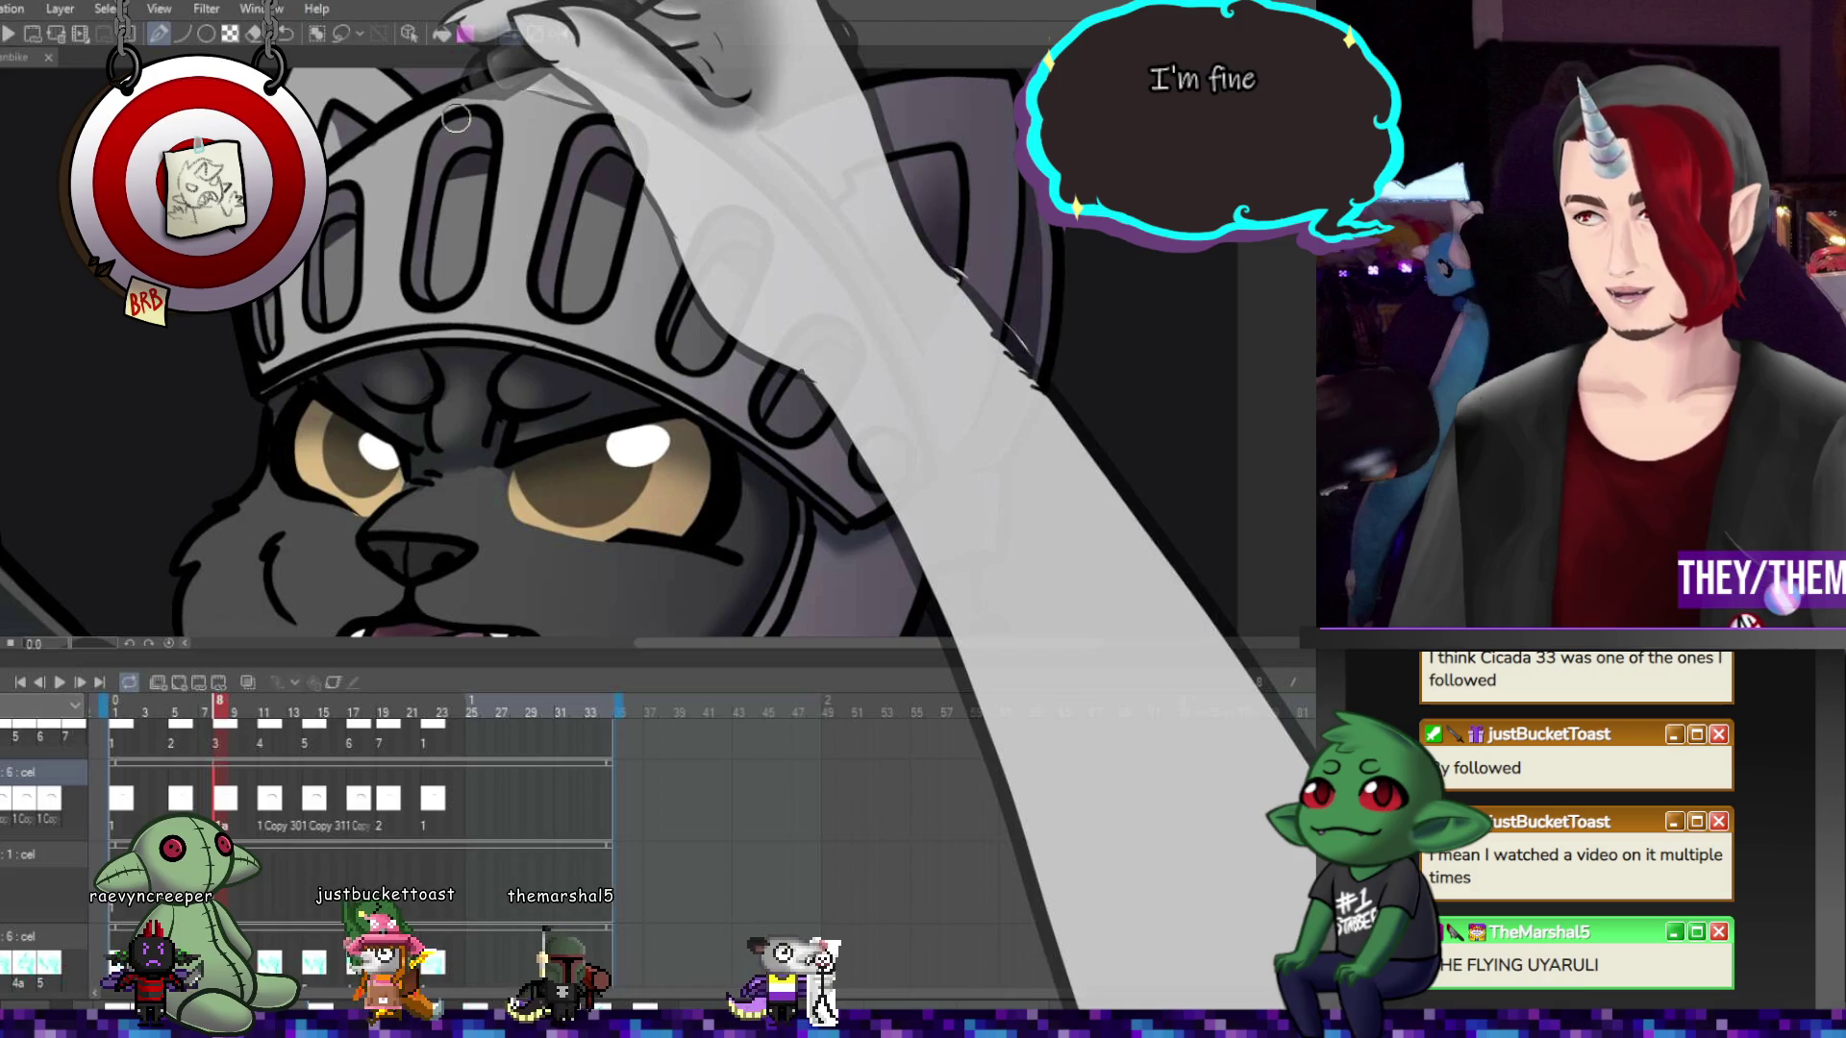
pyautogui.press('Right')
pyautogui.press('Right')
pyautogui.press('Right')
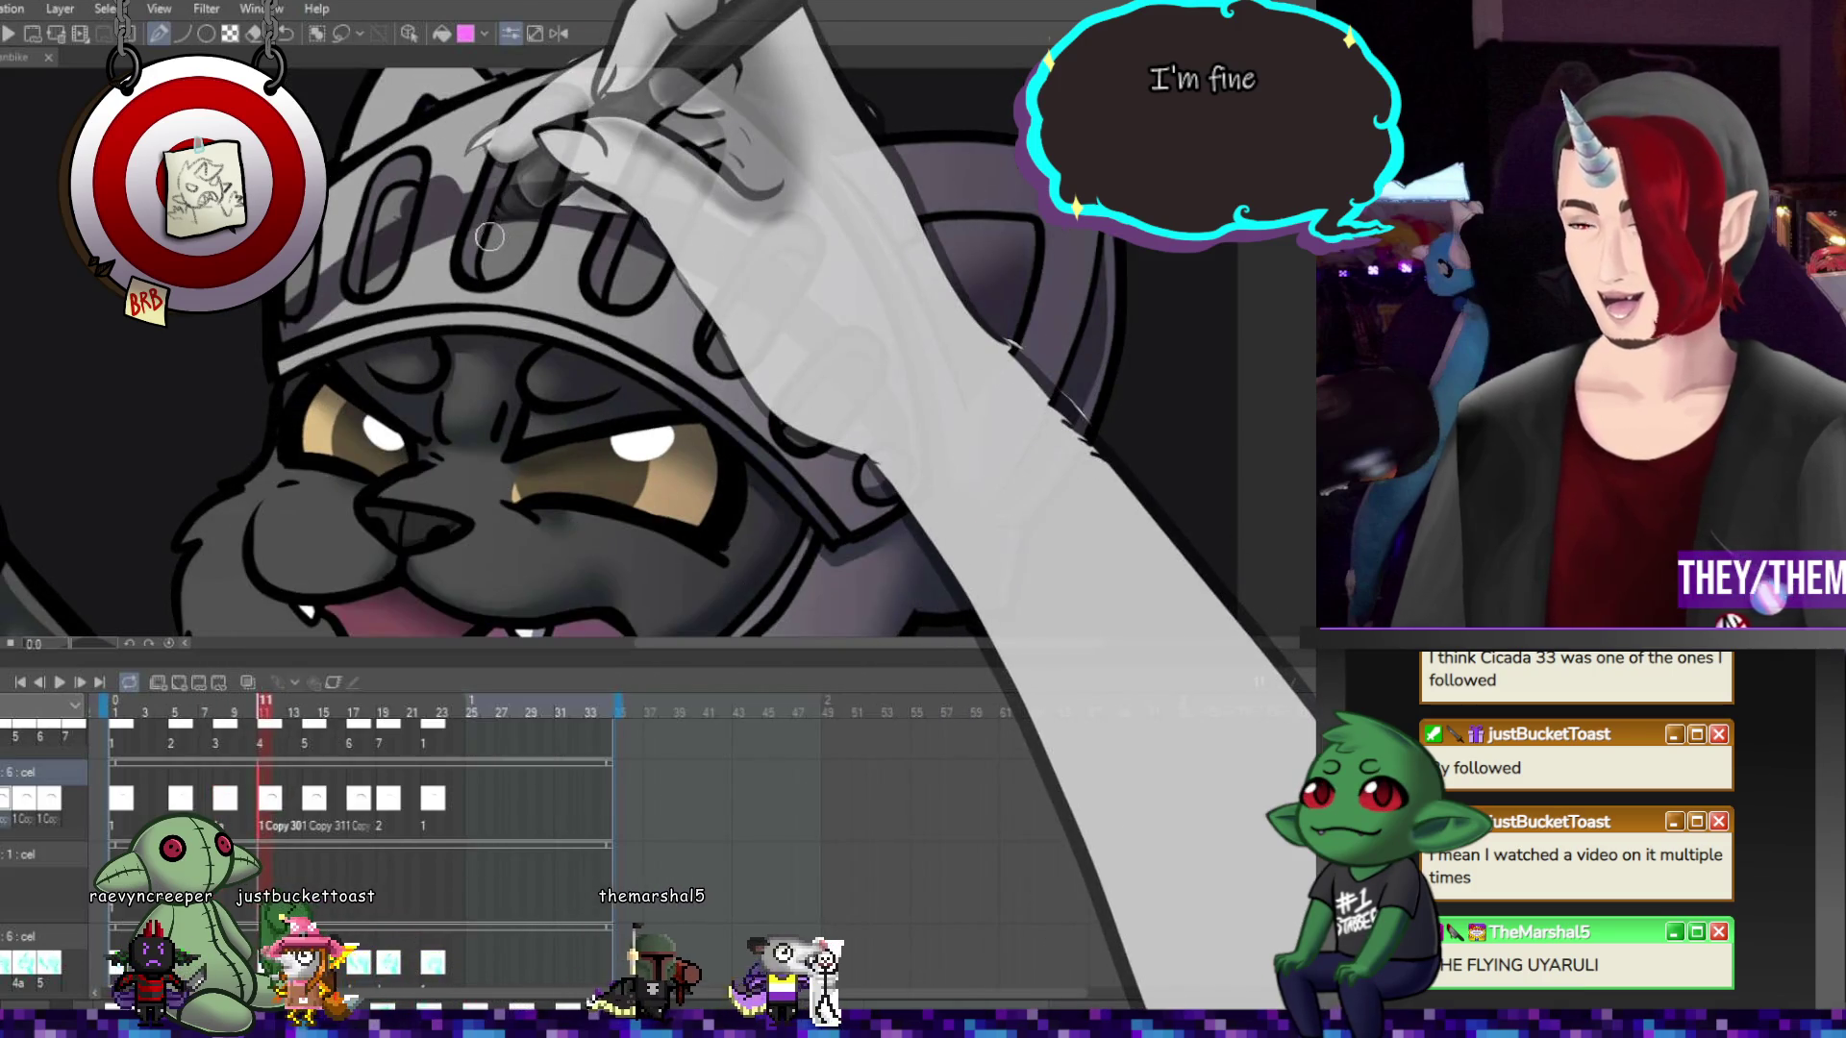
pyautogui.hotkey('ctrl', 't')
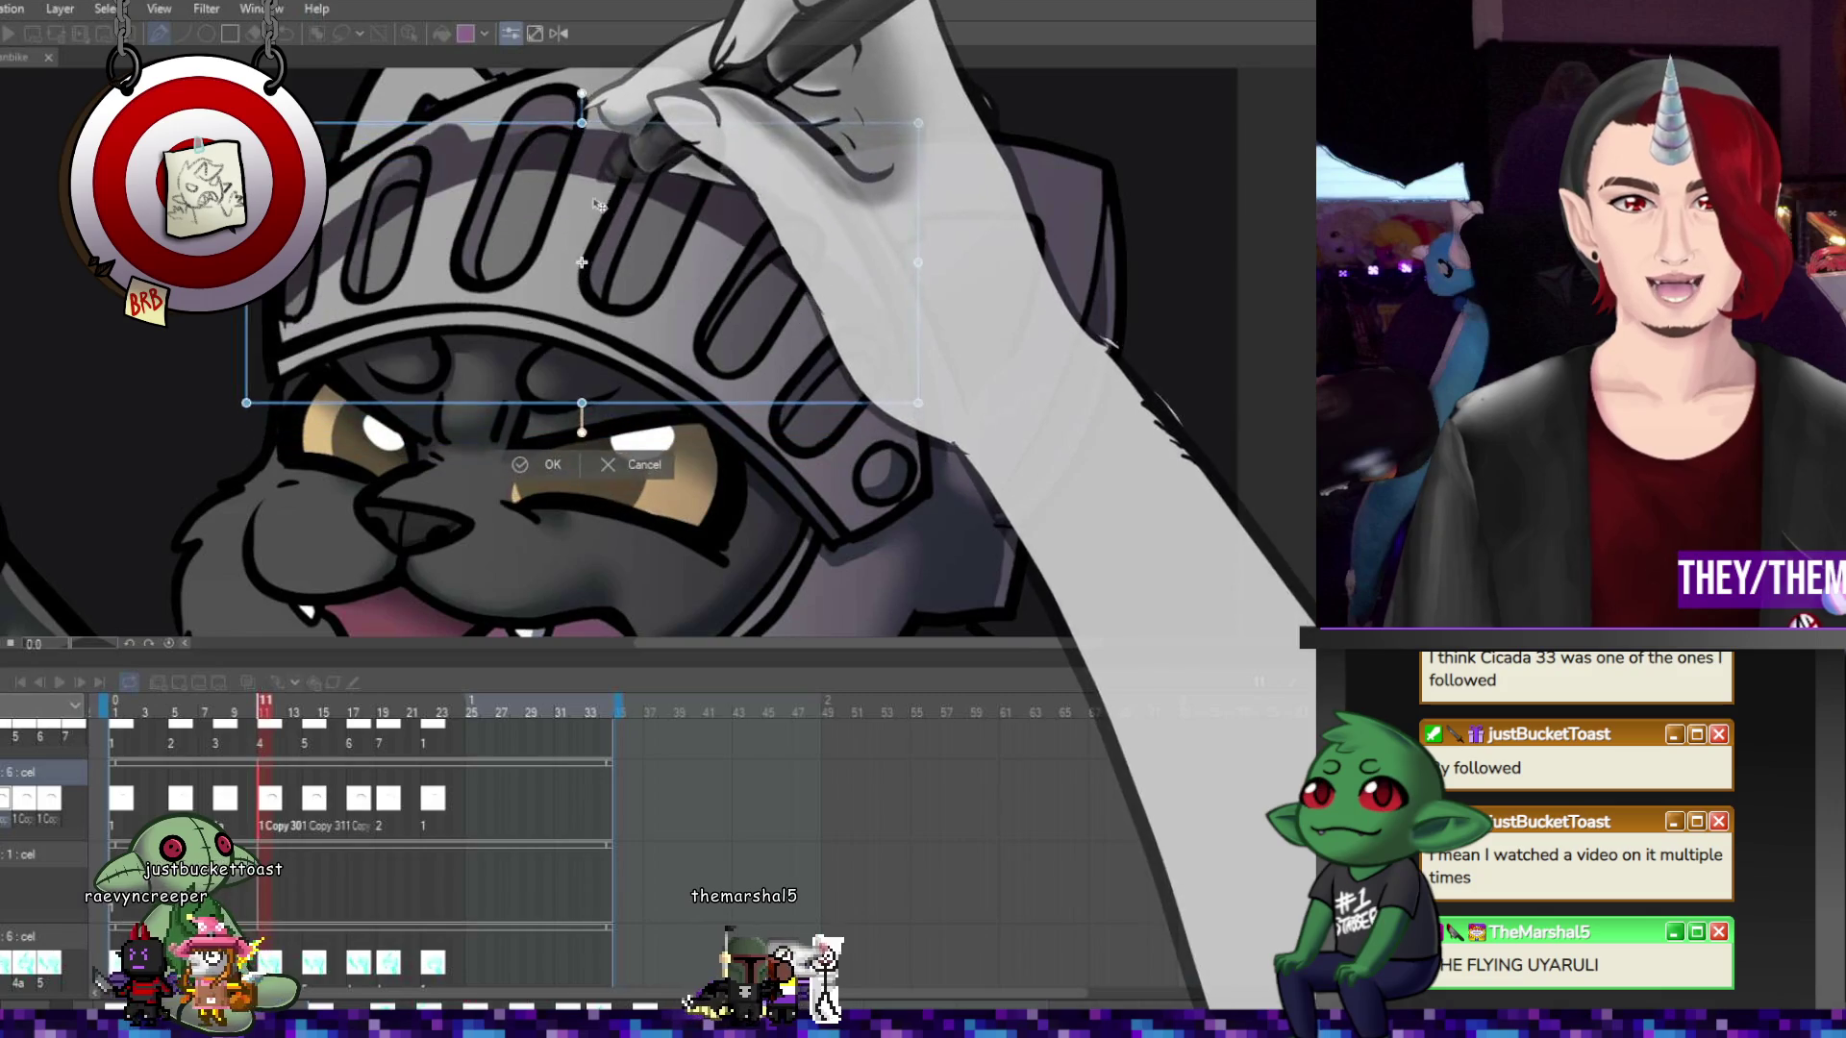
pyautogui.moveTo(1159, 183); pyautogui.dragTo(1126, 291)
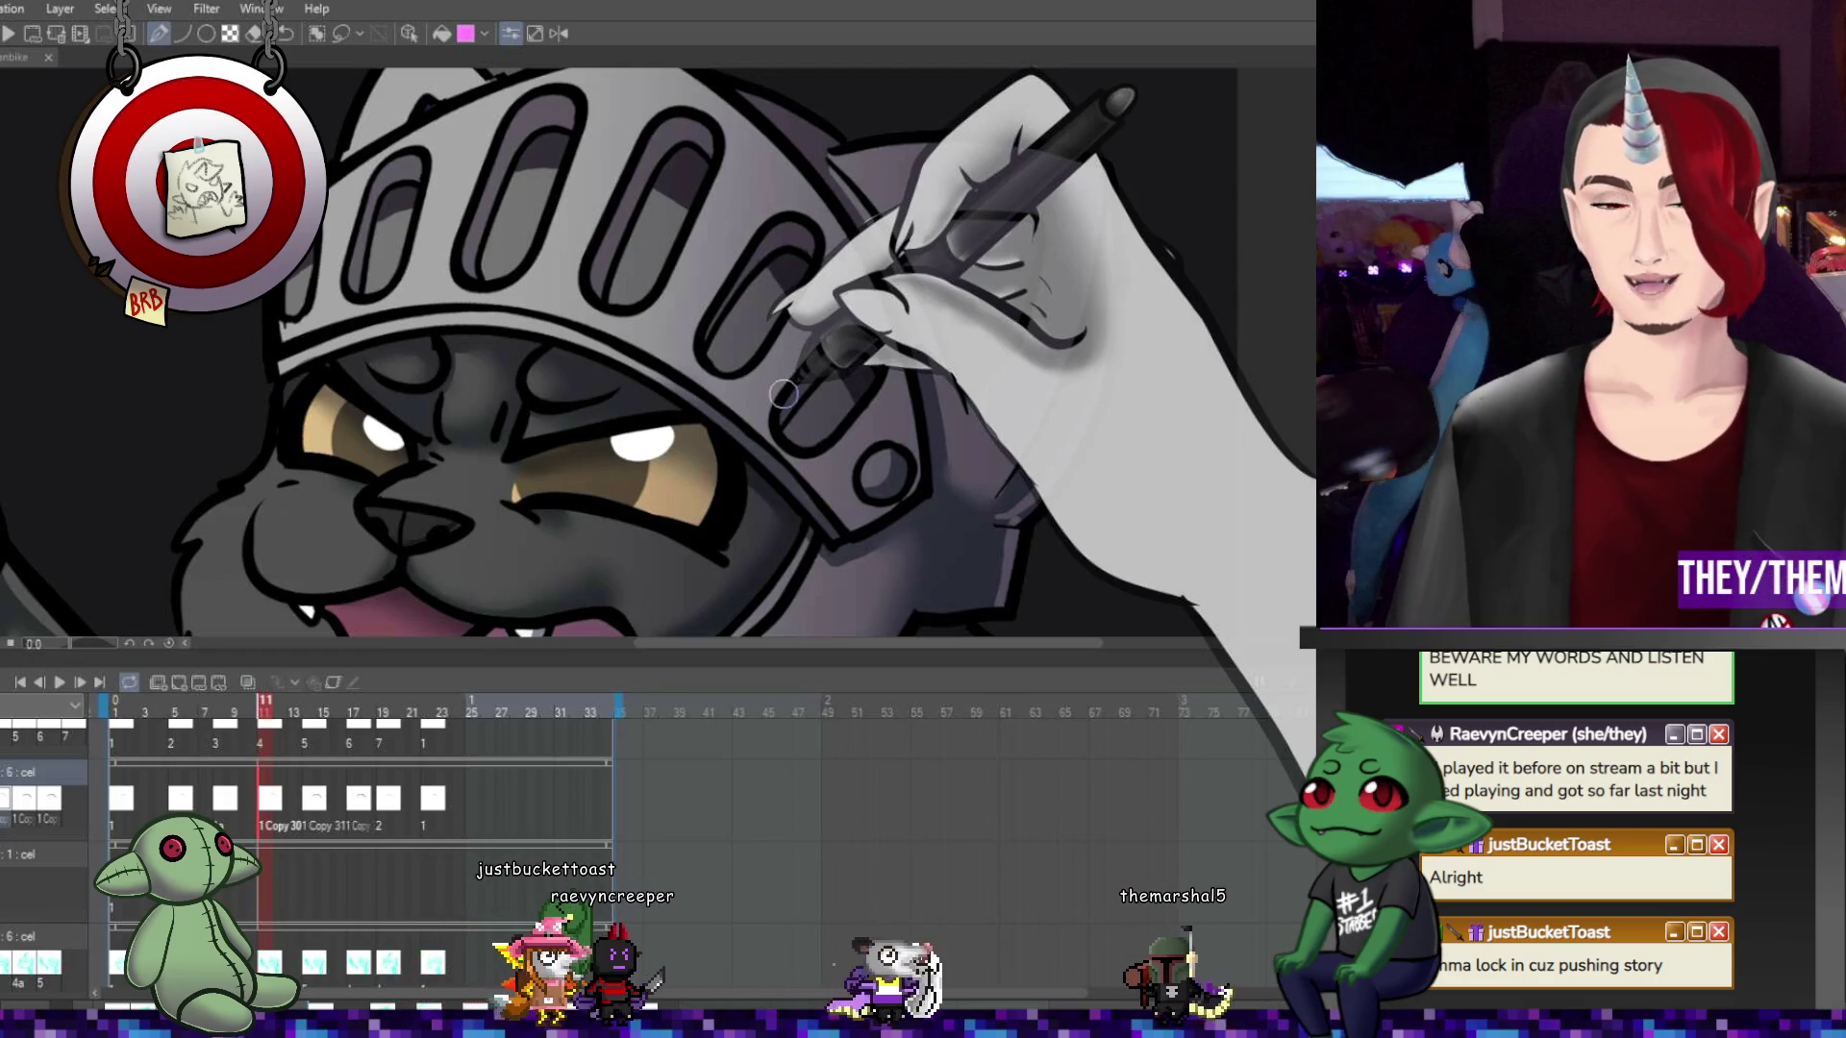
pyautogui.click(312, 803)
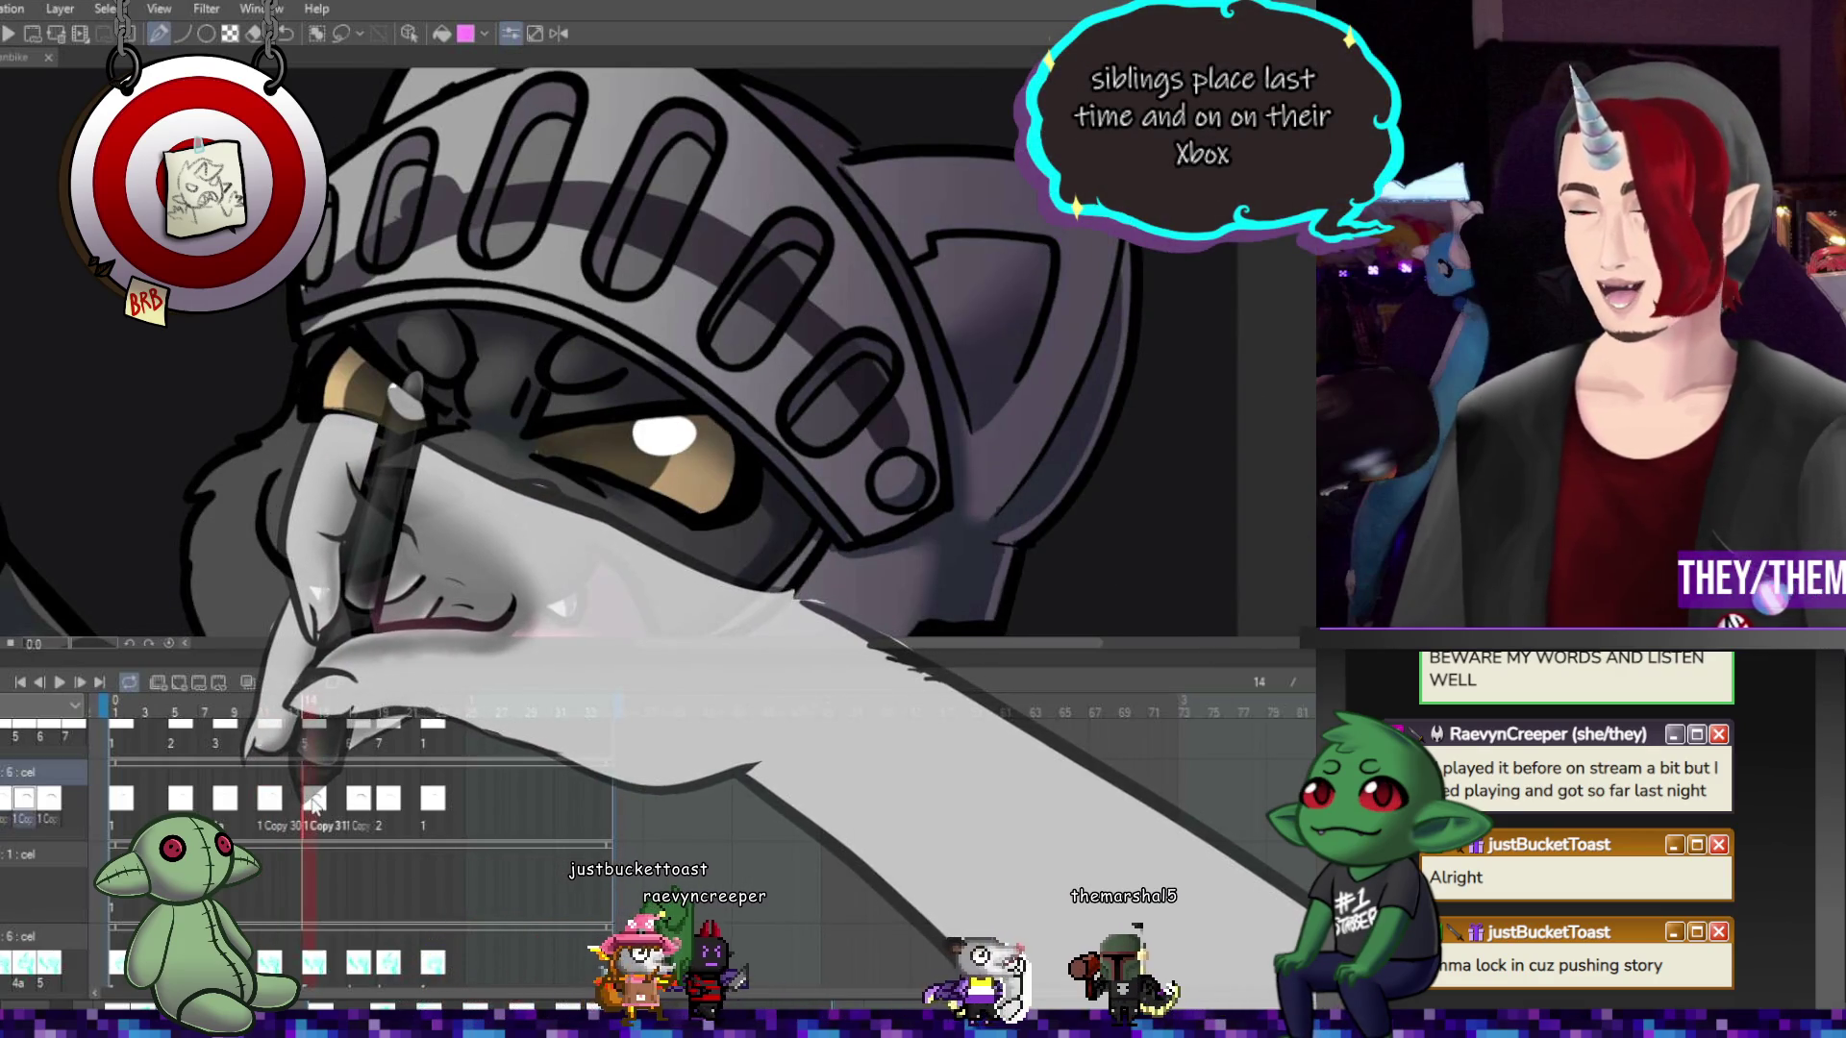
# Shift the frame 14 helmet slightly right and confirm the transform
pyautogui.hotkey('ctrl', 't')
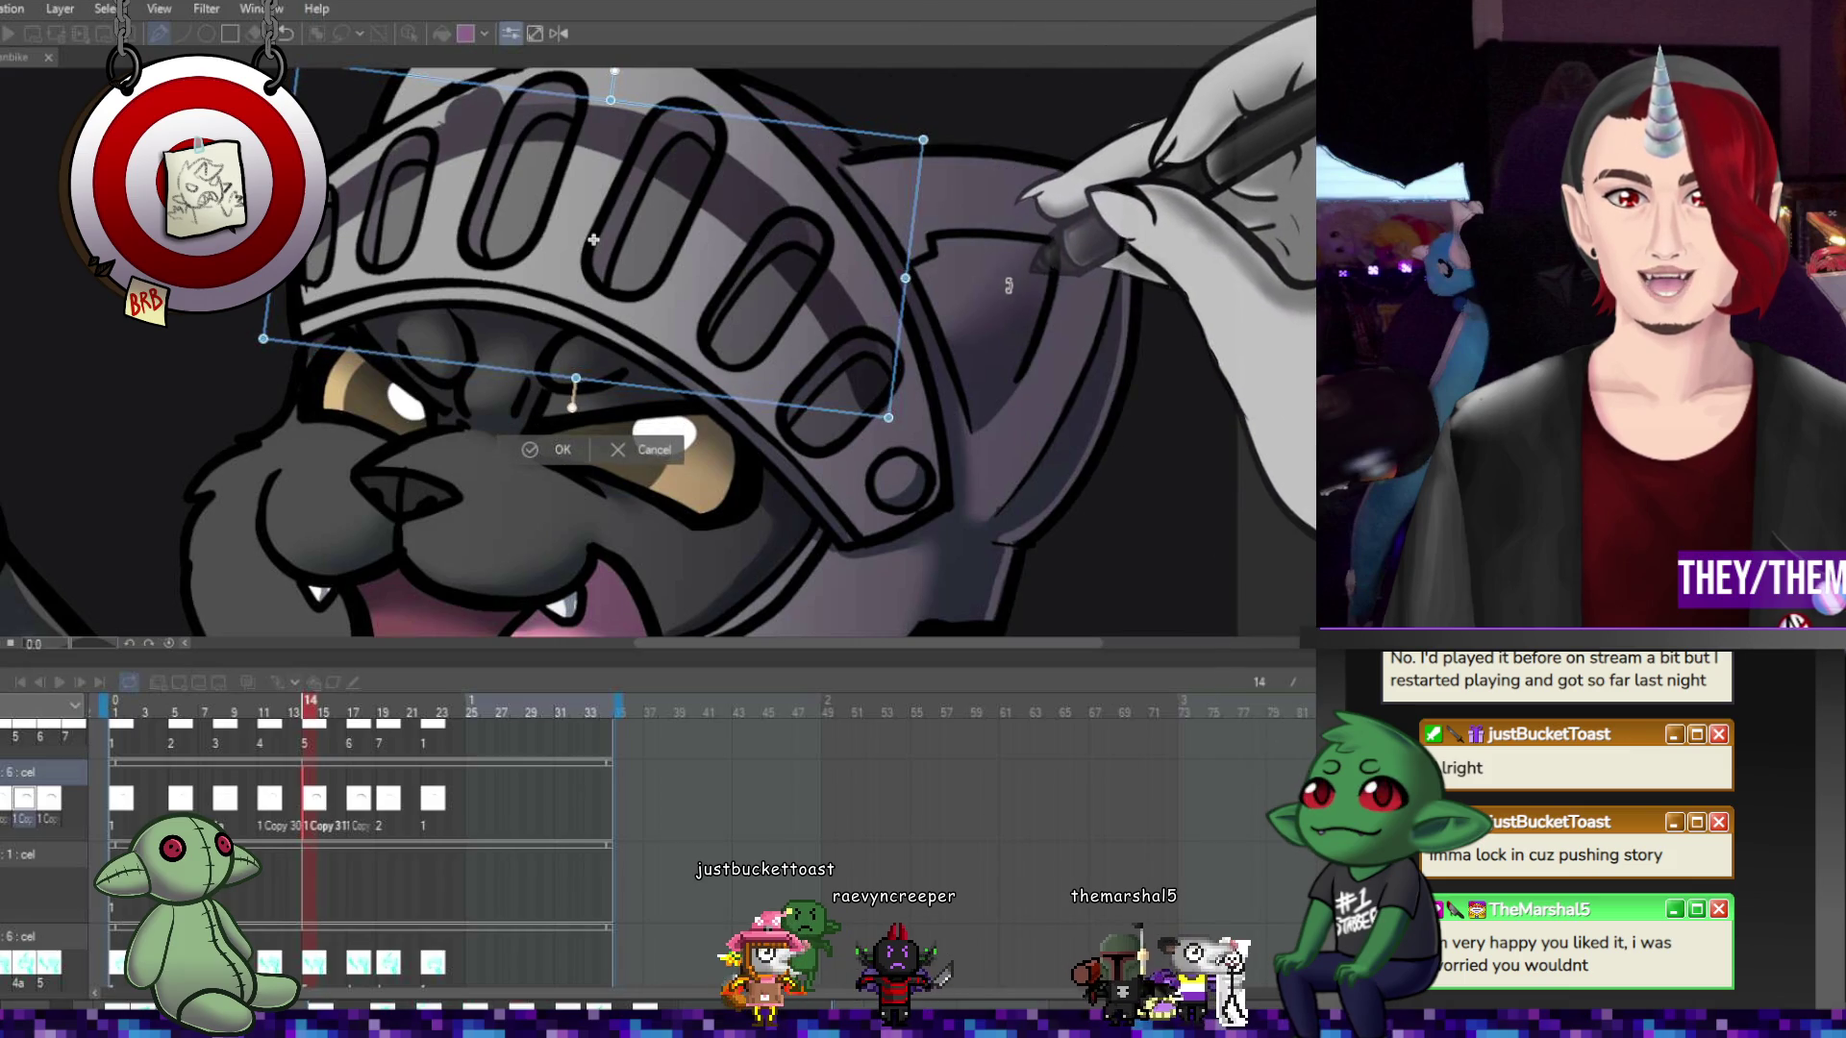
pyautogui.moveTo(851, 261); pyautogui.dragTo(854, 262)
pyautogui.press('Return')
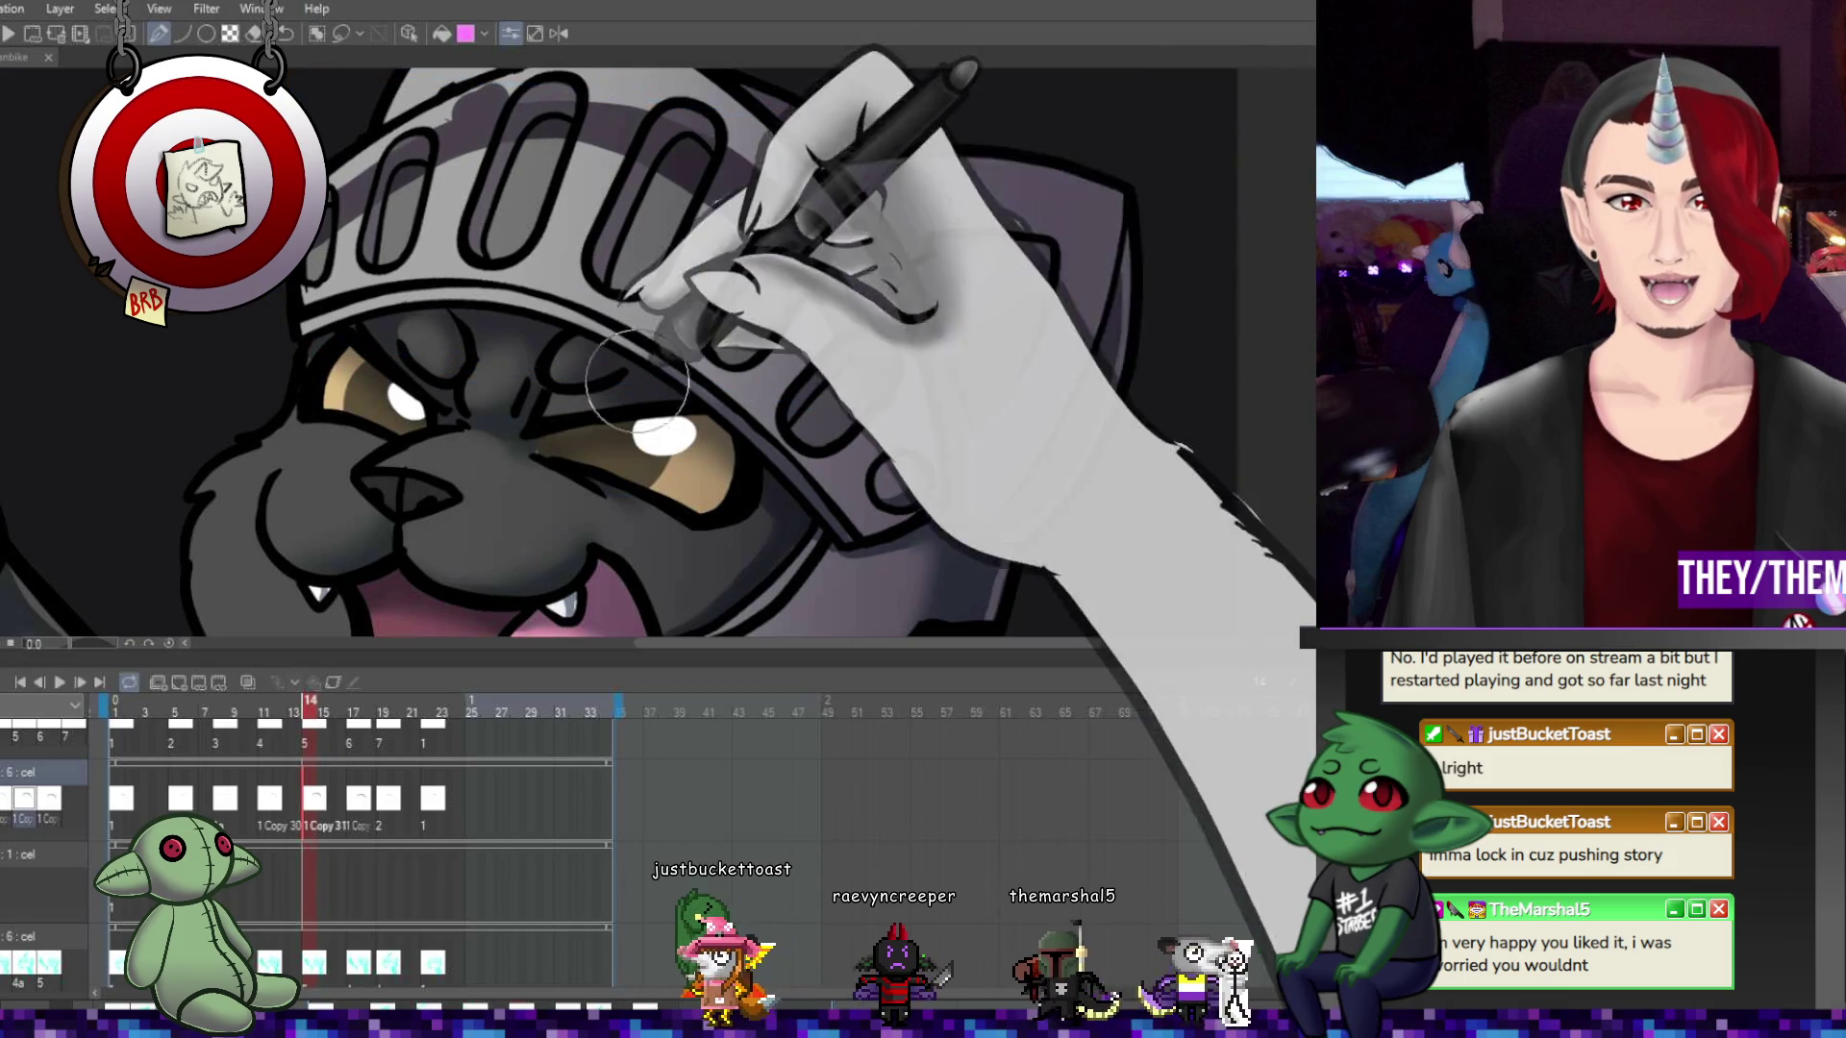
pyautogui.moveTo(546, 101); pyautogui.dragTo(574, 197)
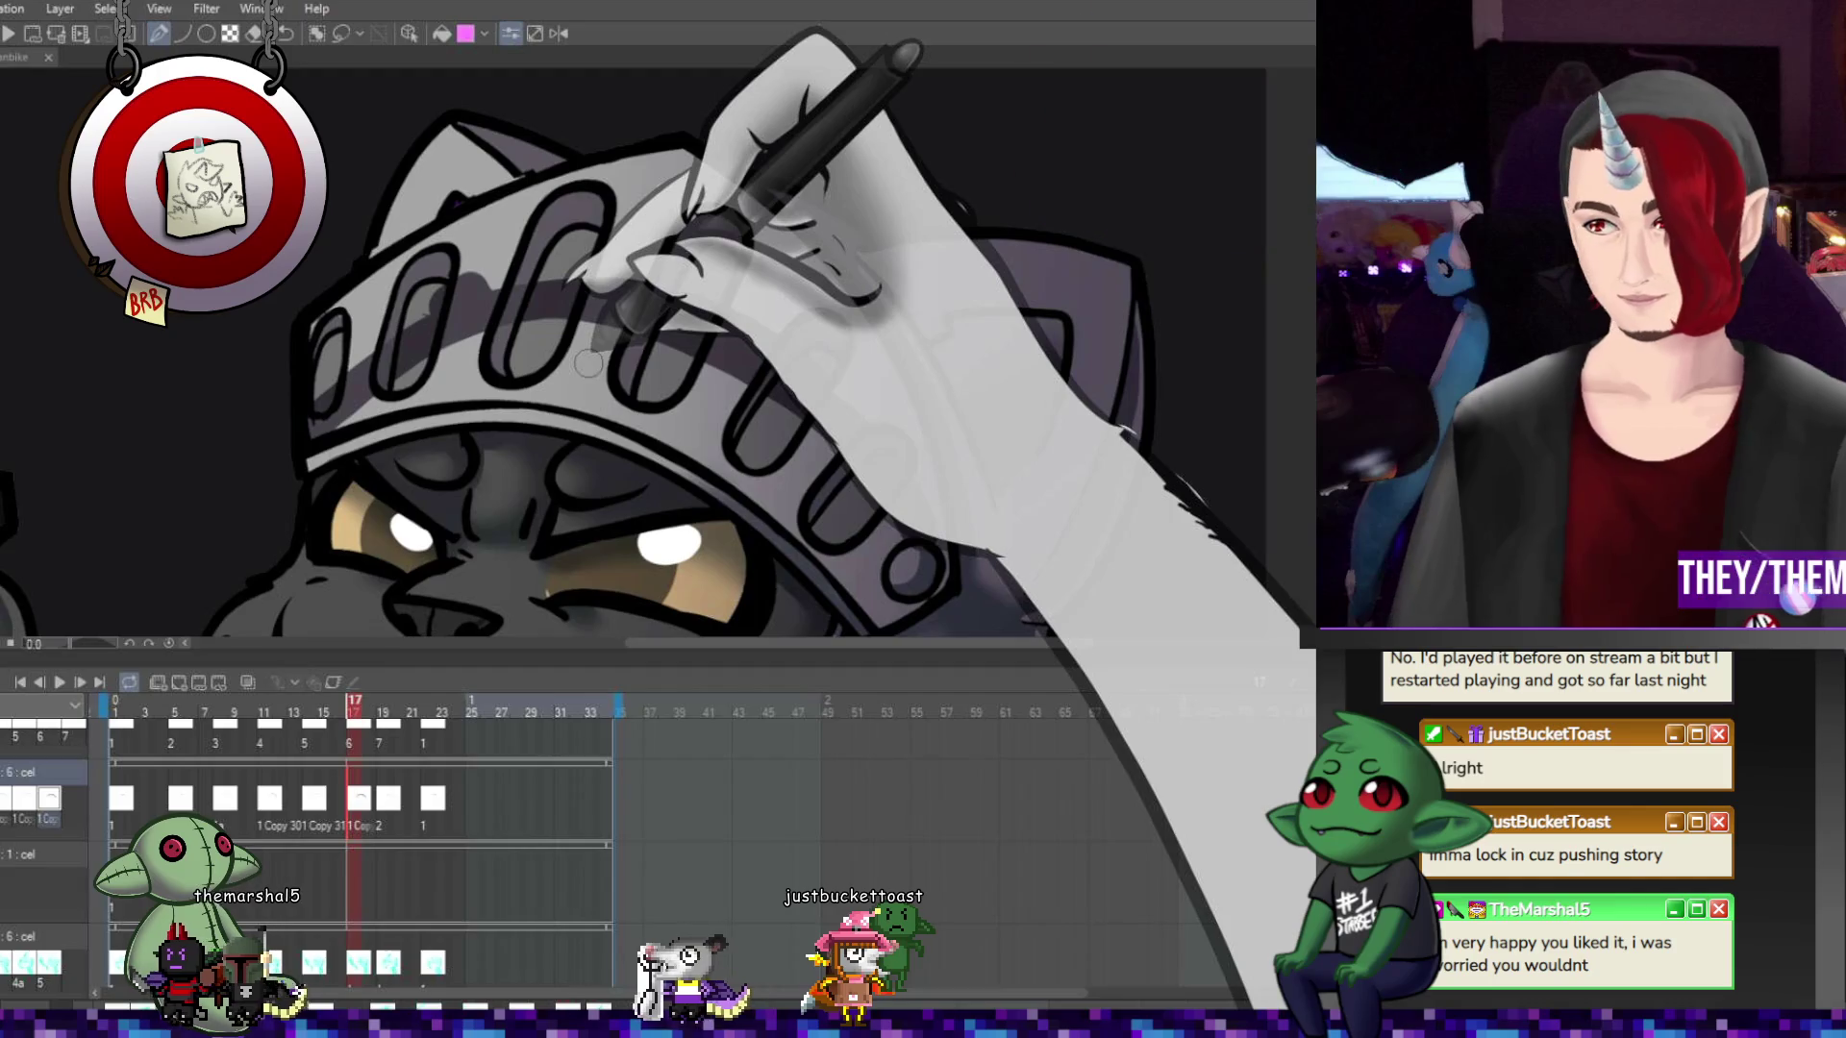
# Rotate the frame 17 helmet slightly clockwise and narrow it from the left
pyautogui.hotkey('ctrl', 't')
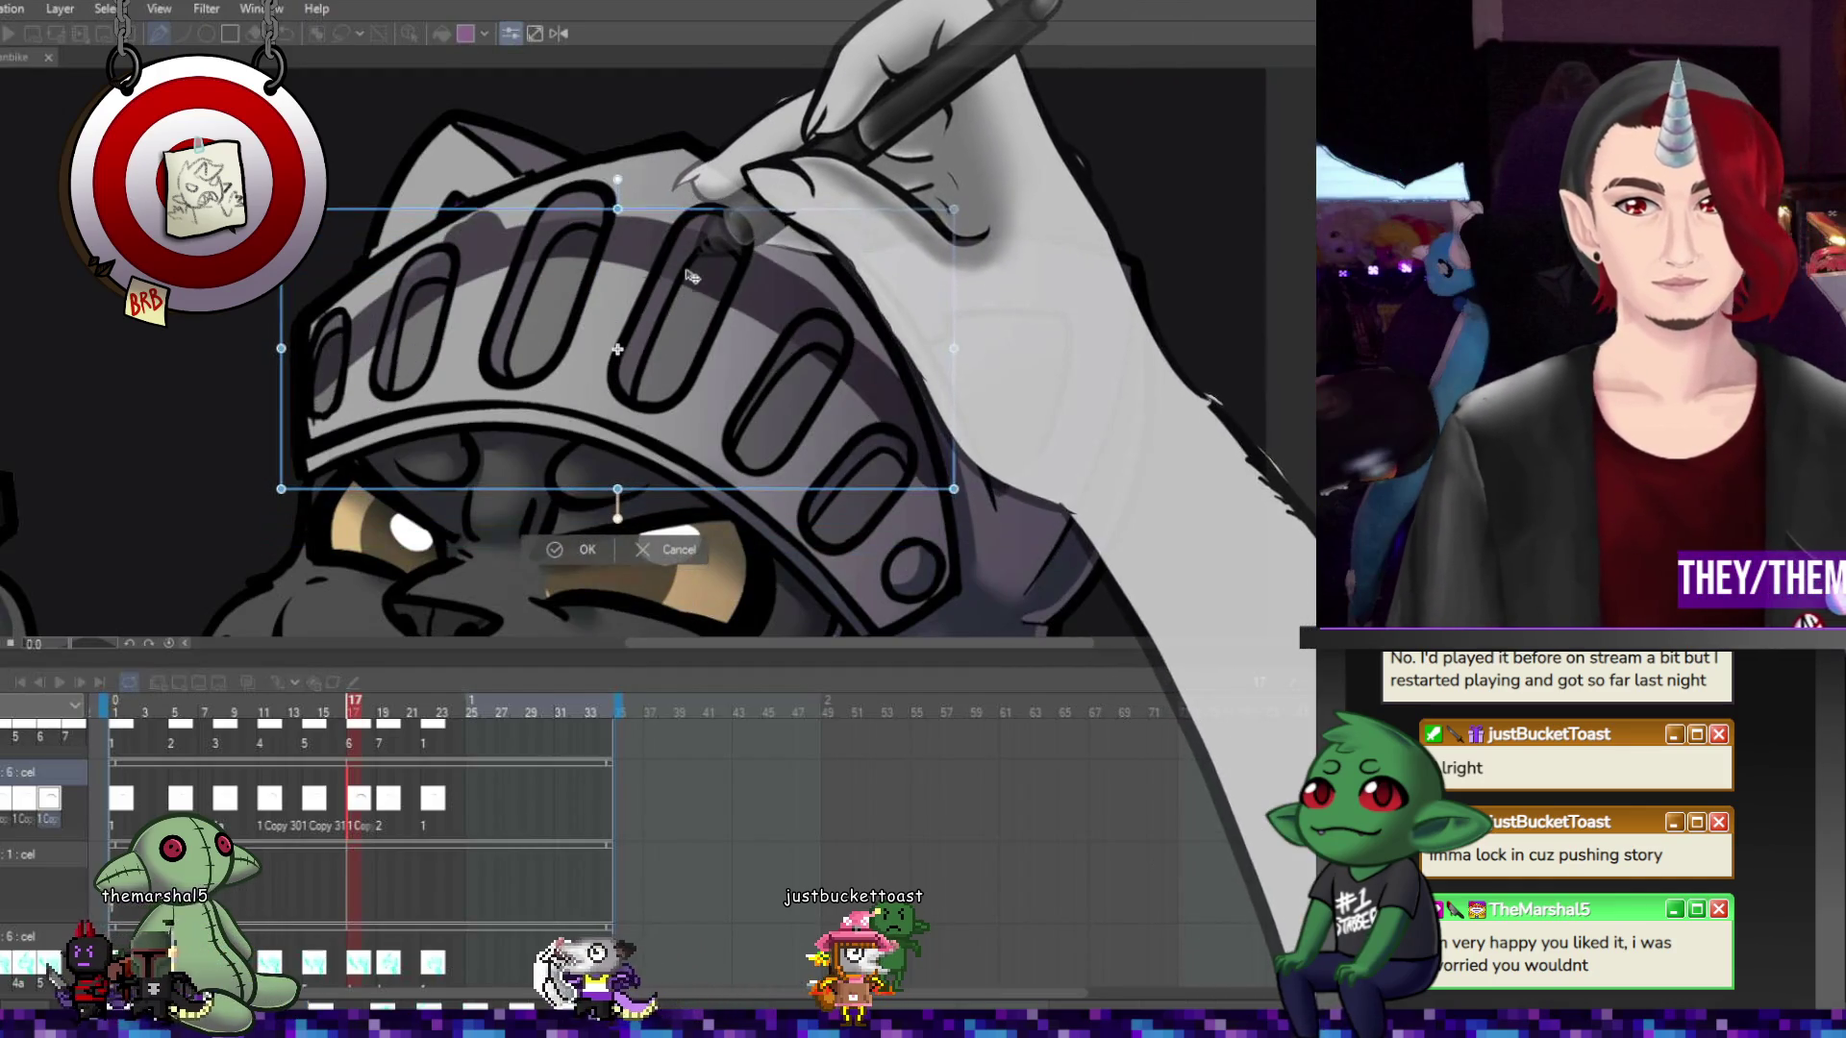
pyautogui.moveTo(812, 272); pyautogui.dragTo(1083, 359)
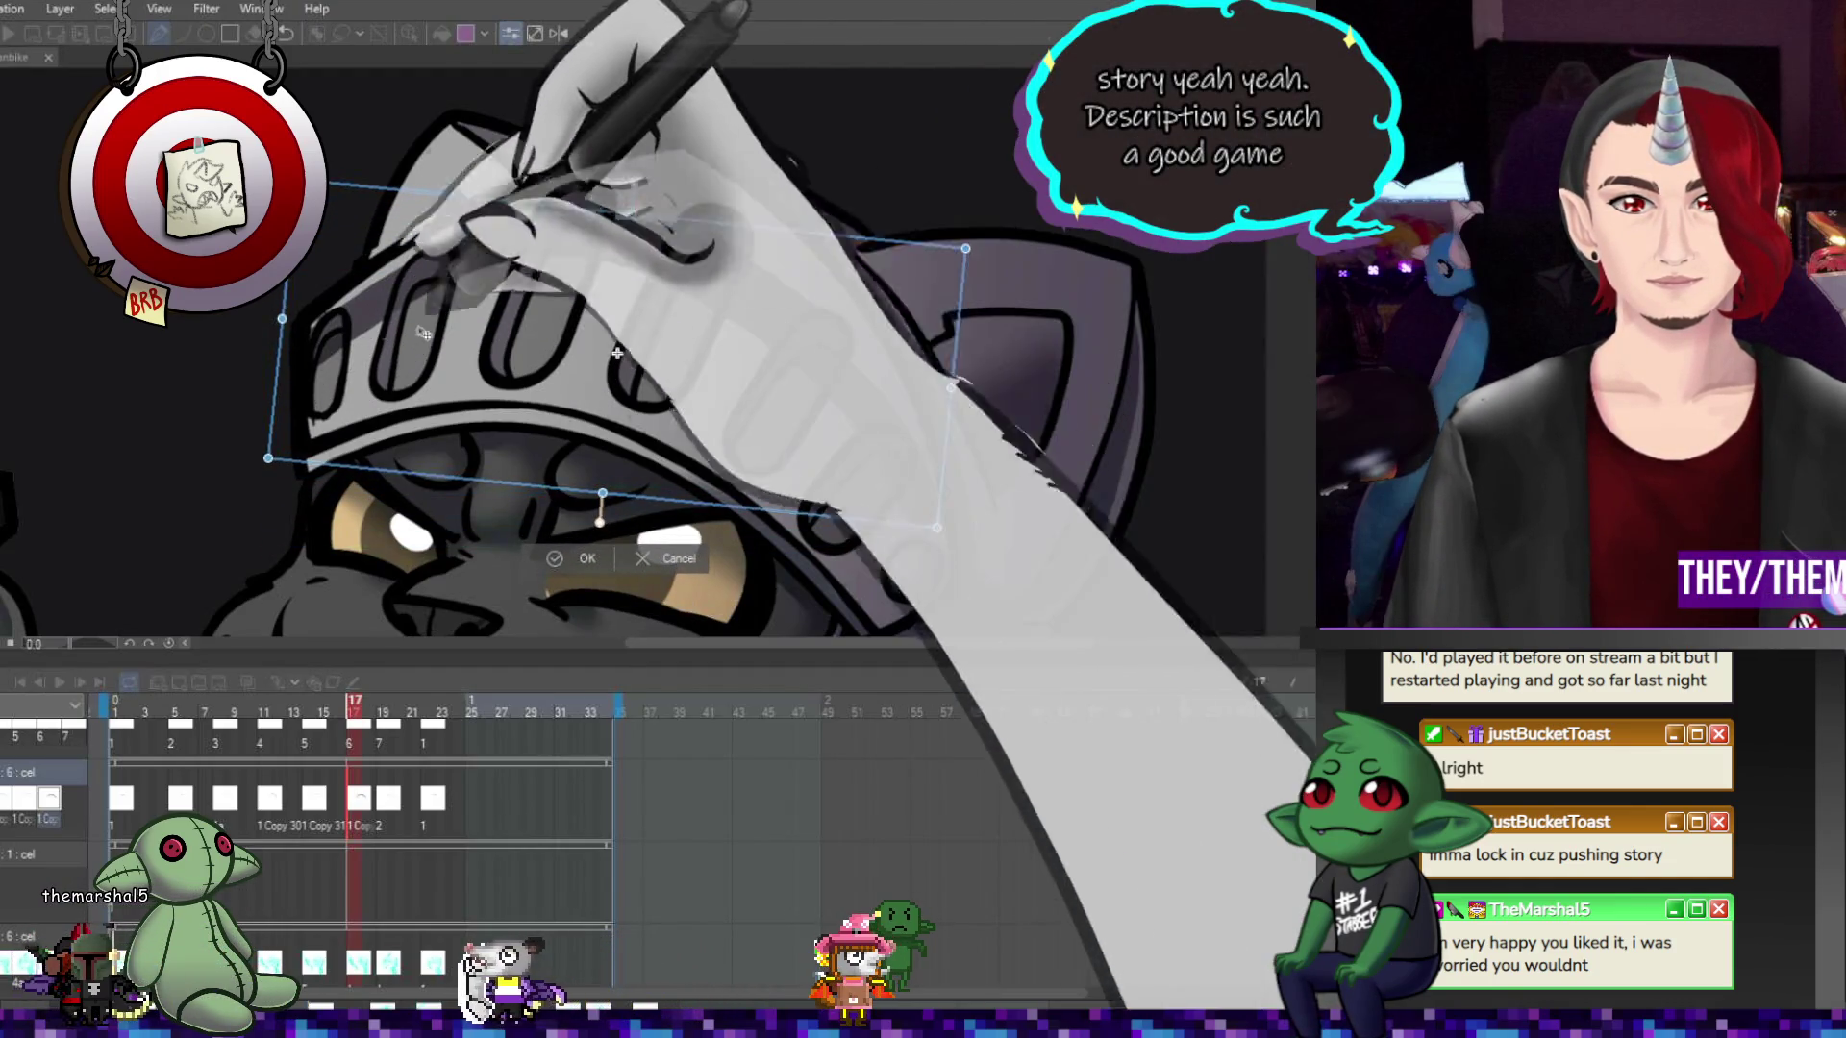
pyautogui.moveTo(375, 321); pyautogui.dragTo(395, 313)
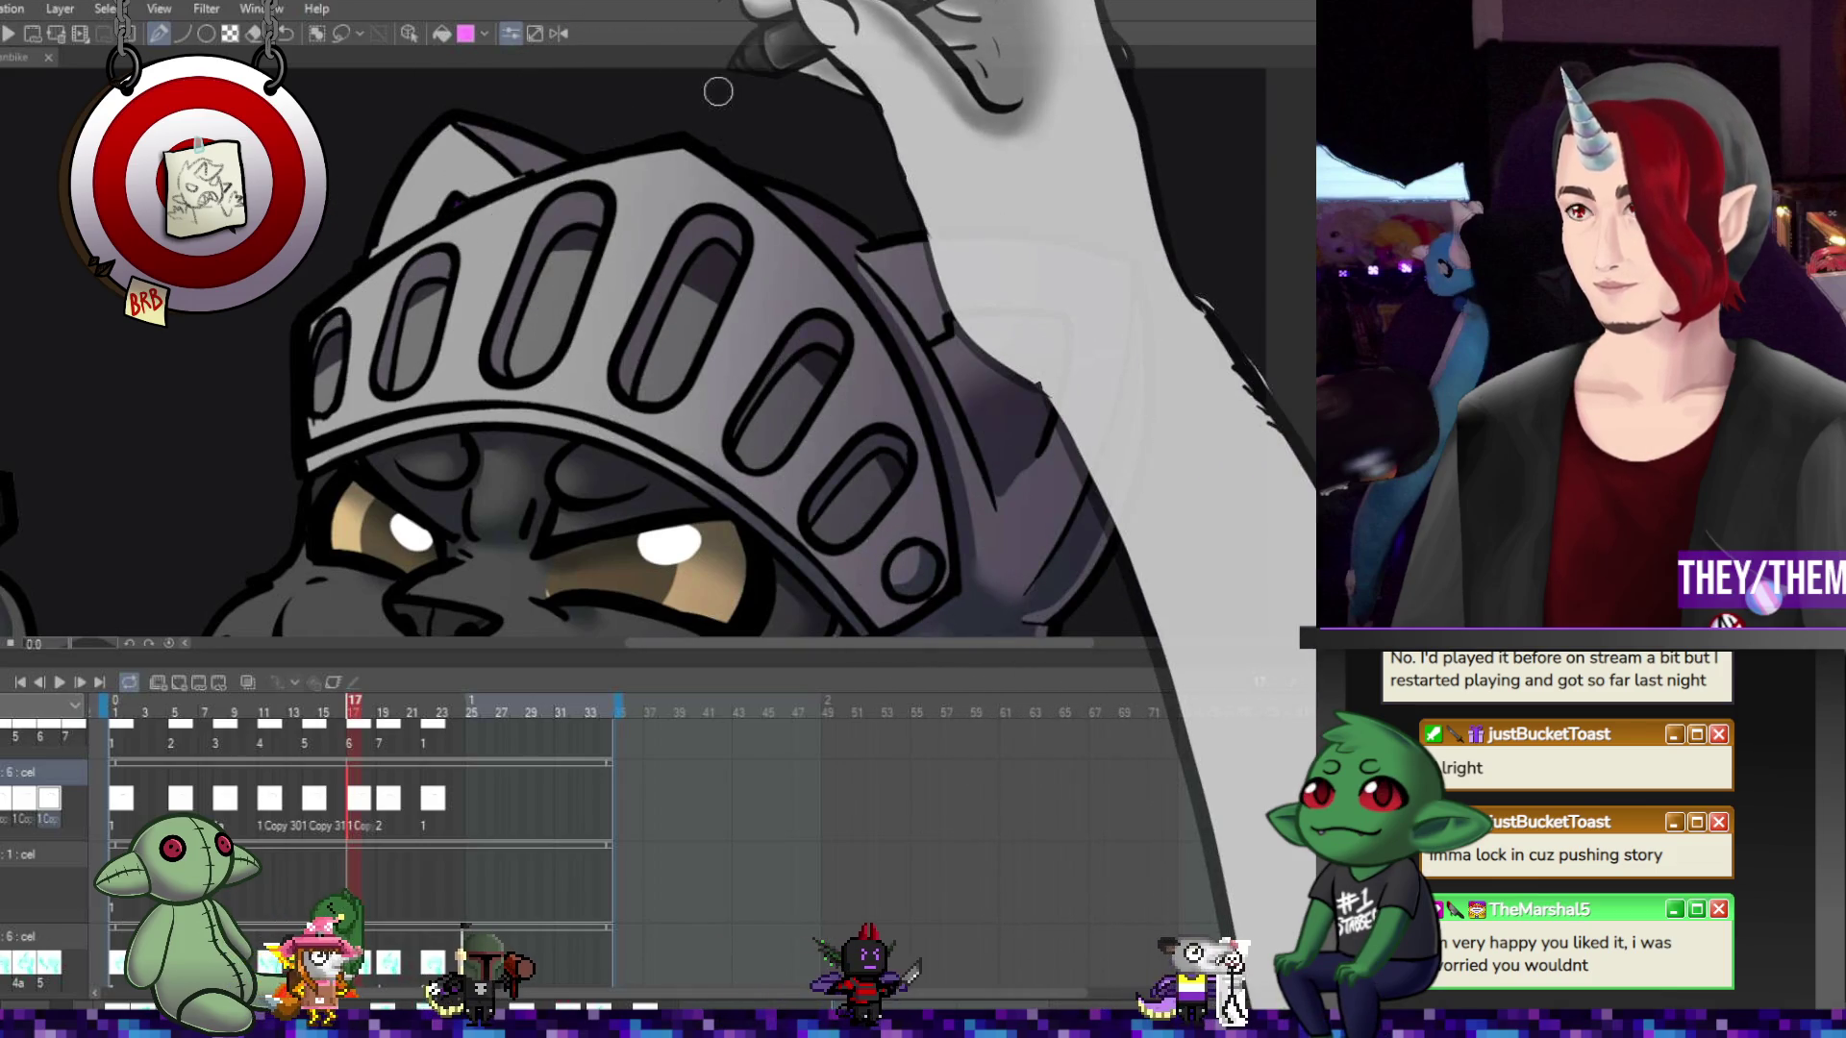
# Make frame 19 show cel 1 Copy 331, the helmeted knight drawing
pyautogui.click(381, 712)
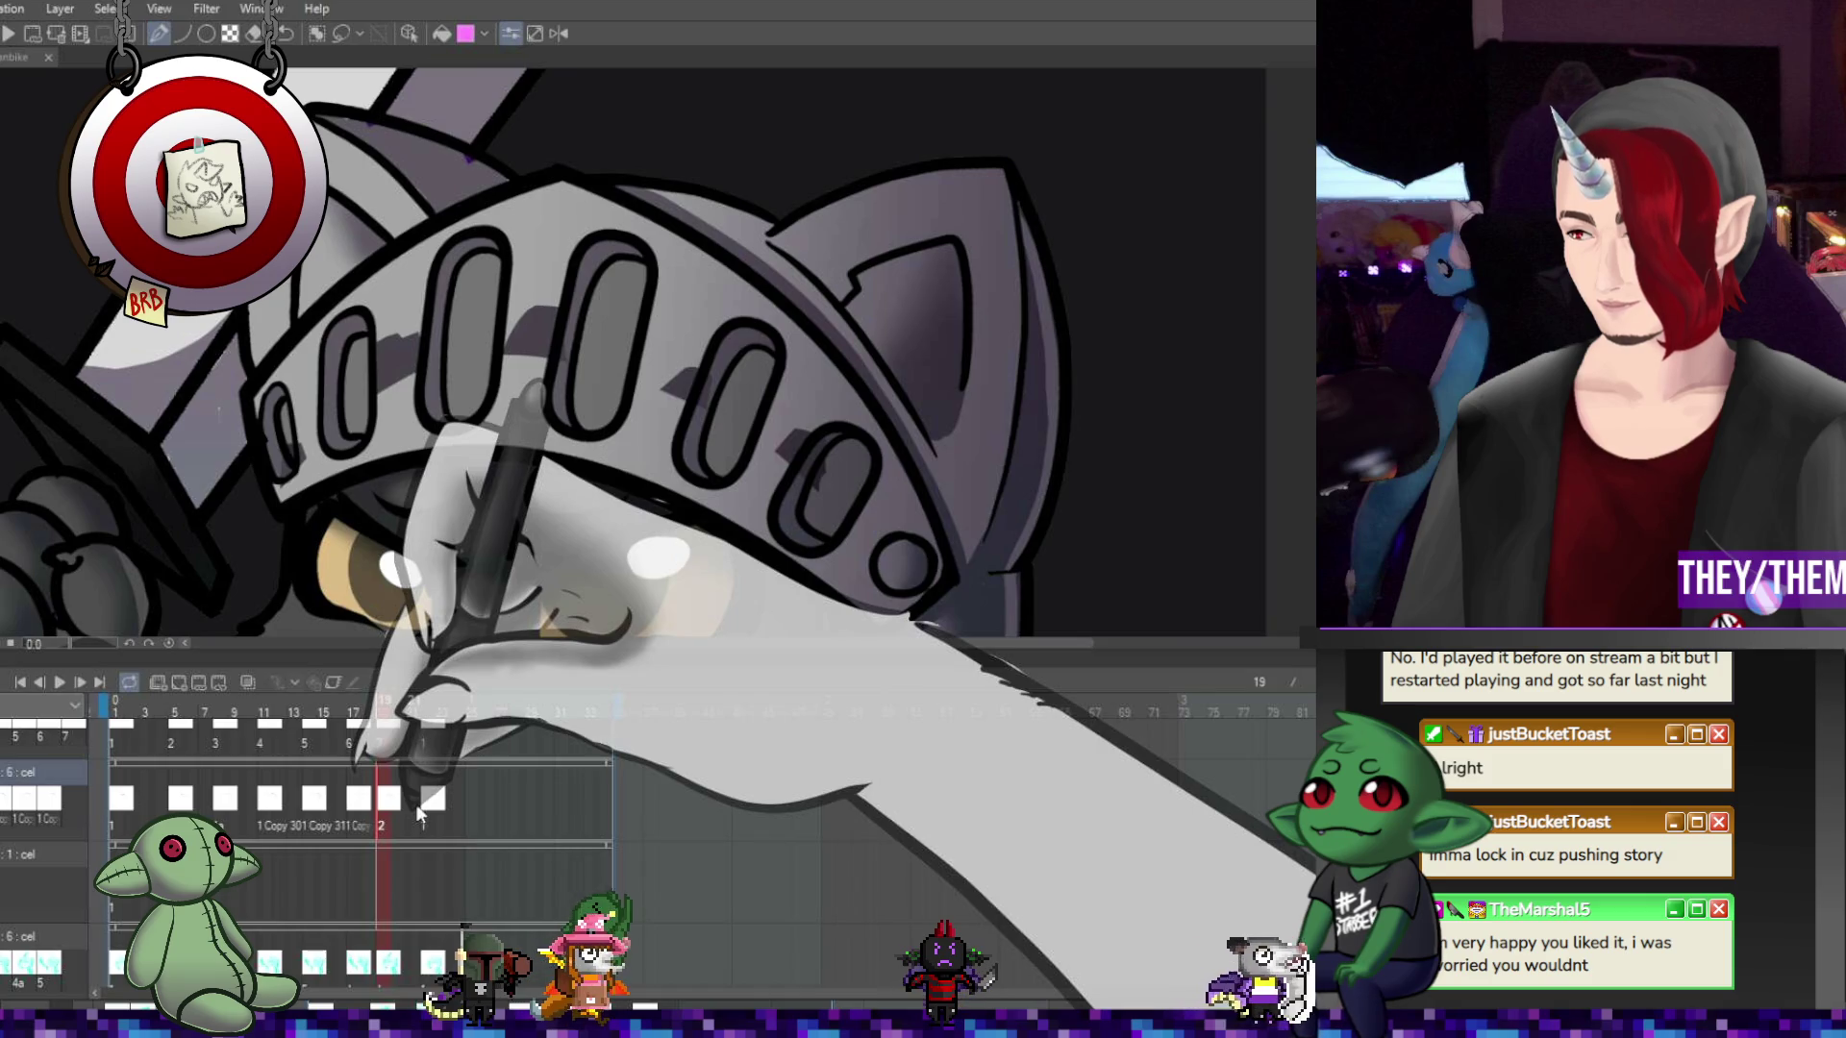
pyautogui.press('space')
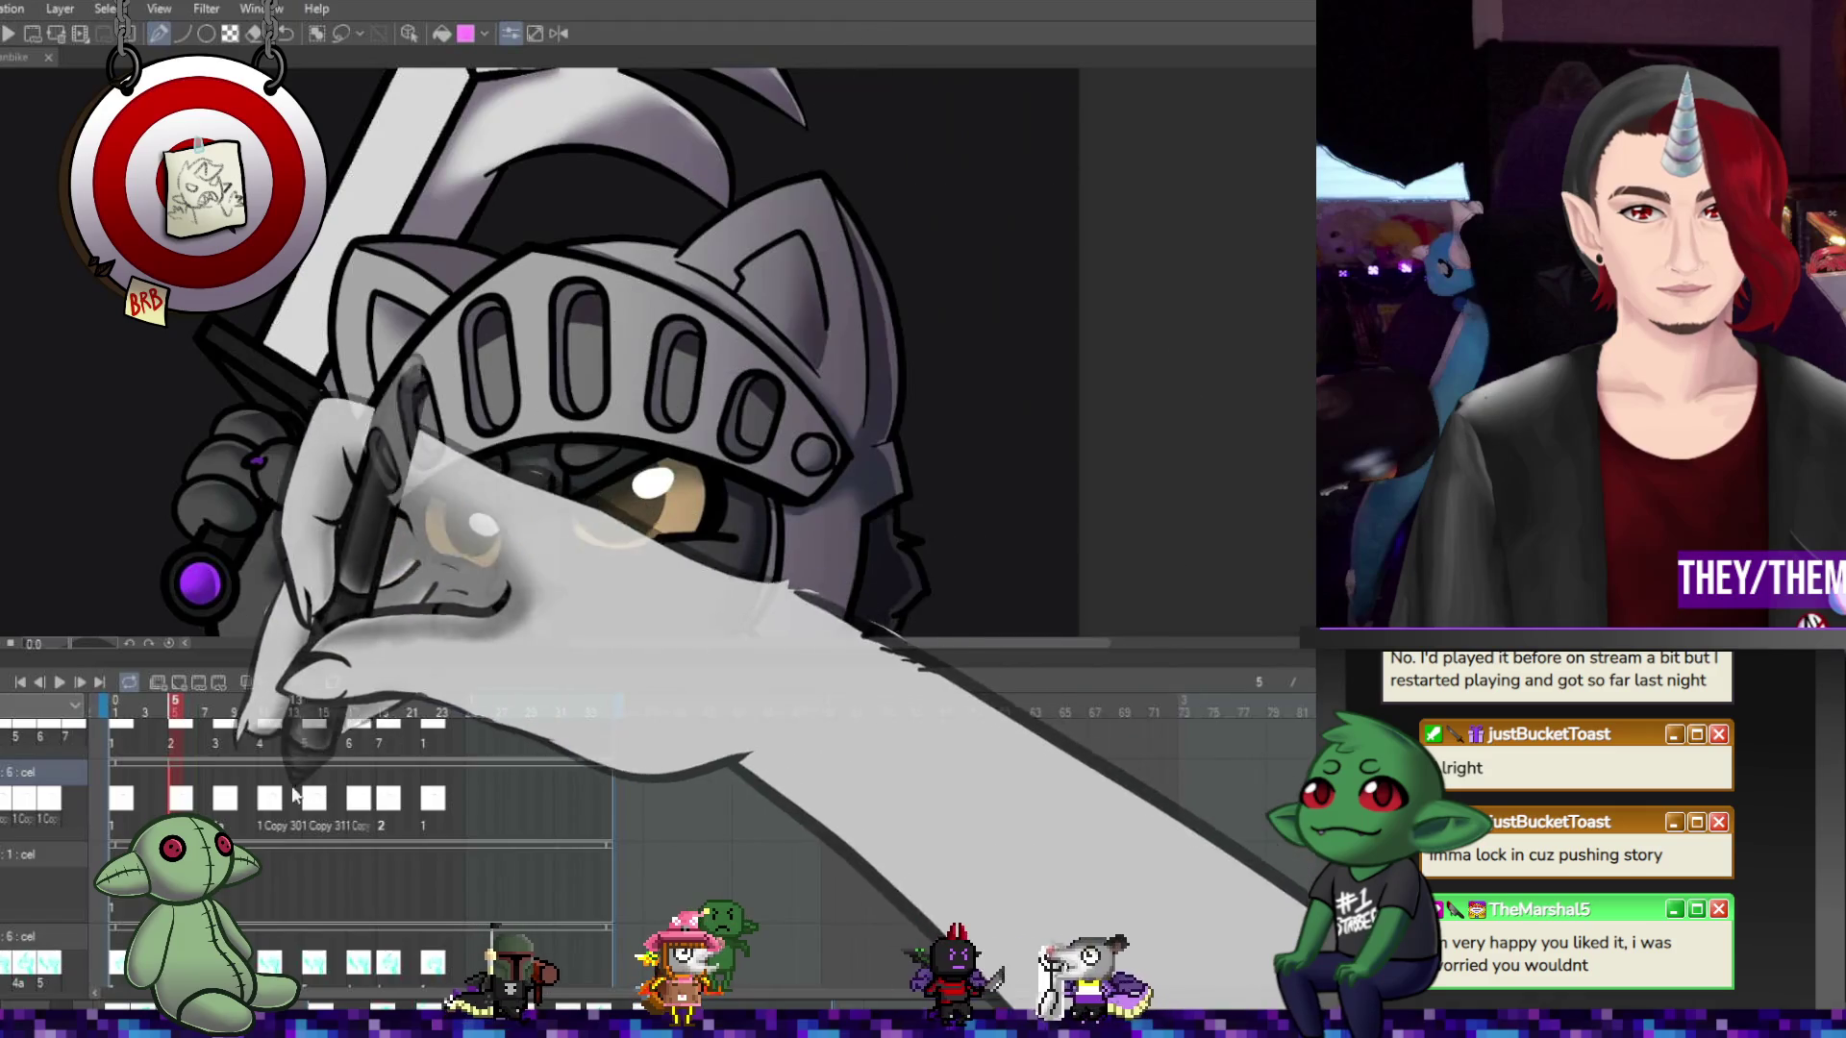
pyautogui.click(397, 808)
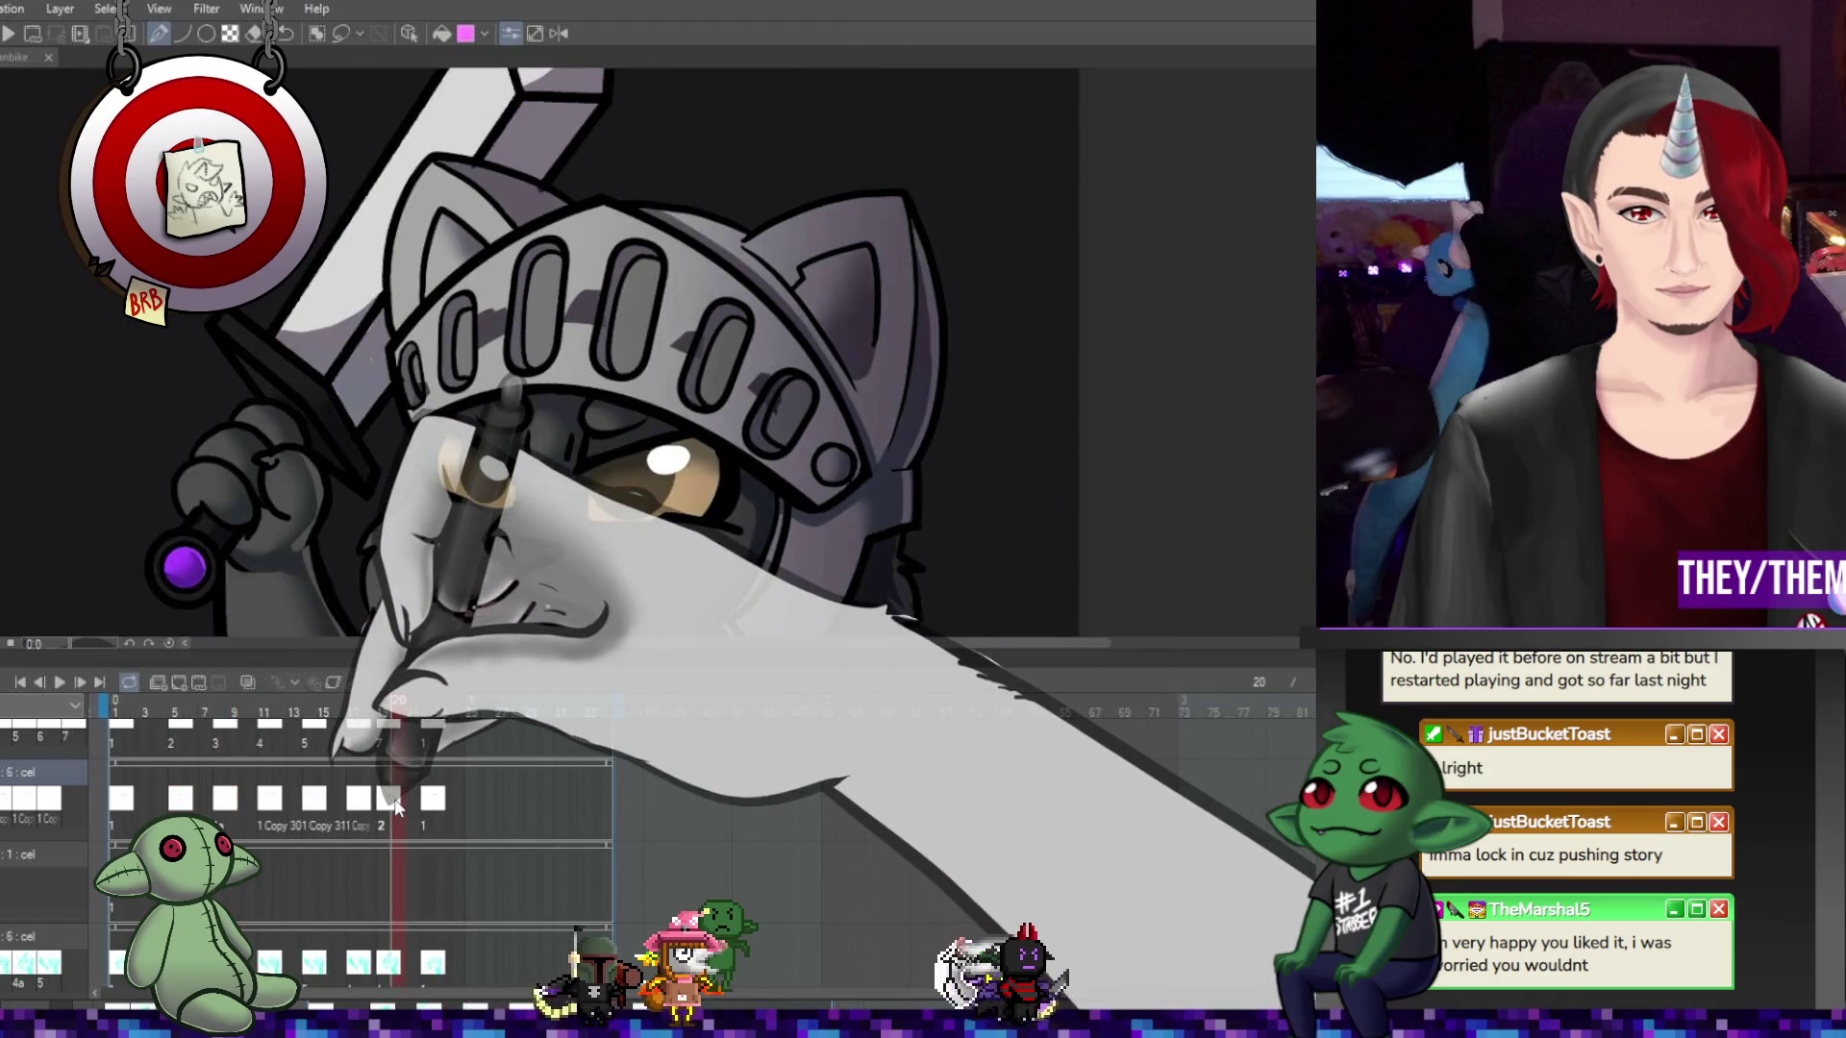
pyautogui.click(382, 808)
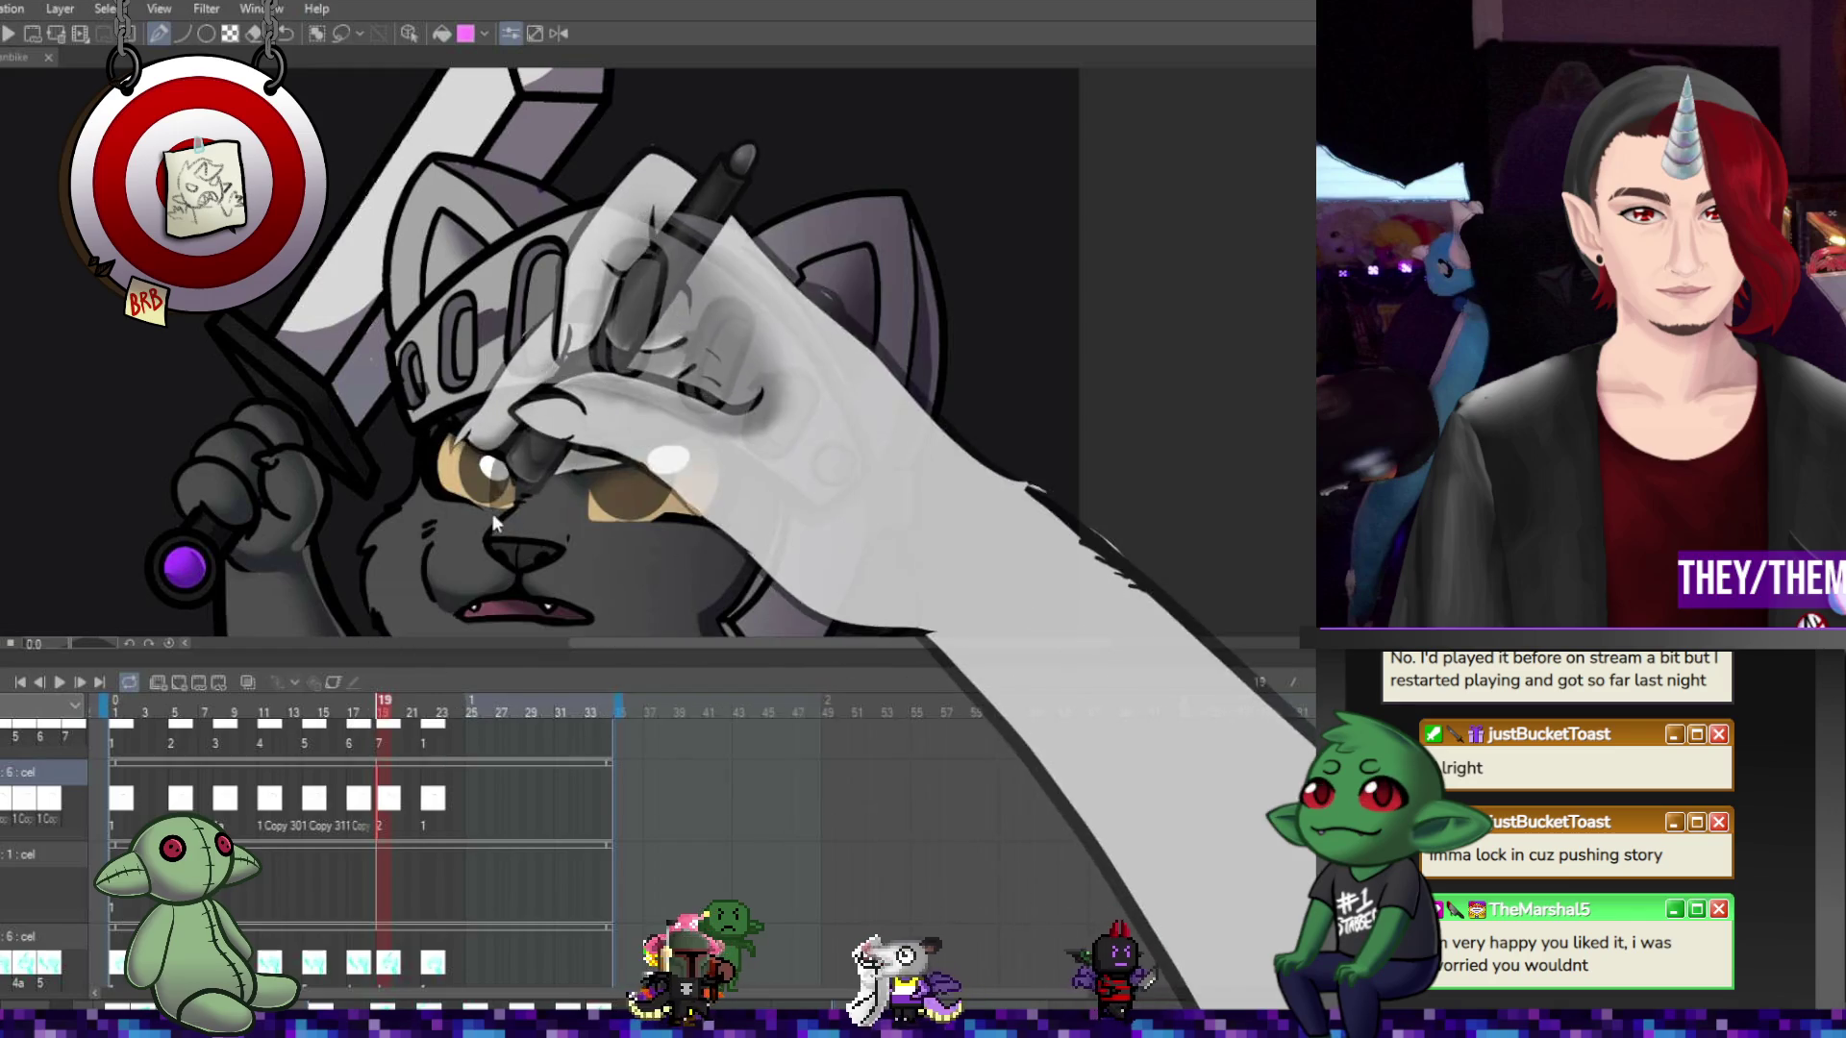
pyautogui.click(384, 800)
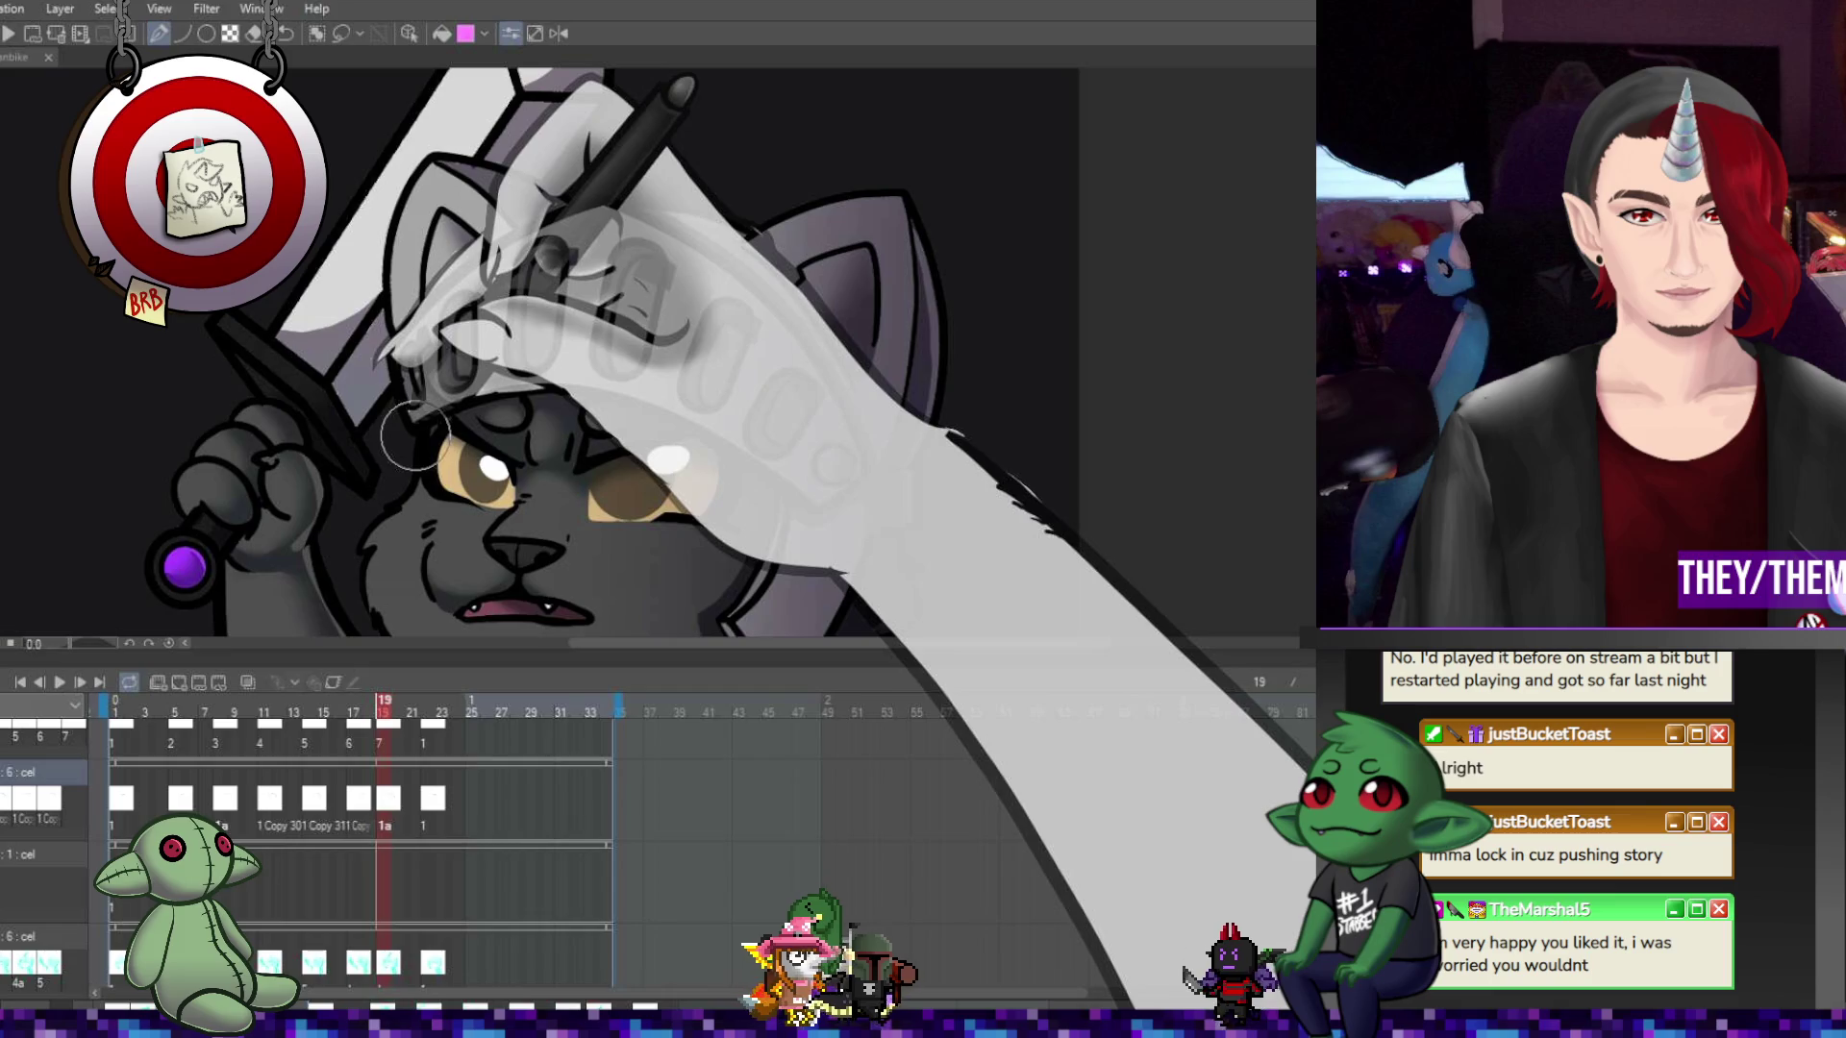
pyautogui.hotkey('ctrl', 'z')
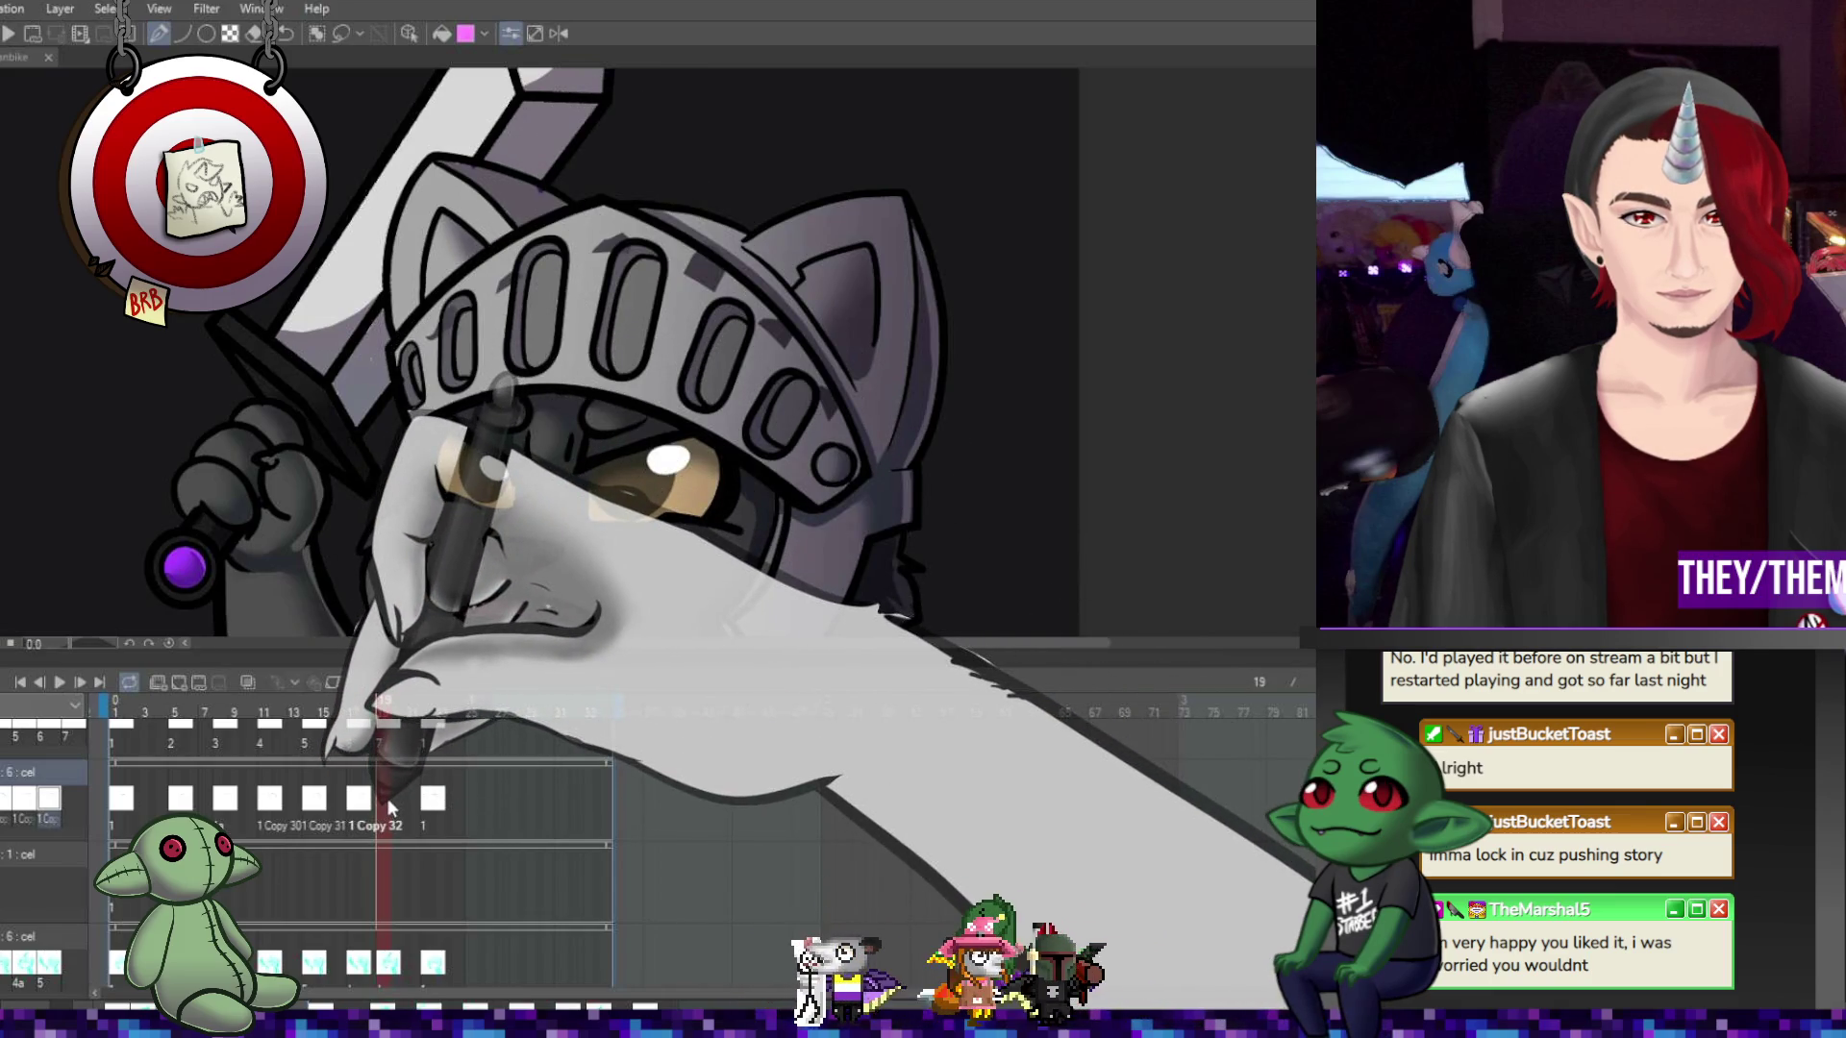
pyautogui.press('Delete')
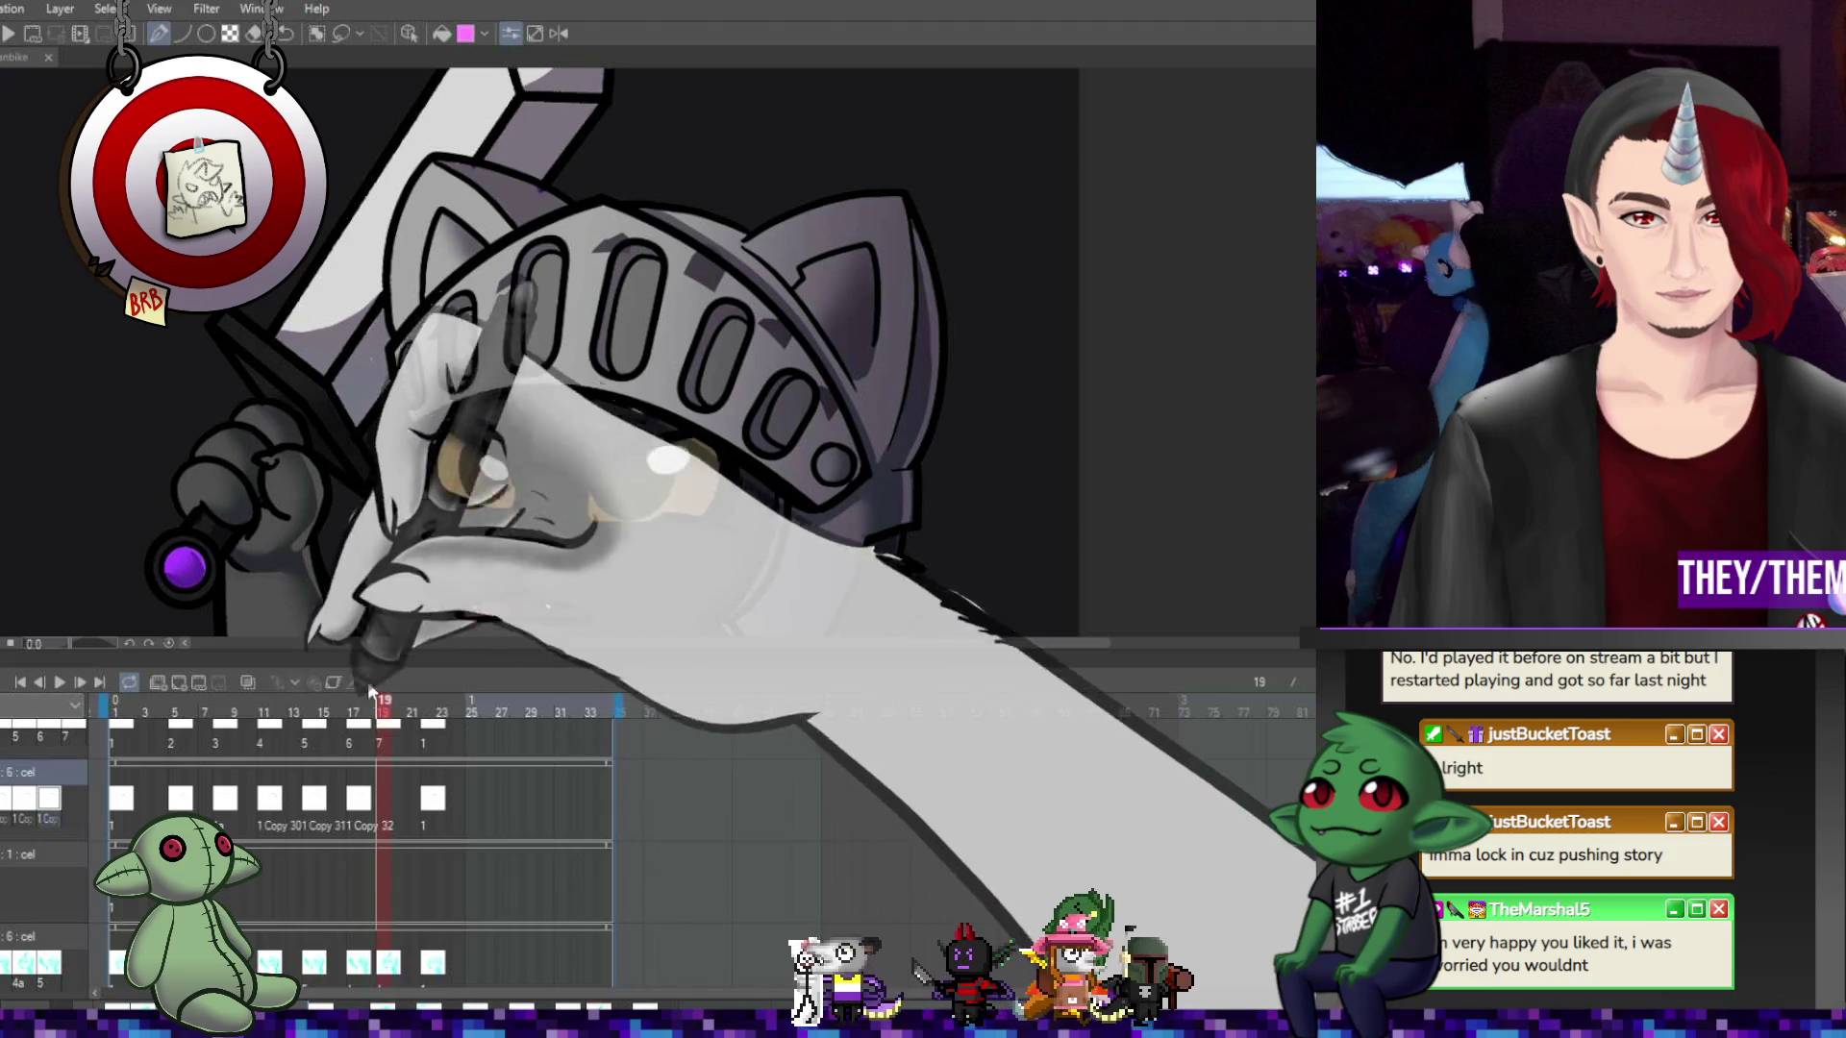
pyautogui.hotkey('ctrl', 'z')
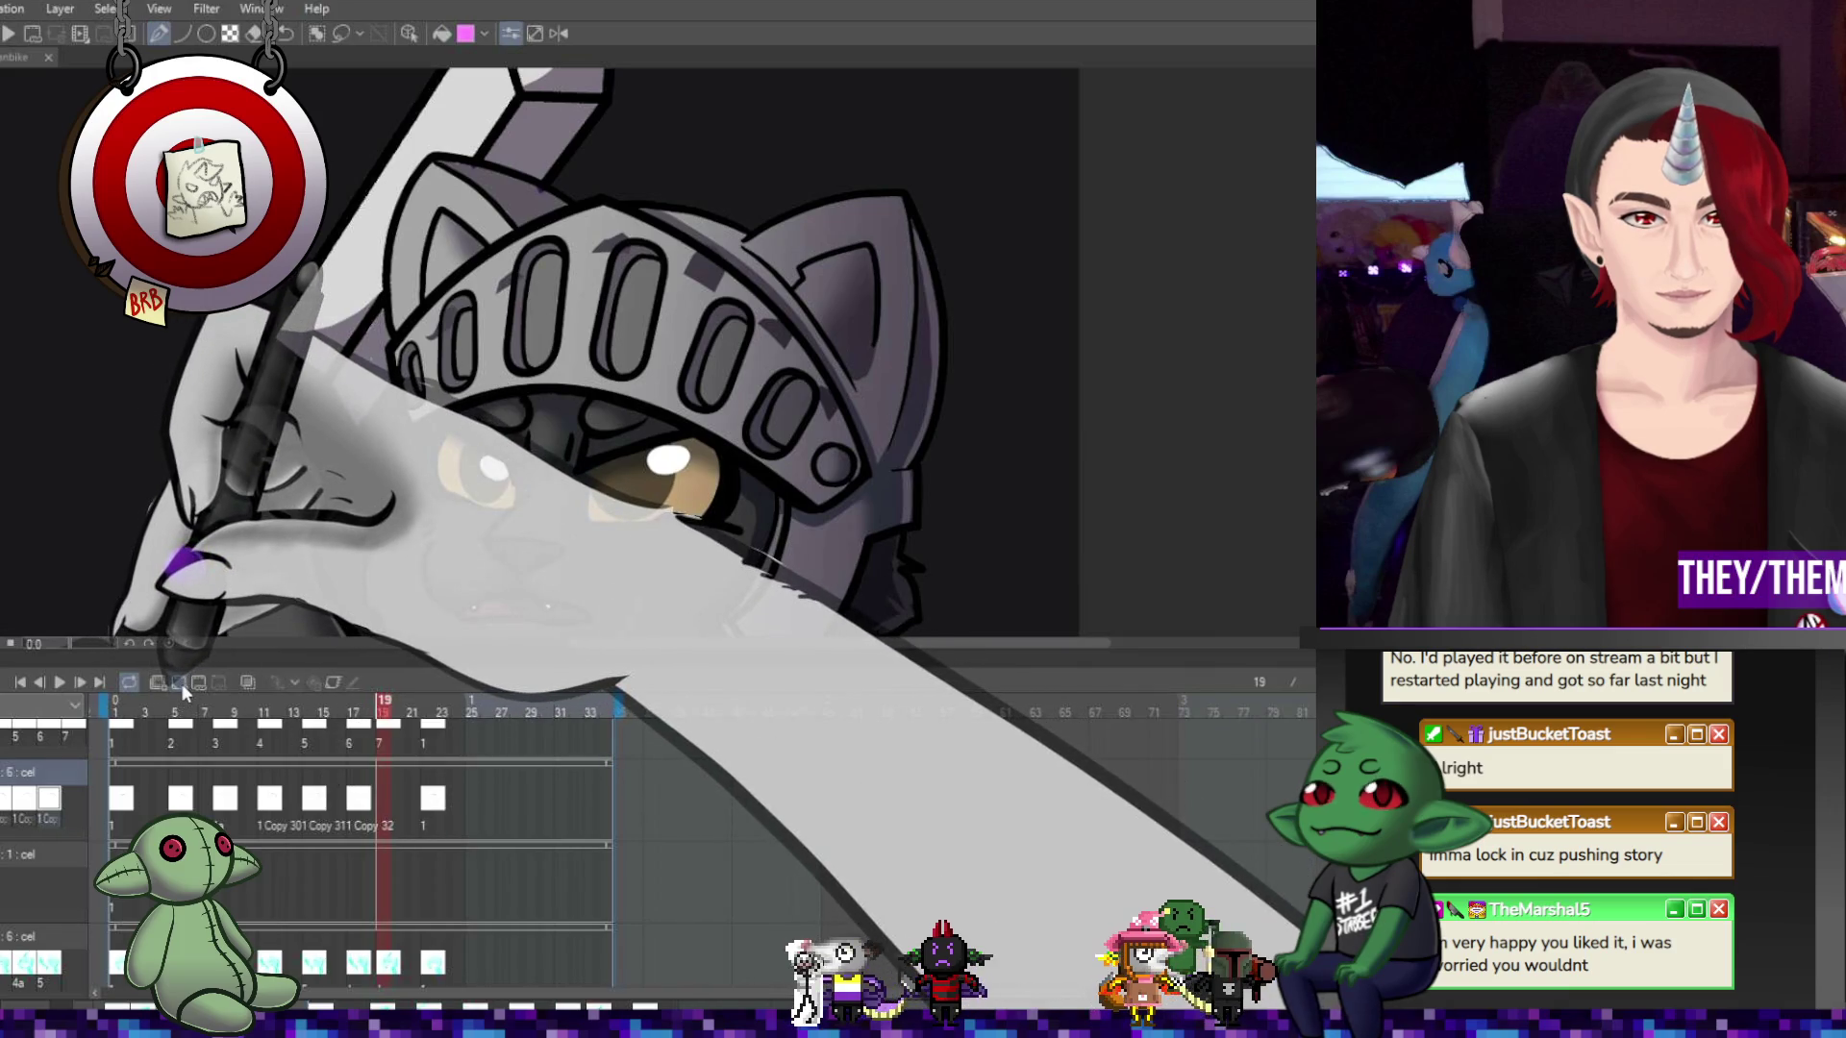
pyautogui.click(181, 683)
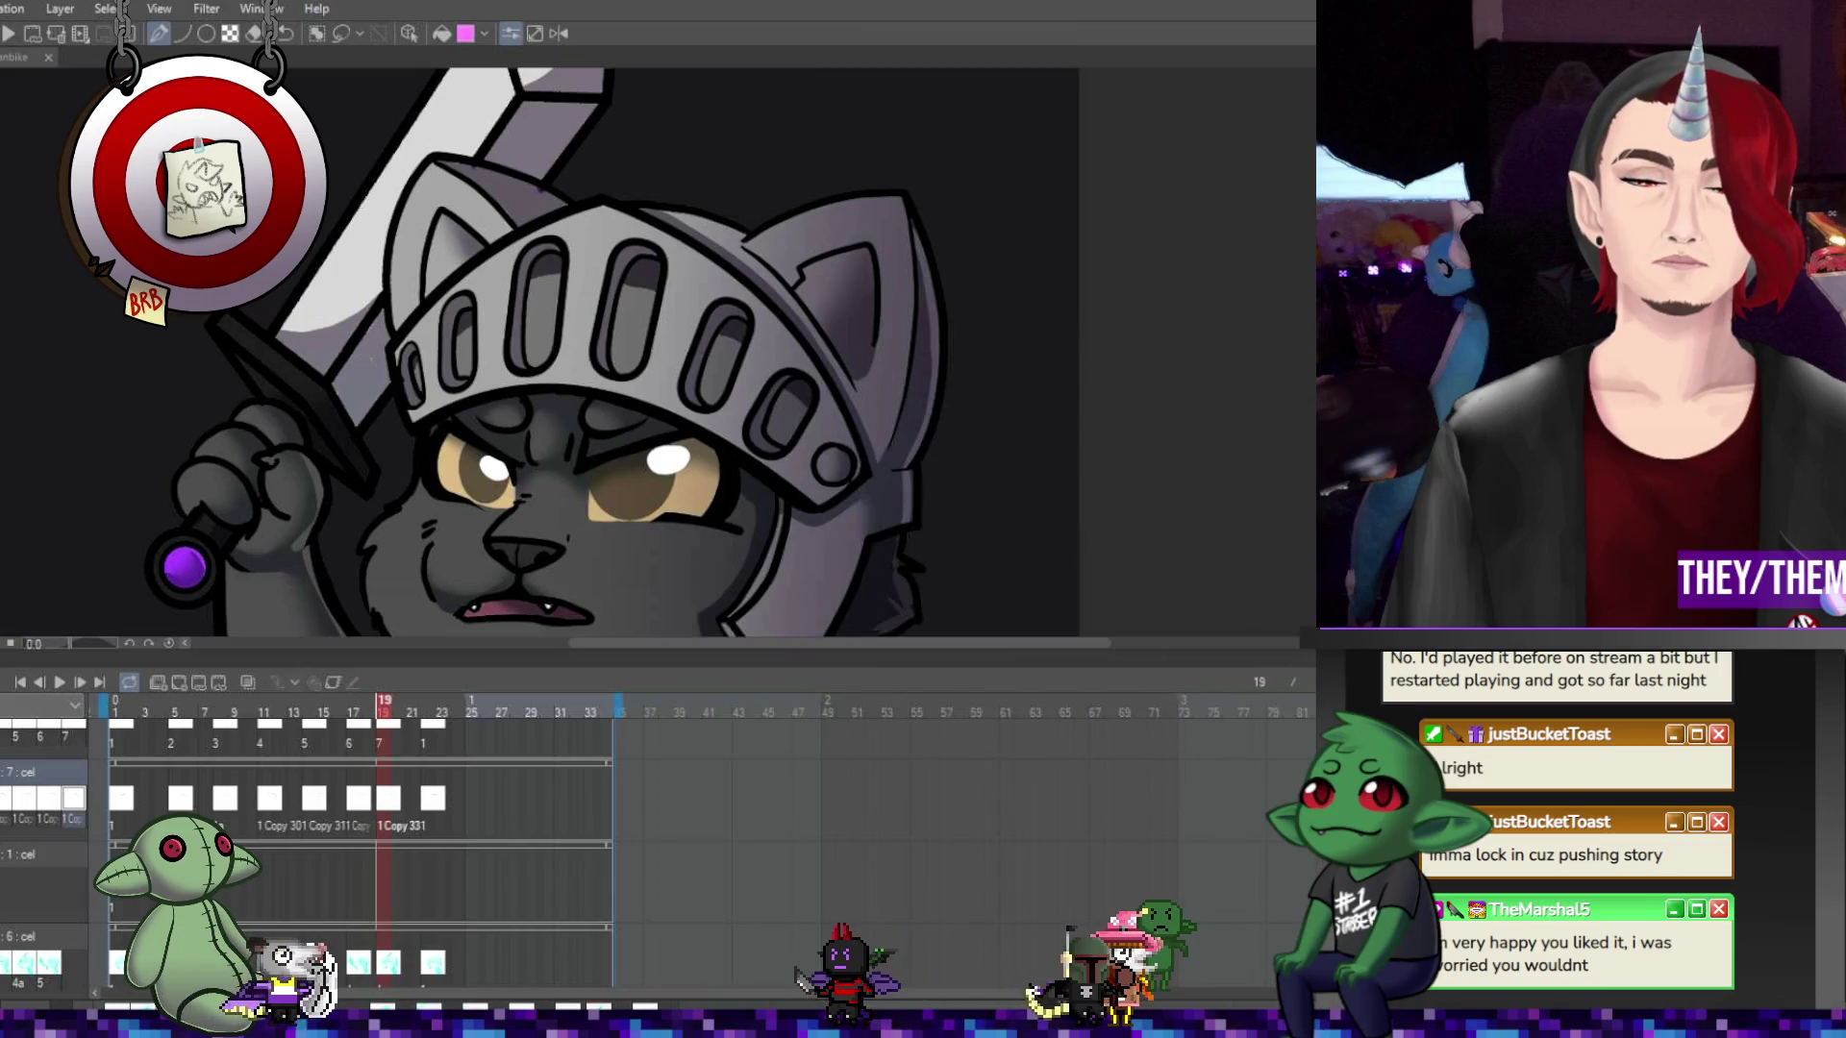
# Step to frame 20 and watch the helmet frames play back in motion
pyautogui.scroll(2, 356, 846)
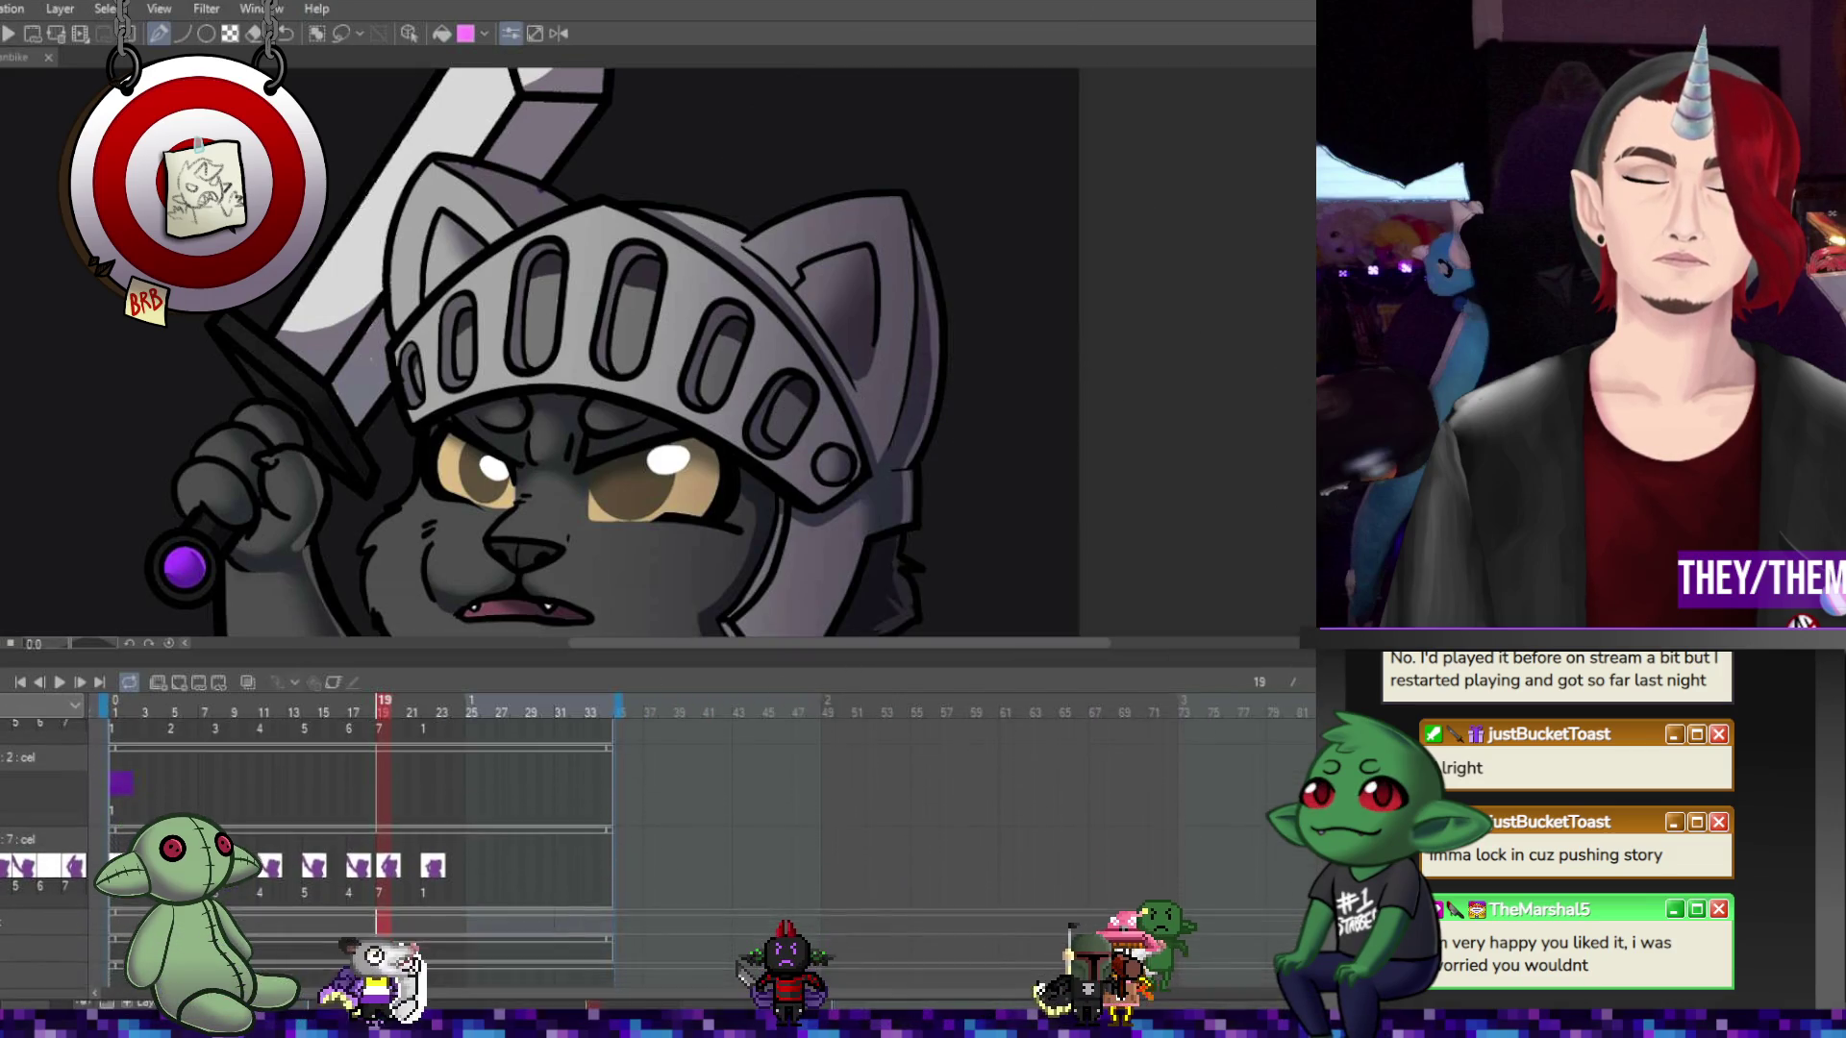
pyautogui.scroll(2, 356, 846)
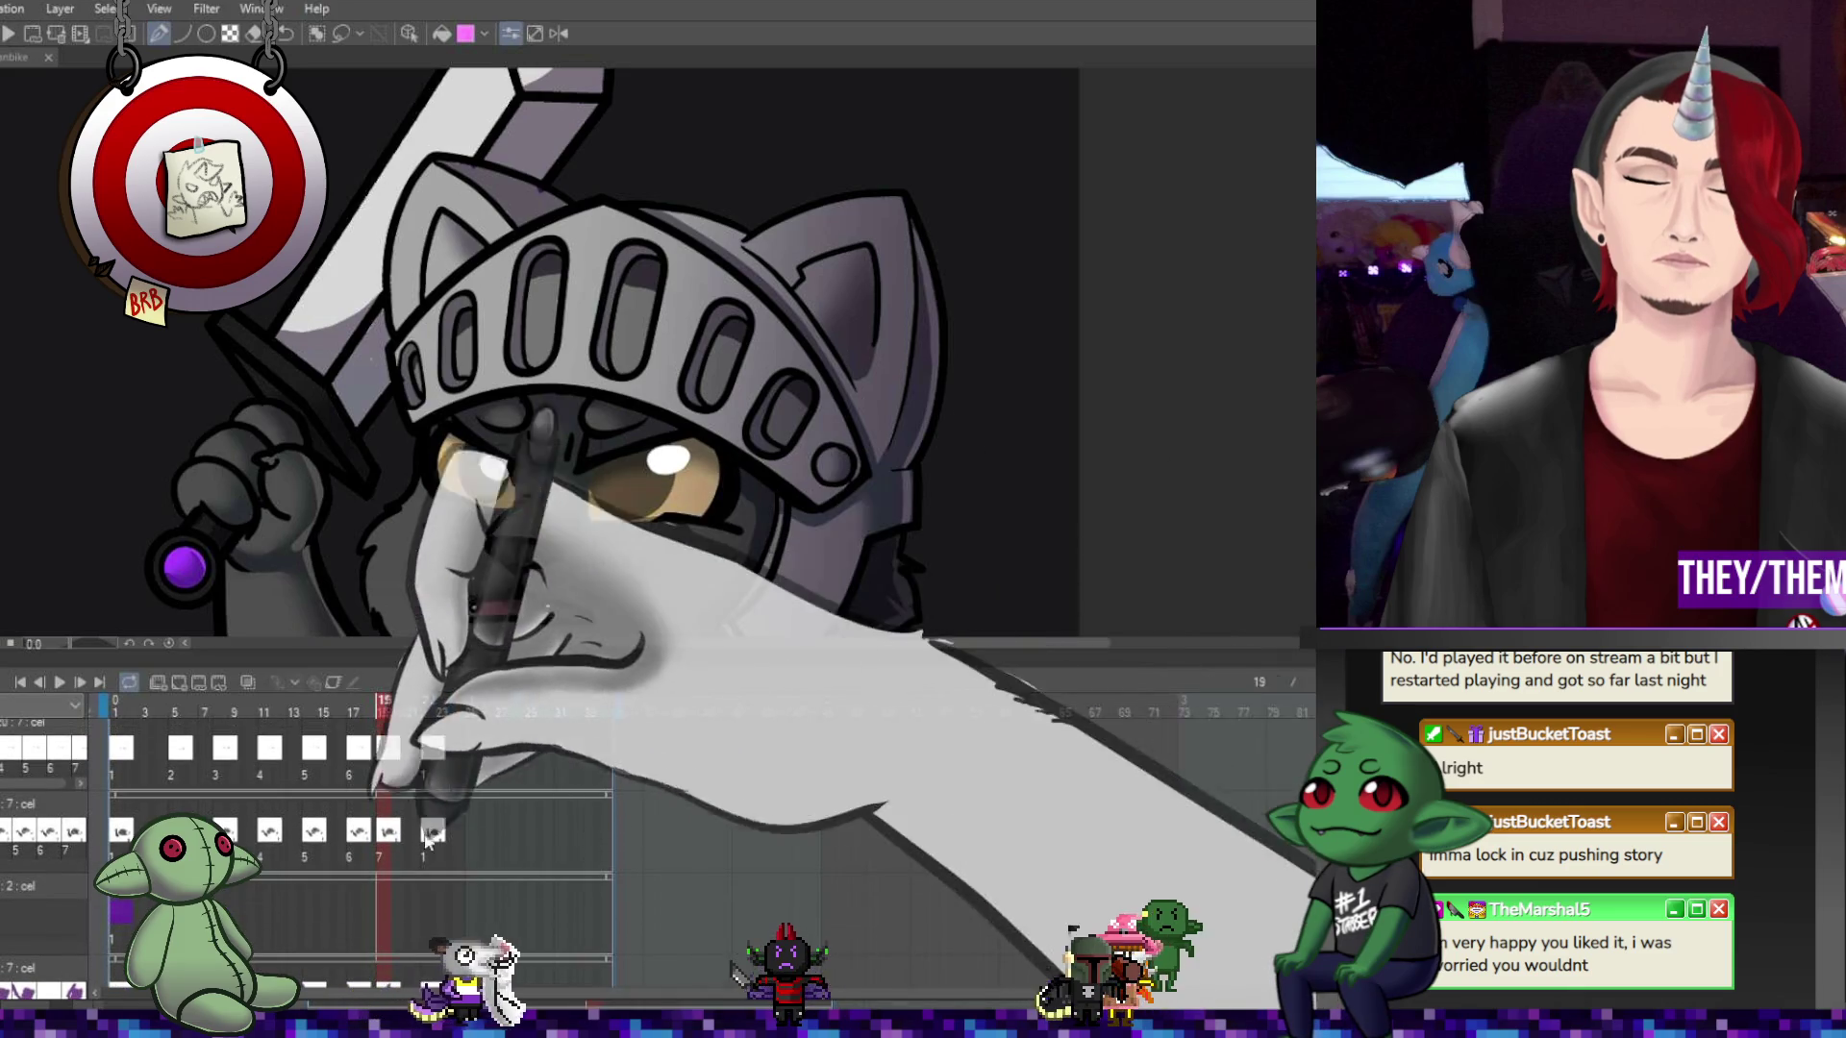
pyautogui.press('Right')
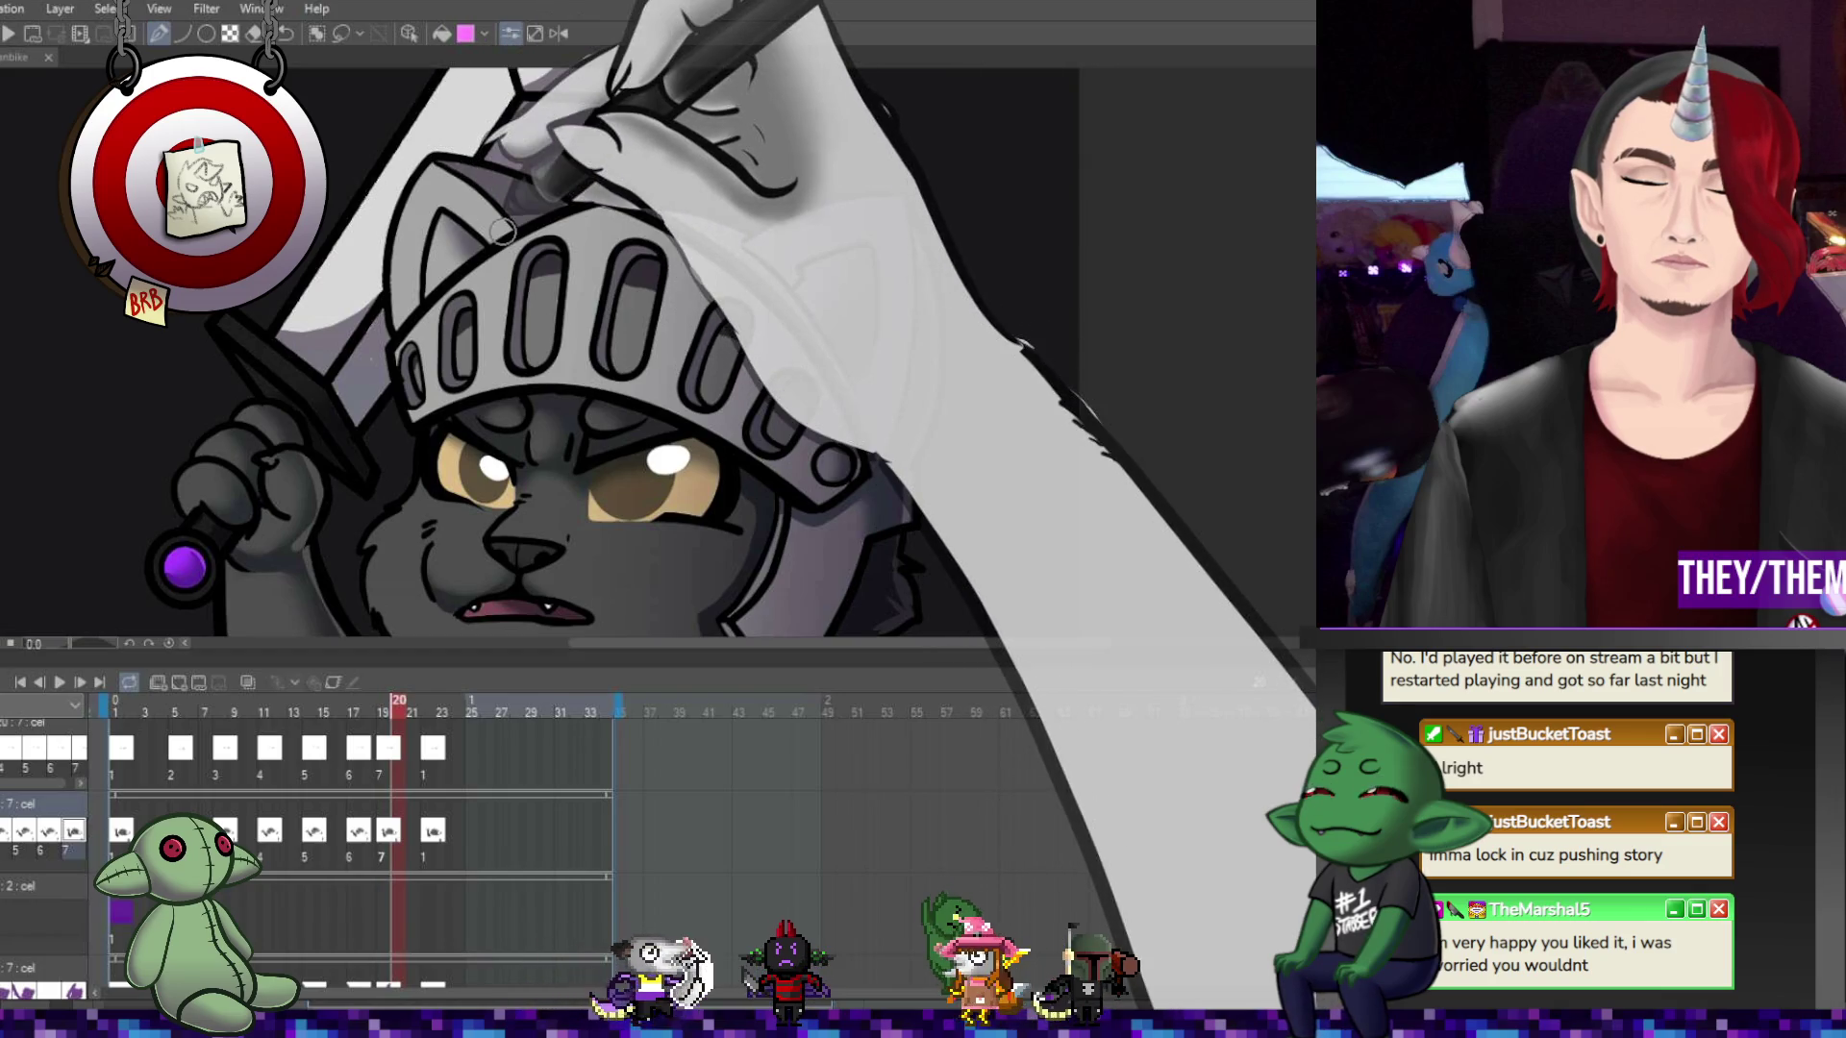
pyautogui.scroll(-5, 610, 377)
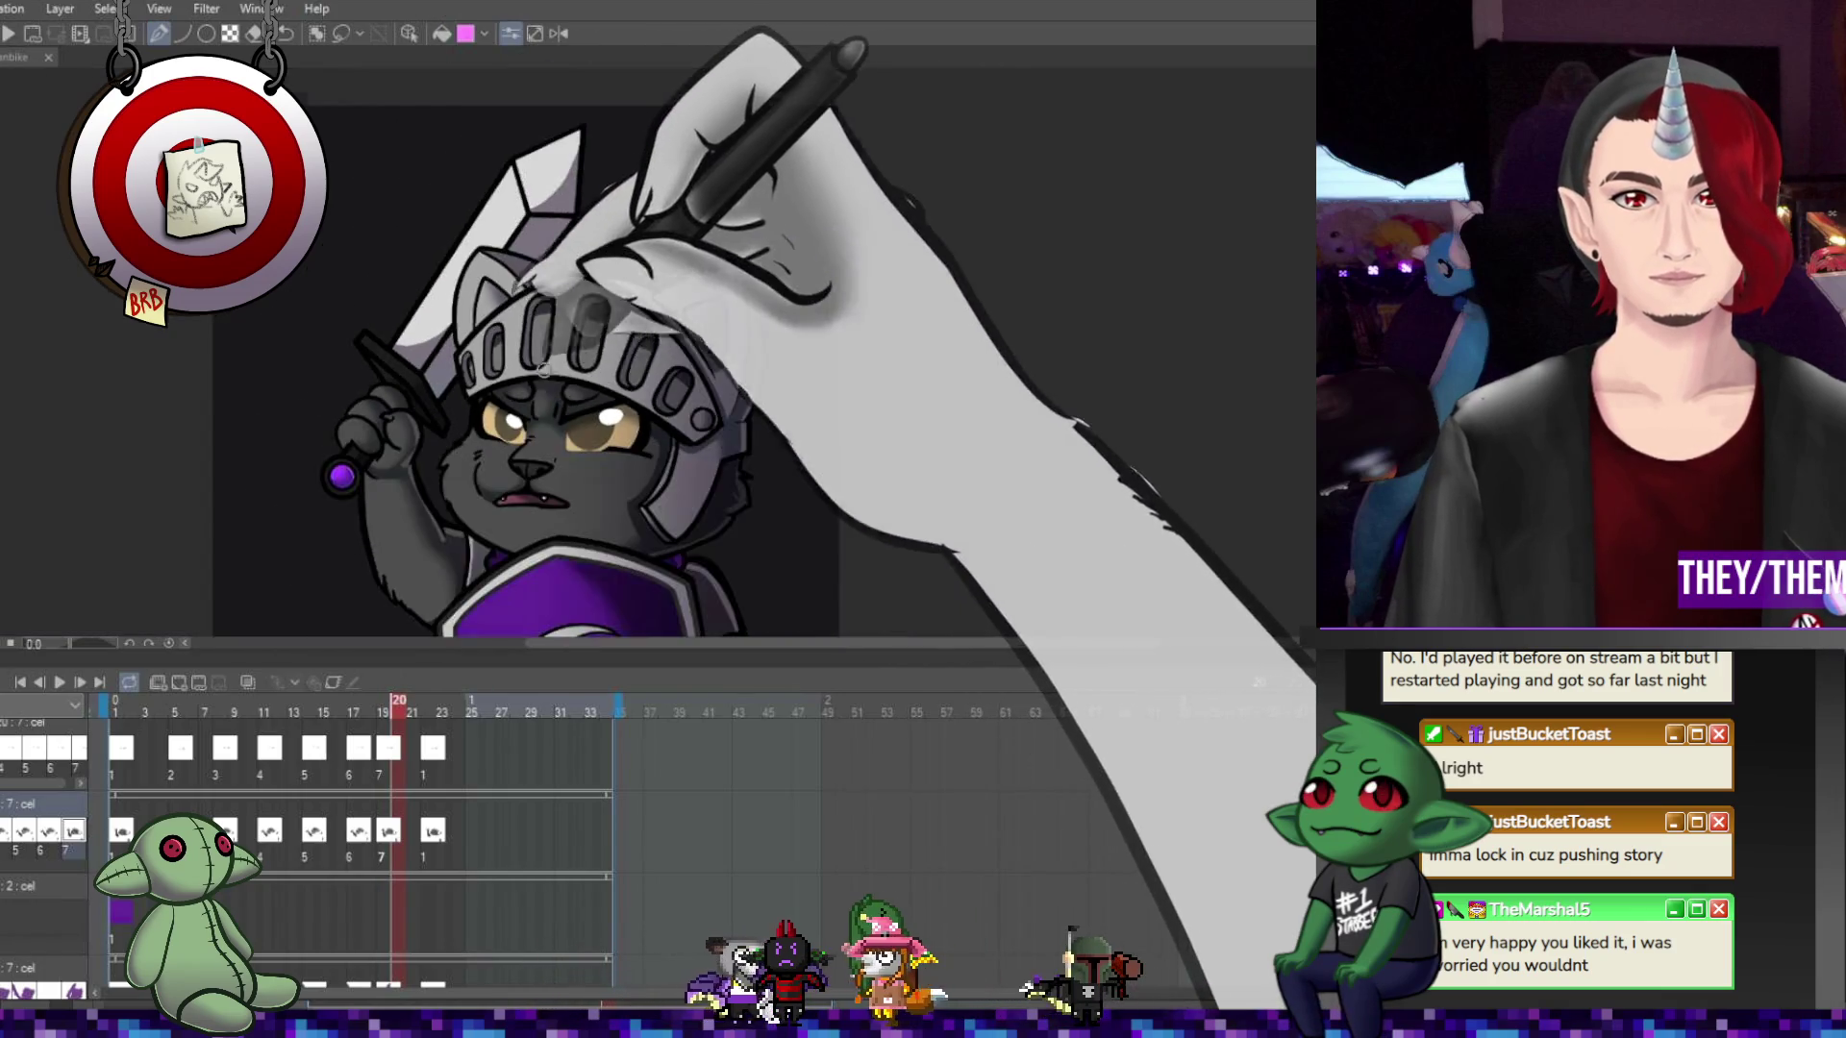
pyautogui.scroll(5, 610, 377)
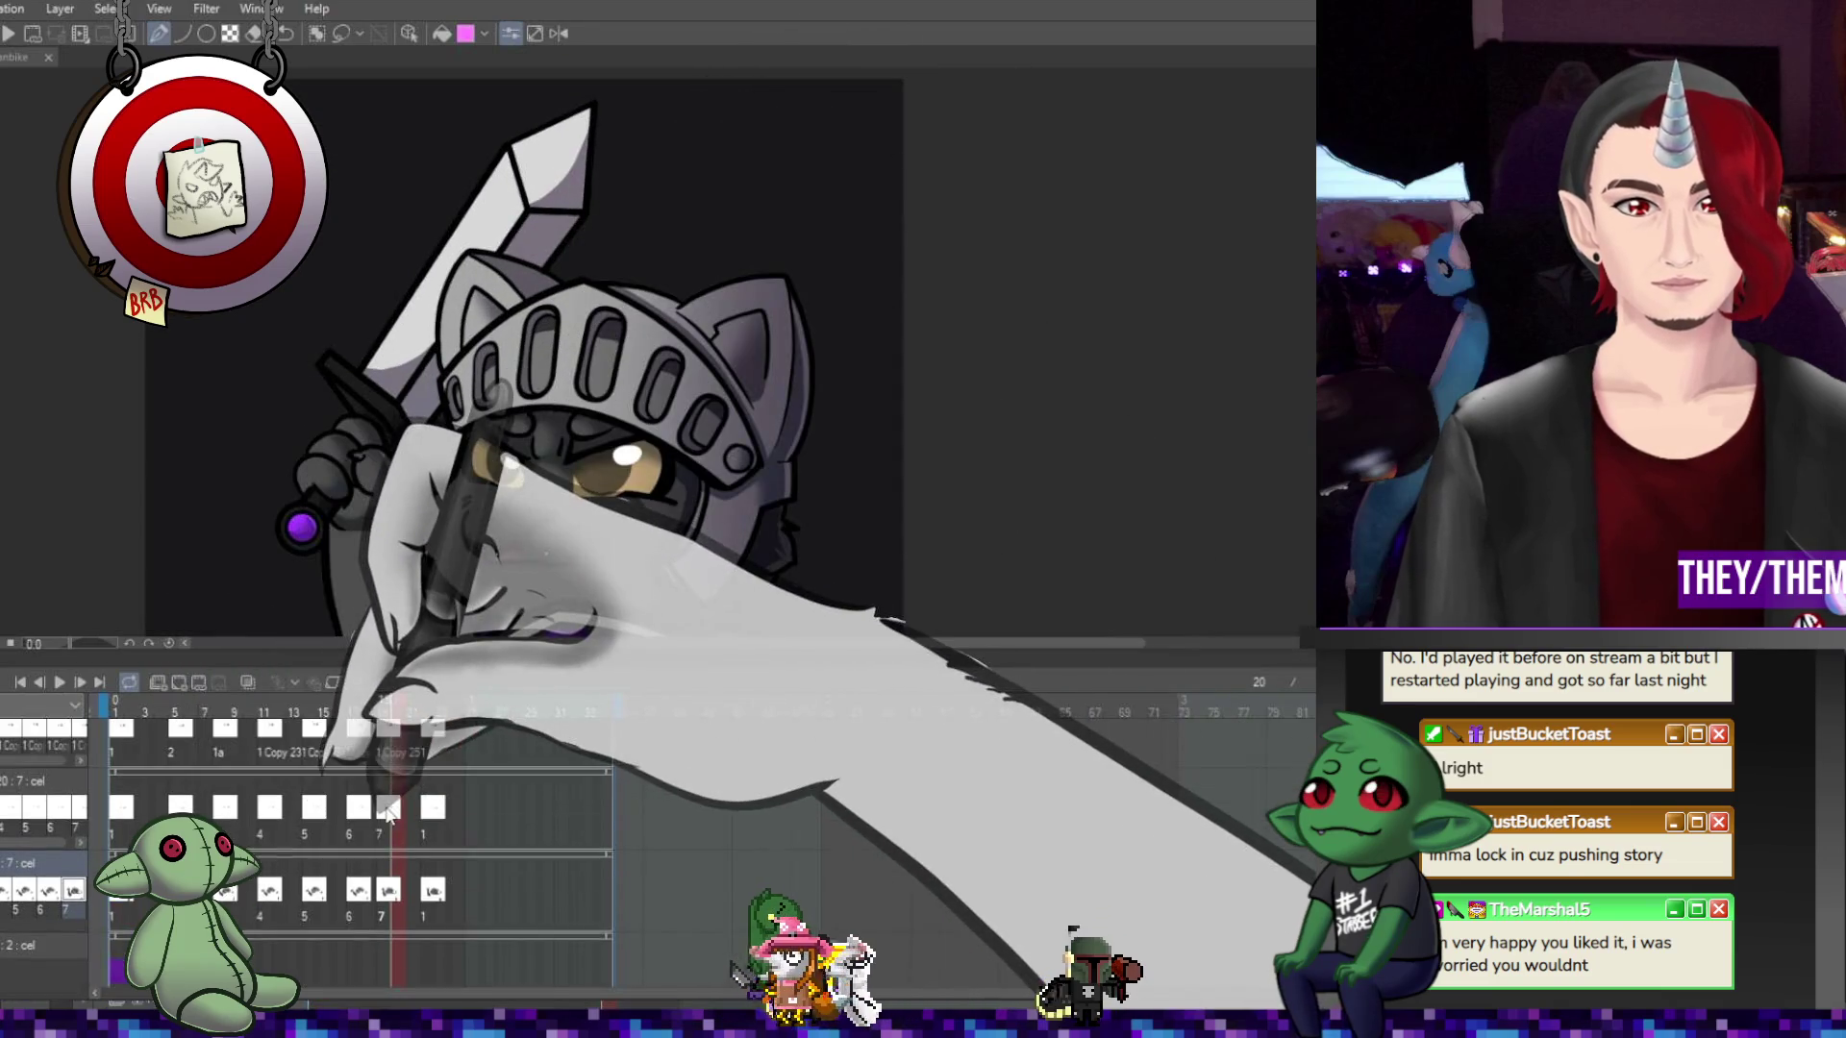
pyautogui.scroll(1, 384, 803)
pyautogui.scroll(-2, 385, 804)
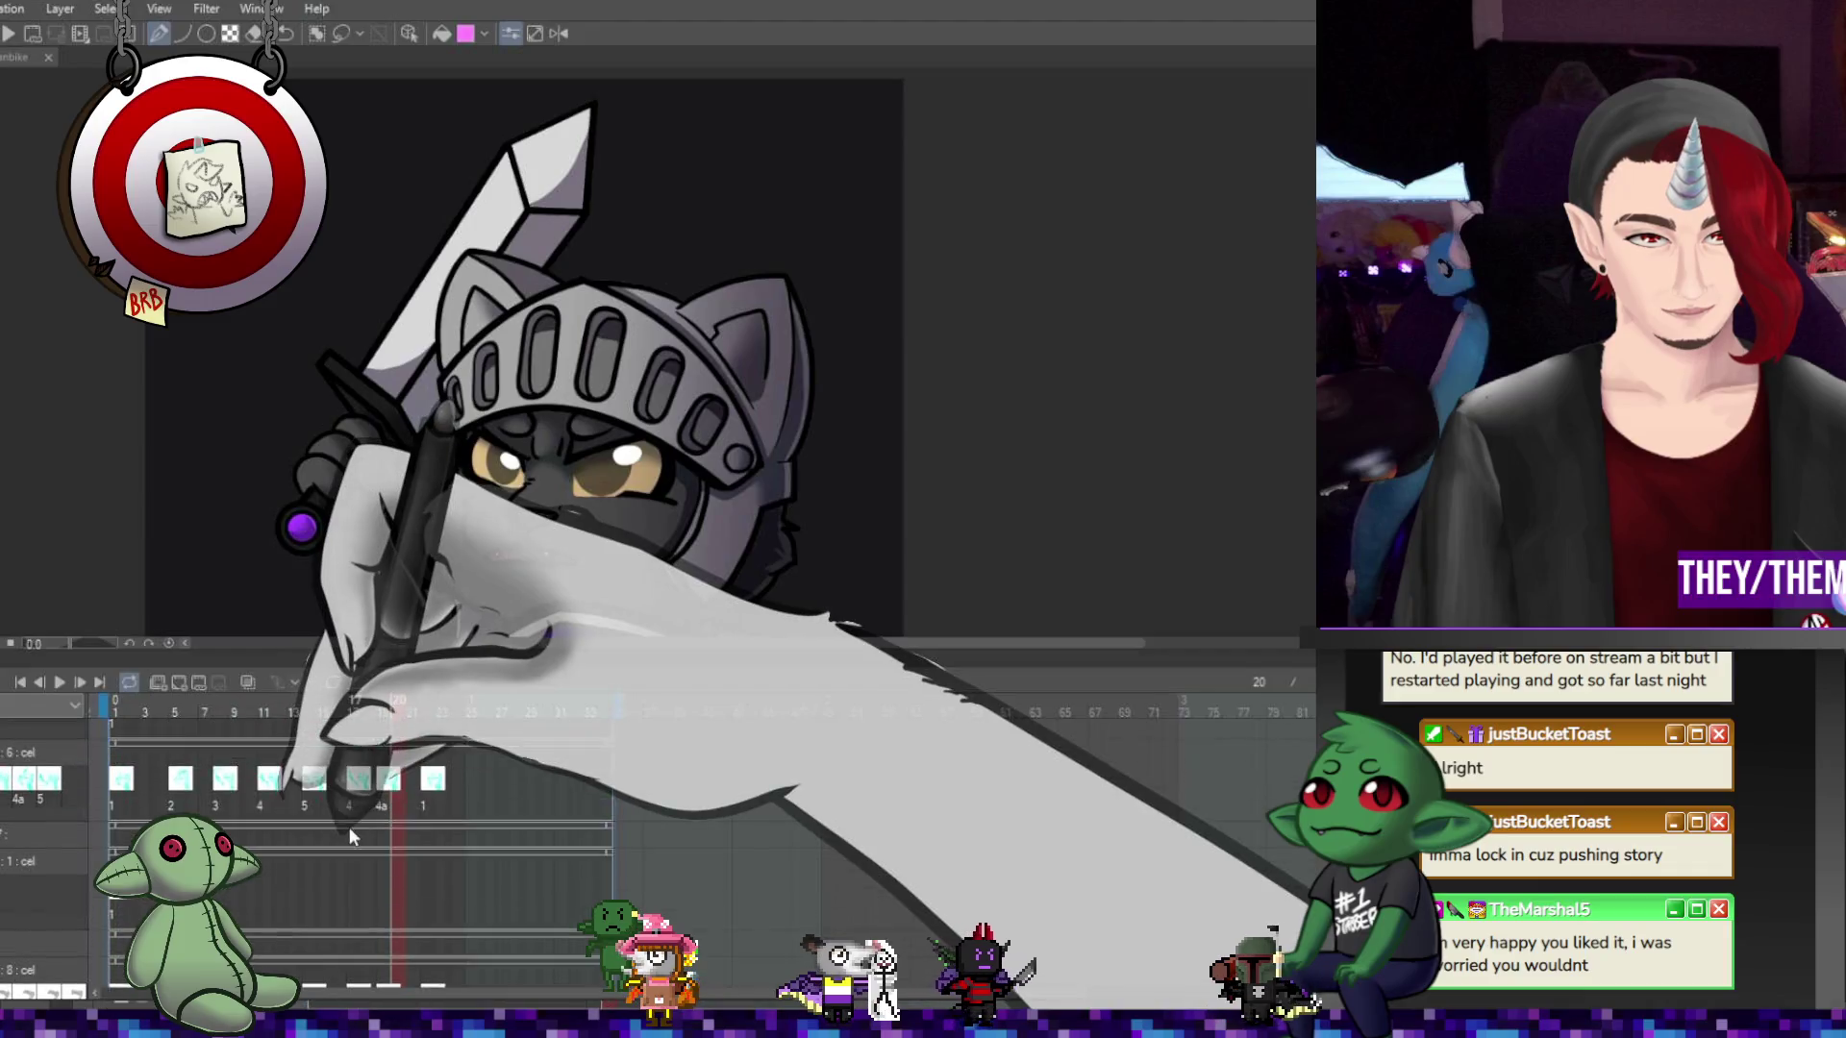
pyautogui.scroll(-3, 349, 827)
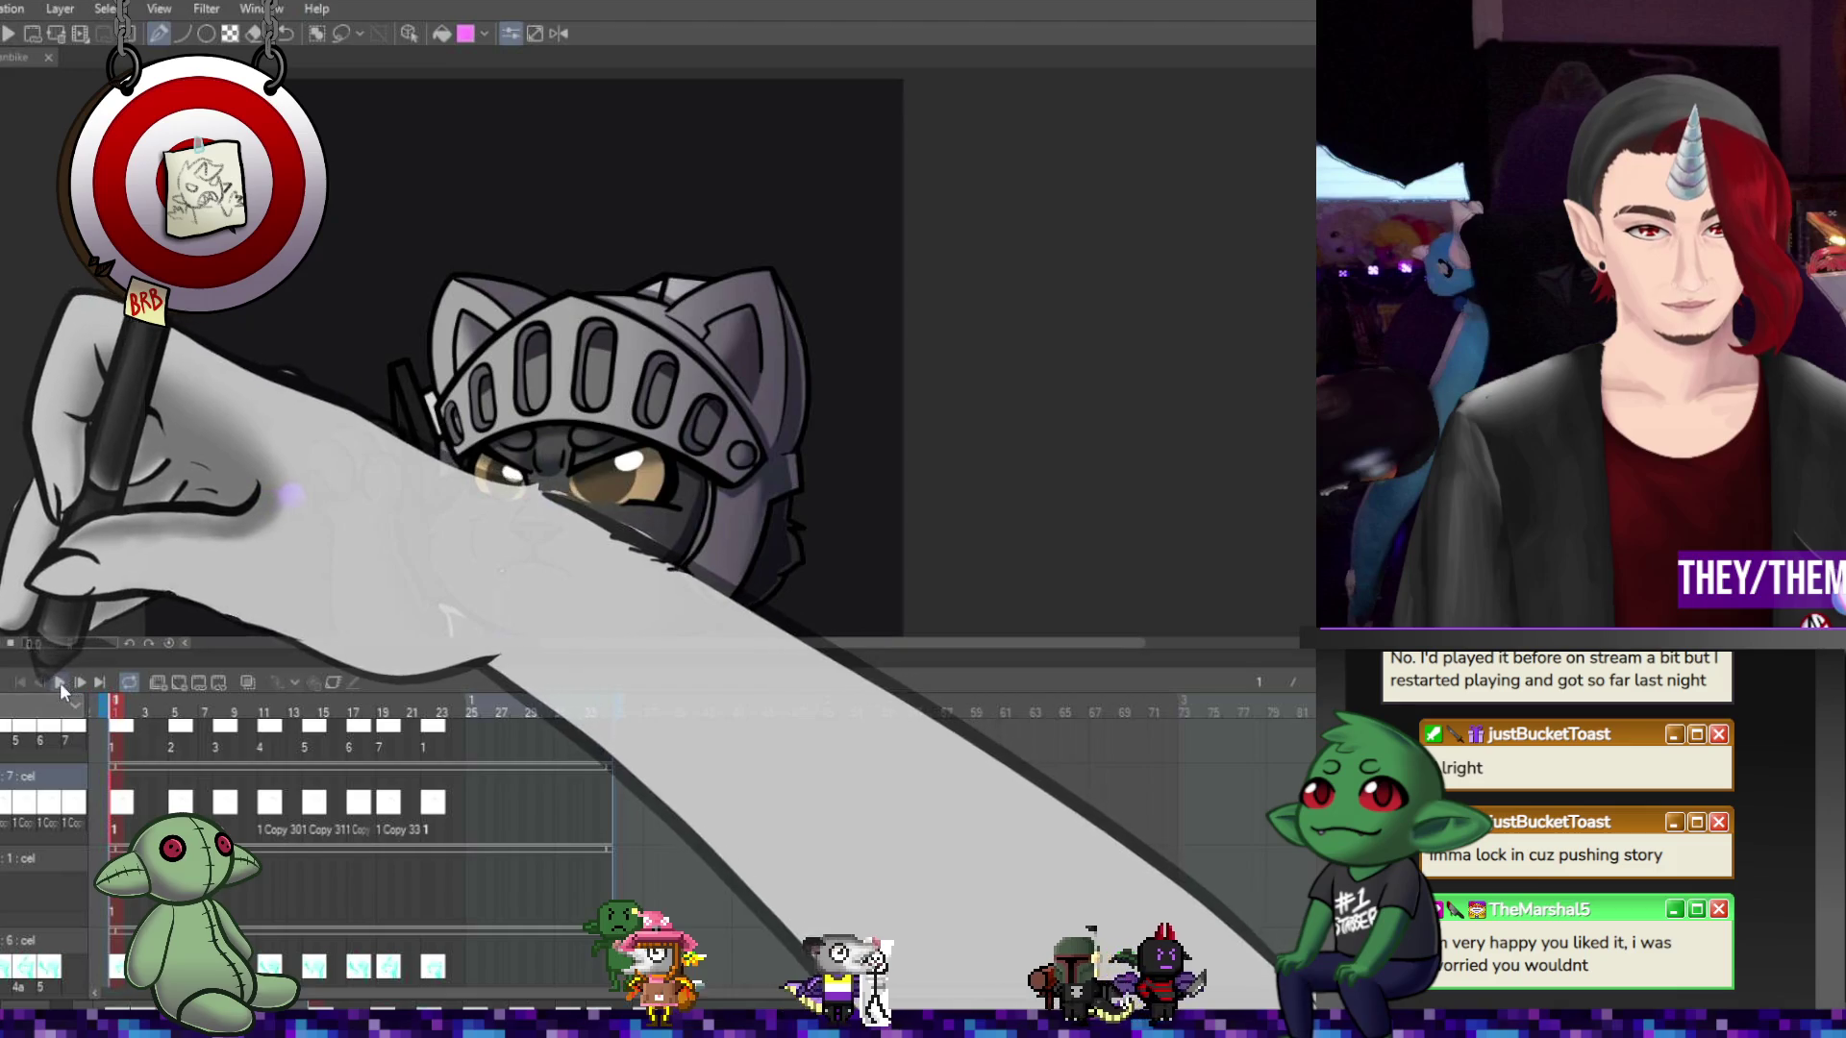
pyautogui.scroll(-2, 537, 218)
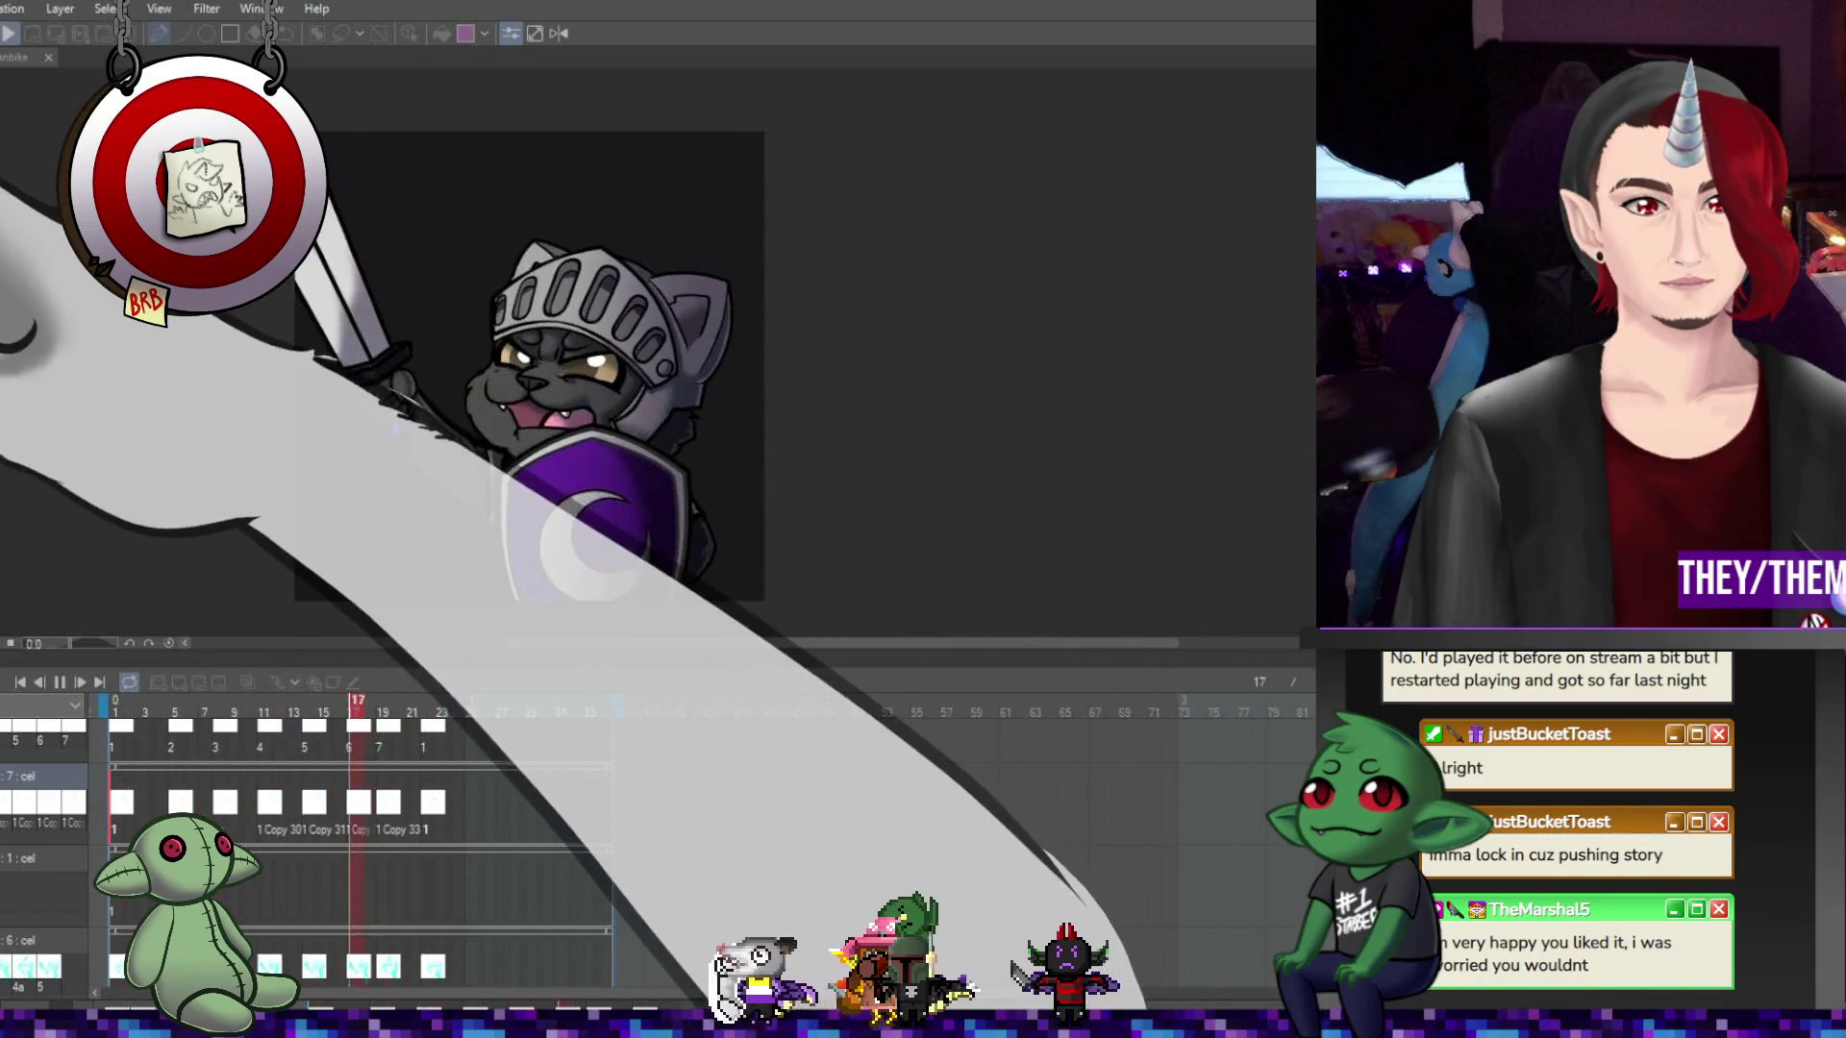
# Stop playback, rewind to frame 1, and zoom in on the cat's helmet
pyautogui.press('Return')
pyautogui.press('Home')
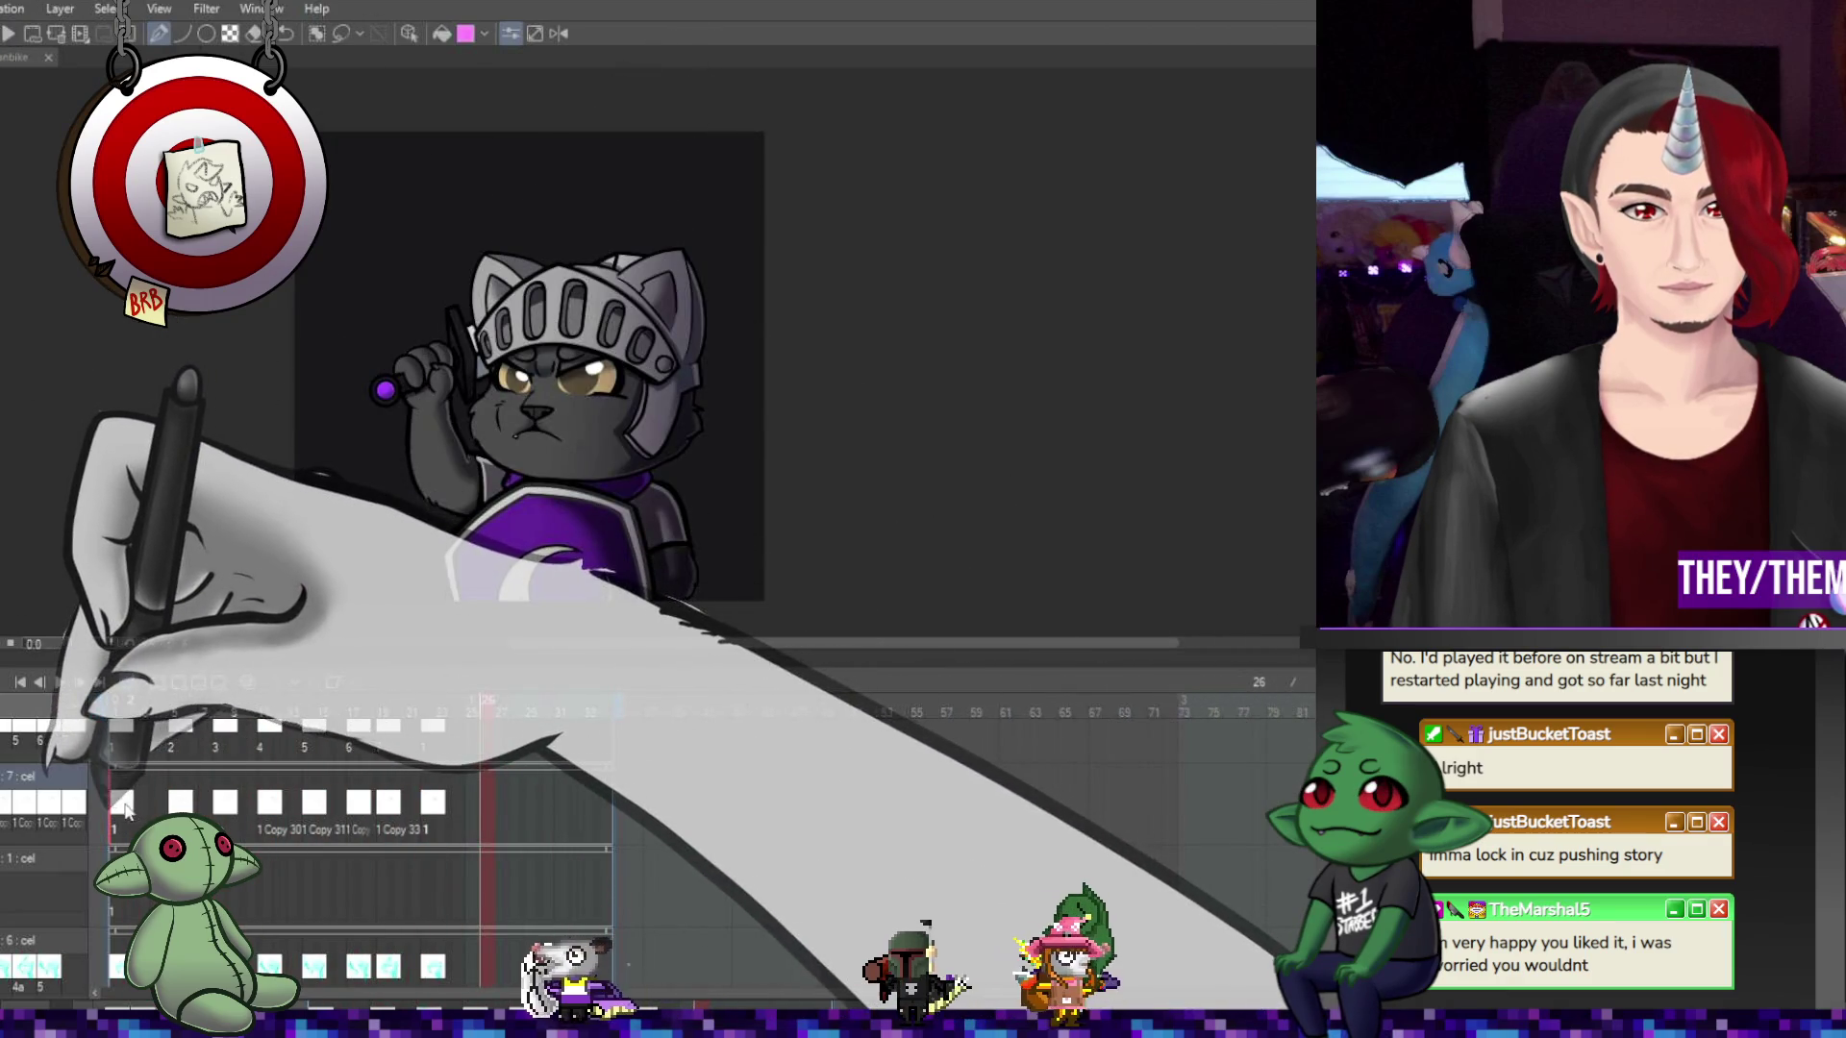
pyautogui.scroll(5, 539, 298)
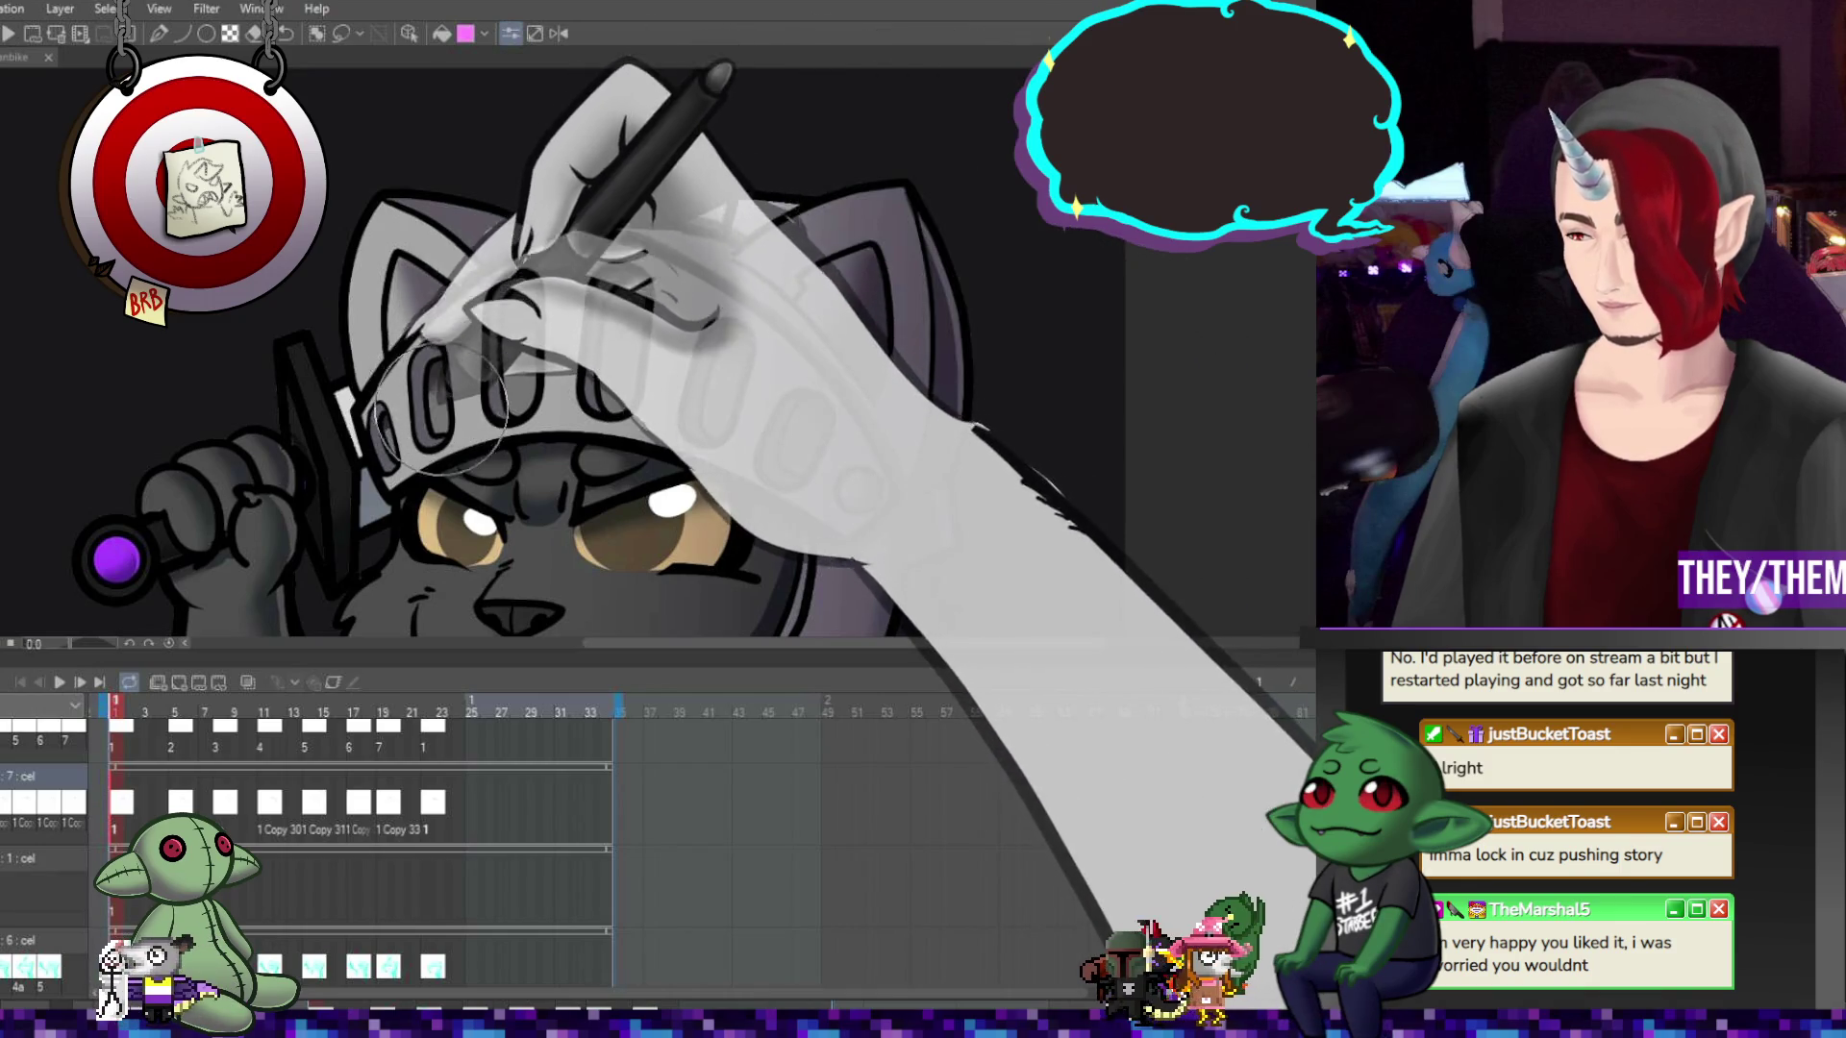
# Review the helmet drawings on frames 5, 8, 12, 14, 17 and 20
pyautogui.click(176, 803)
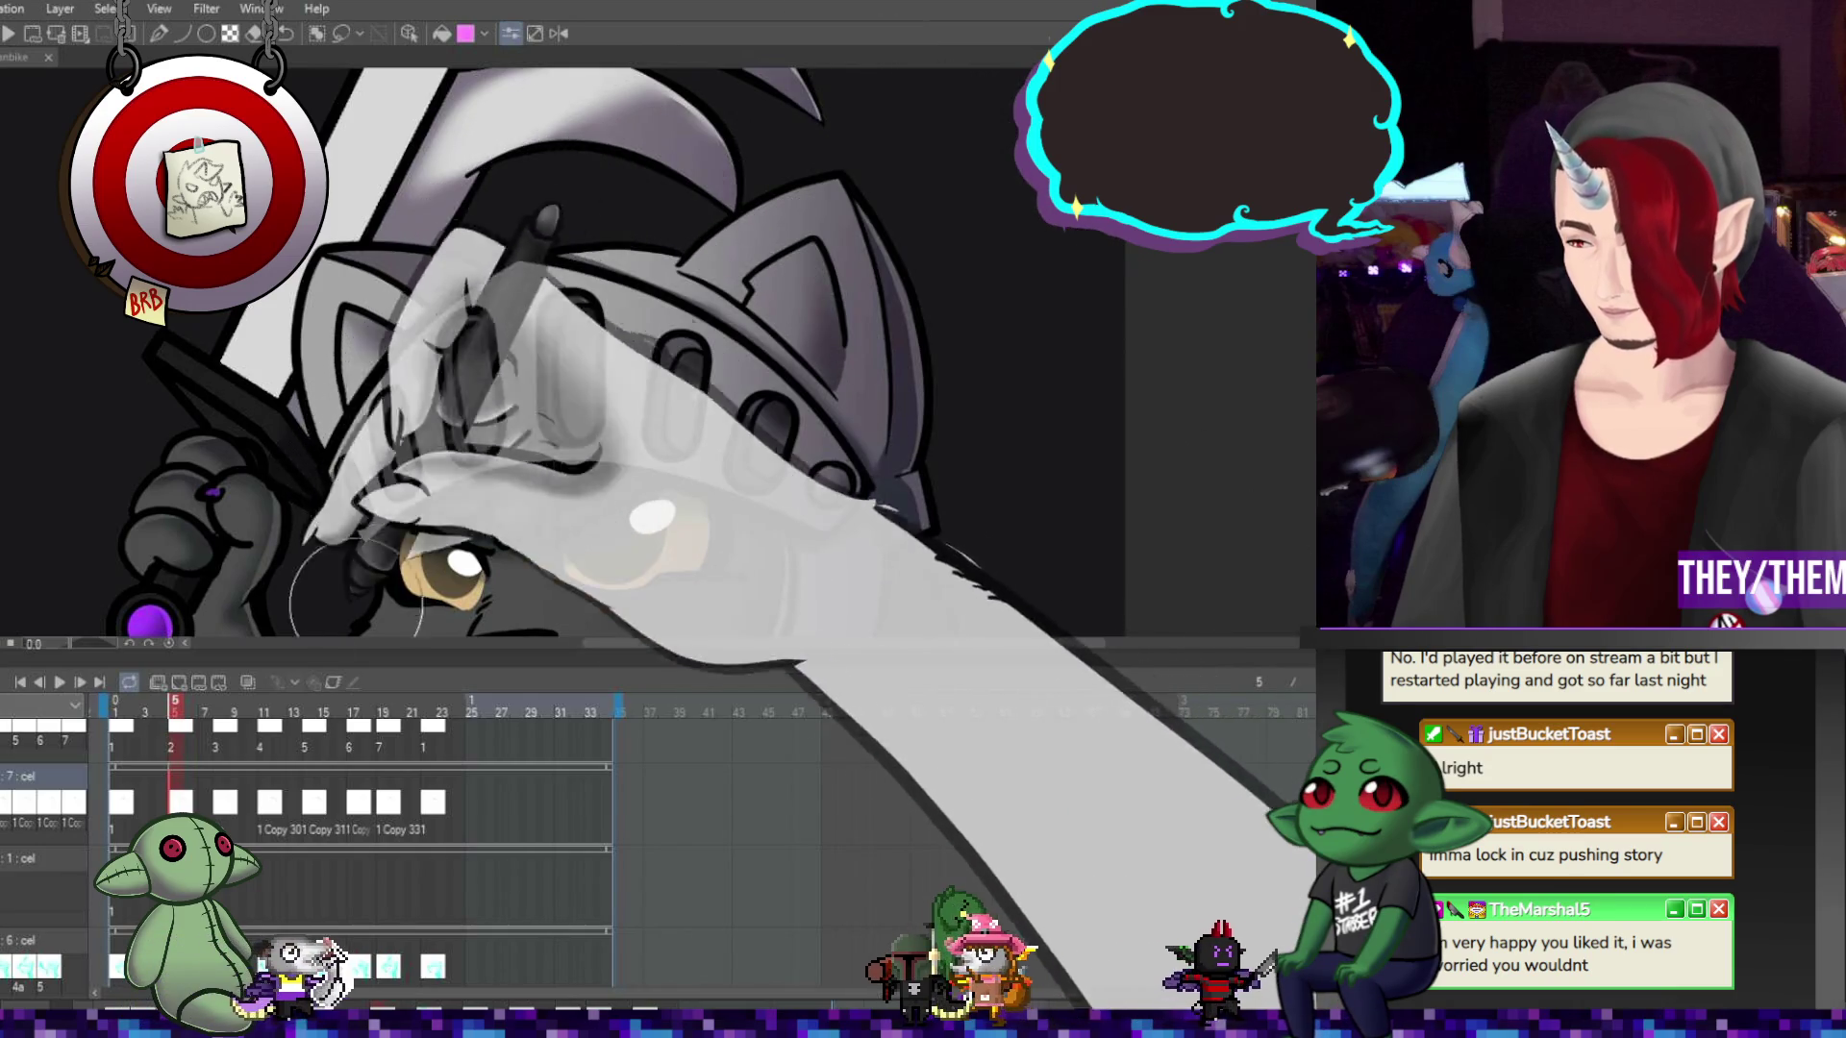
pyautogui.press('Right')
pyautogui.press('Right')
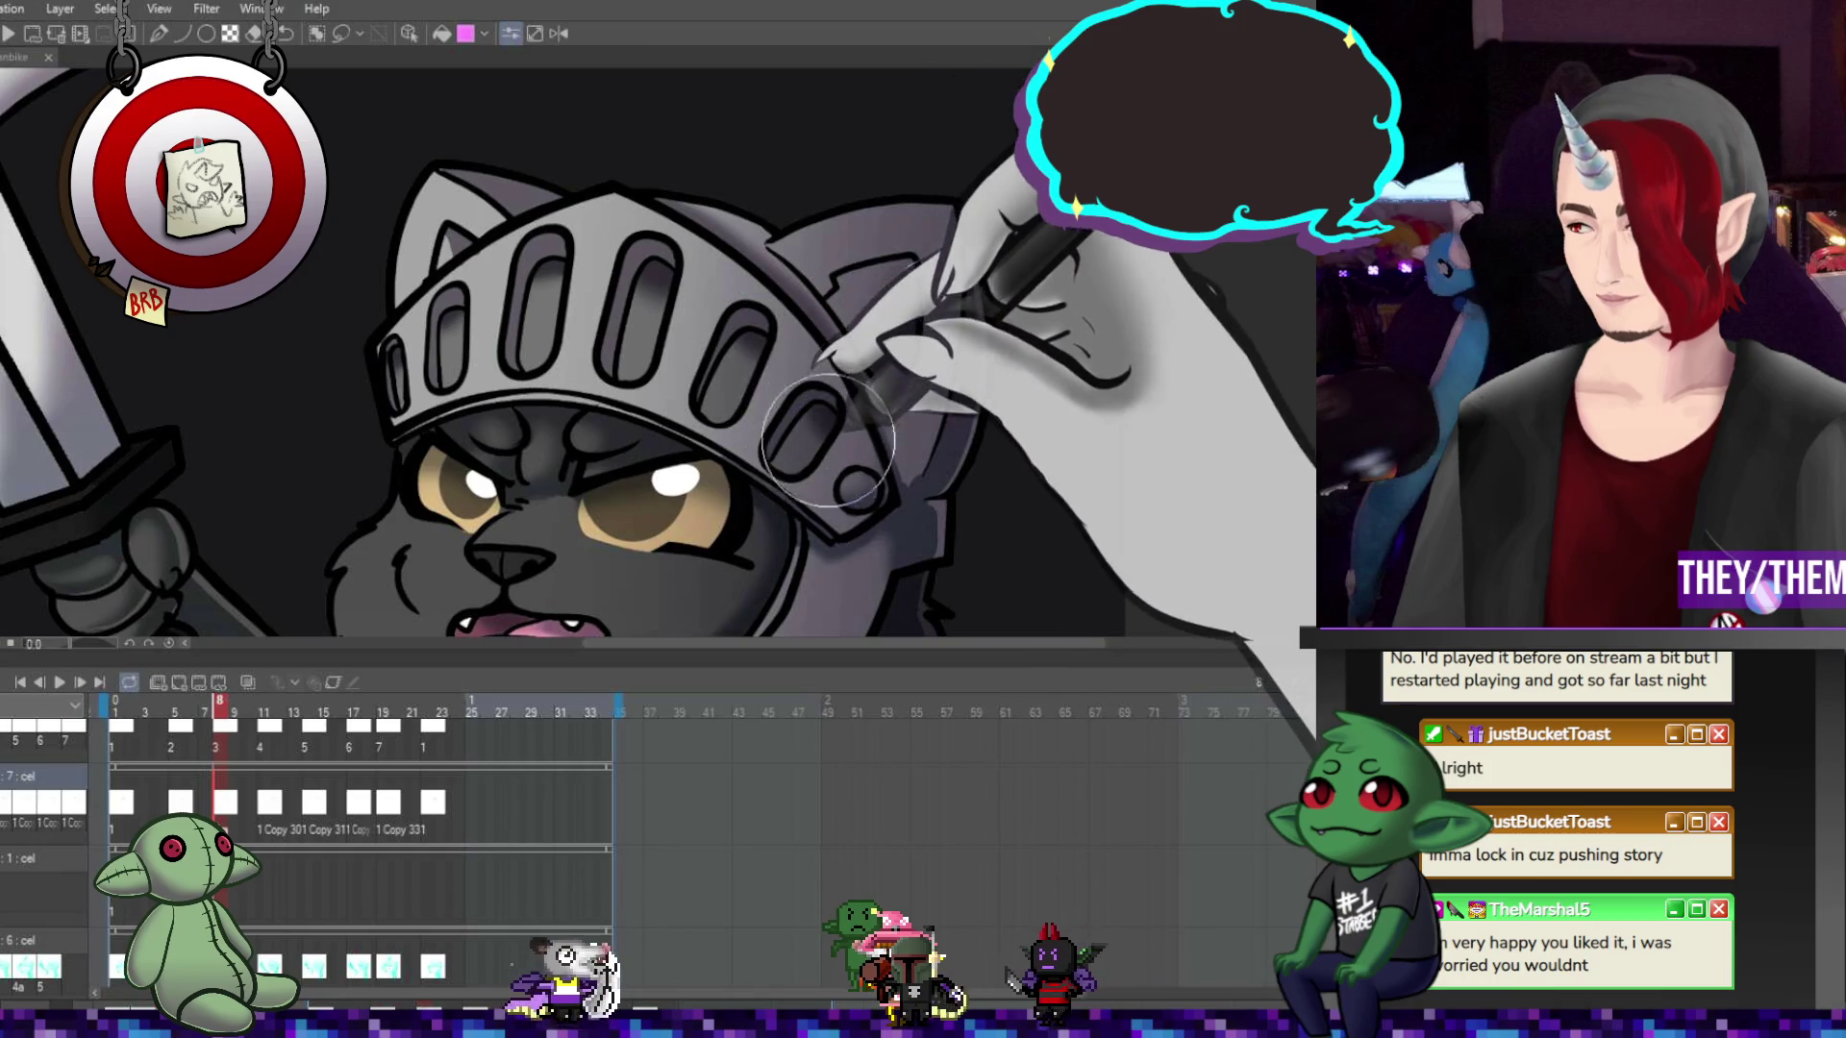
pyautogui.press('Right')
pyautogui.press('Right')
pyautogui.press('Right')
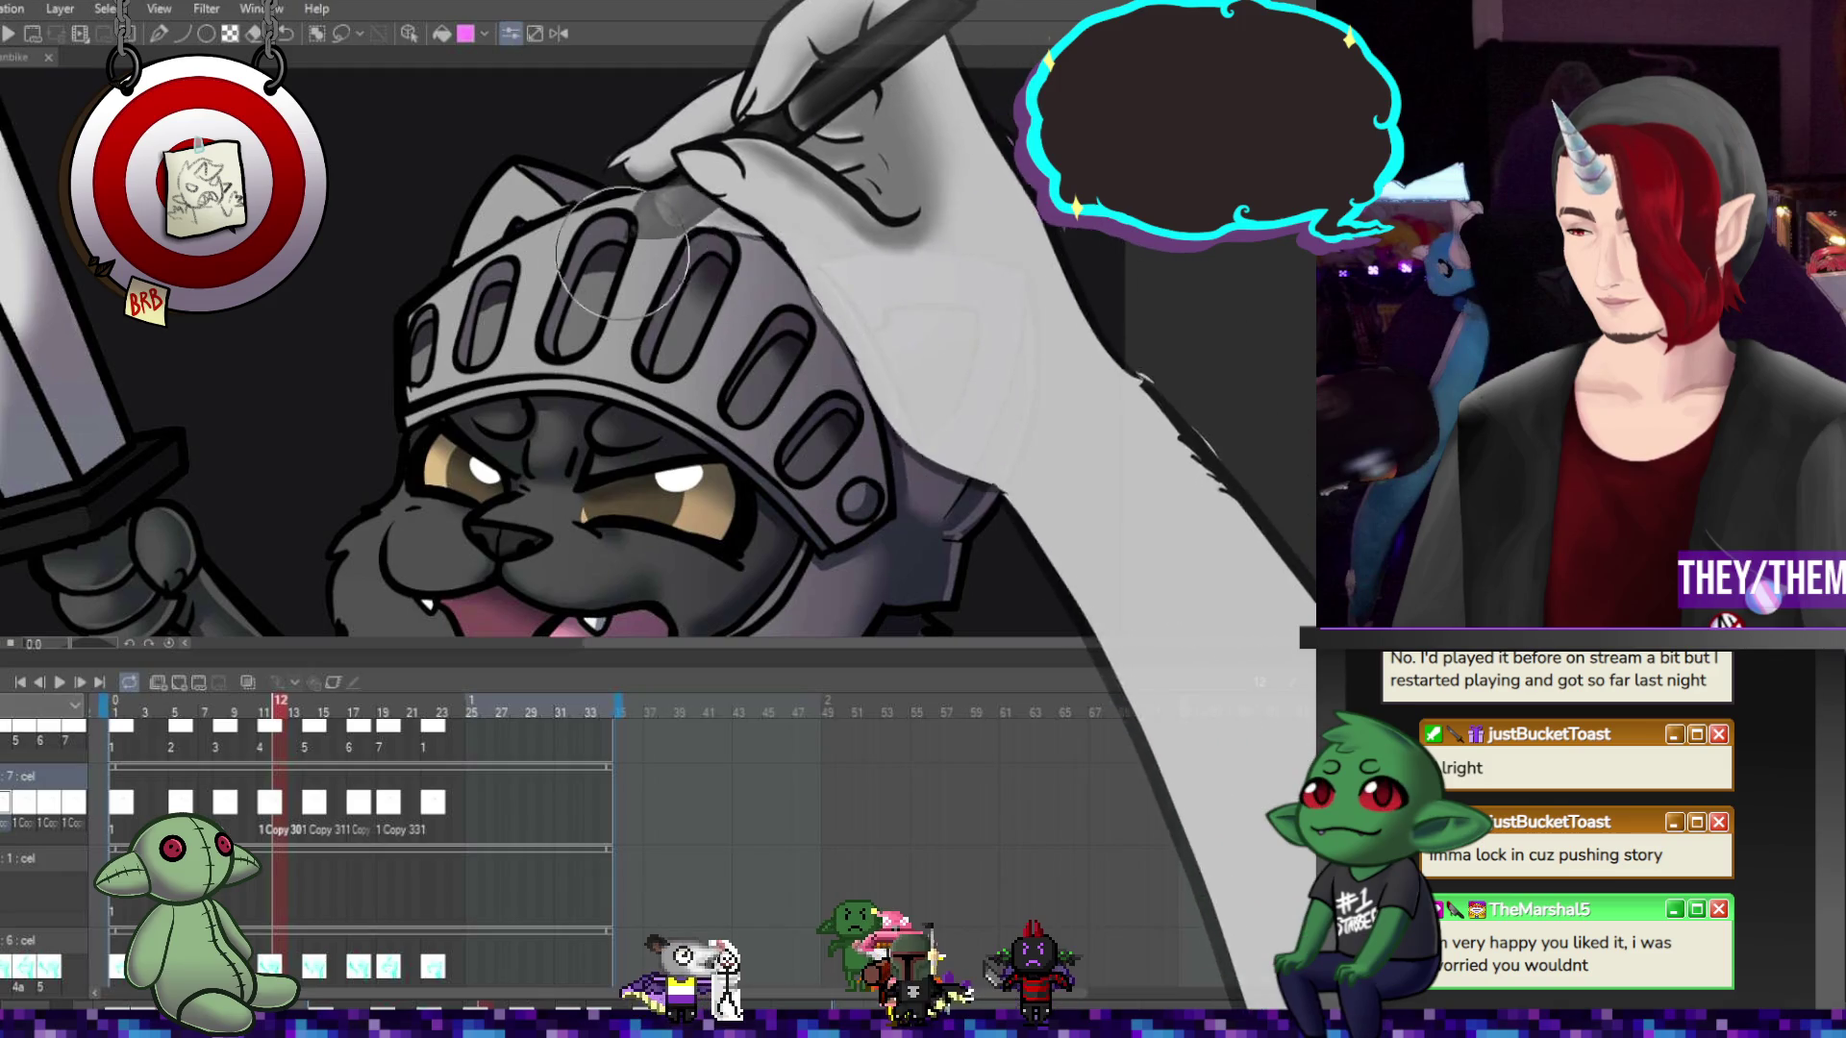
pyautogui.press('Right')
pyautogui.press('Right')
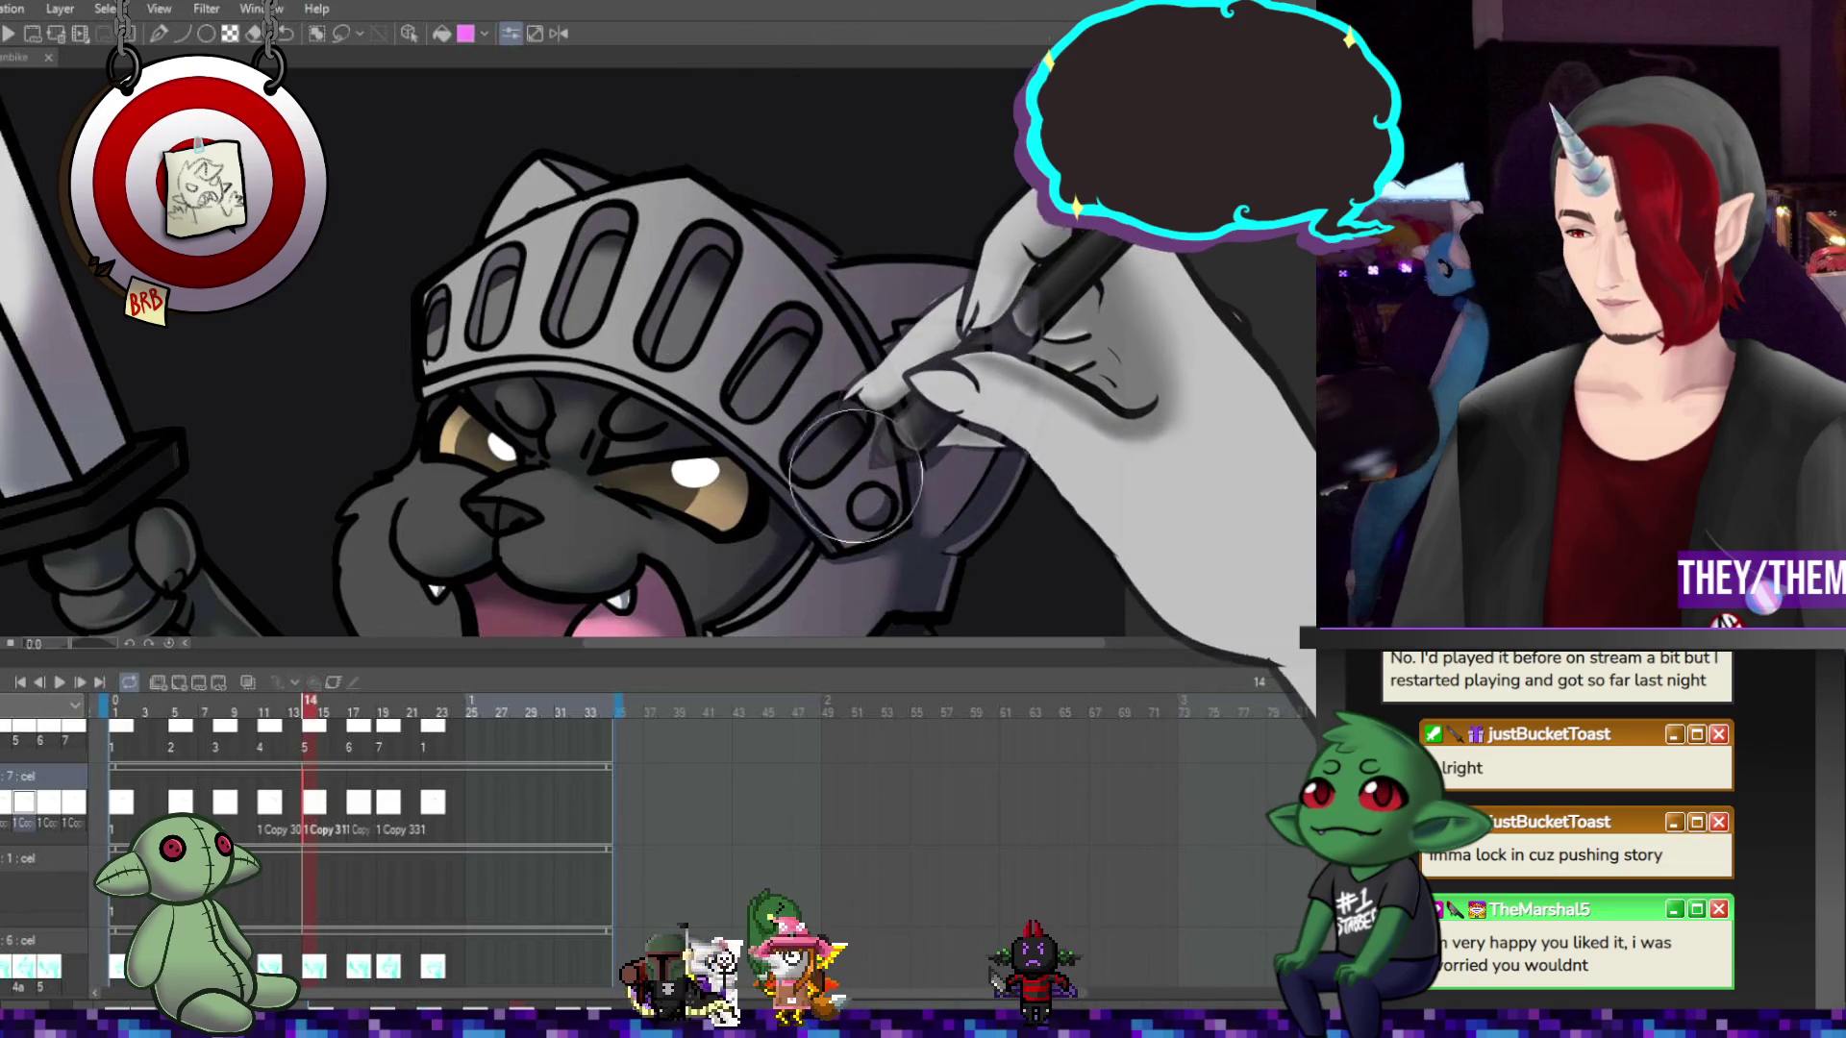
pyautogui.click(357, 781)
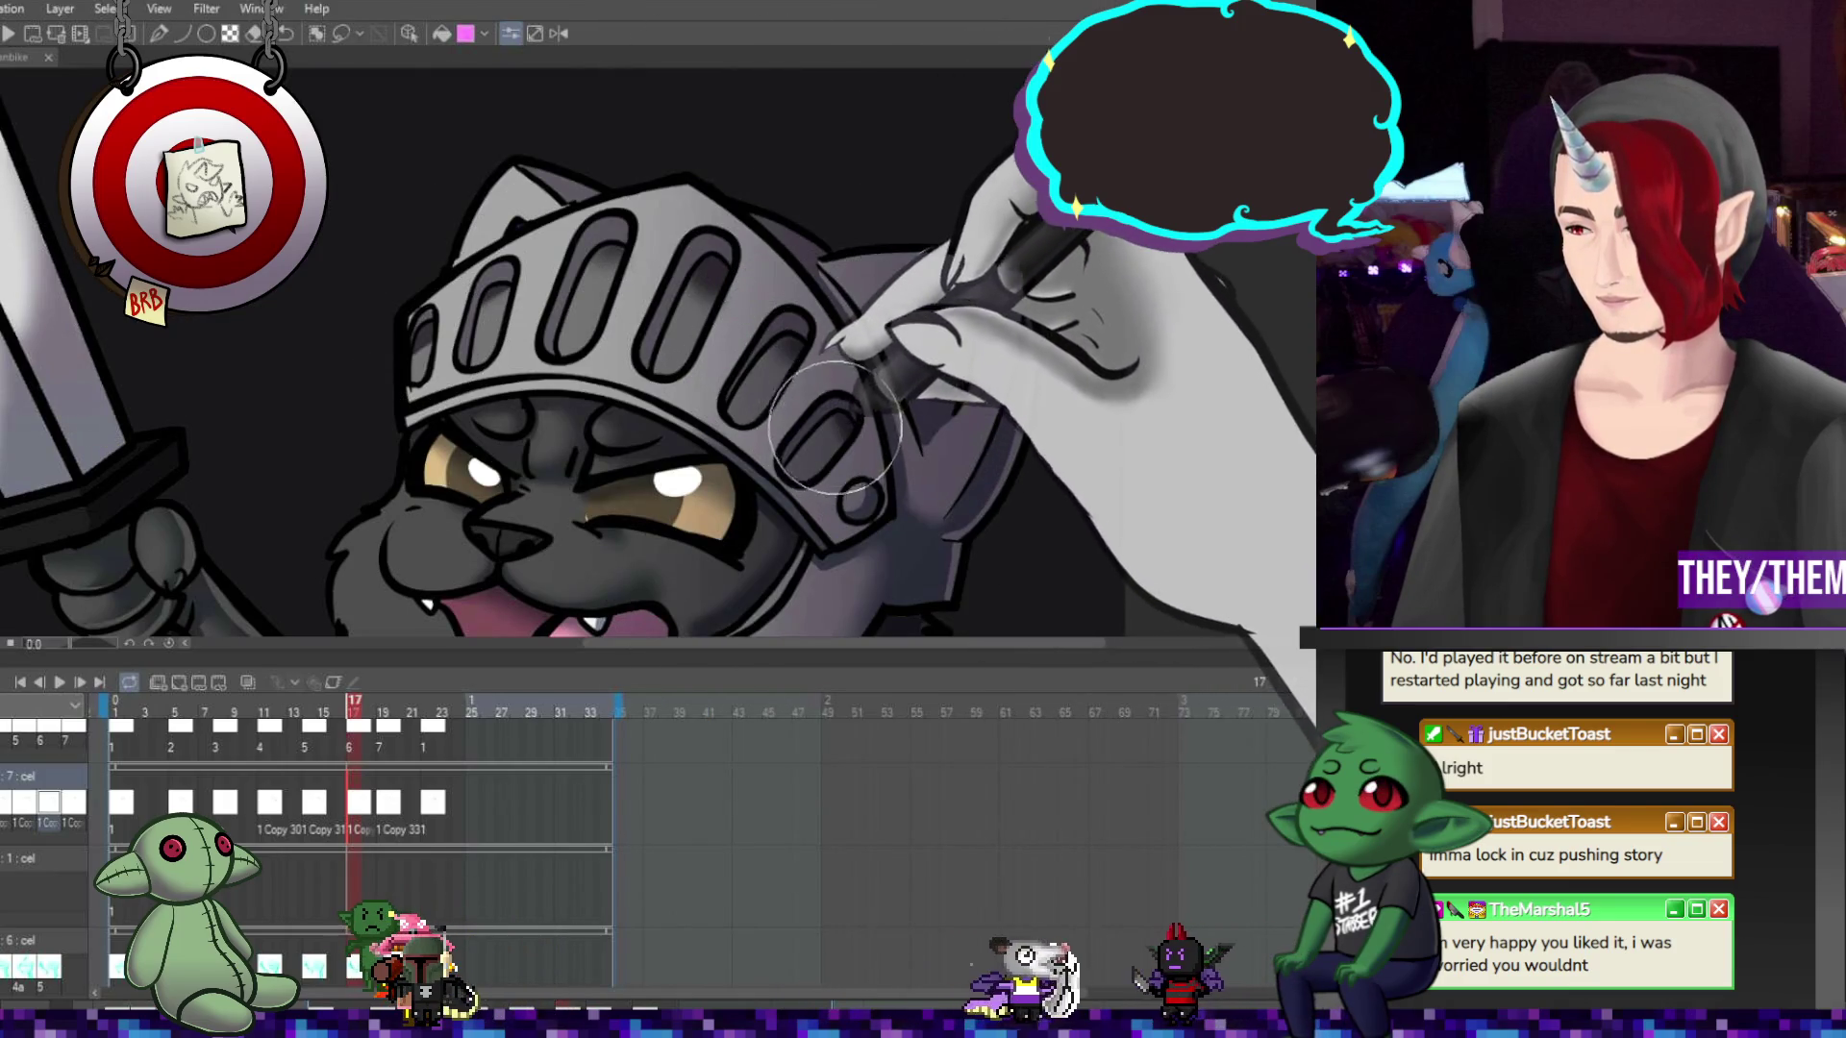
pyautogui.press('Right')
pyautogui.press('Right')
pyautogui.press('Right')
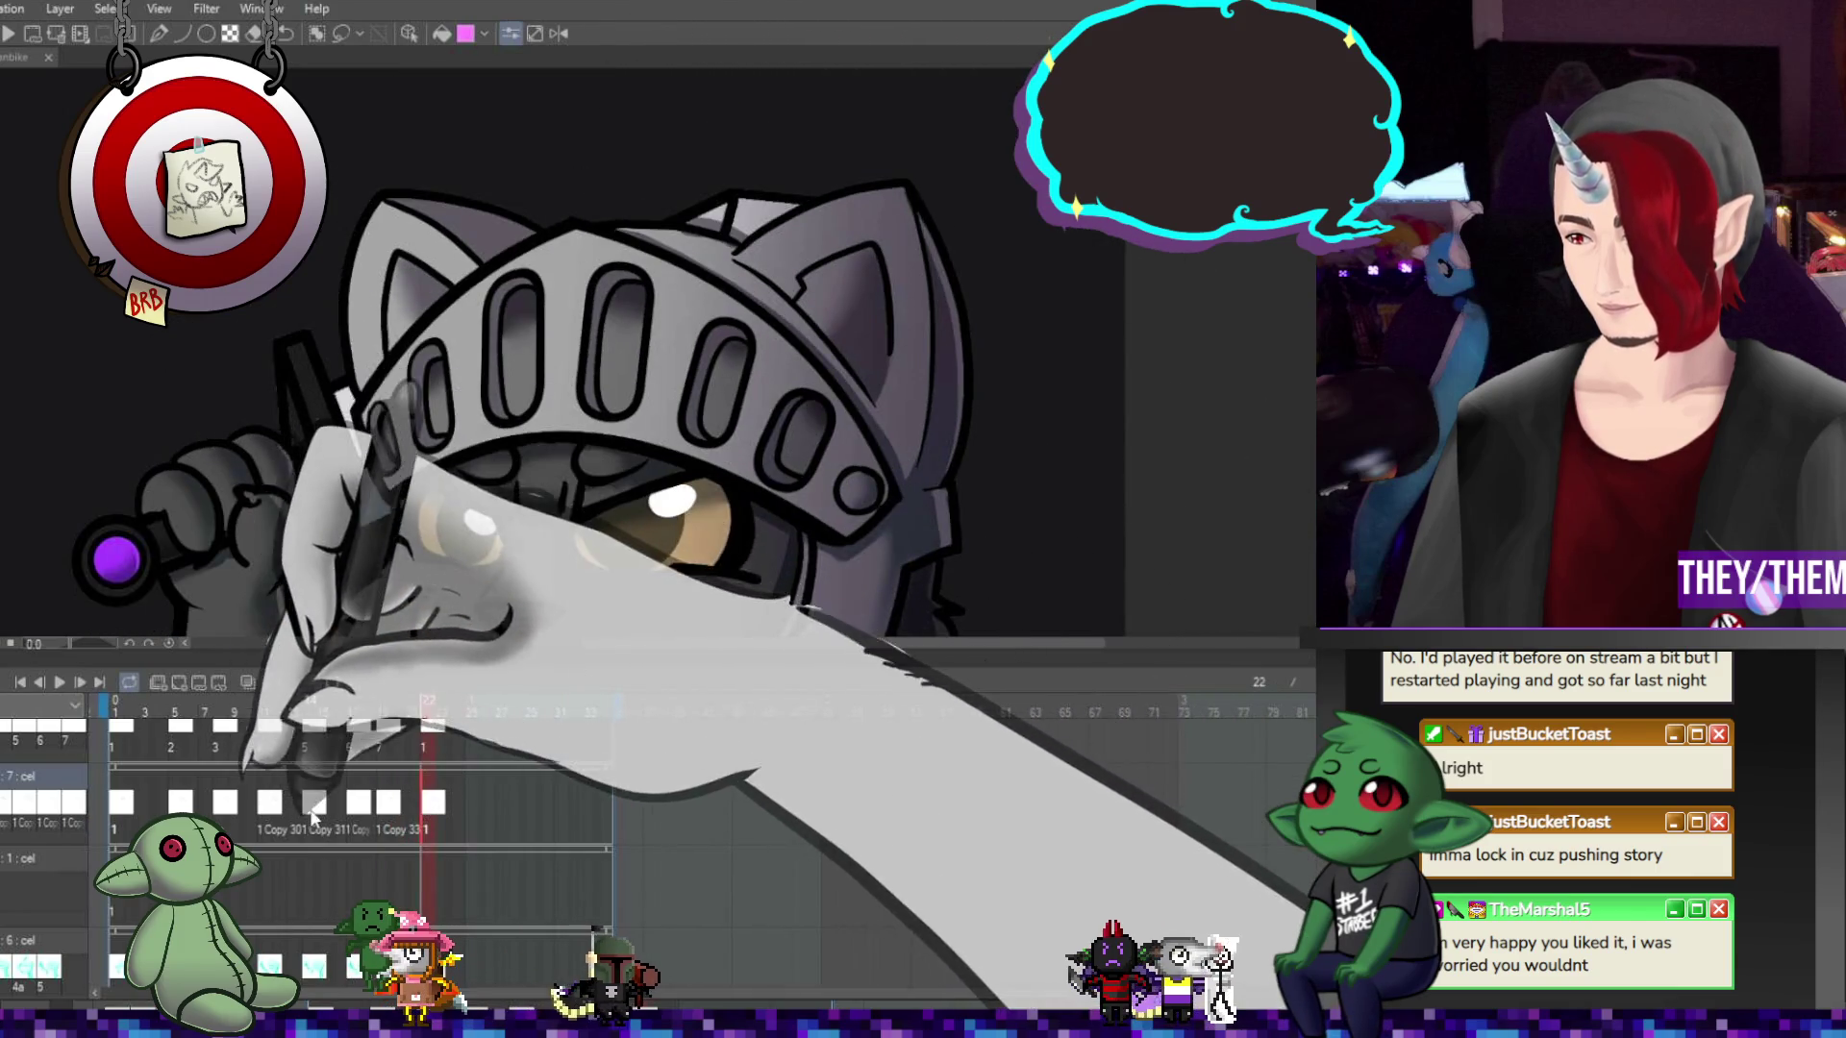
pyautogui.press('Left')
pyautogui.press('Left')
pyautogui.press('Left')
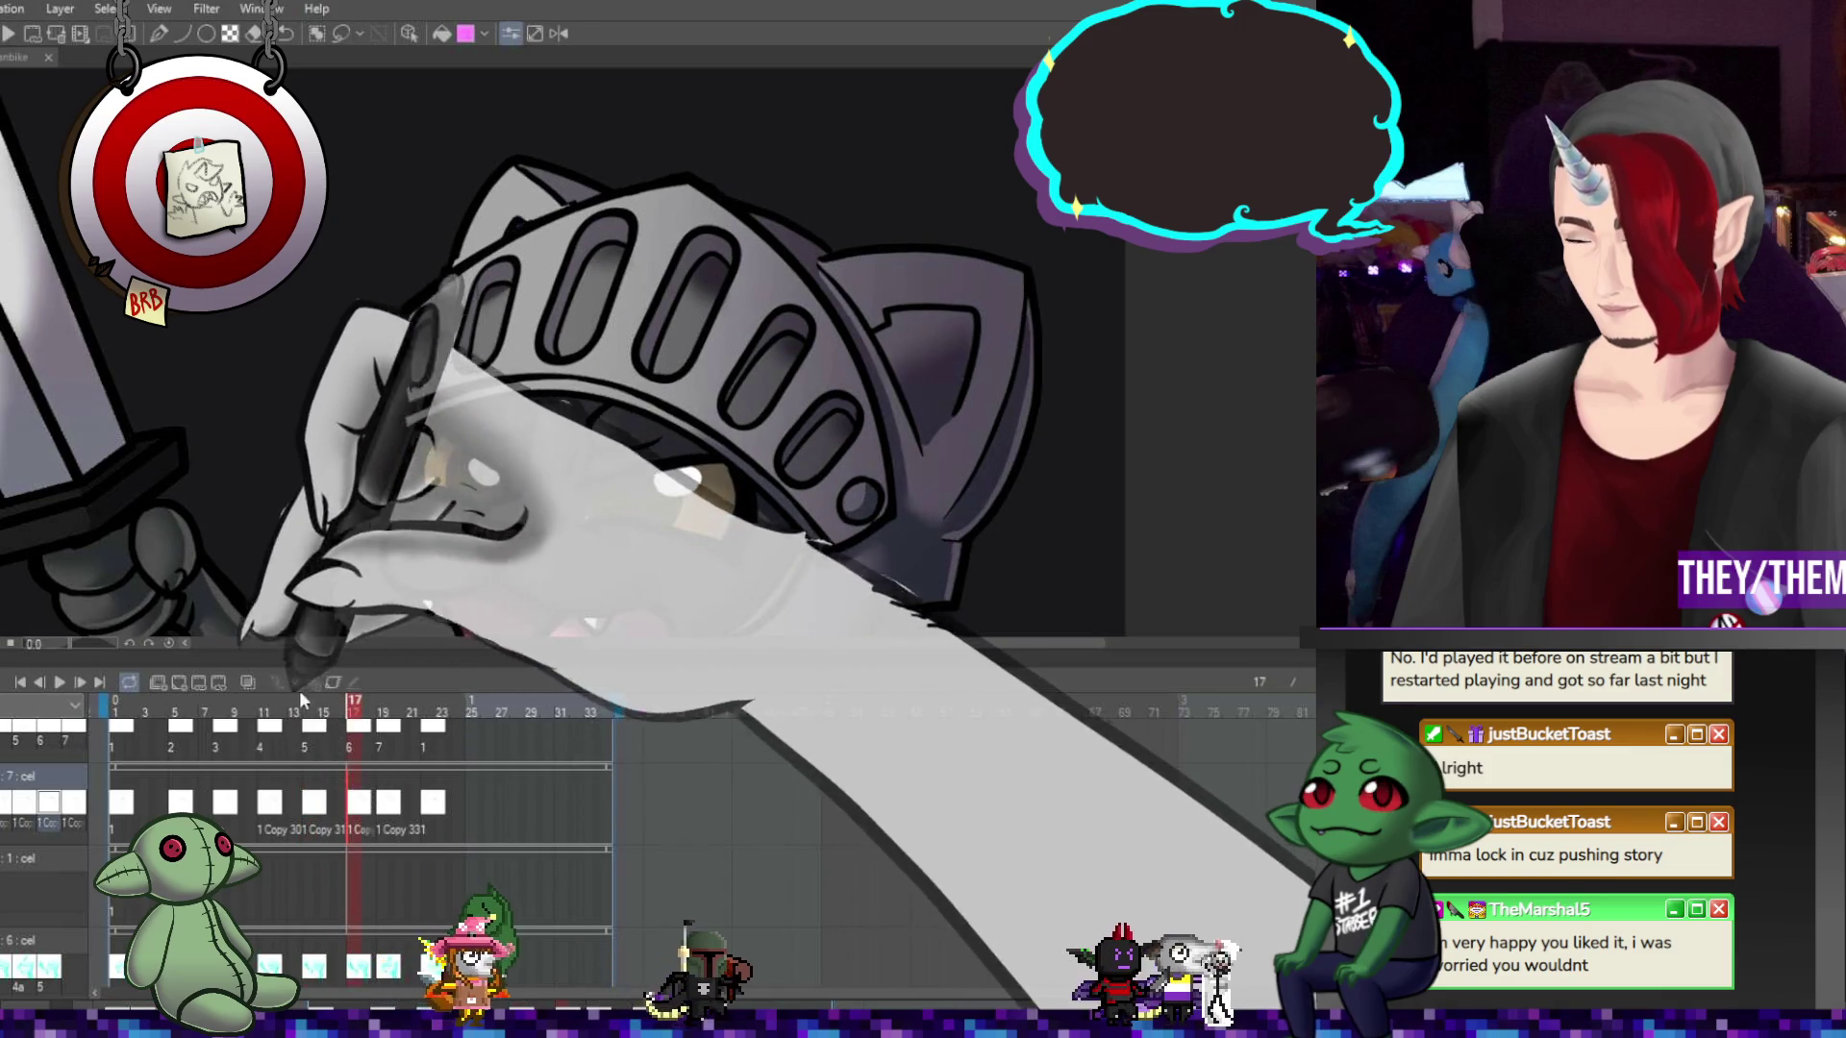
# Recheck frames 11, 14, 8 and 9, then finish on frames 18 and 19
pyautogui.click(267, 813)
pyautogui.press('Right')
pyautogui.press('Right')
pyautogui.press('Right')
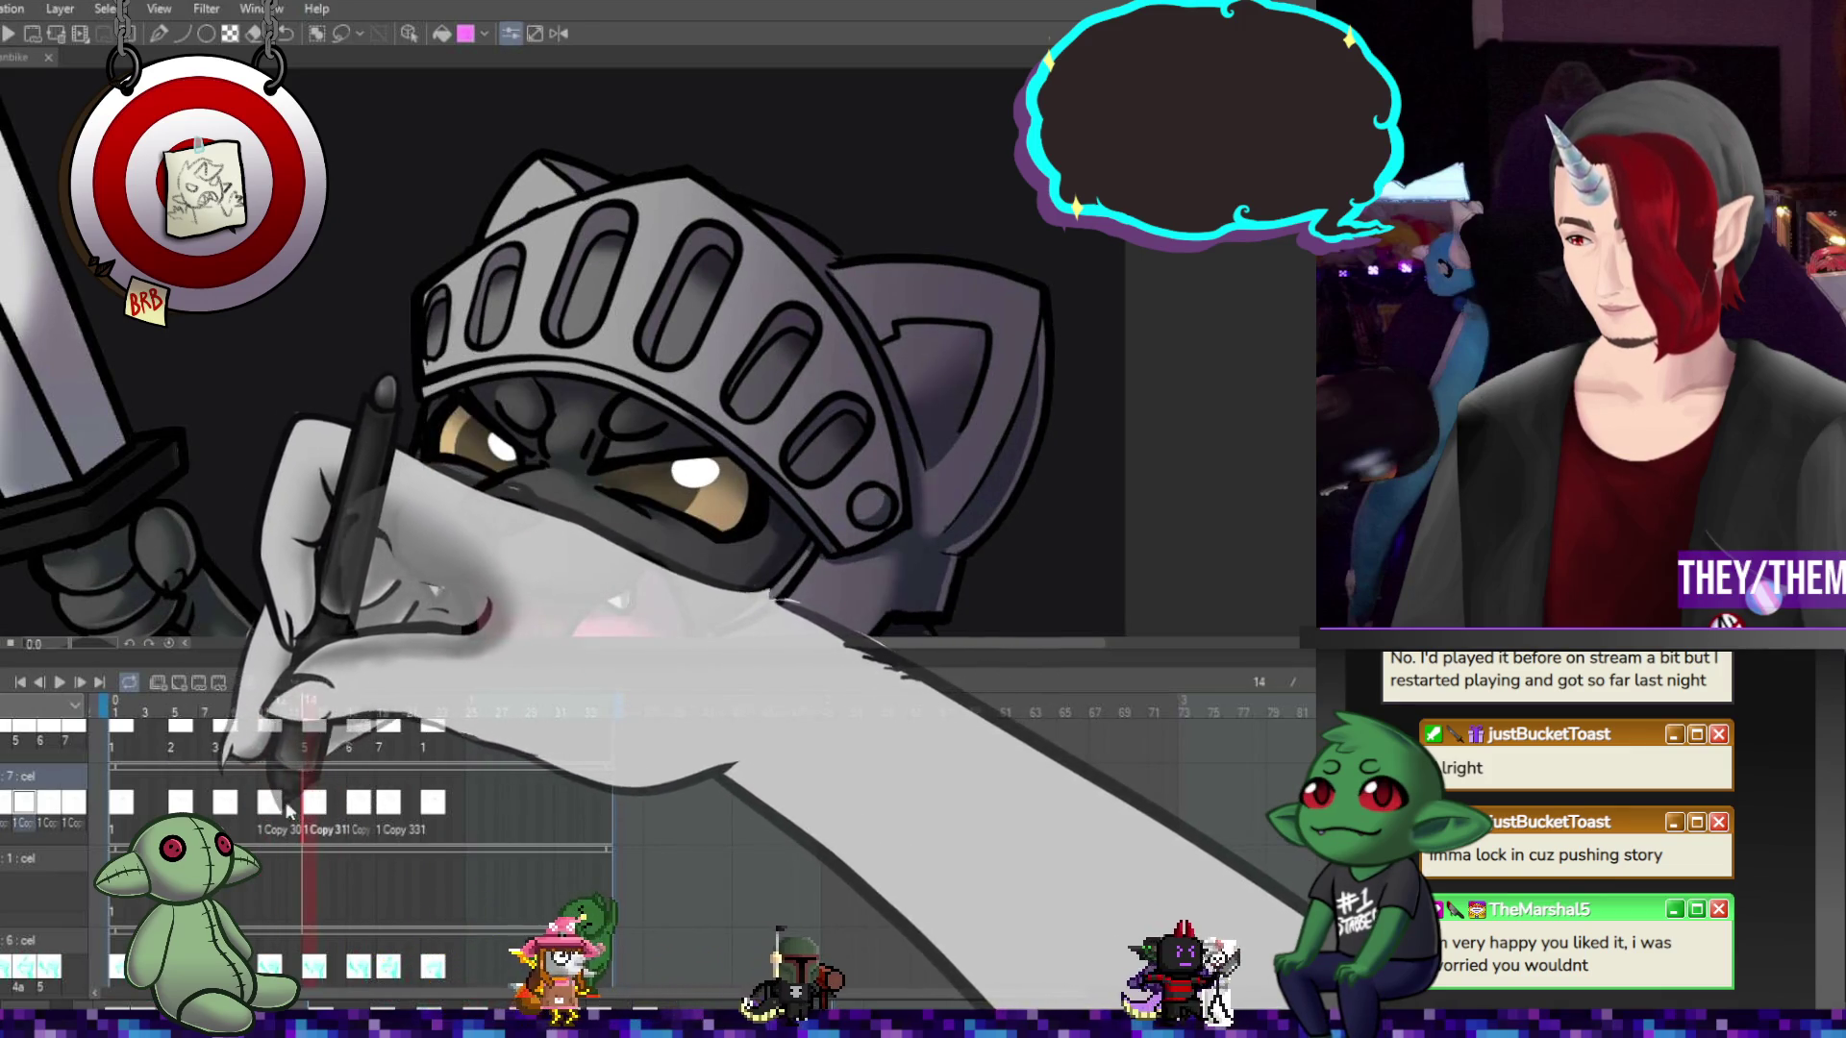
pyautogui.click(225, 804)
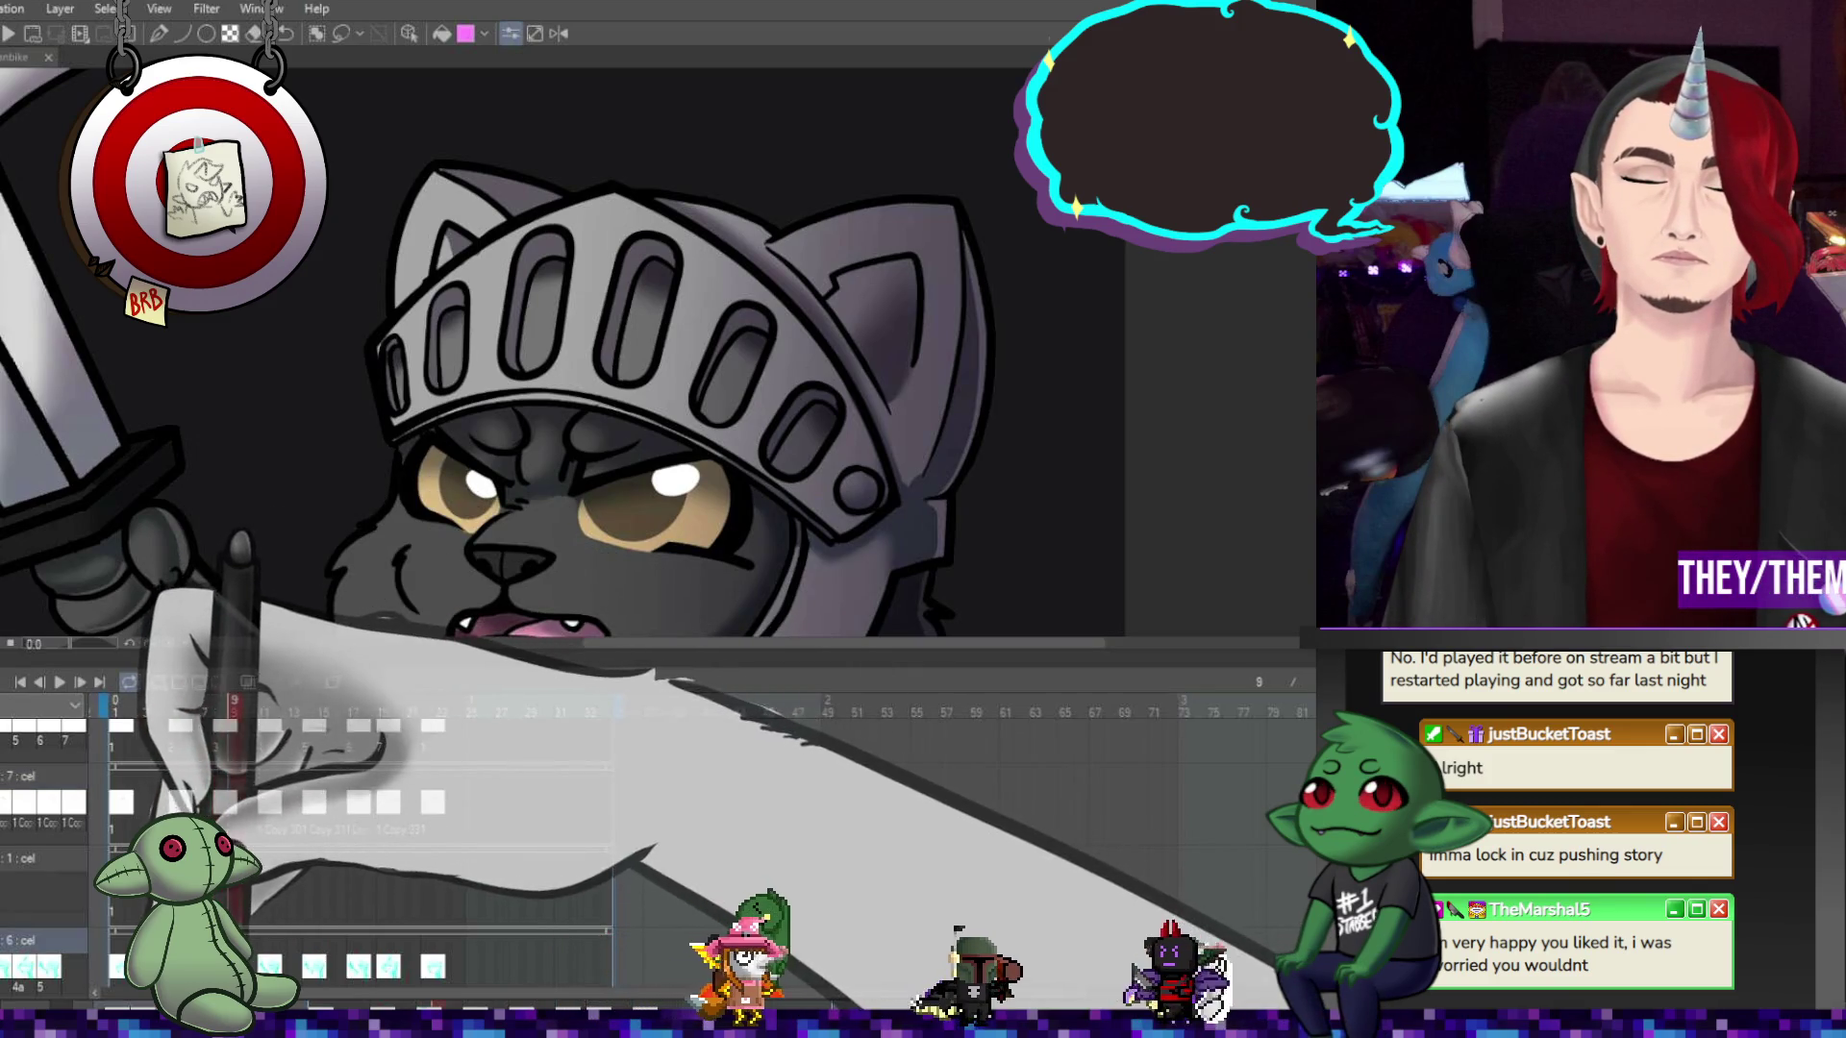
pyautogui.press('Right')
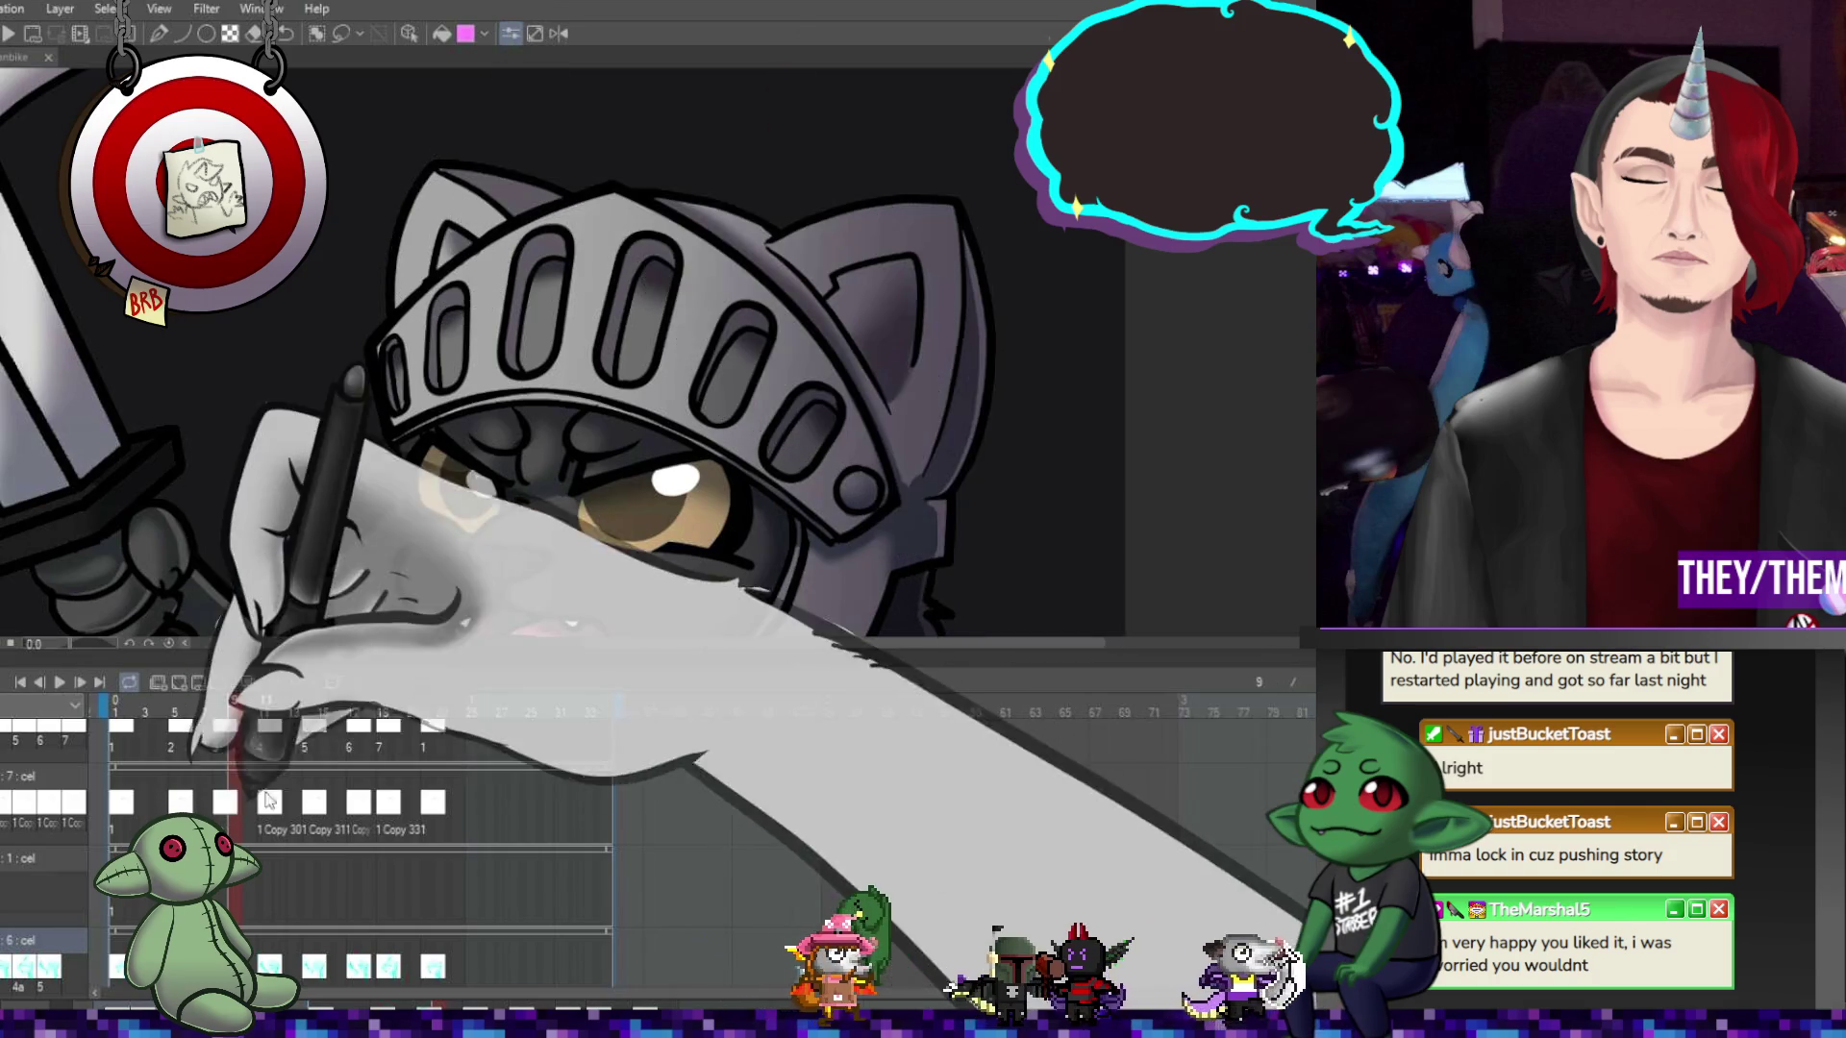
pyautogui.press('Right')
pyautogui.press('Right')
pyautogui.click(366, 811)
pyautogui.click(388, 814)
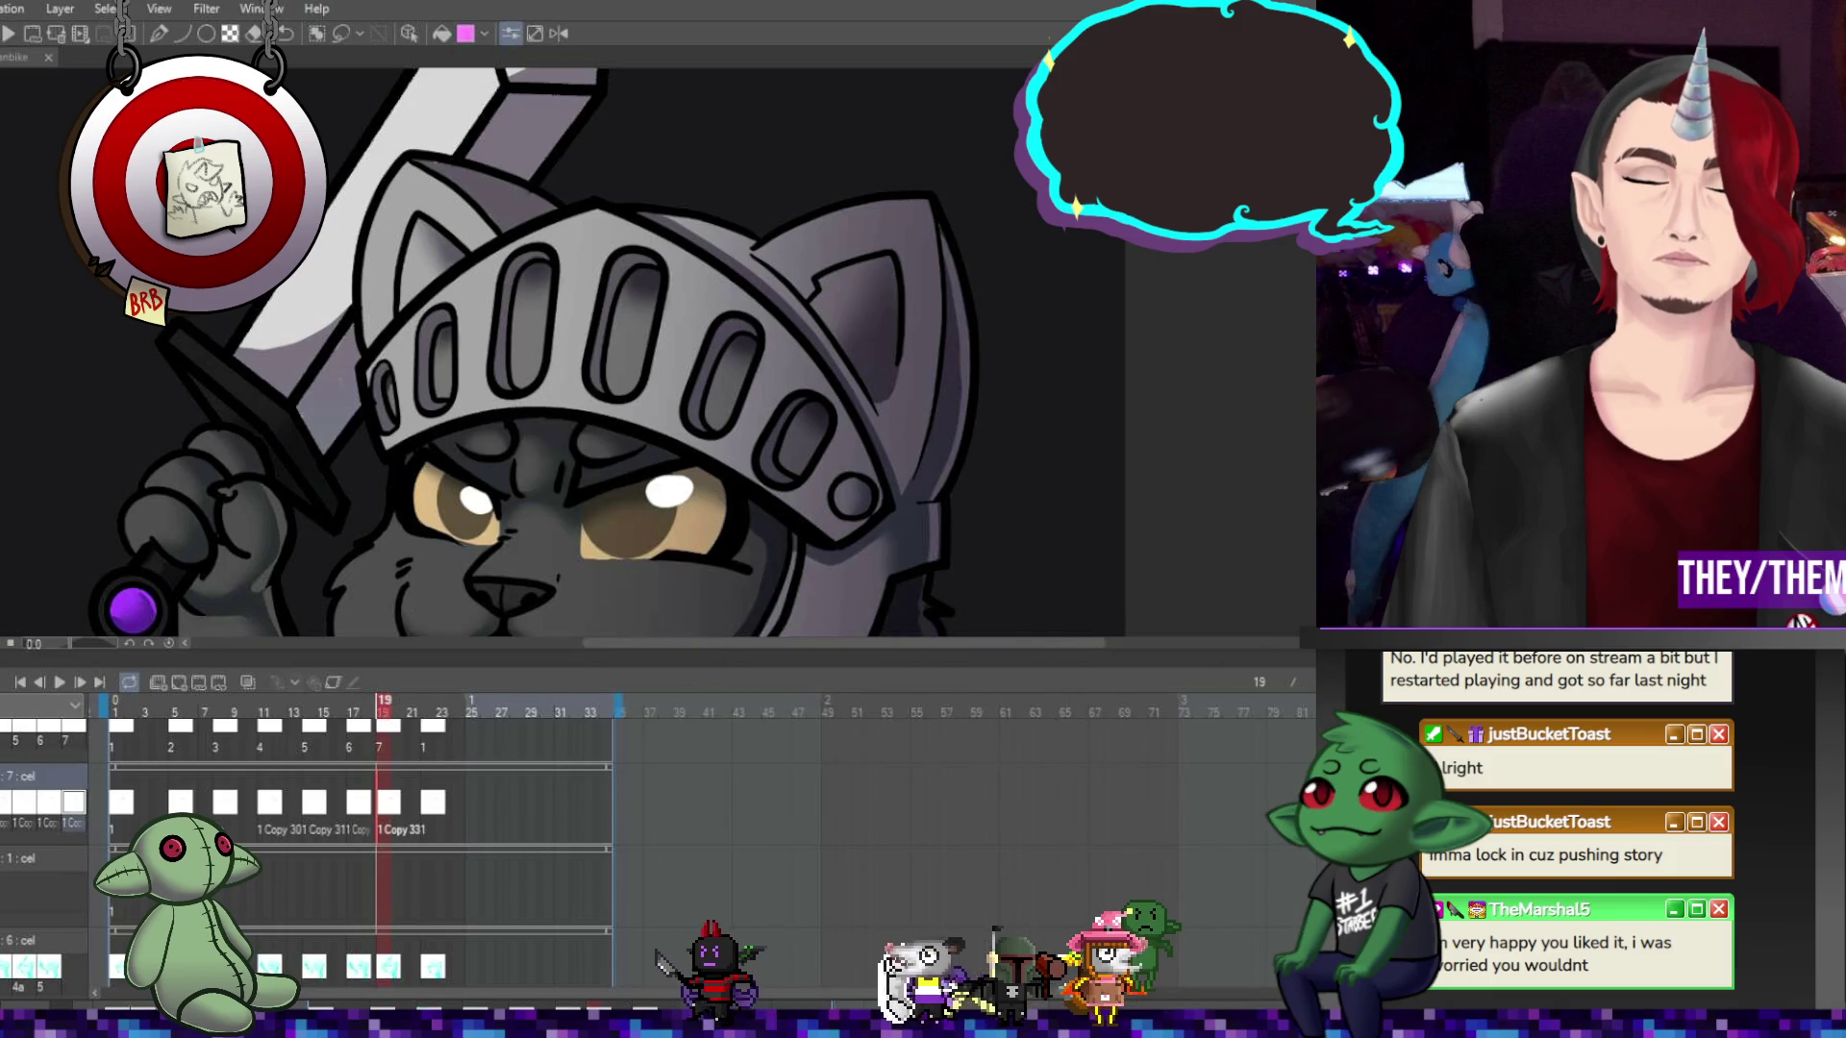
# Check the helmet cels on frames 17, 1, 5, 9, 11, 14 and 19, then fit and zoom the knight
pyautogui.scroll(2, 356, 846)
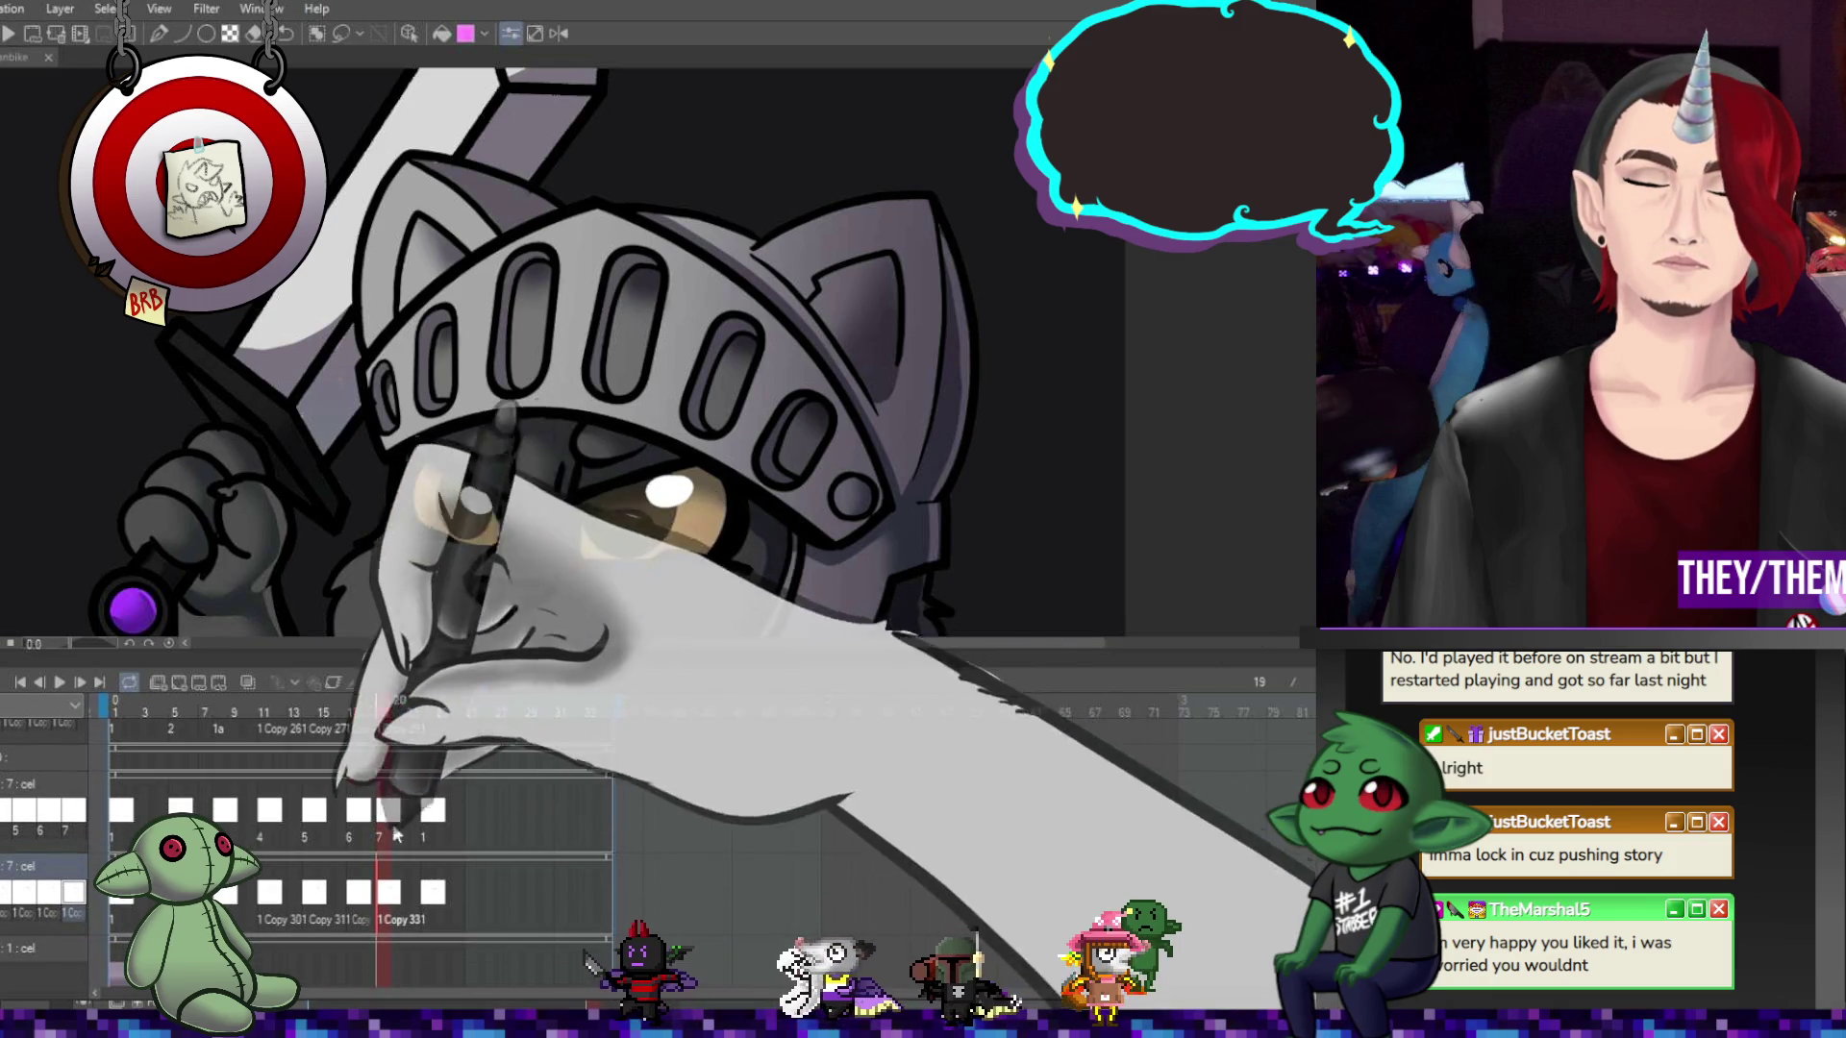
pyautogui.click(360, 814)
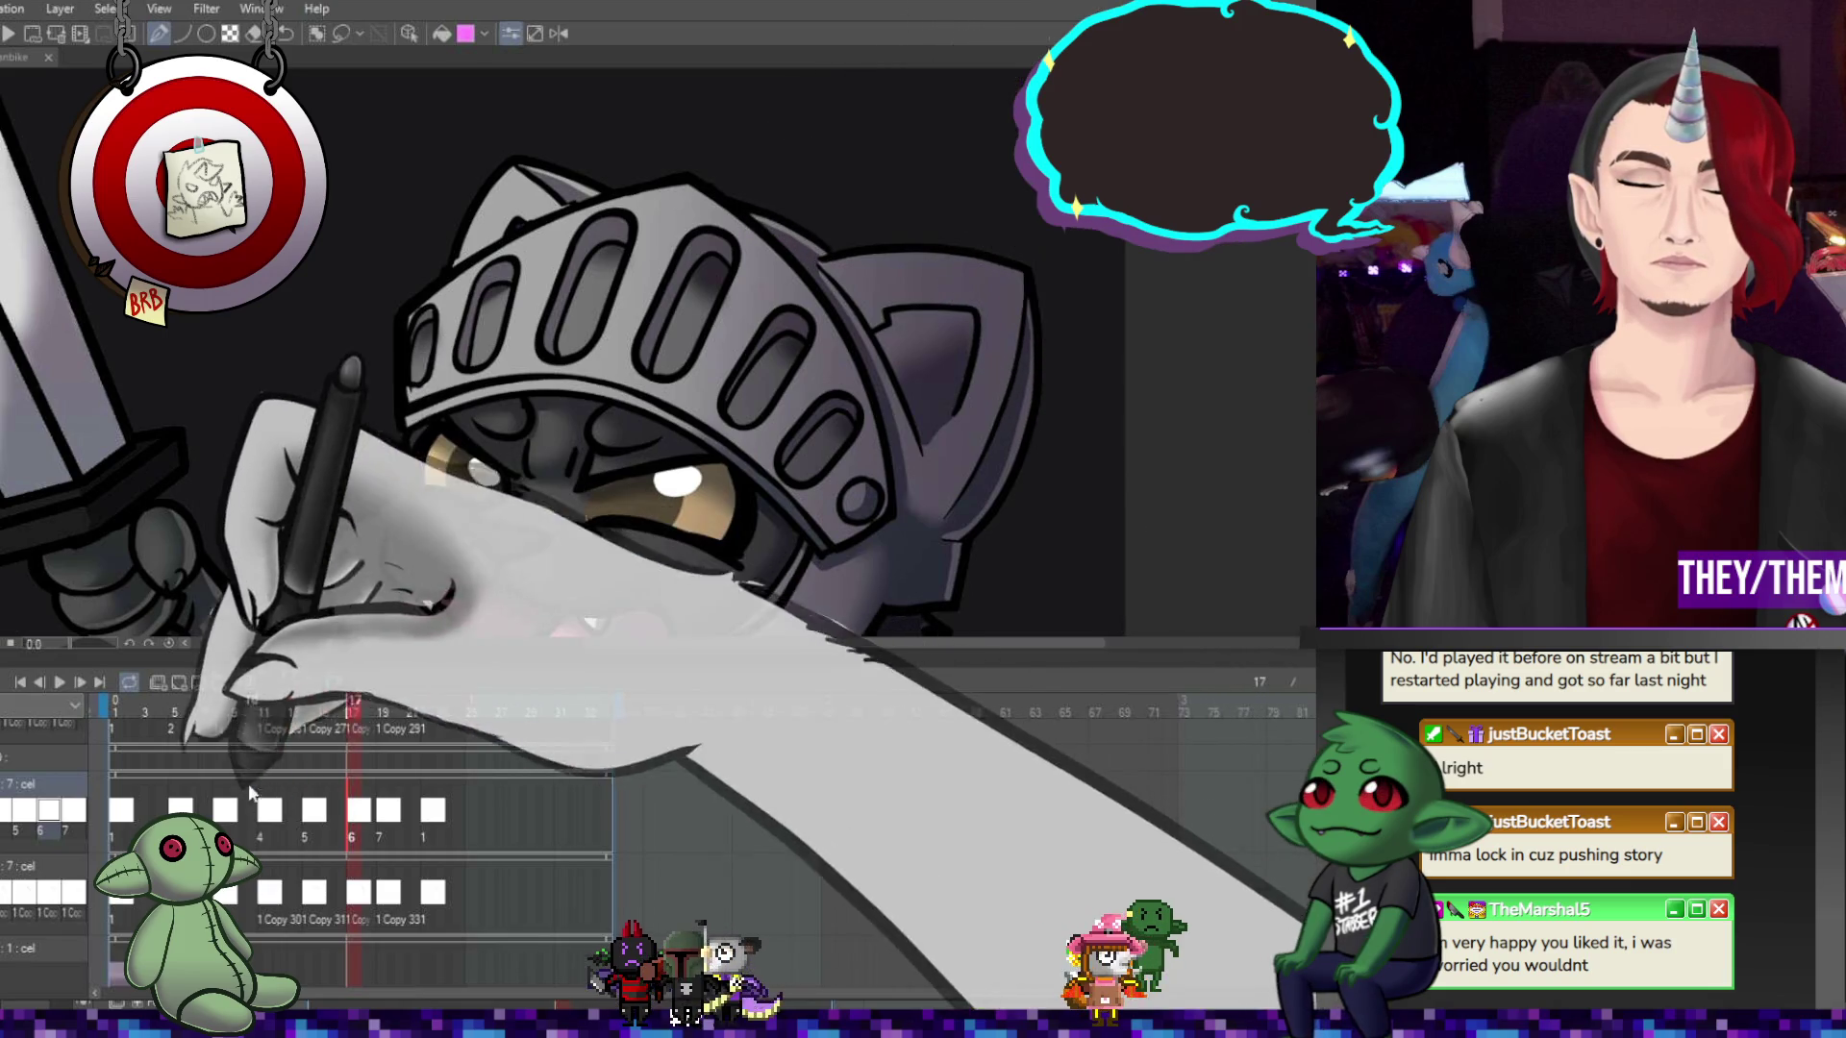
pyautogui.click(122, 813)
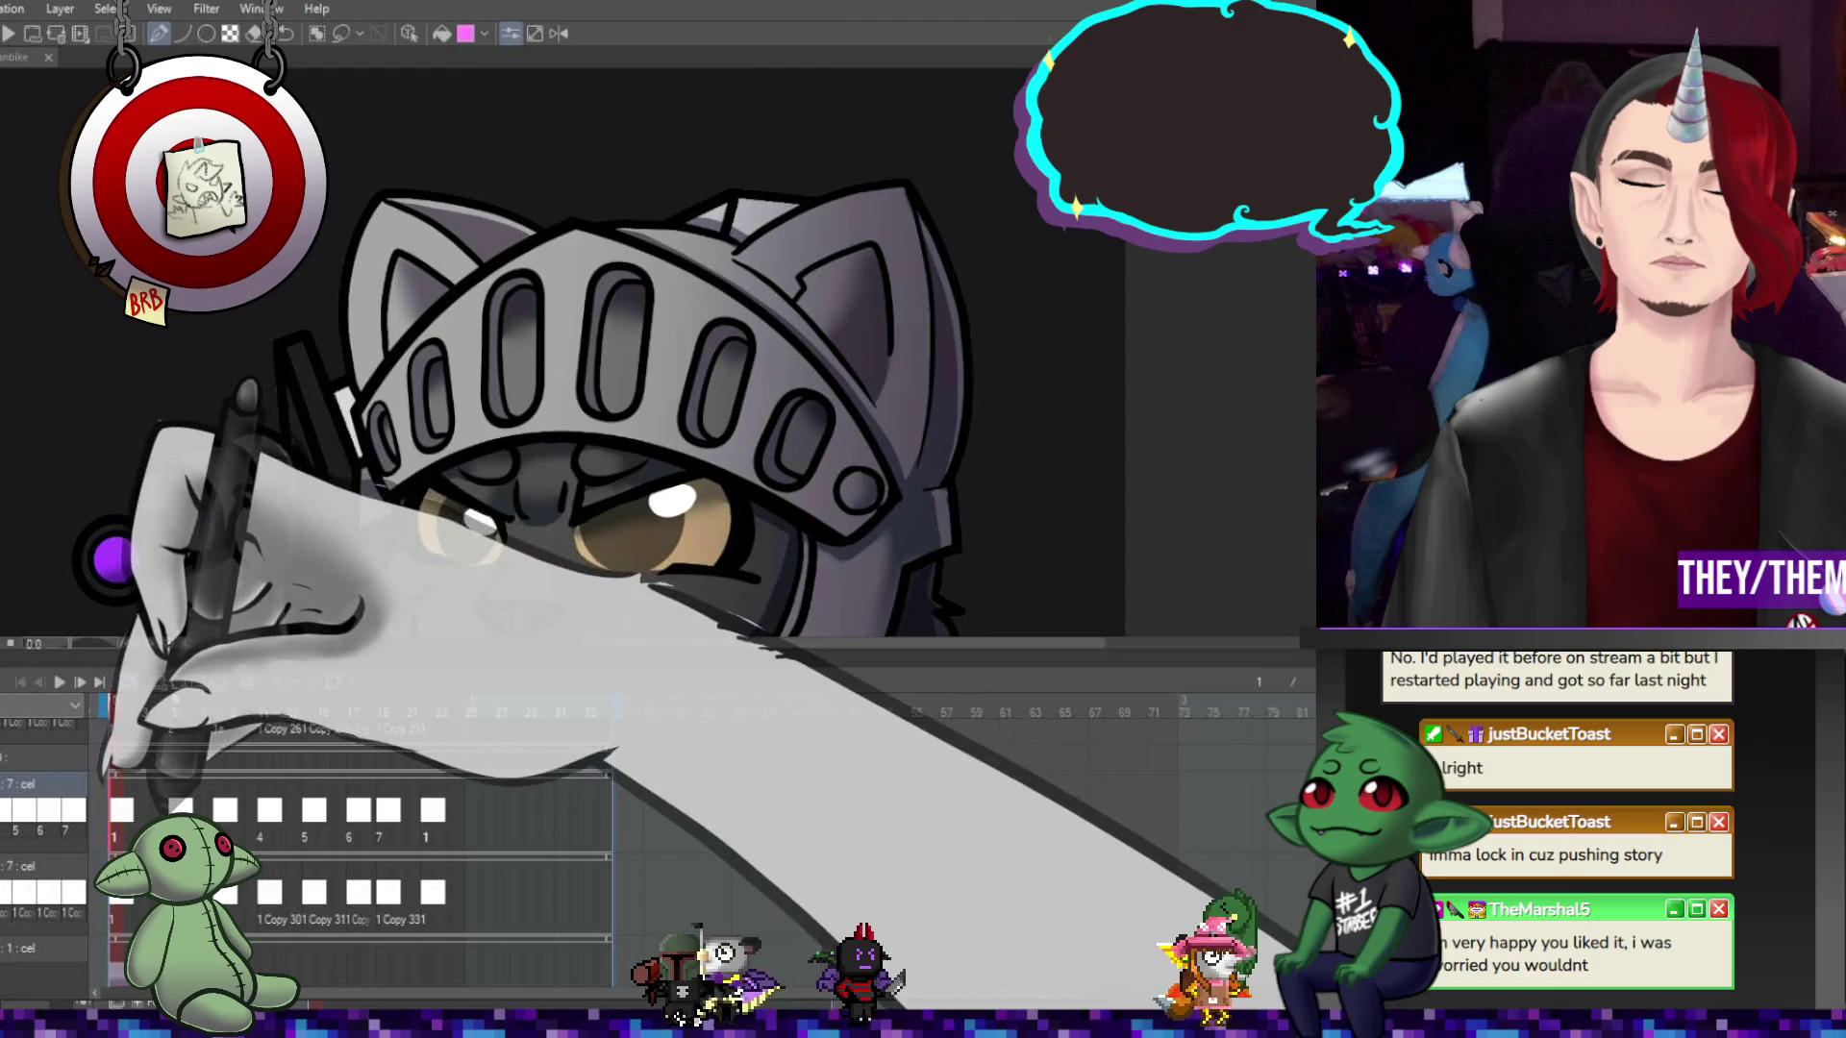
pyautogui.click(174, 712)
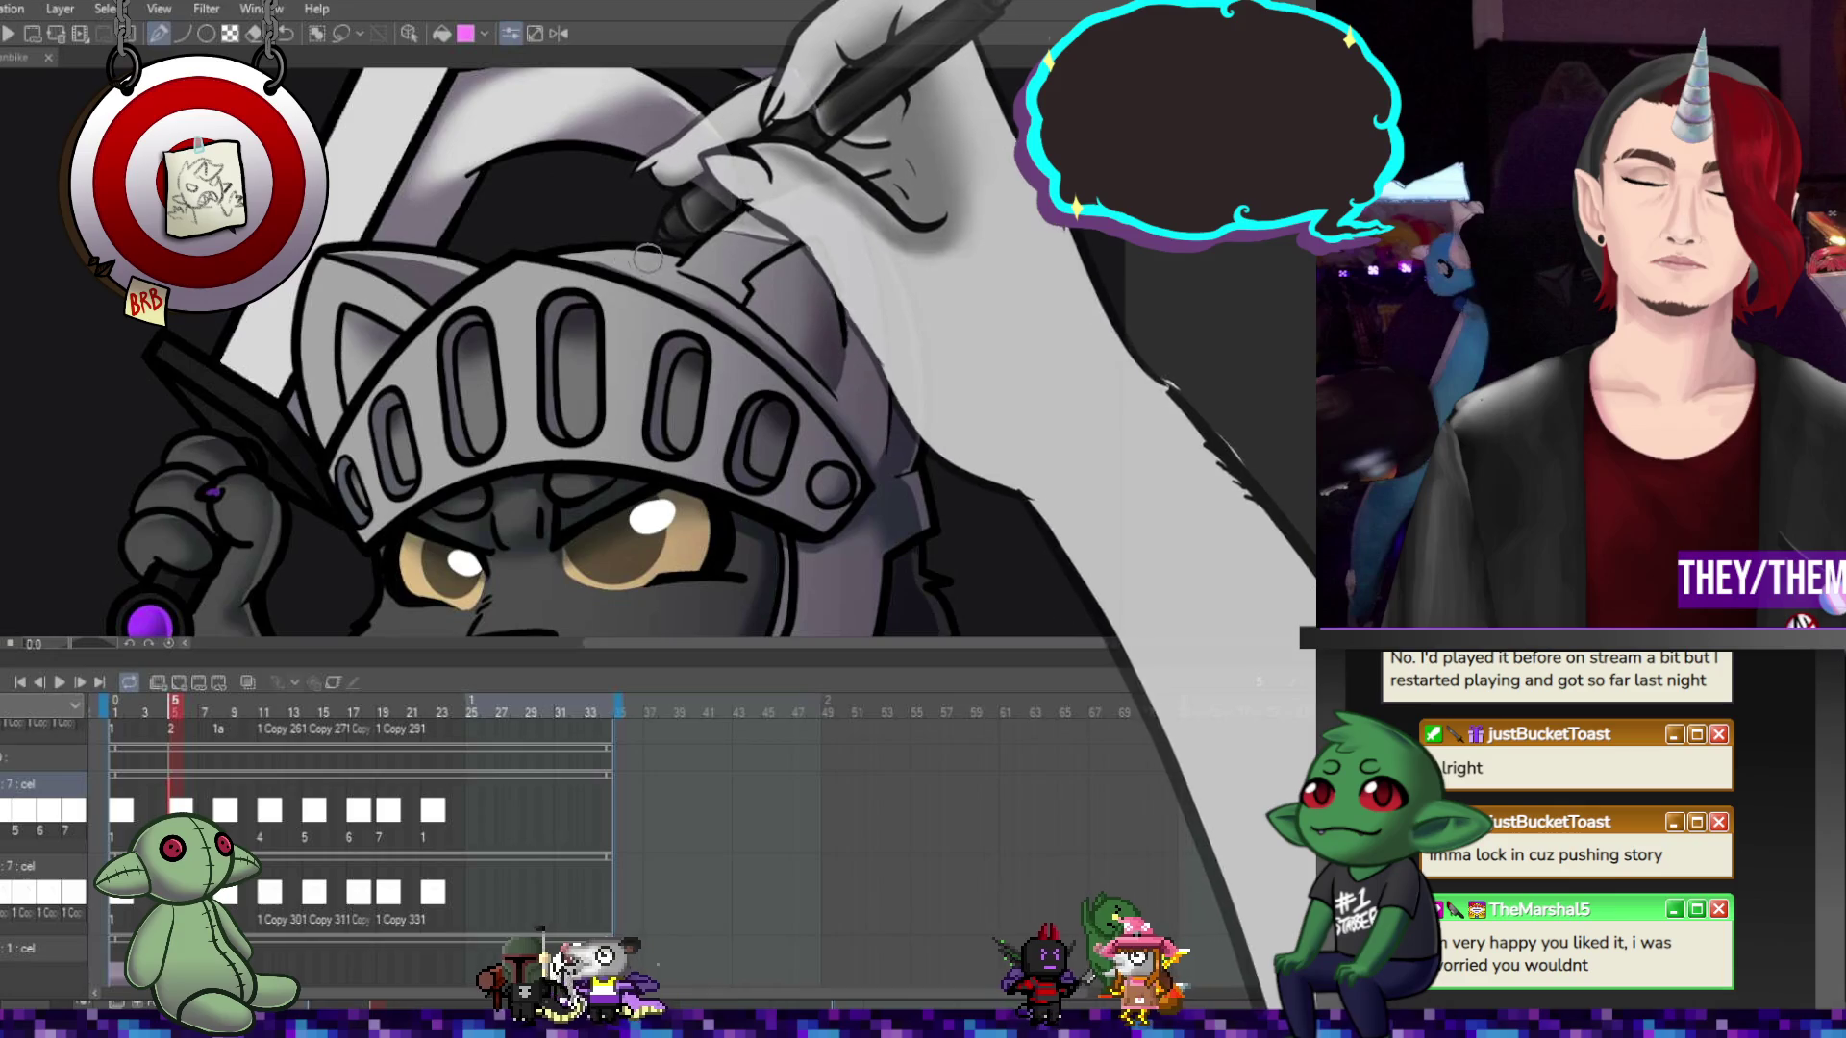
pyautogui.click(233, 712)
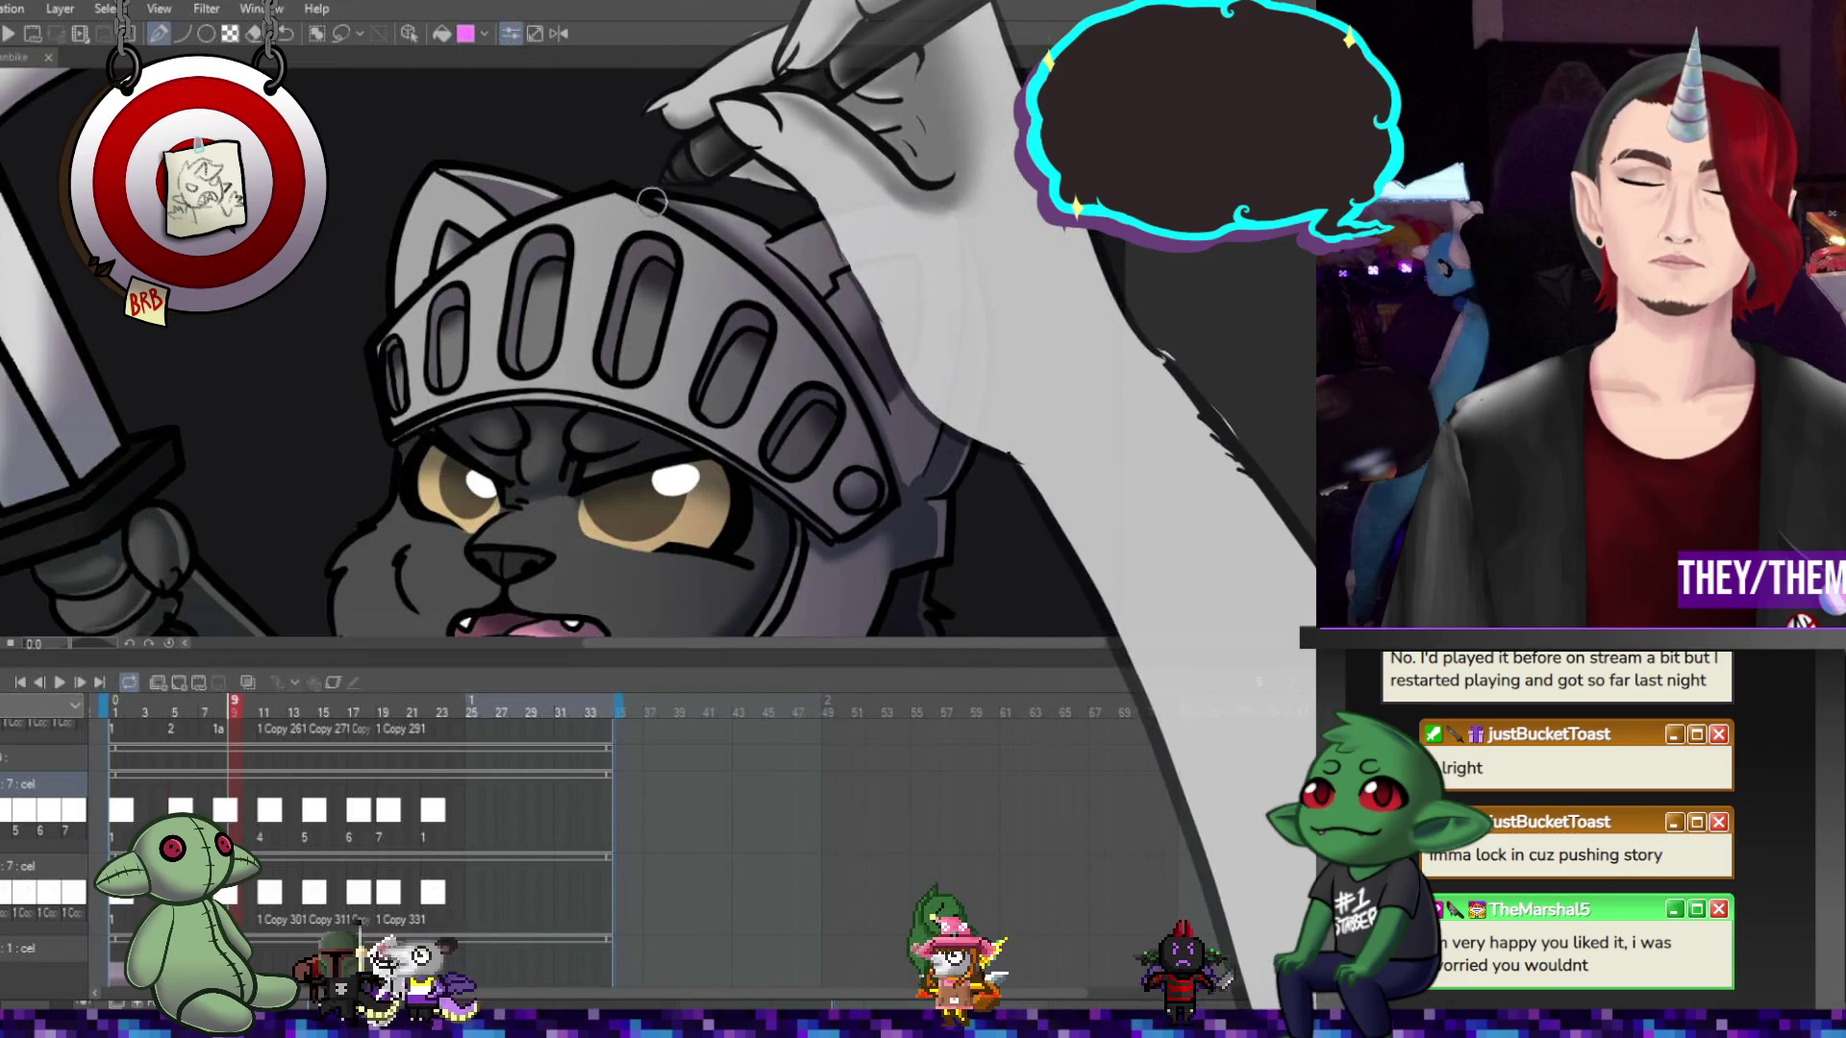
pyautogui.click(263, 712)
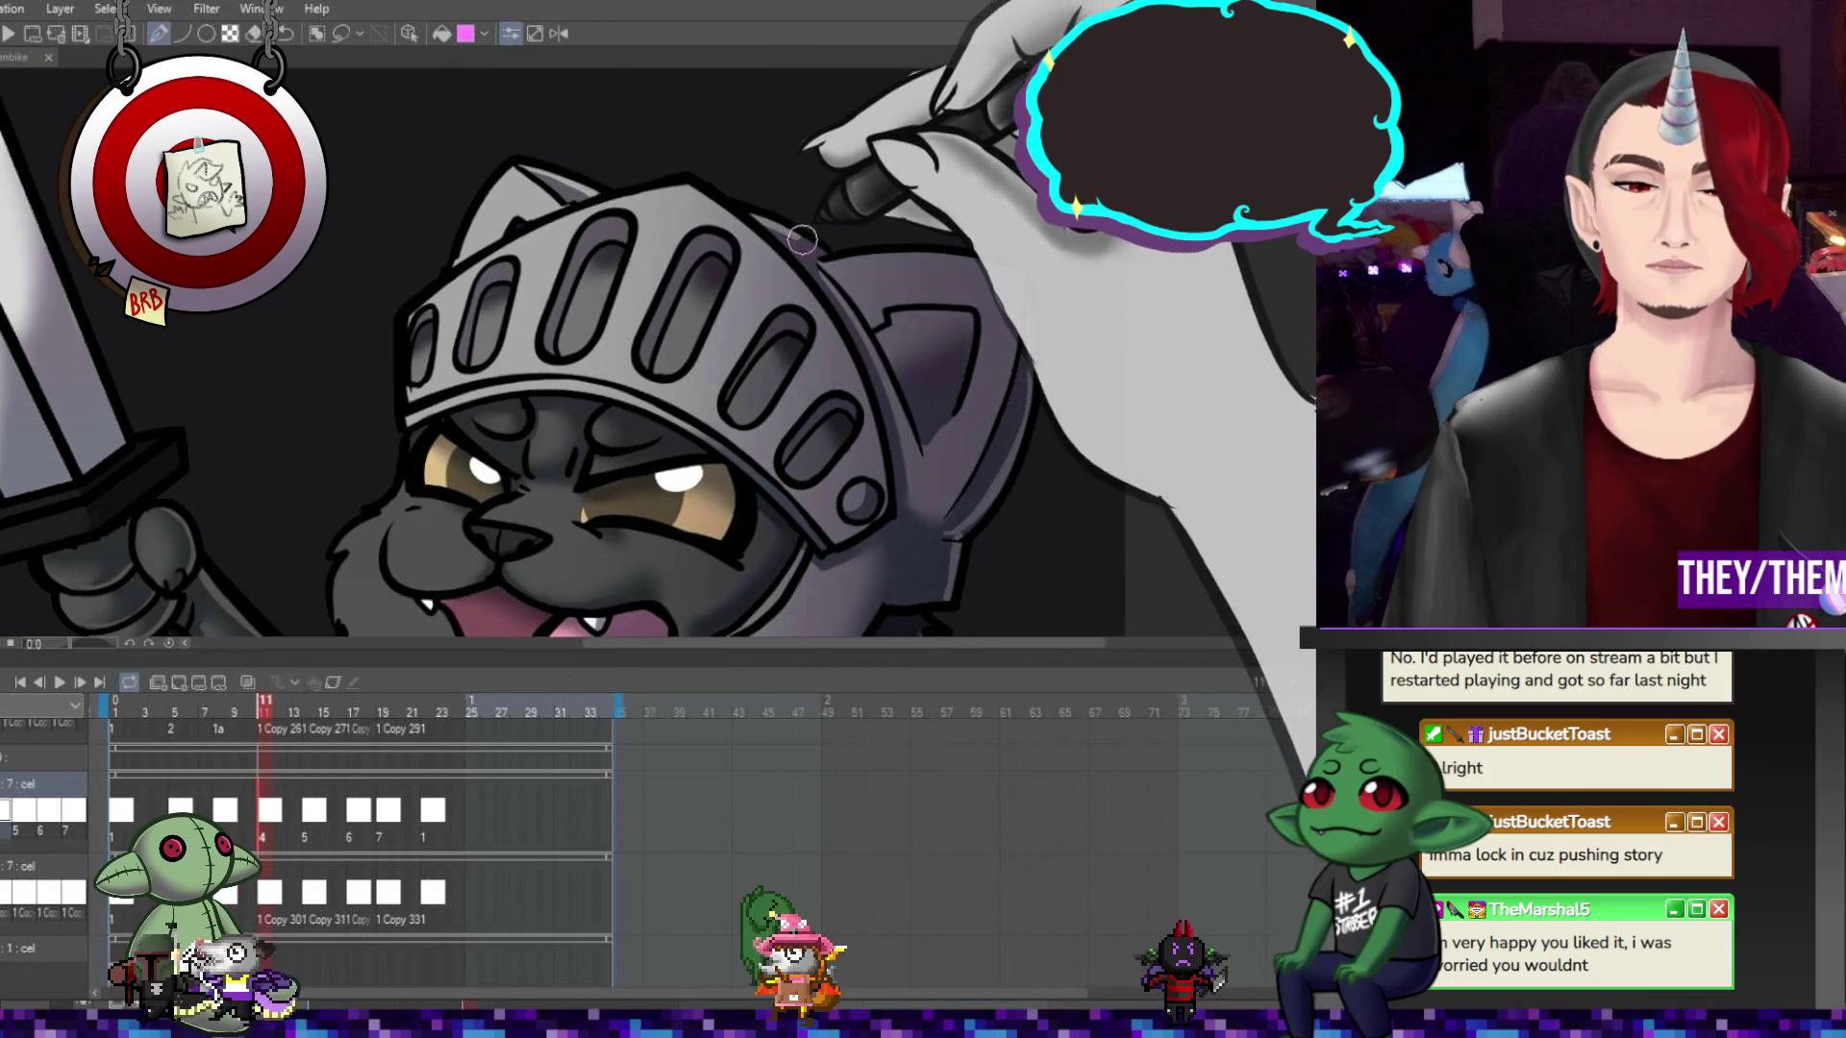
pyautogui.click(310, 712)
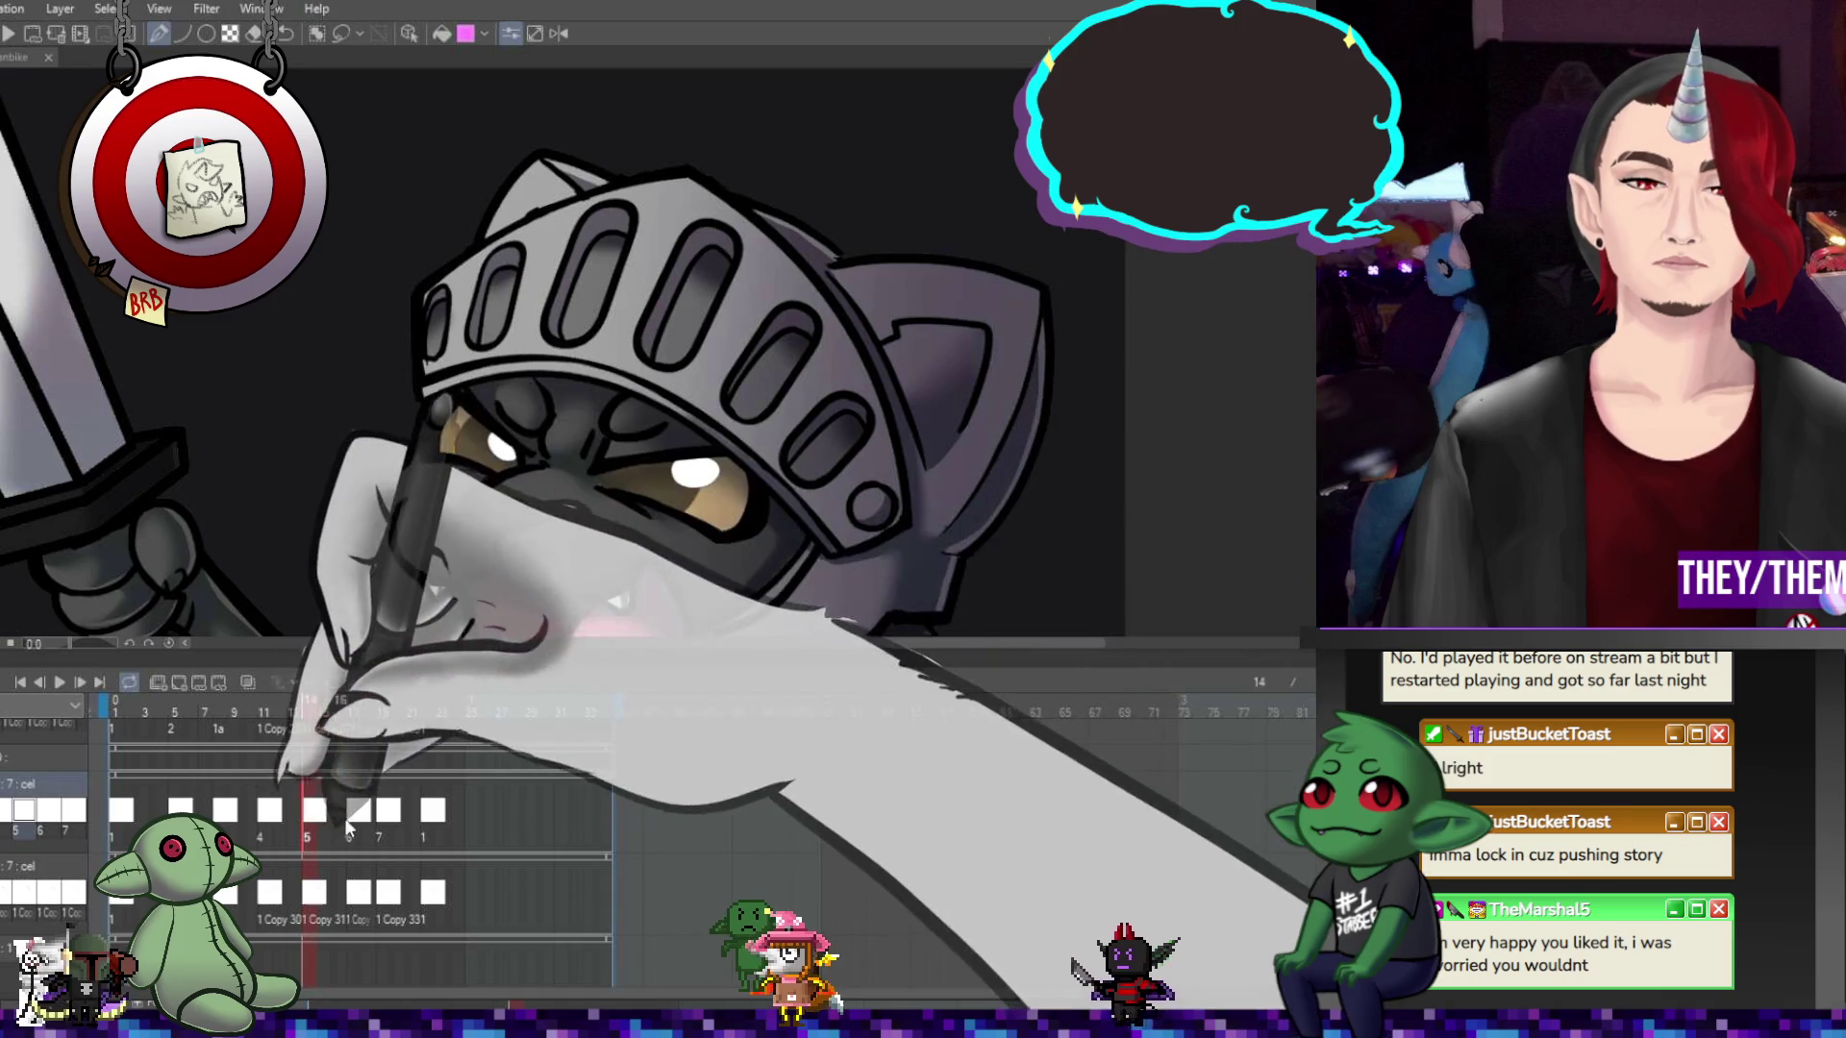
pyautogui.click(388, 815)
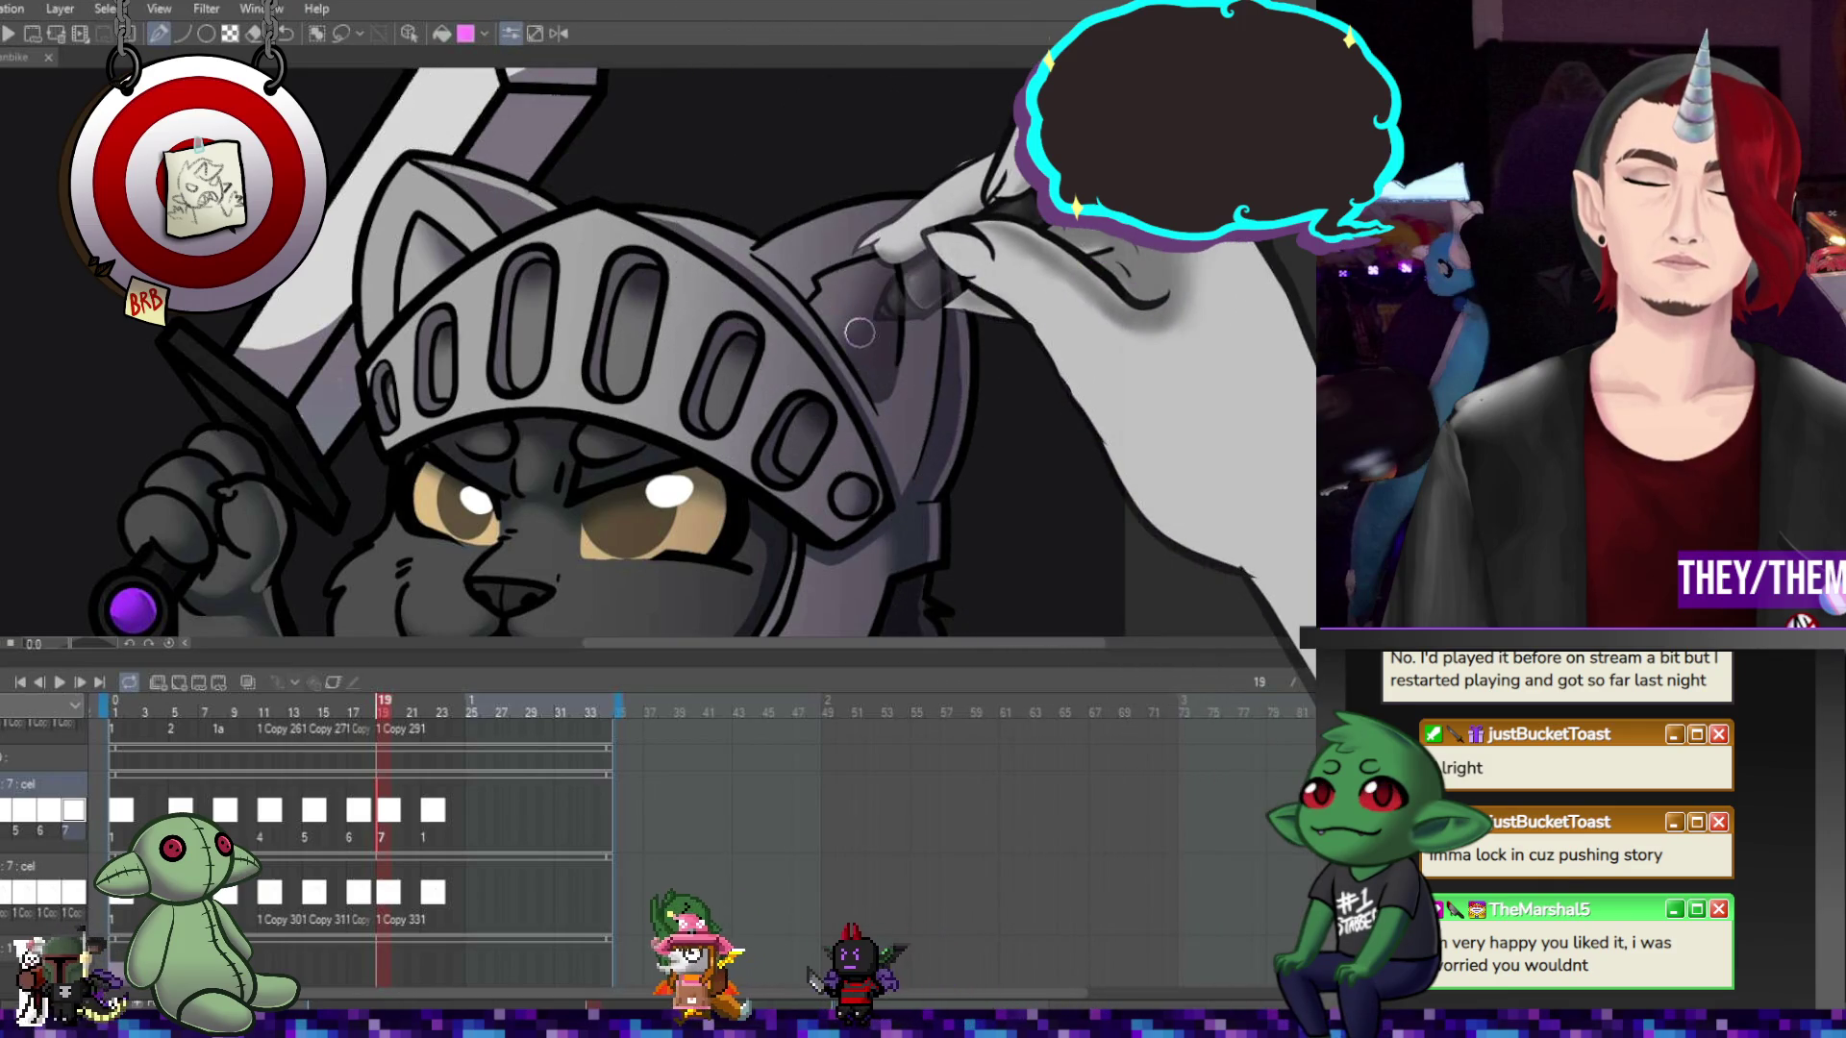
pyautogui.hotkey('ctrl', '0')
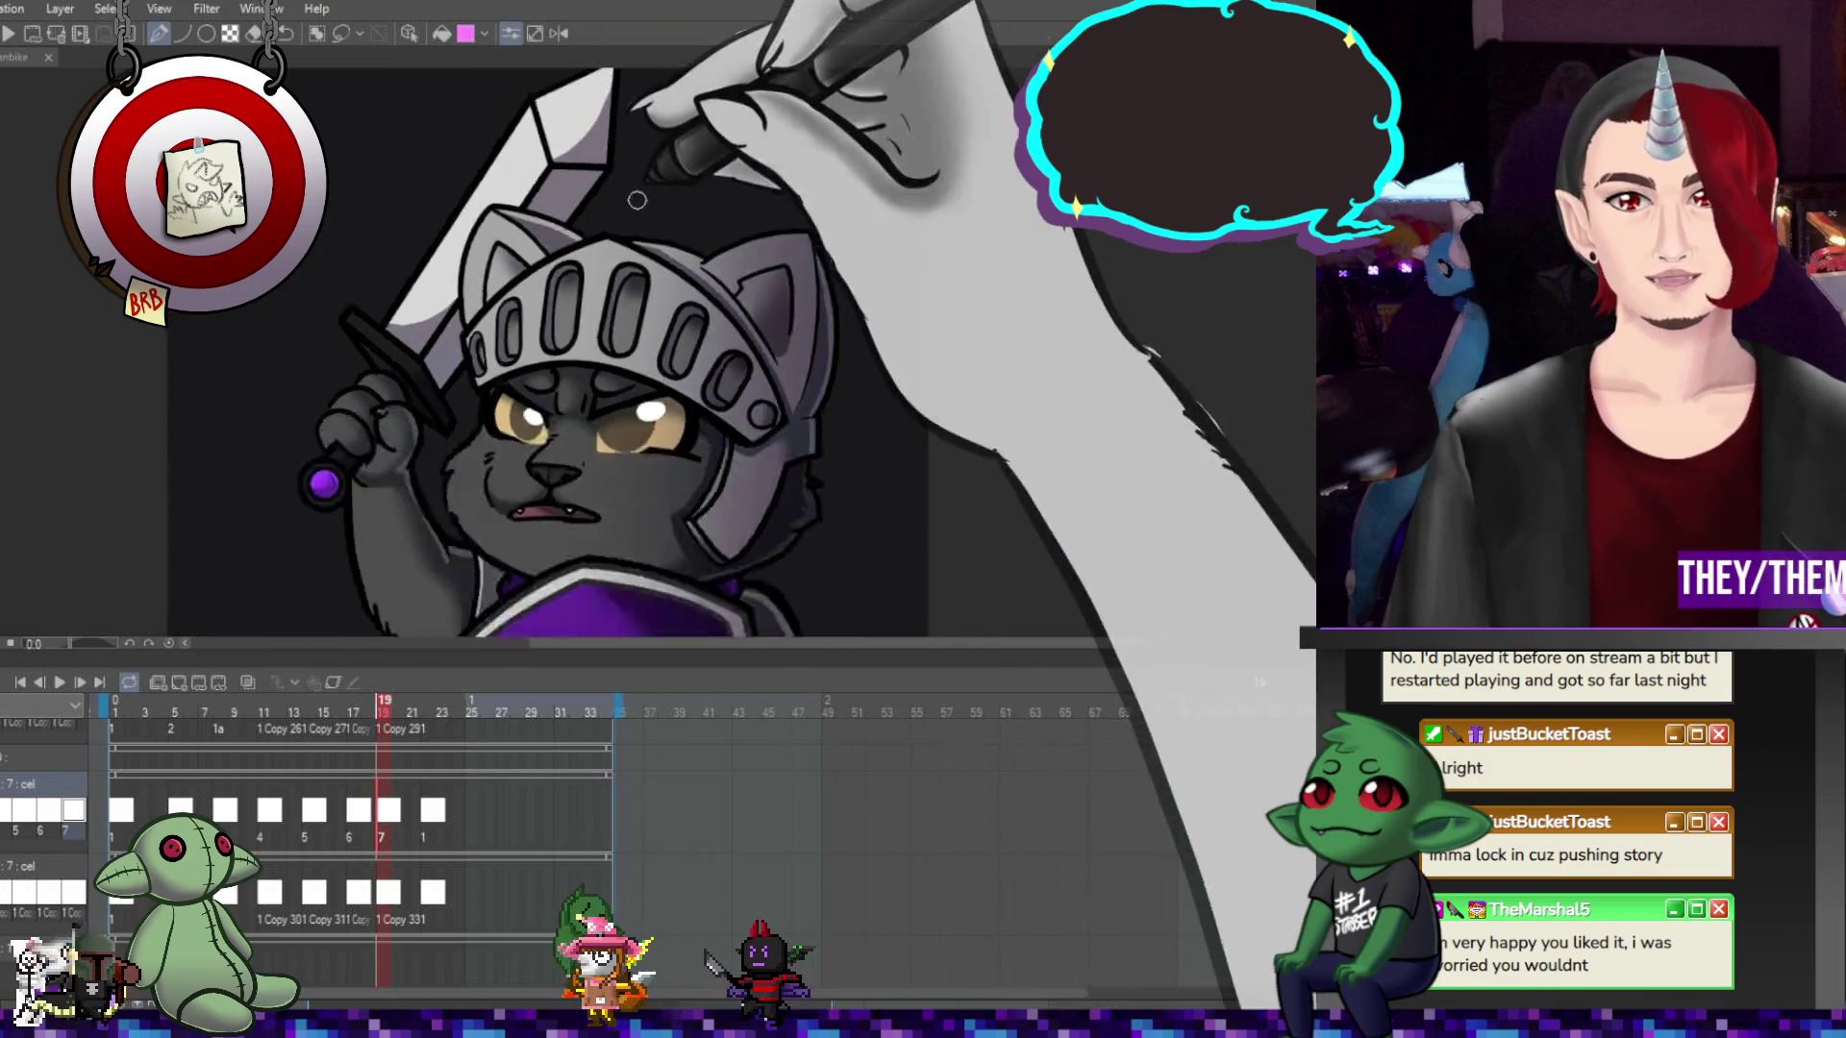
pyautogui.hotkey('ctrl', '+')
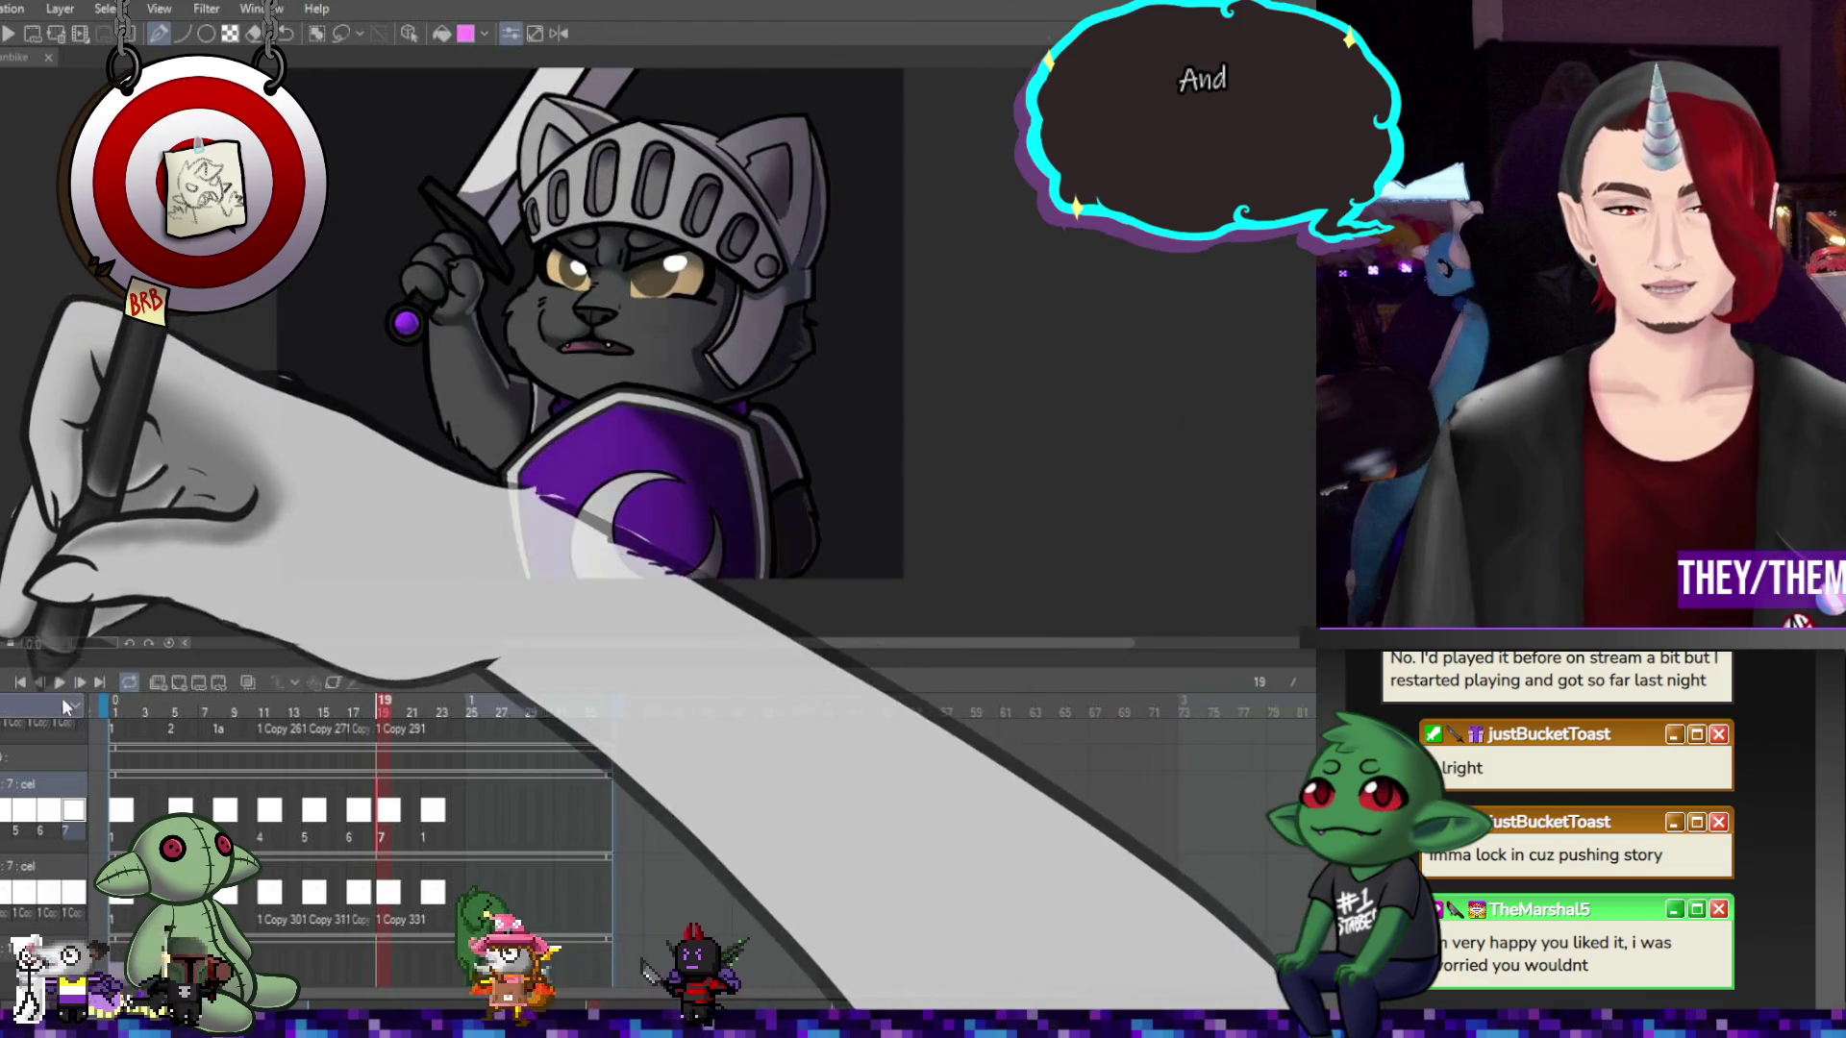
# Play the animation briefly, pause it, and land on the frame 14 snarling pose
pyautogui.click(61, 683)
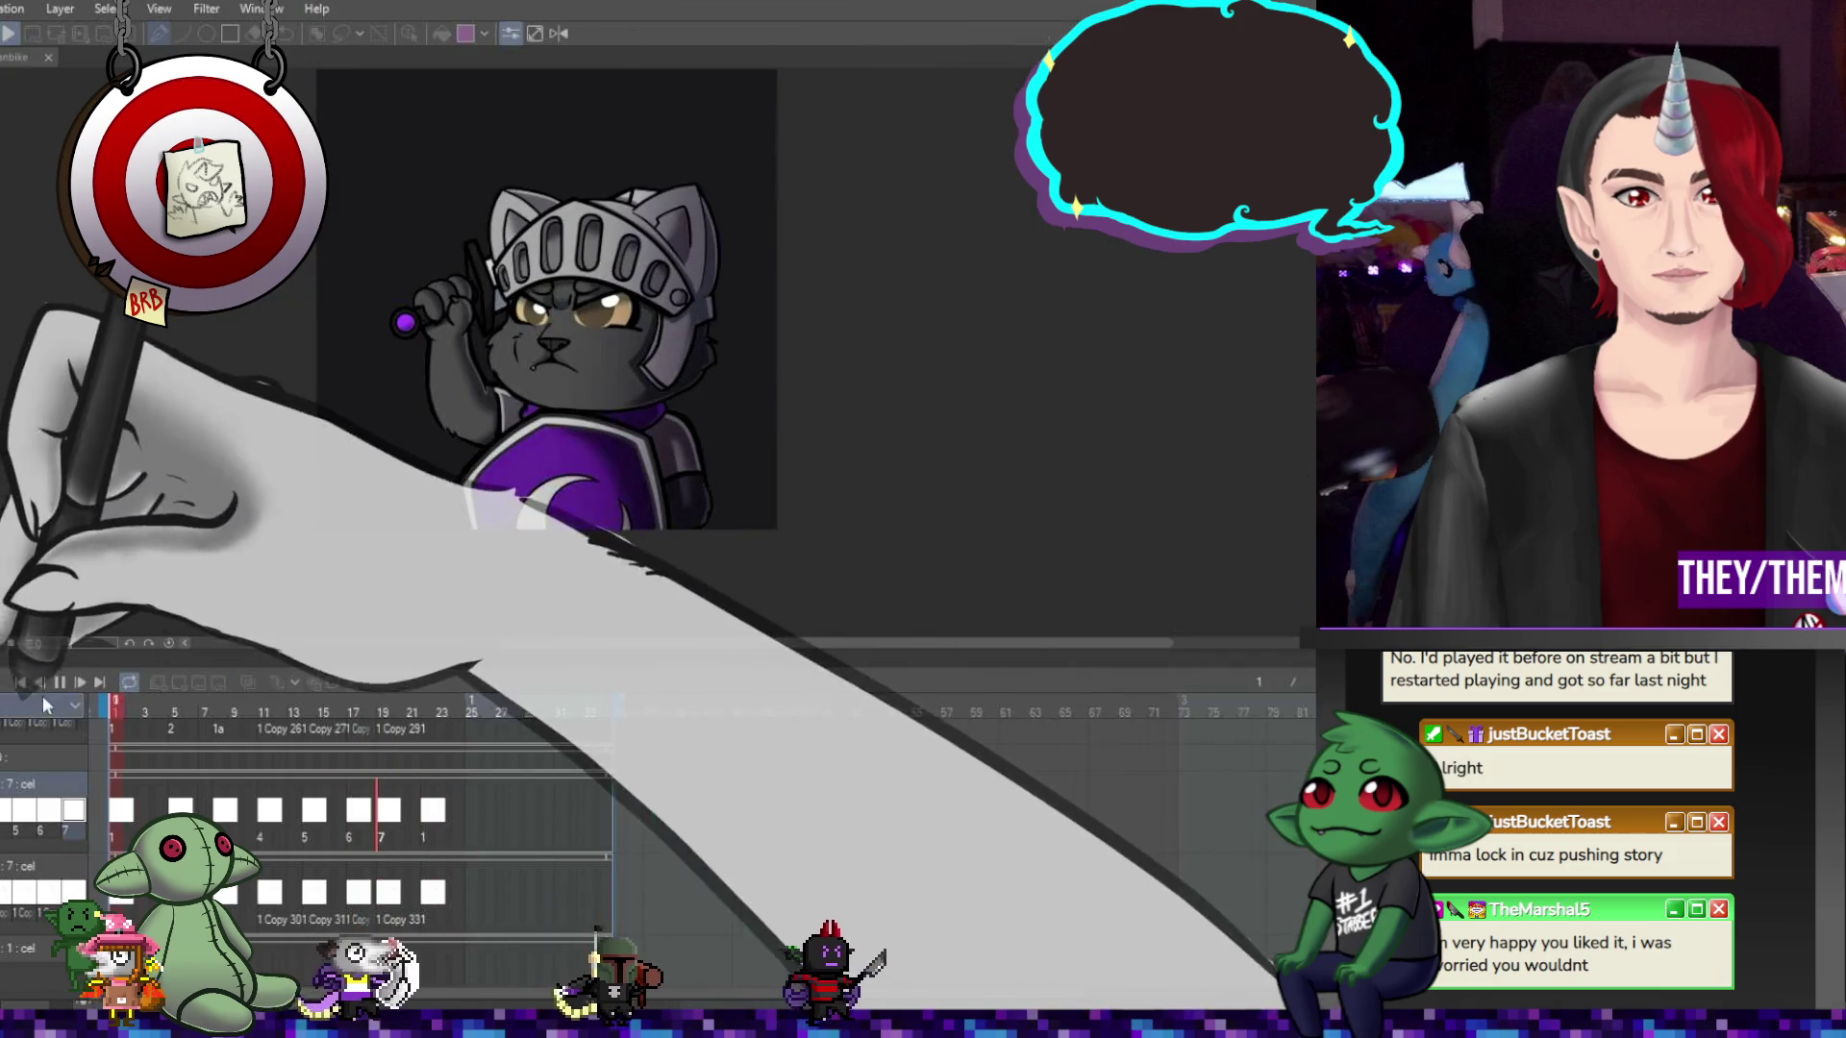
pyautogui.click(64, 681)
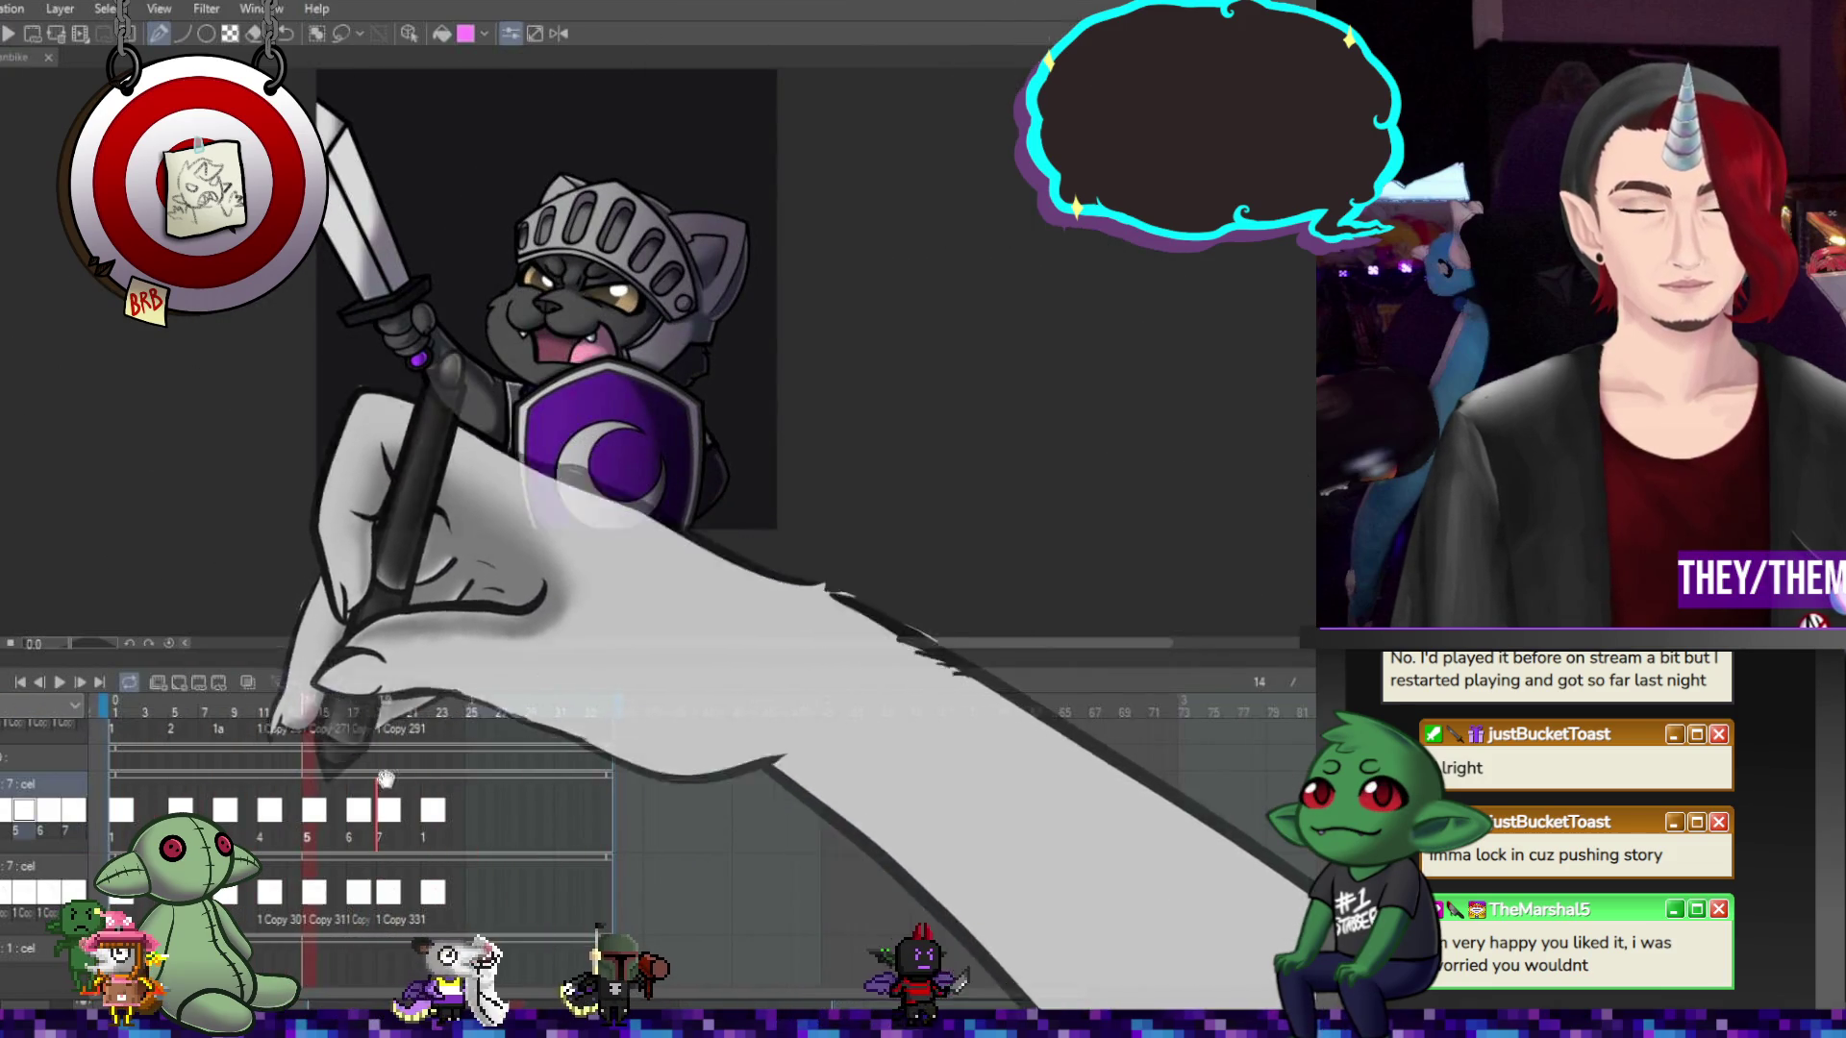
pyautogui.click(265, 810)
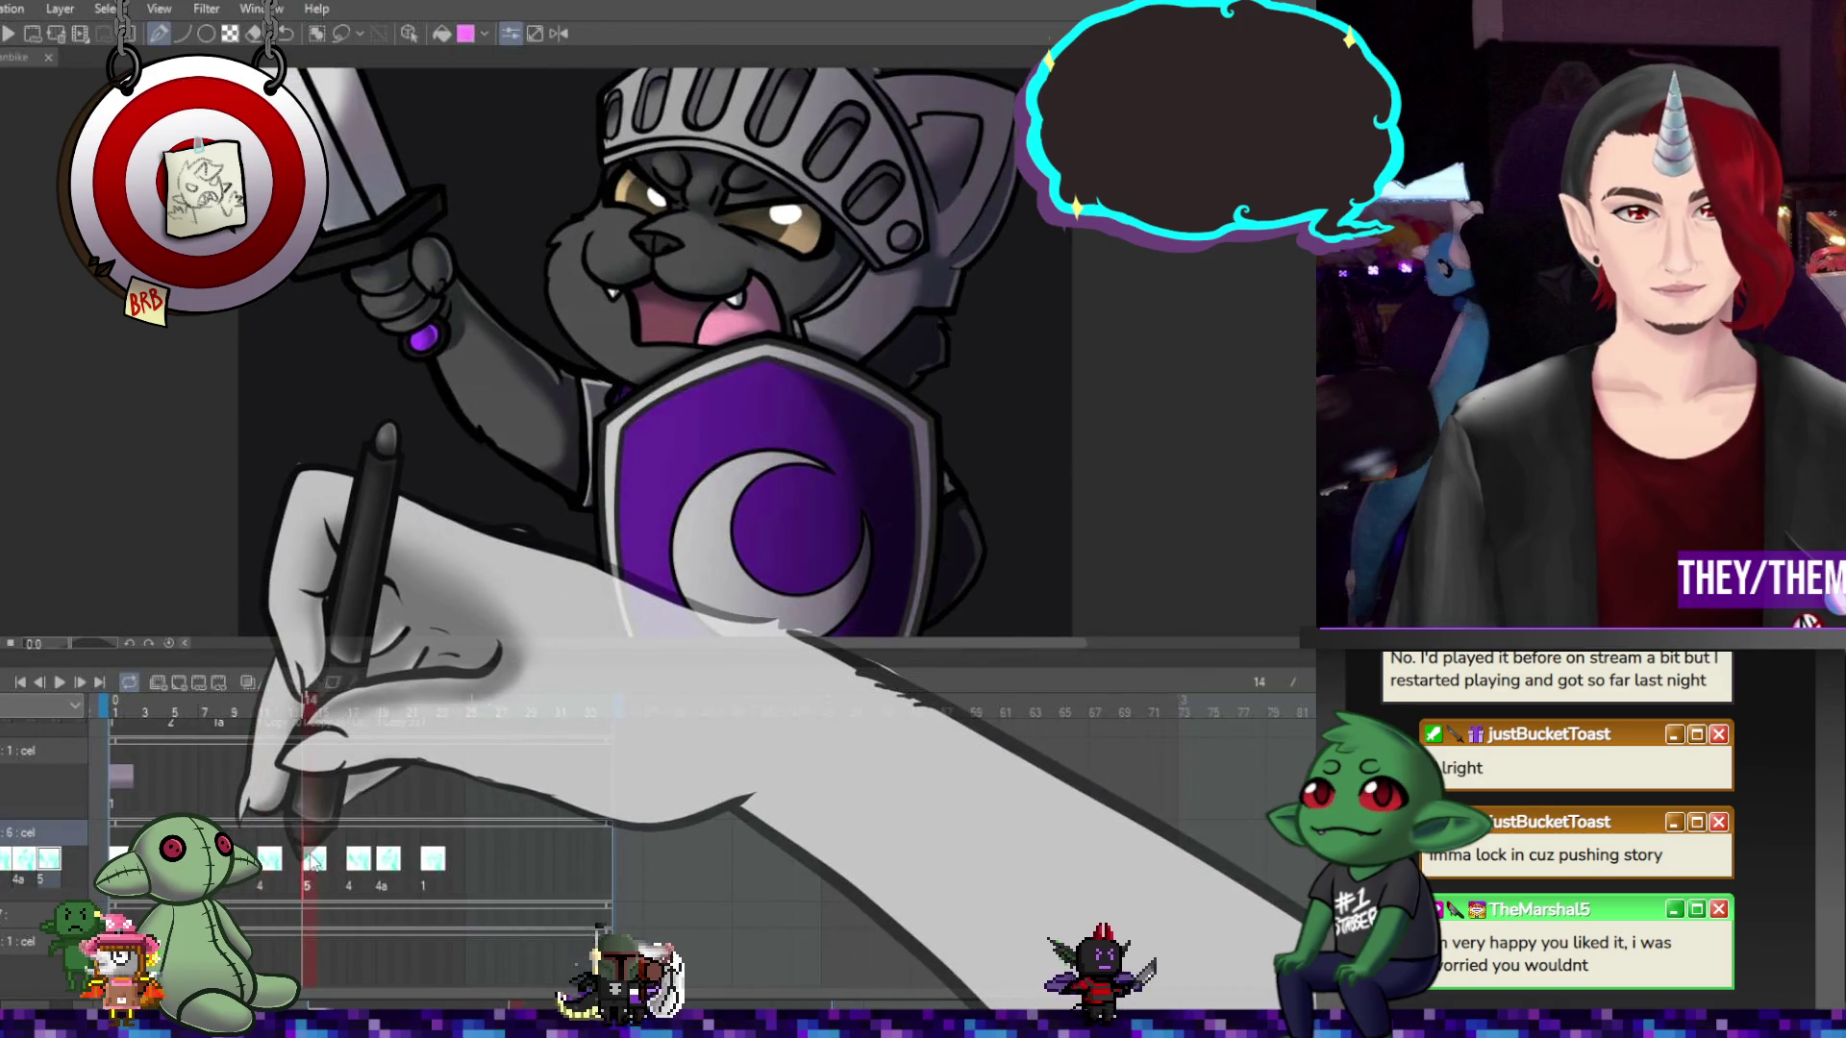
# Compare frames 11, 15, 12 and 14, then select cel 5 with its teal shading
pyautogui.click(270, 870)
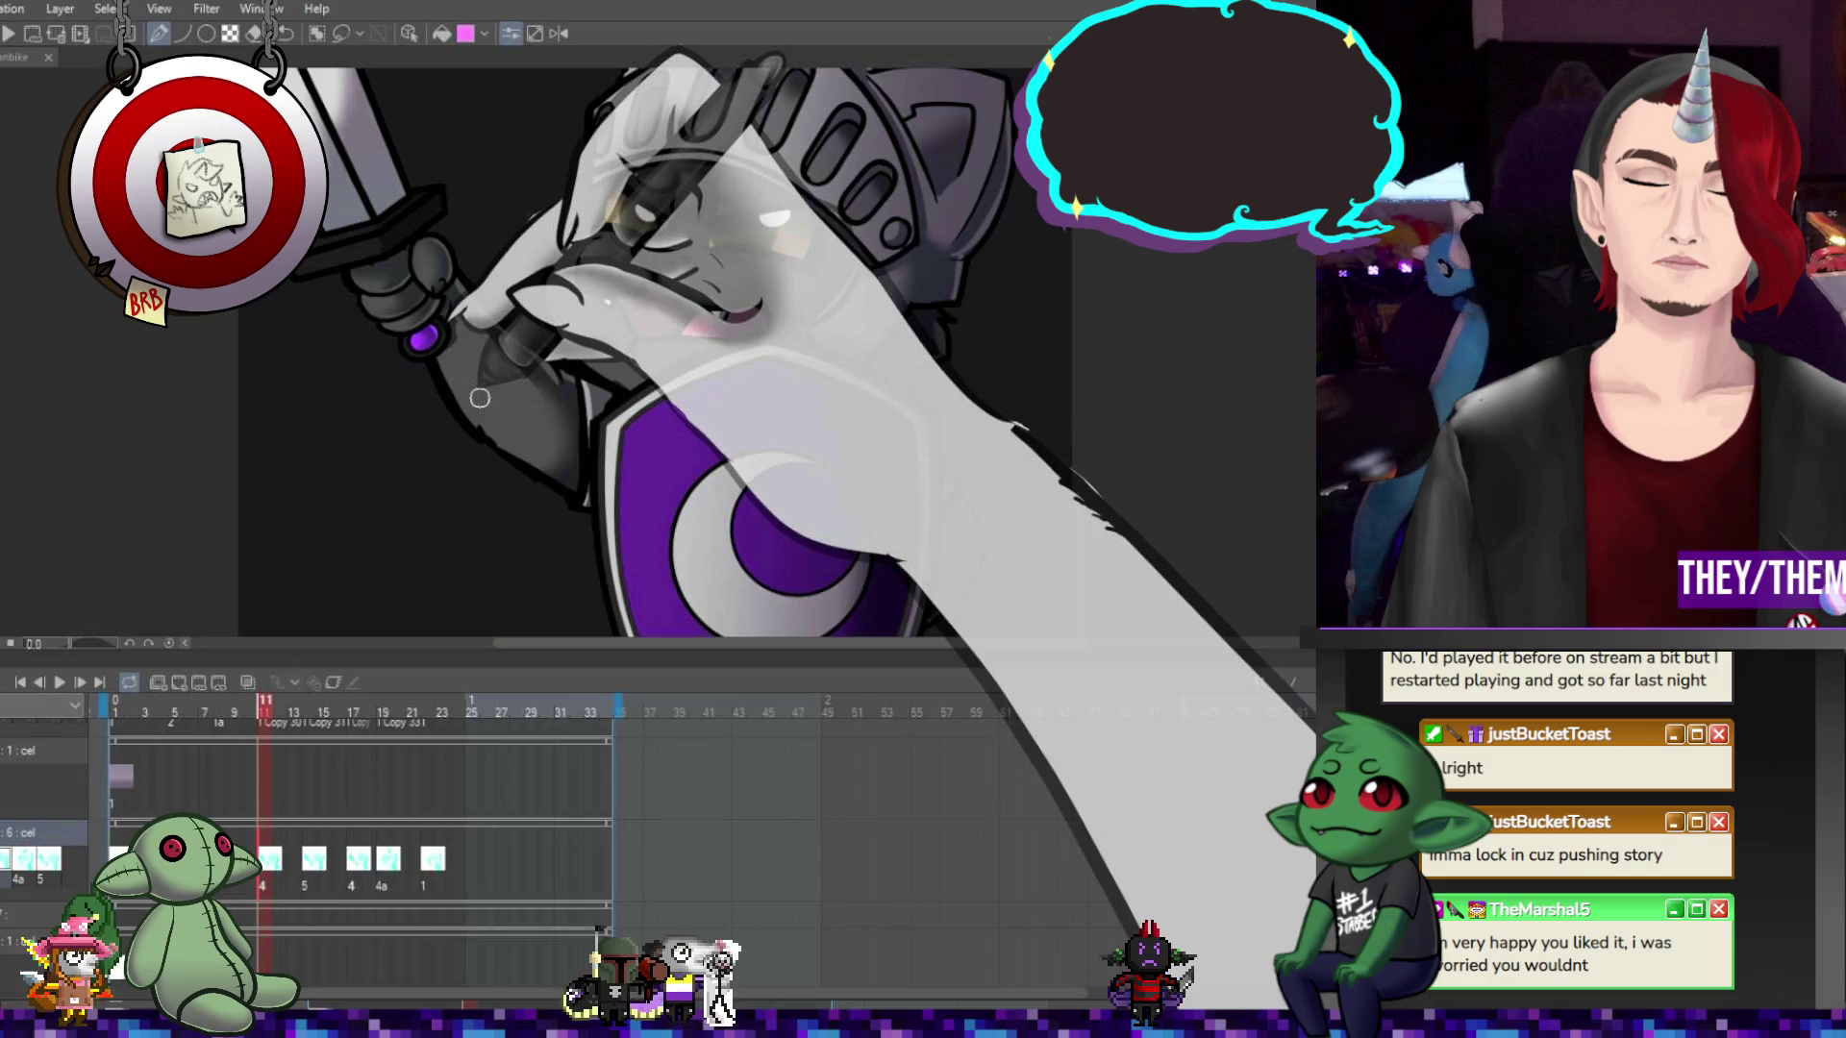
pyautogui.press('e')
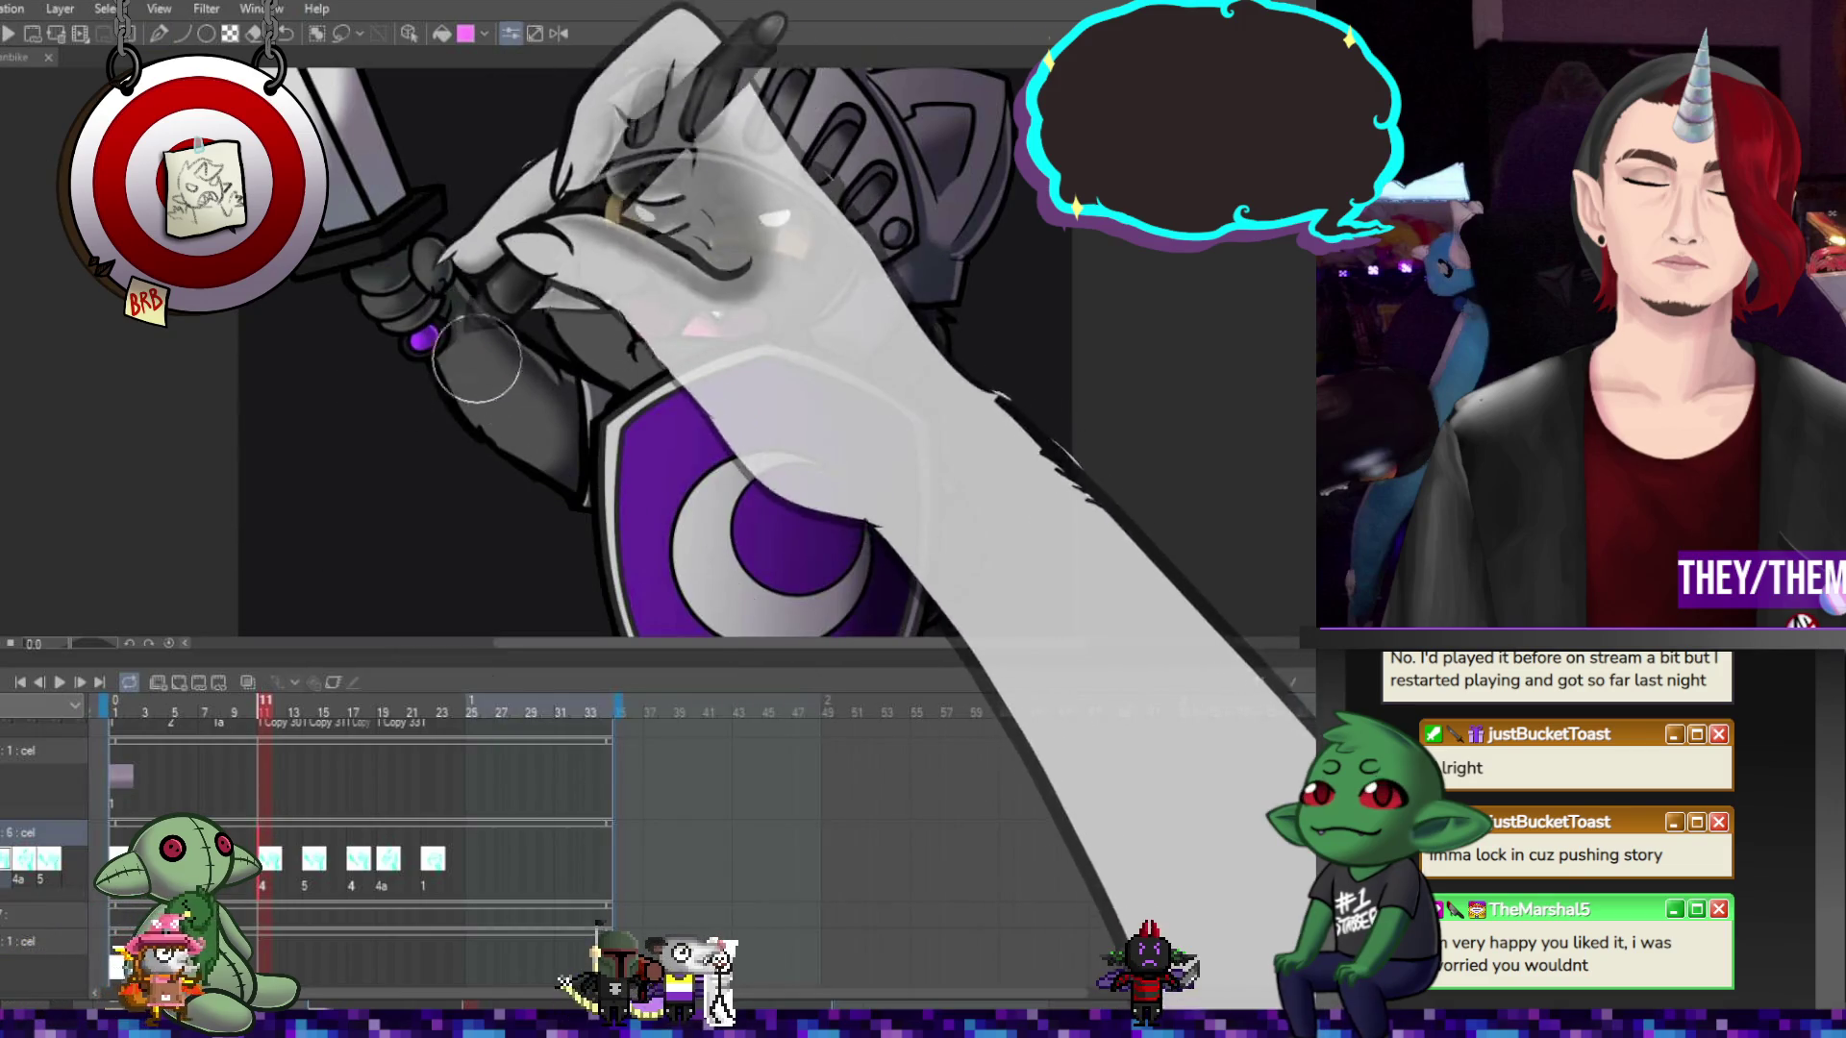
pyautogui.click(320, 865)
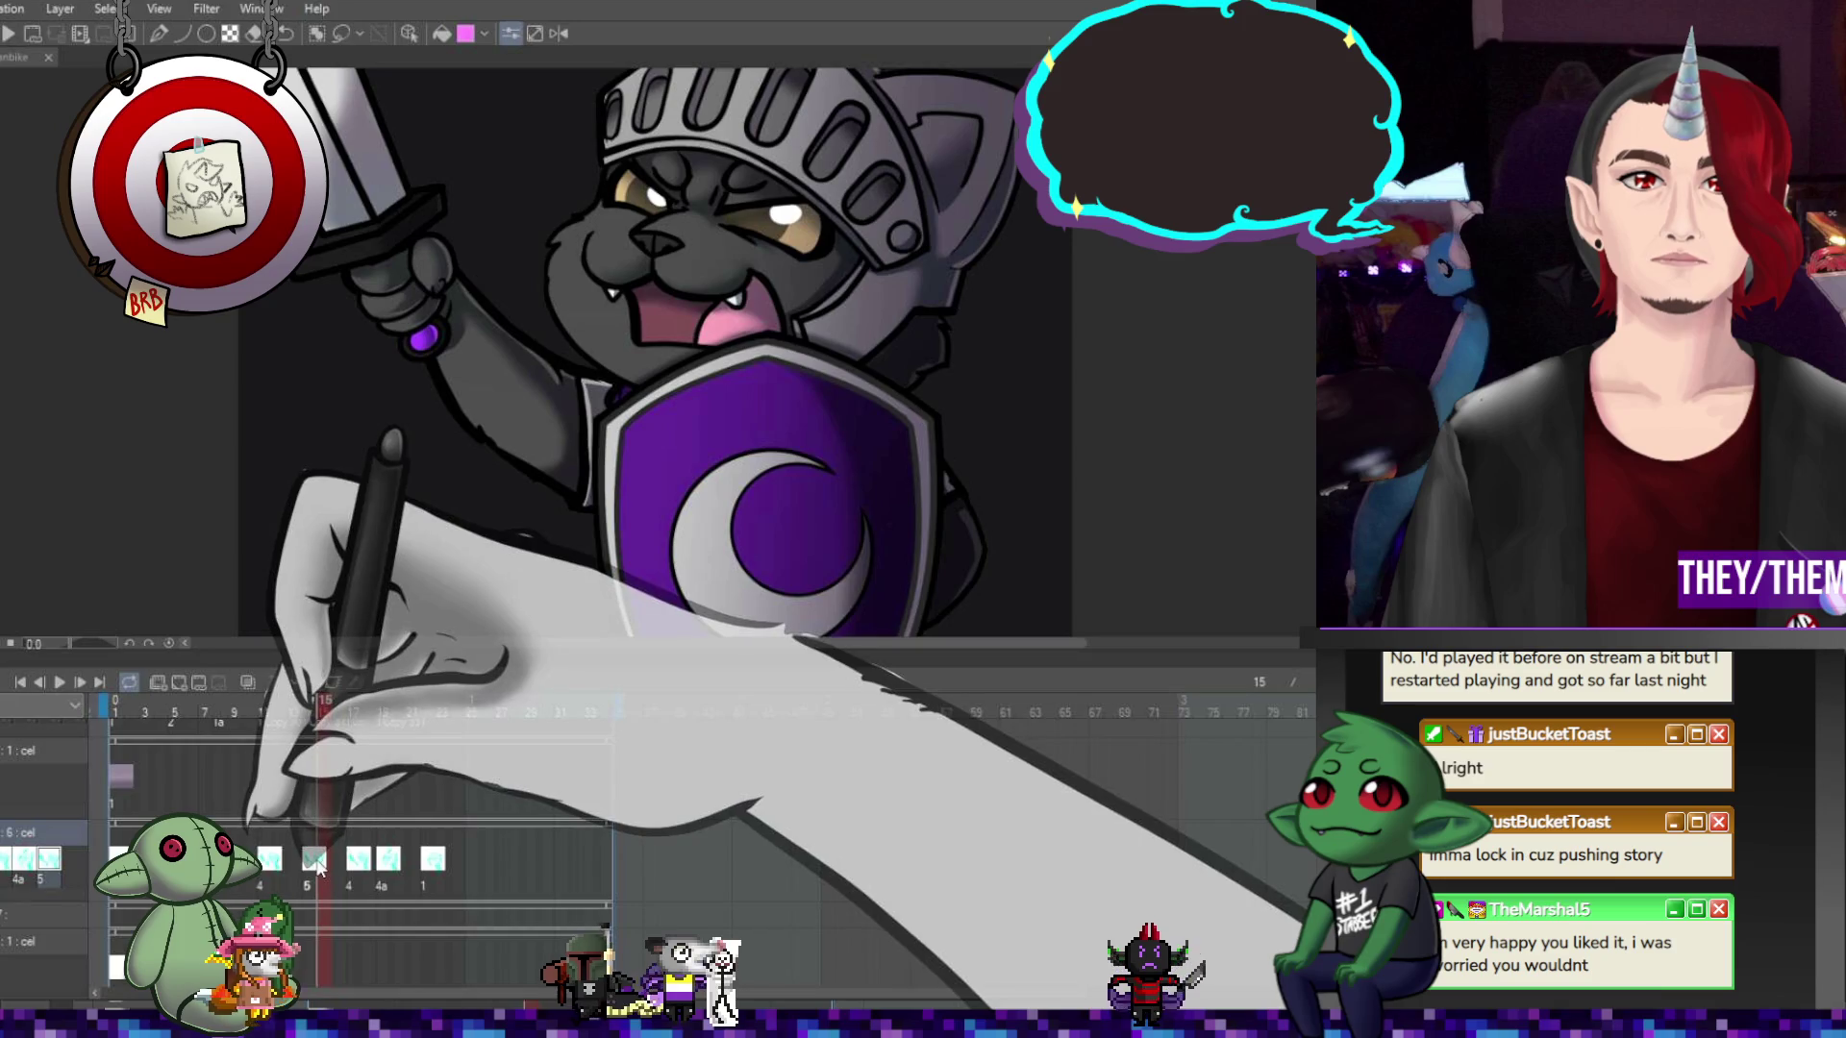
pyautogui.click(280, 865)
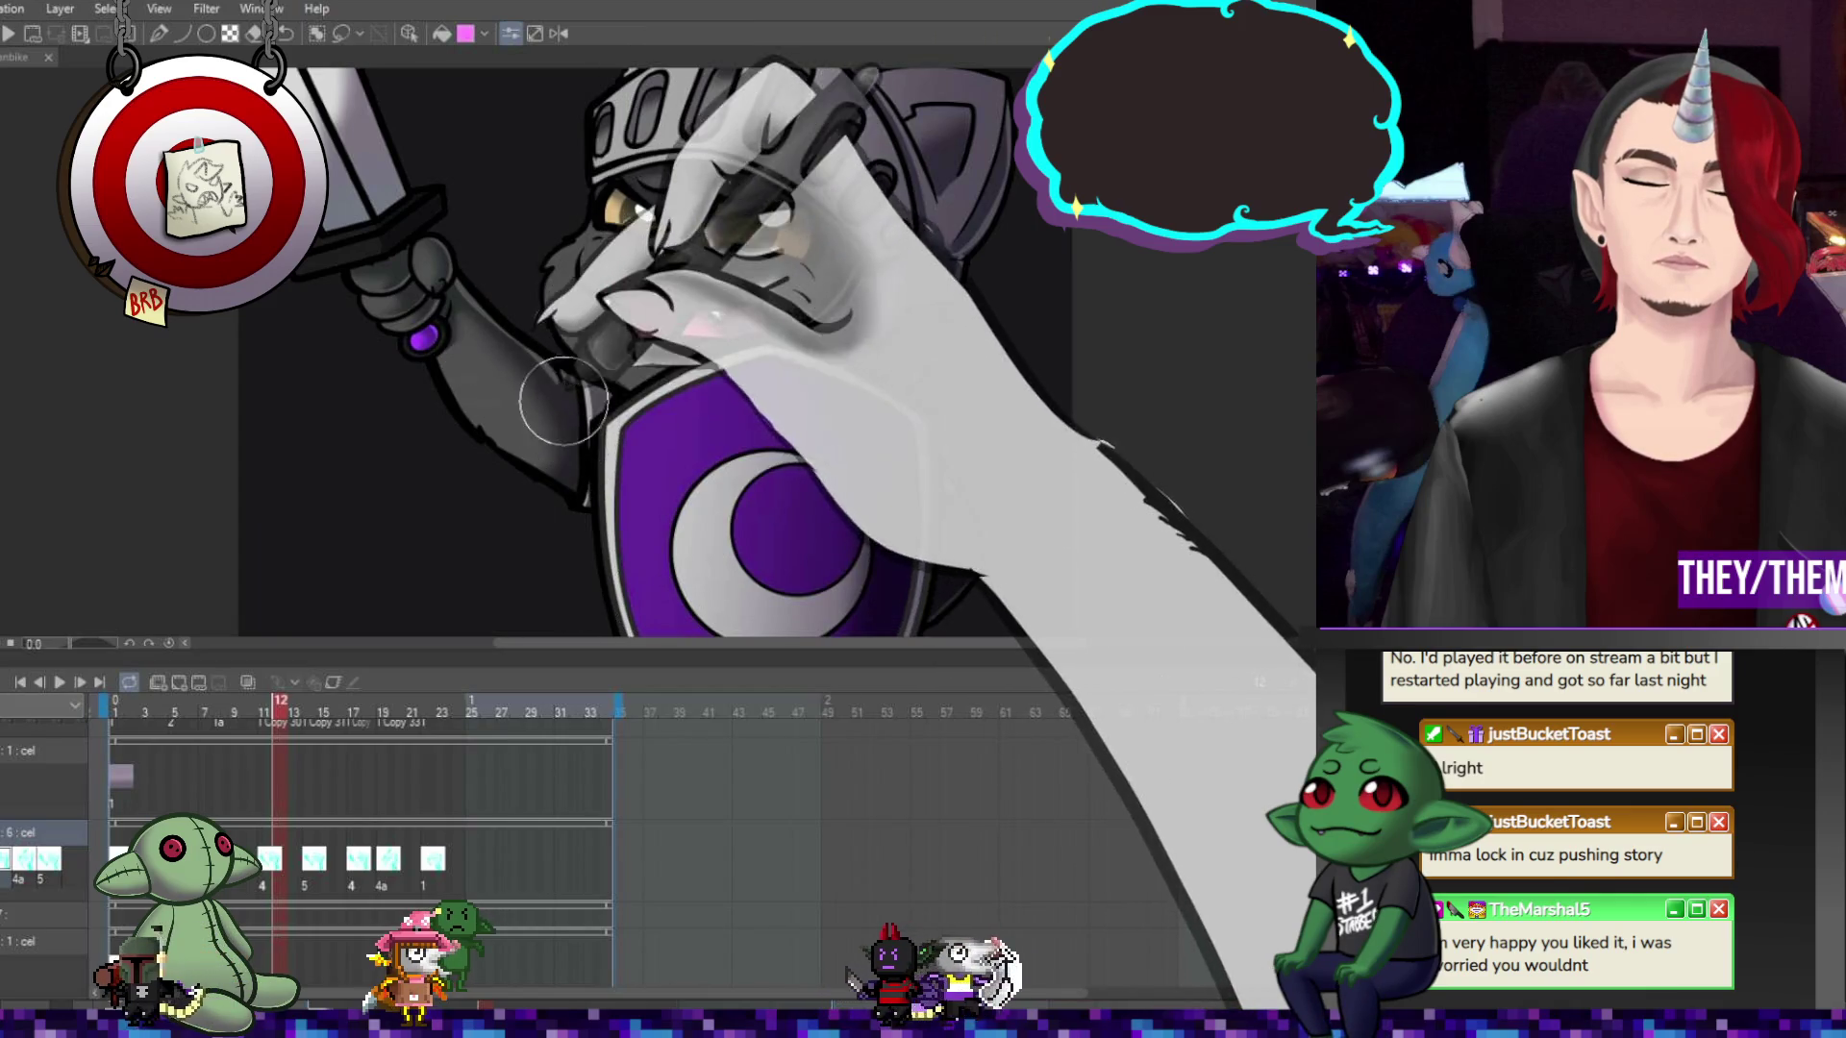
pyautogui.click(312, 863)
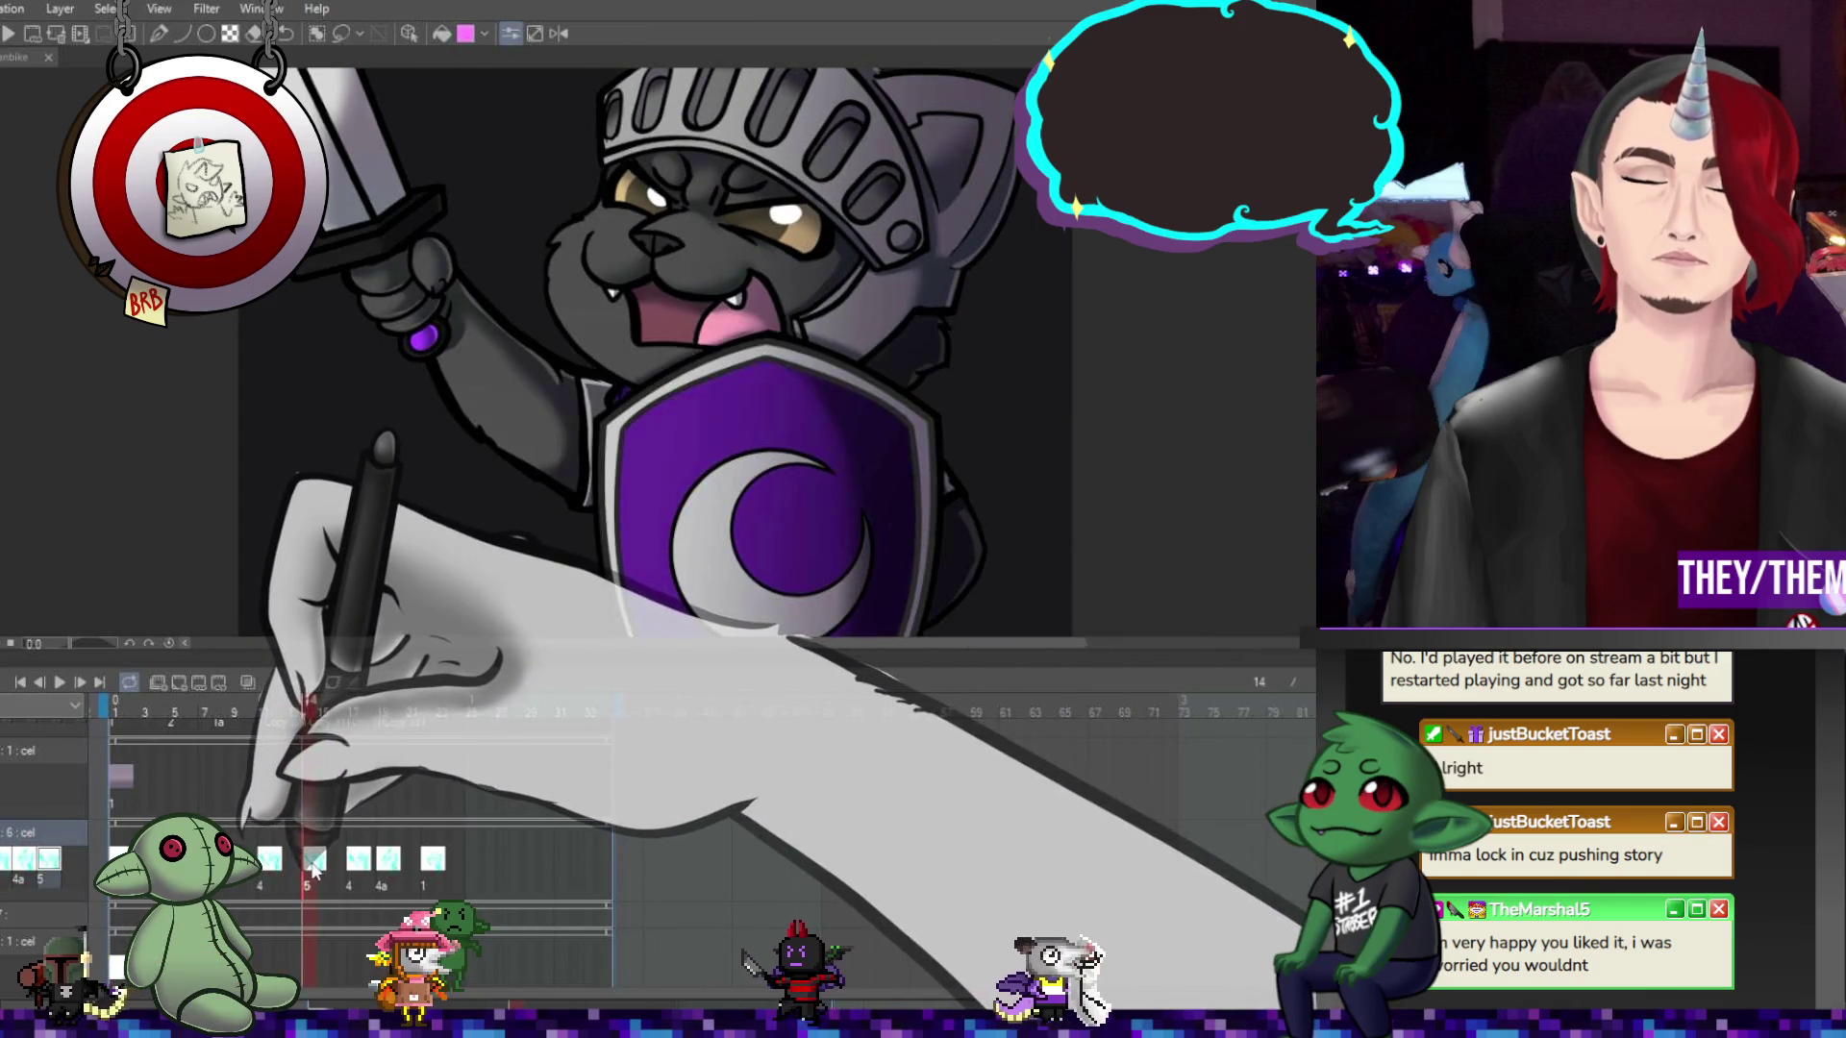
pyautogui.click(279, 702)
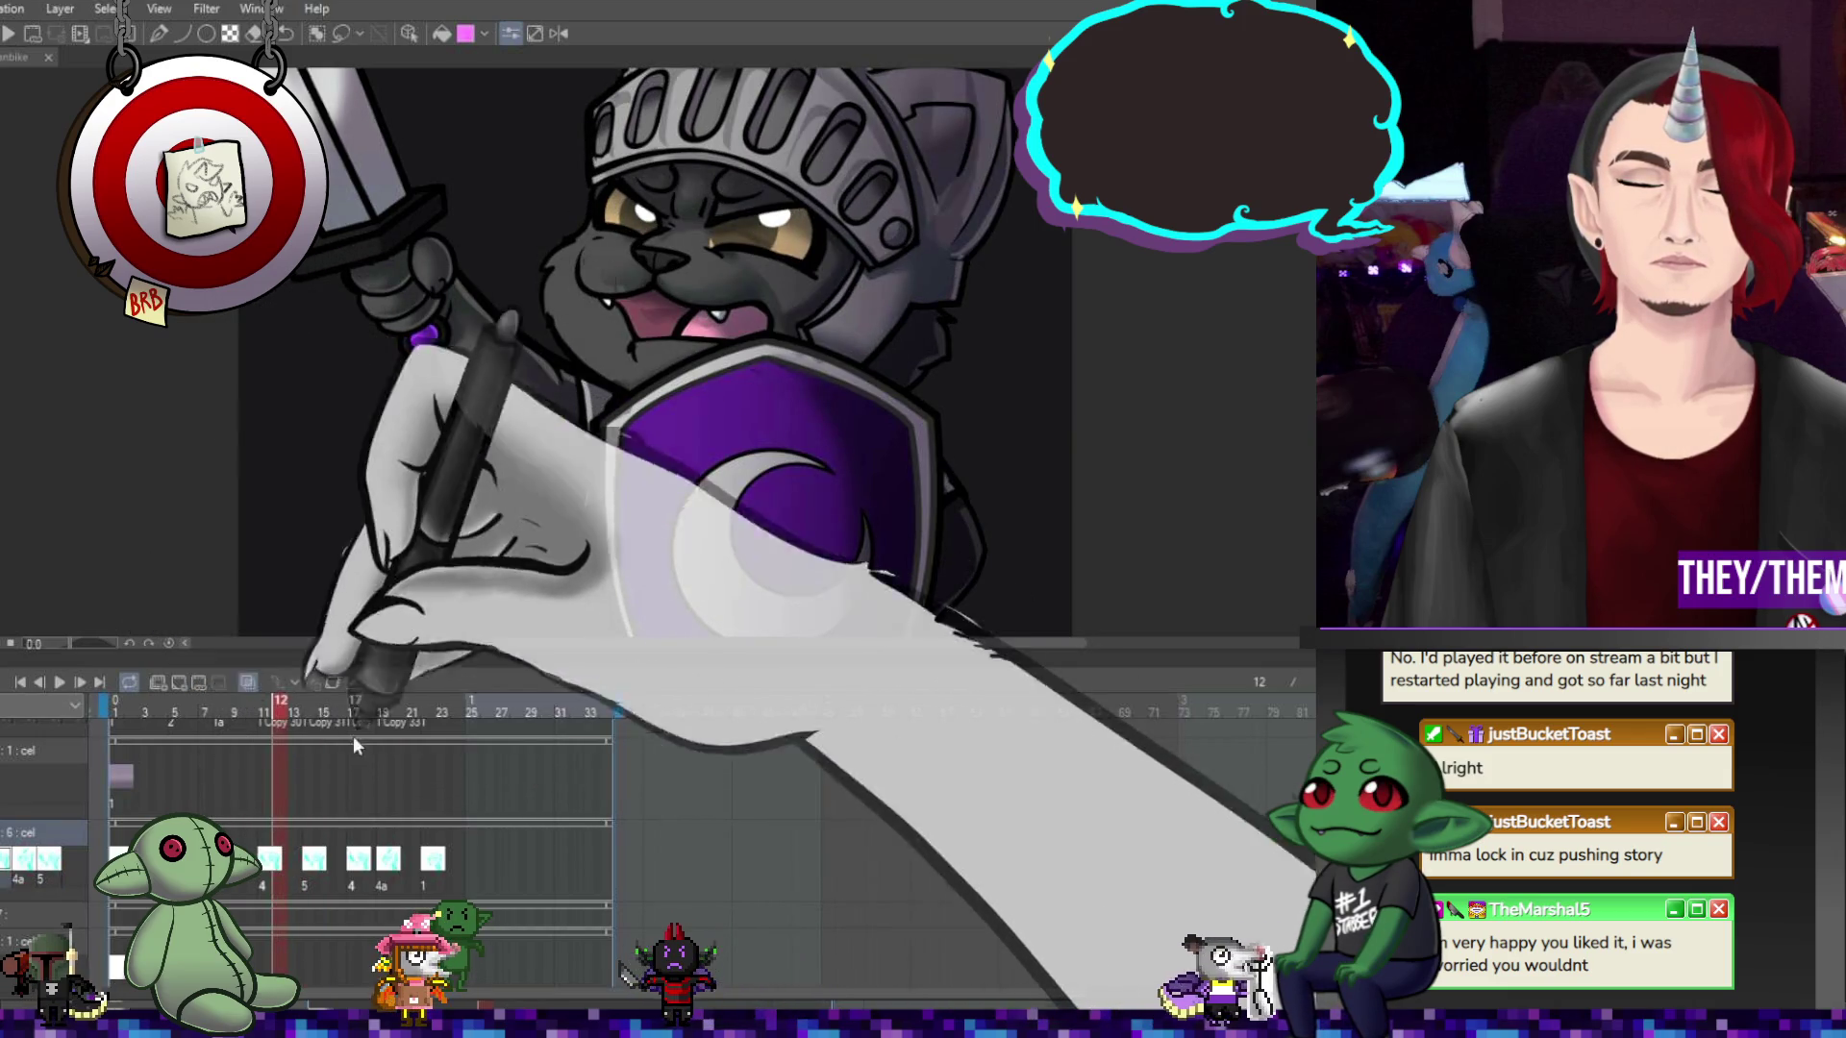
pyautogui.click(316, 861)
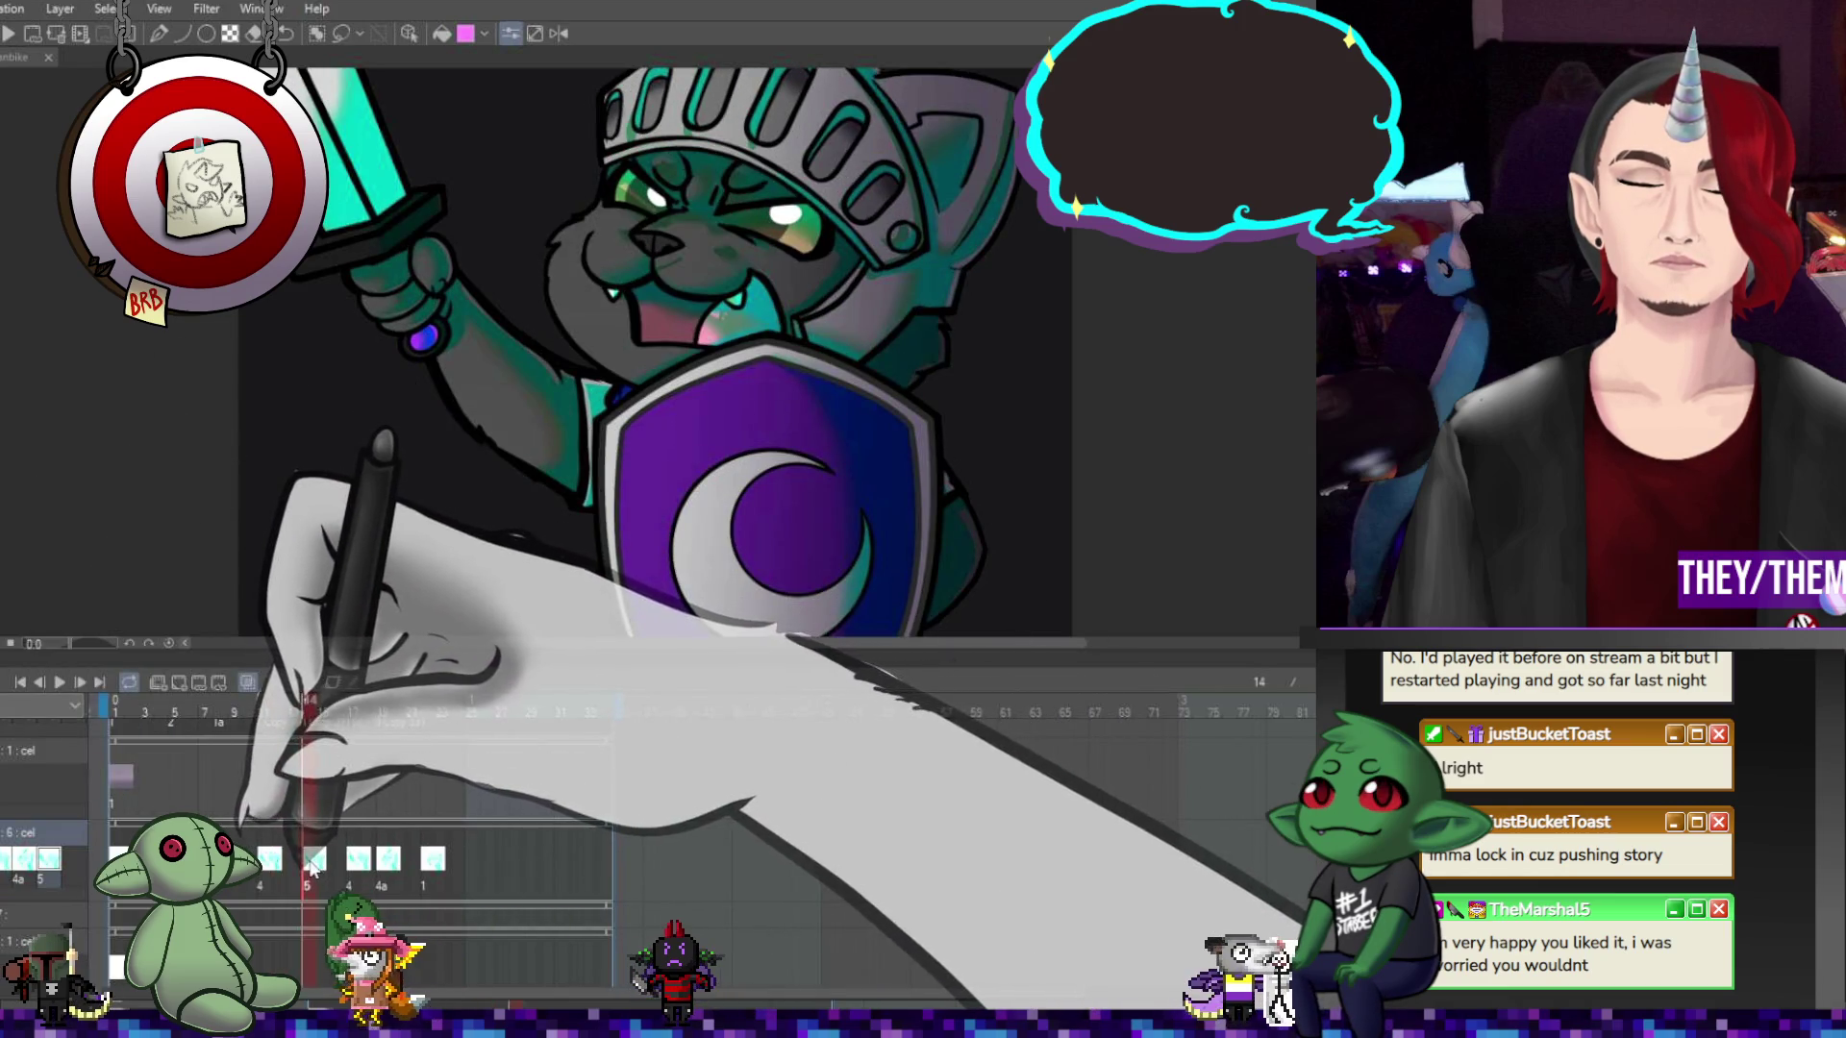
# Touch up the knight's face on cel 4 at frame 11 with pen and eraser
pyautogui.click(270, 861)
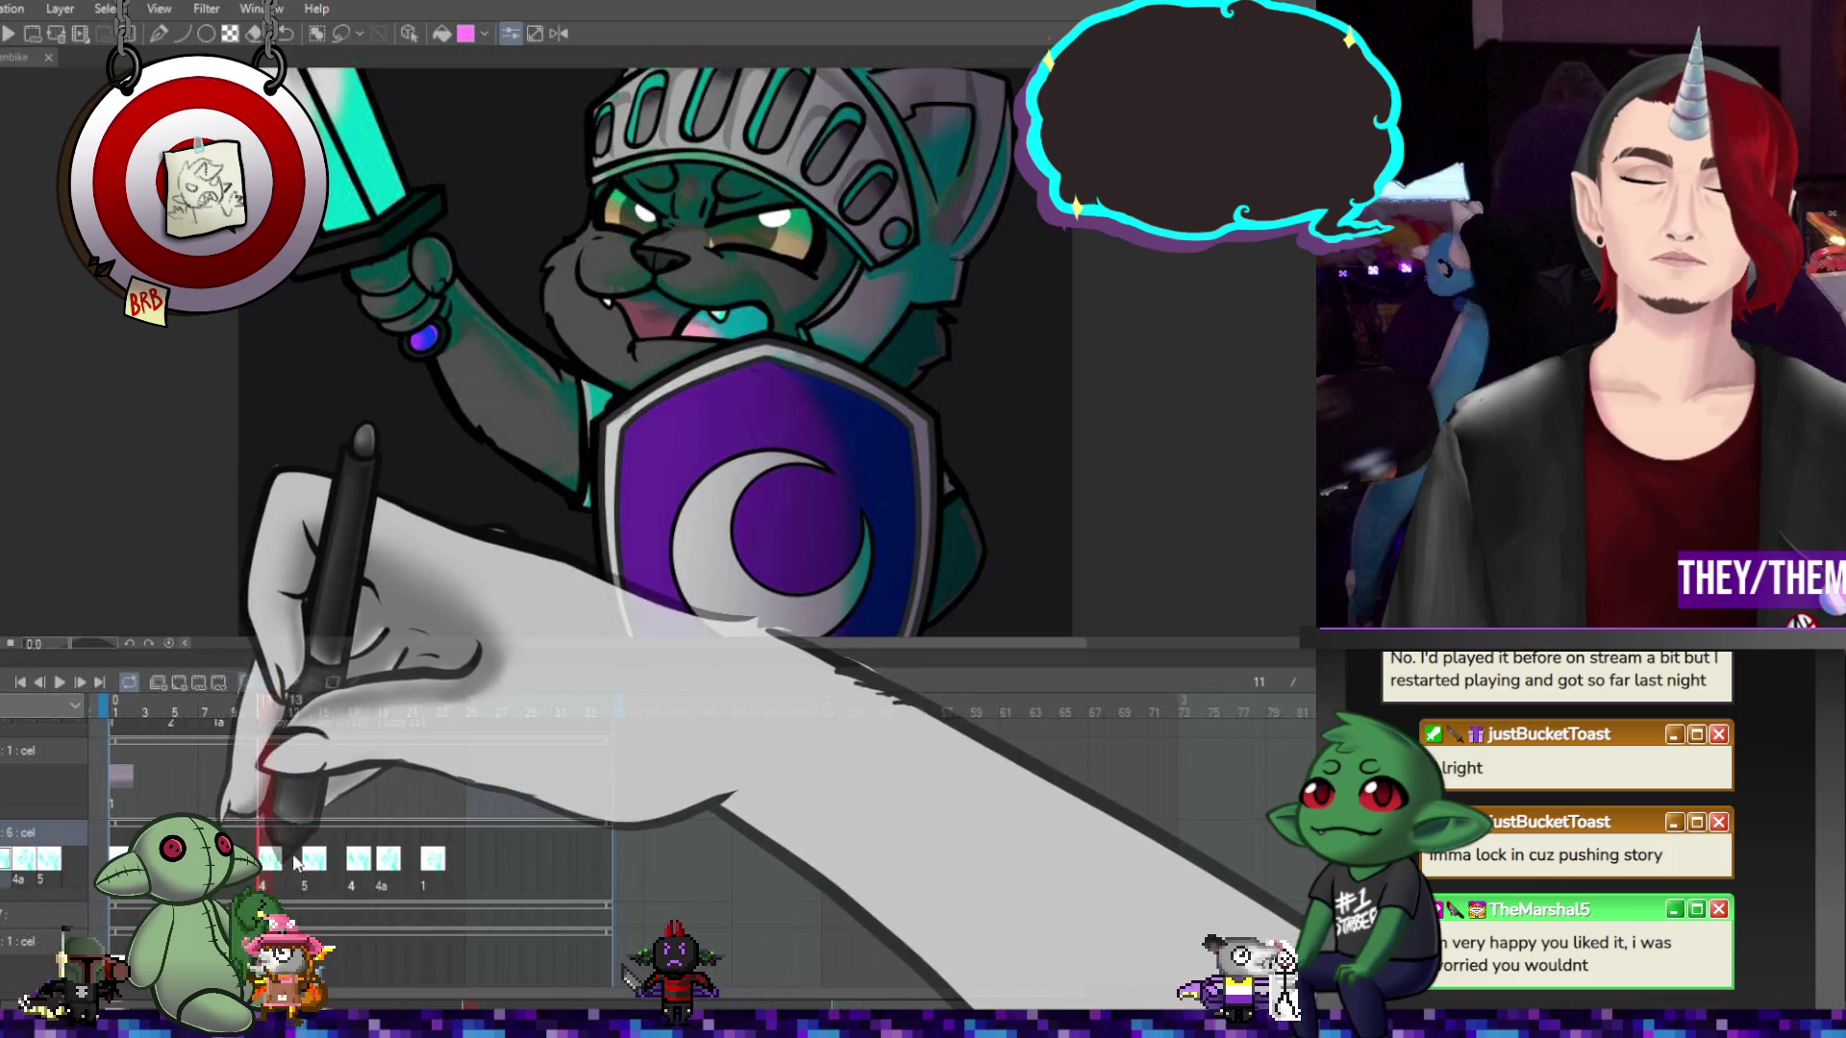
pyautogui.press('p')
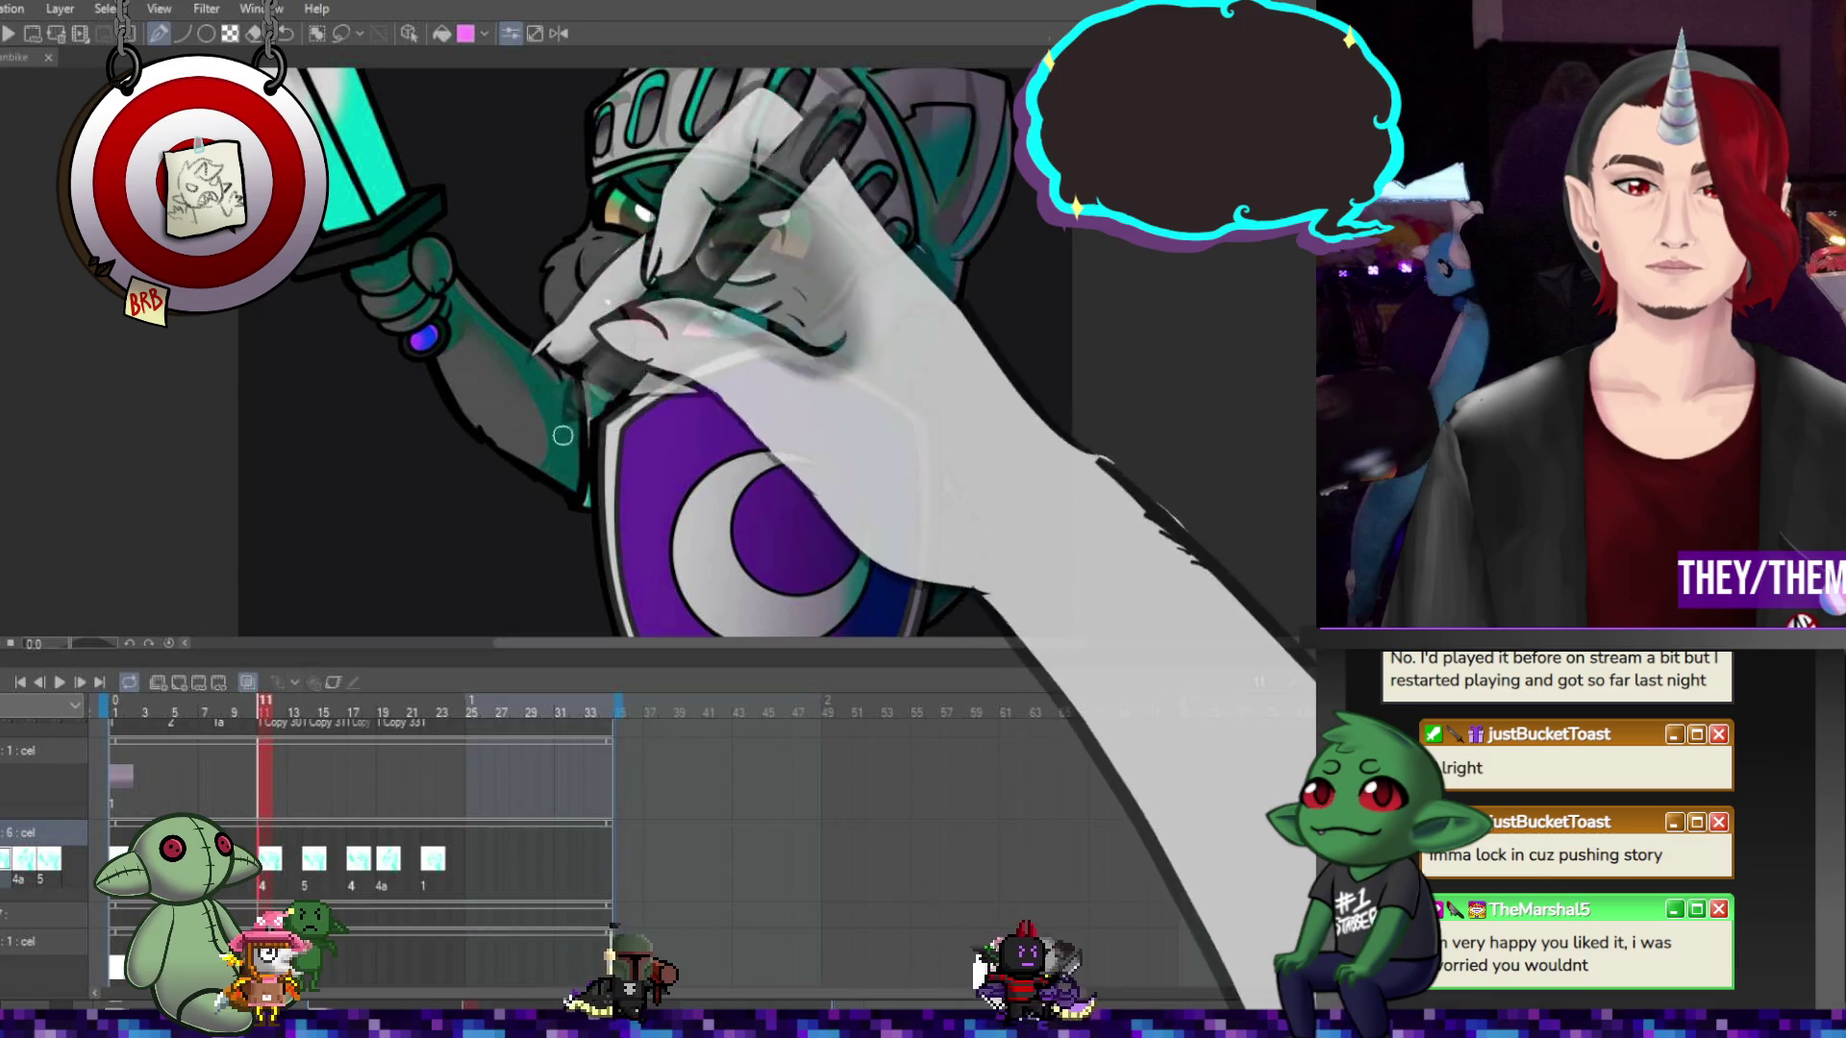
pyautogui.press('e')
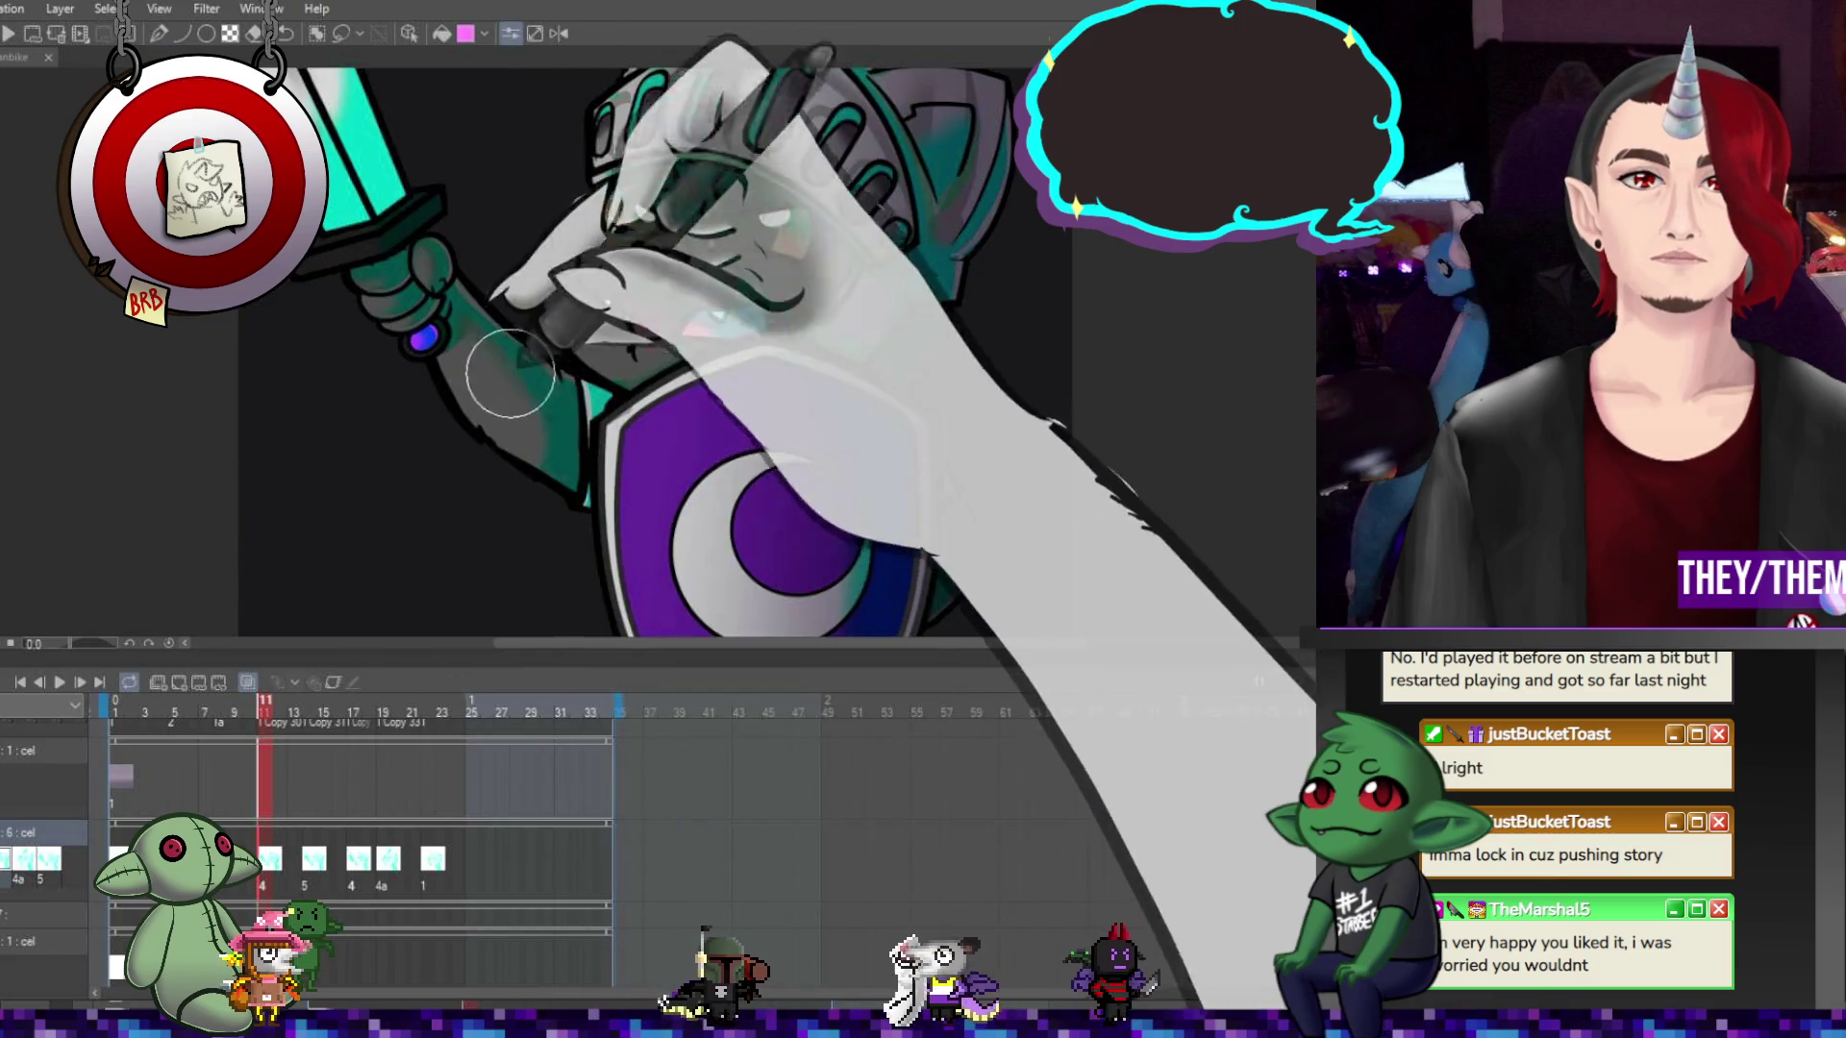
# Touch up the face on frame 14, then move to frame 17 and zoom out
pyautogui.press('Right')
pyautogui.press('Right')
pyautogui.press('Right')
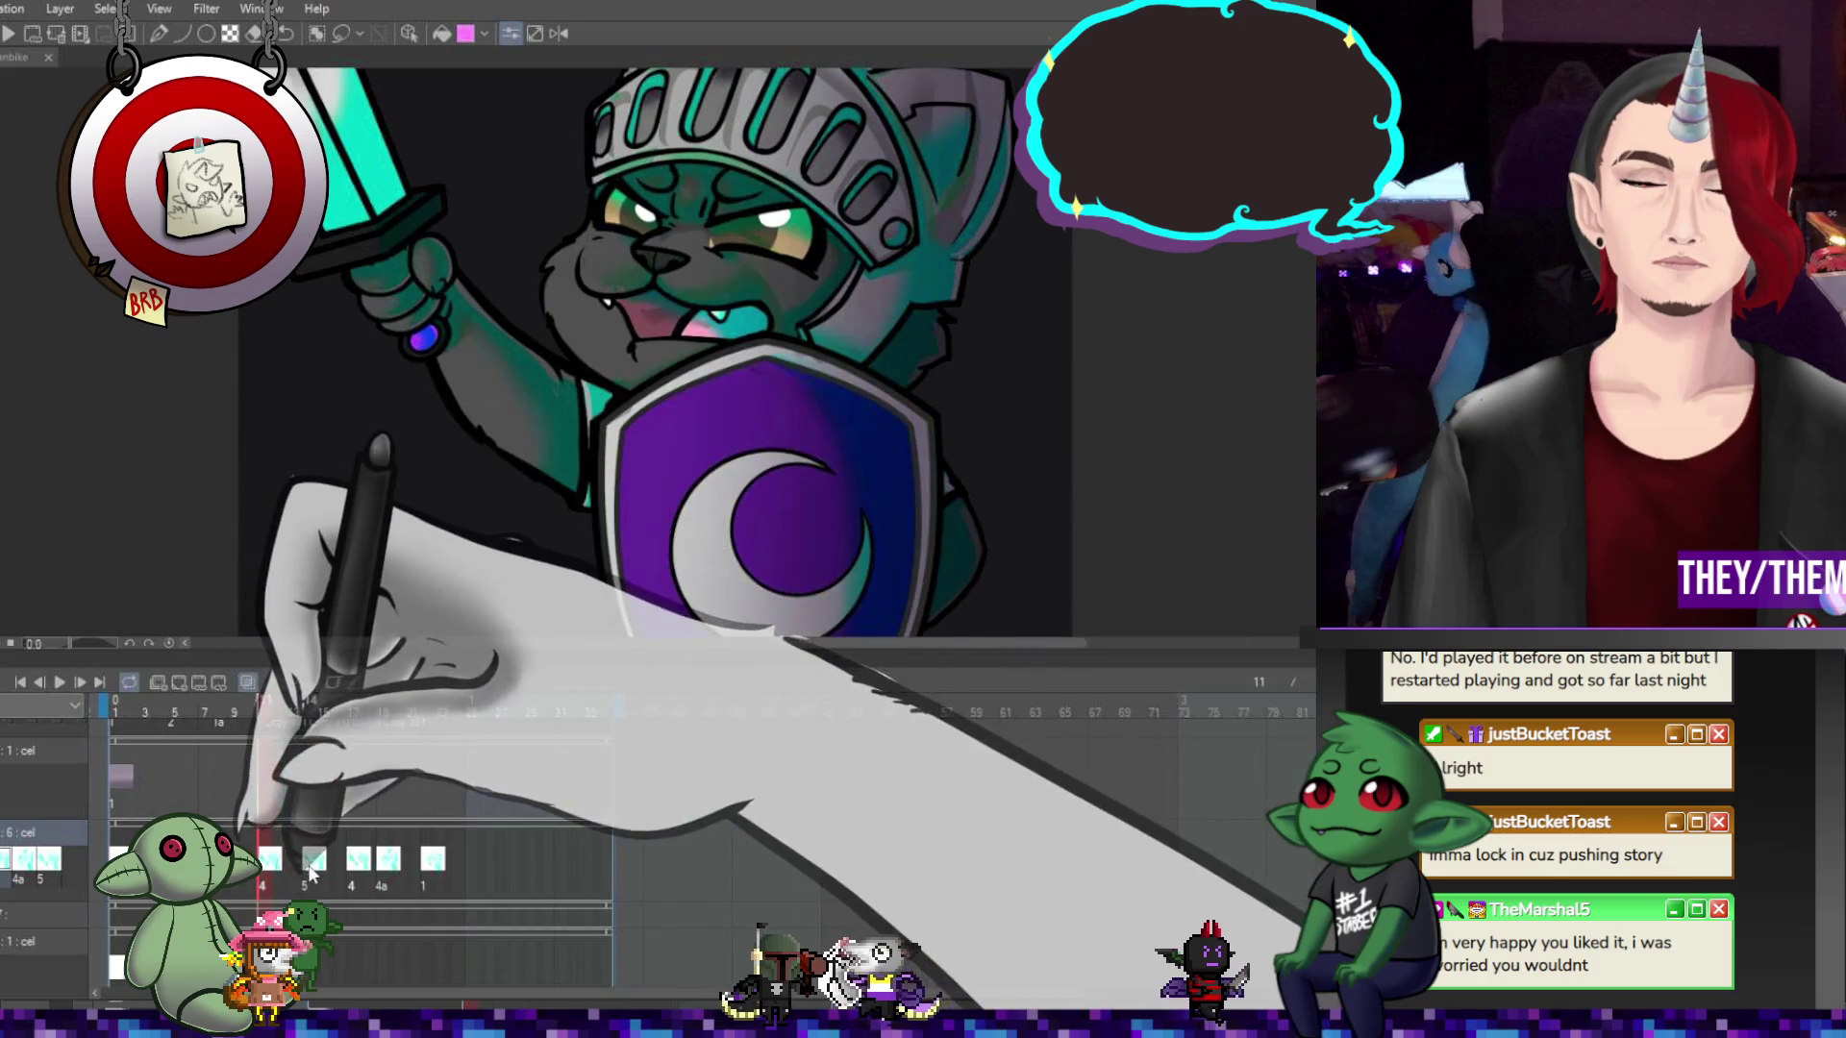
pyautogui.press('p')
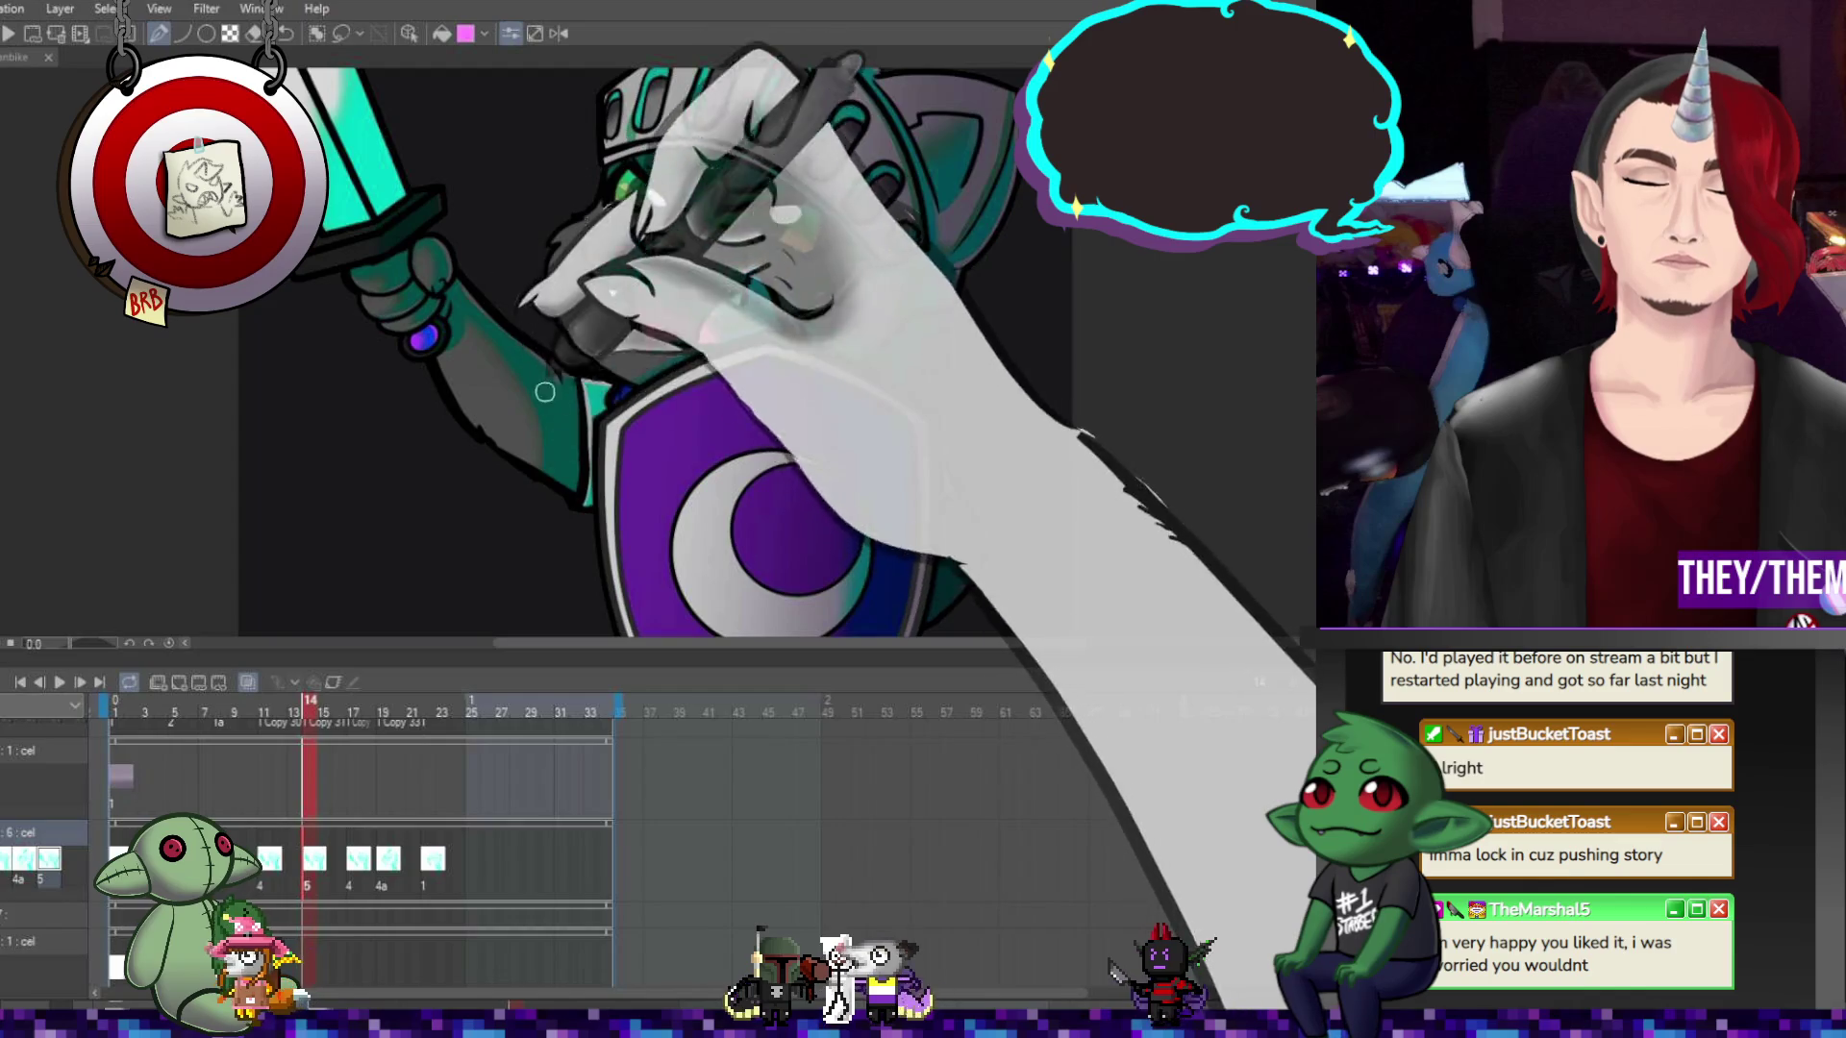
pyautogui.press('e')
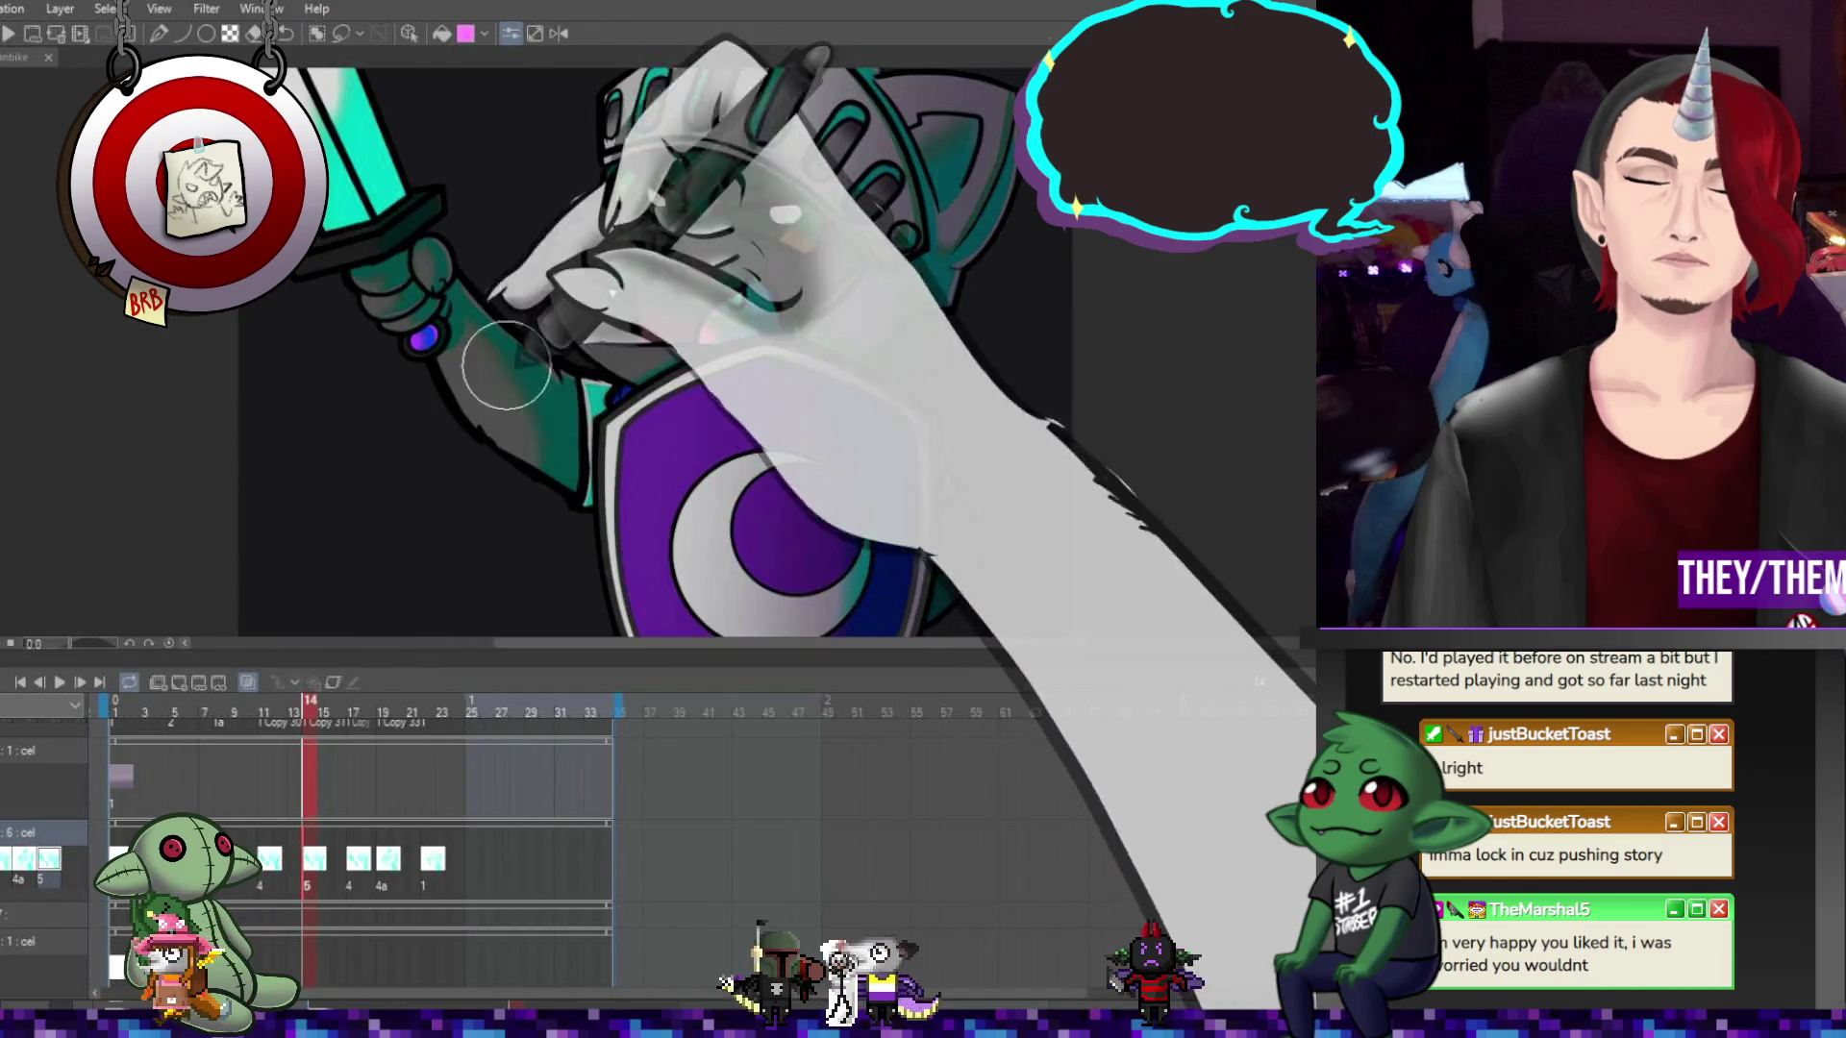
pyautogui.press('Right')
pyautogui.press('Right')
pyautogui.press('Right')
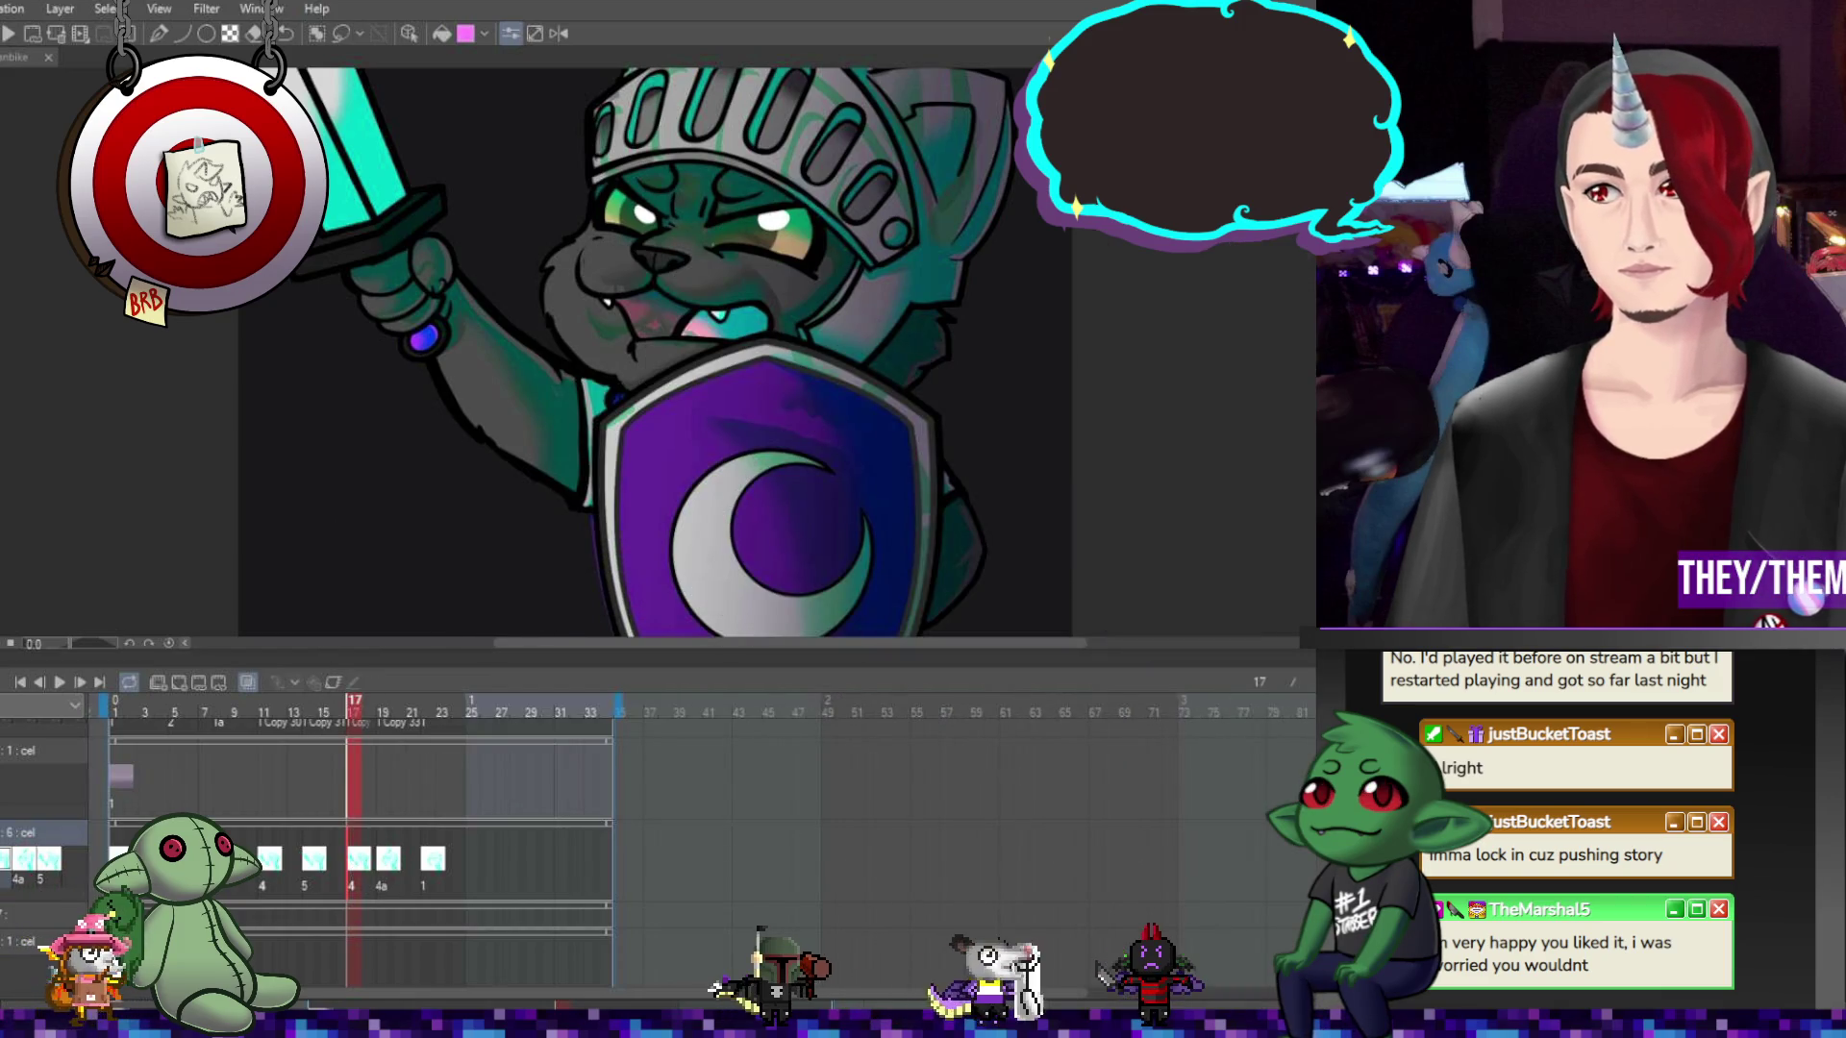
pyautogui.hotkey('ctrl', '-')
pyautogui.hotkey('ctrl', '-')
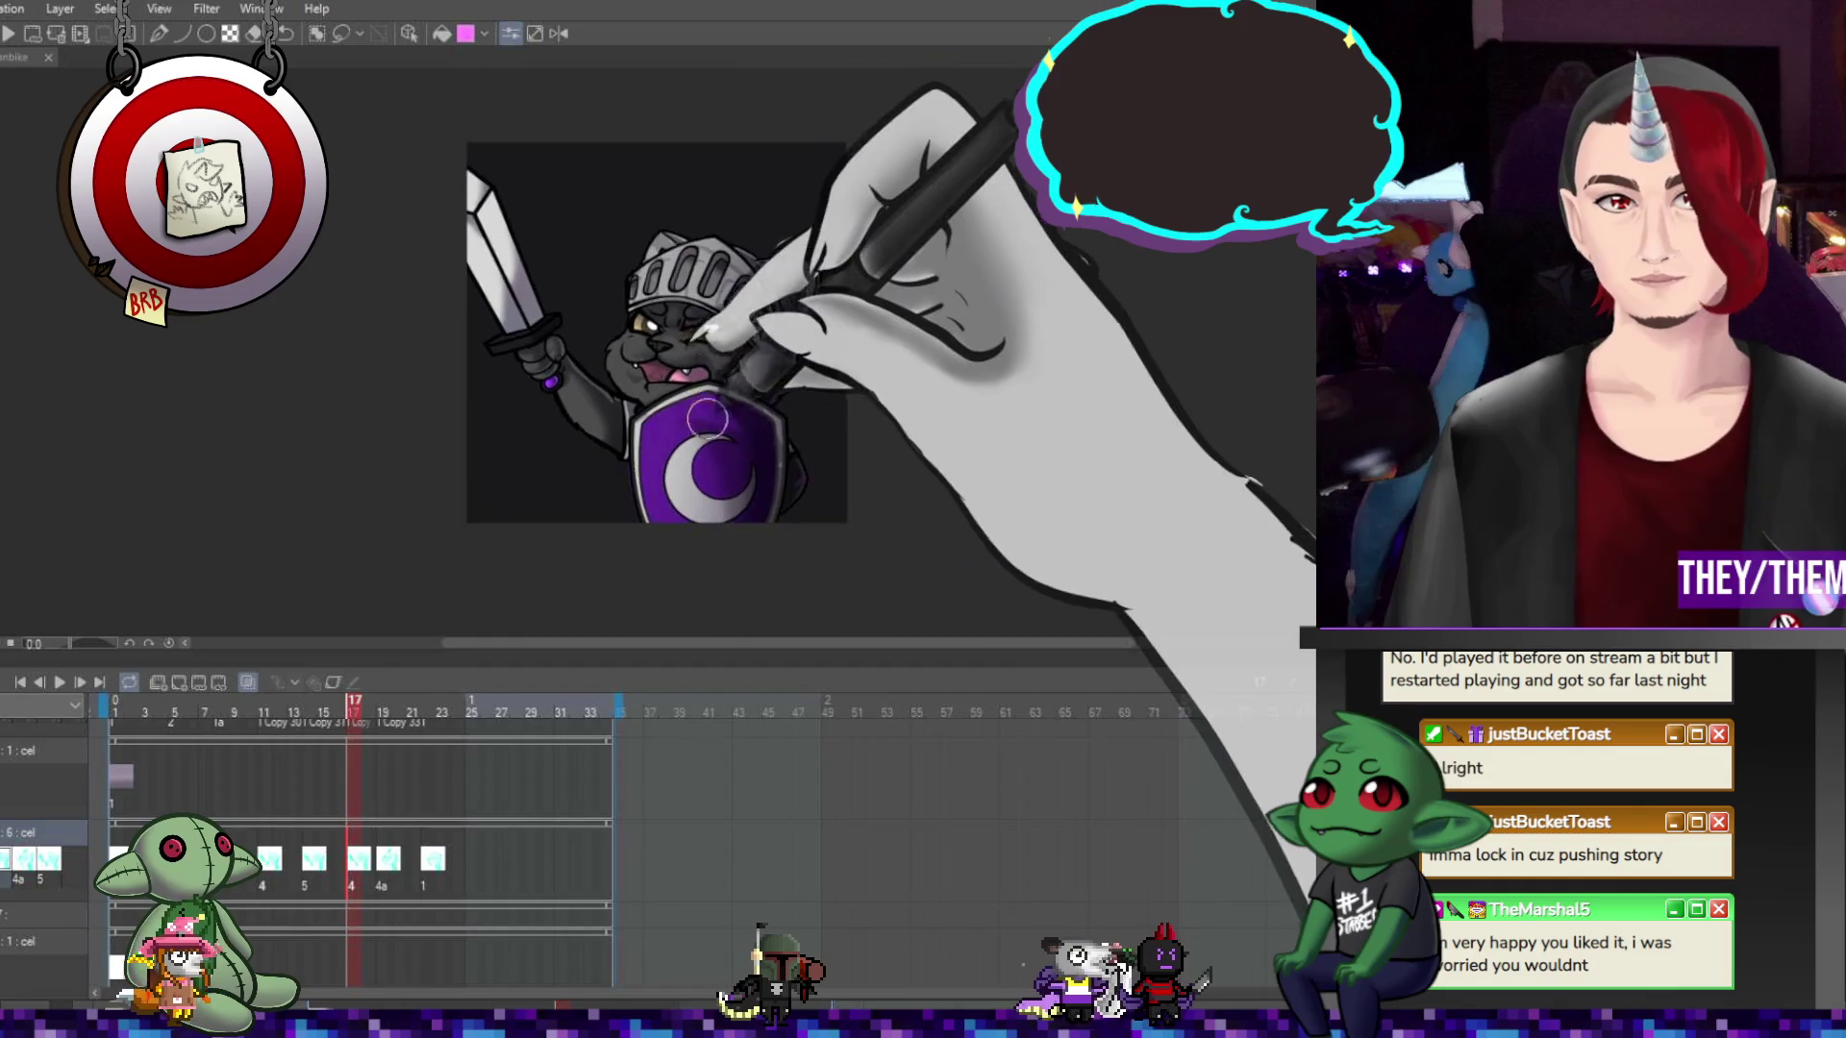
# Play the cat knight animation twice, pause it at frame 26, and zoom in on the knight
pyautogui.press('space')
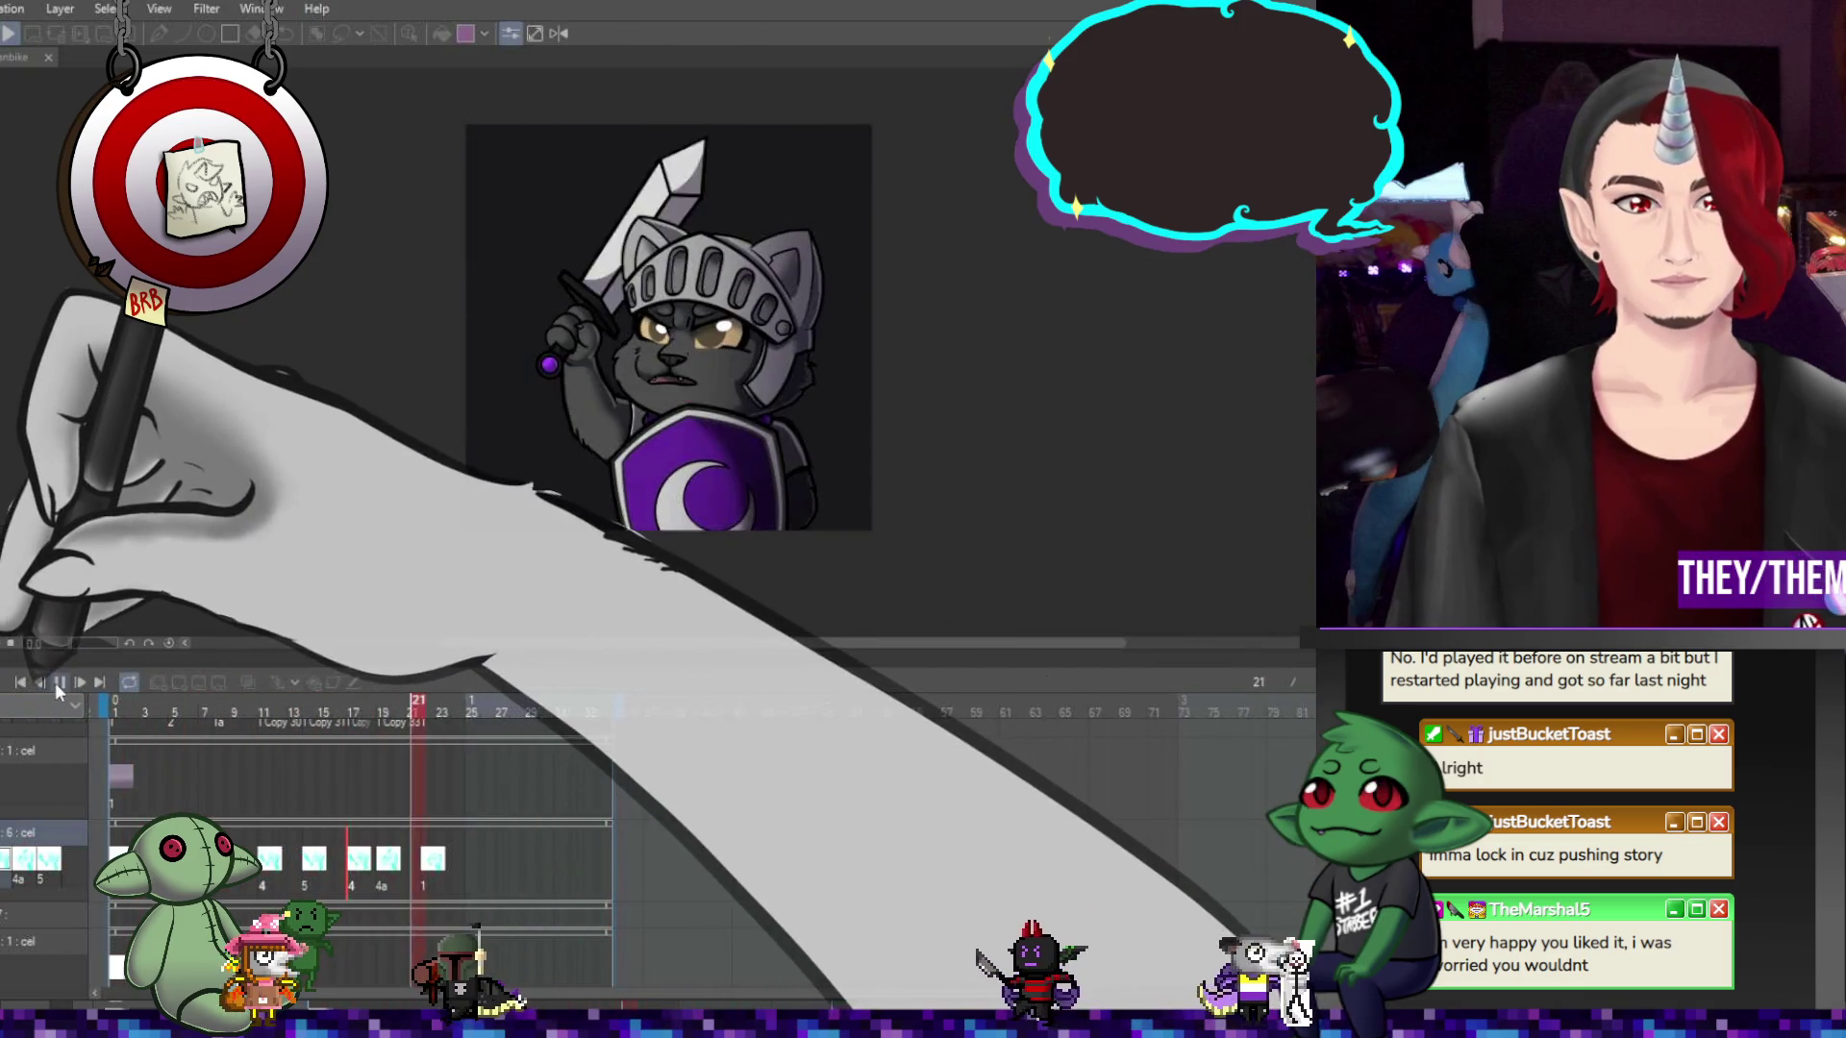
pyautogui.click(116, 773)
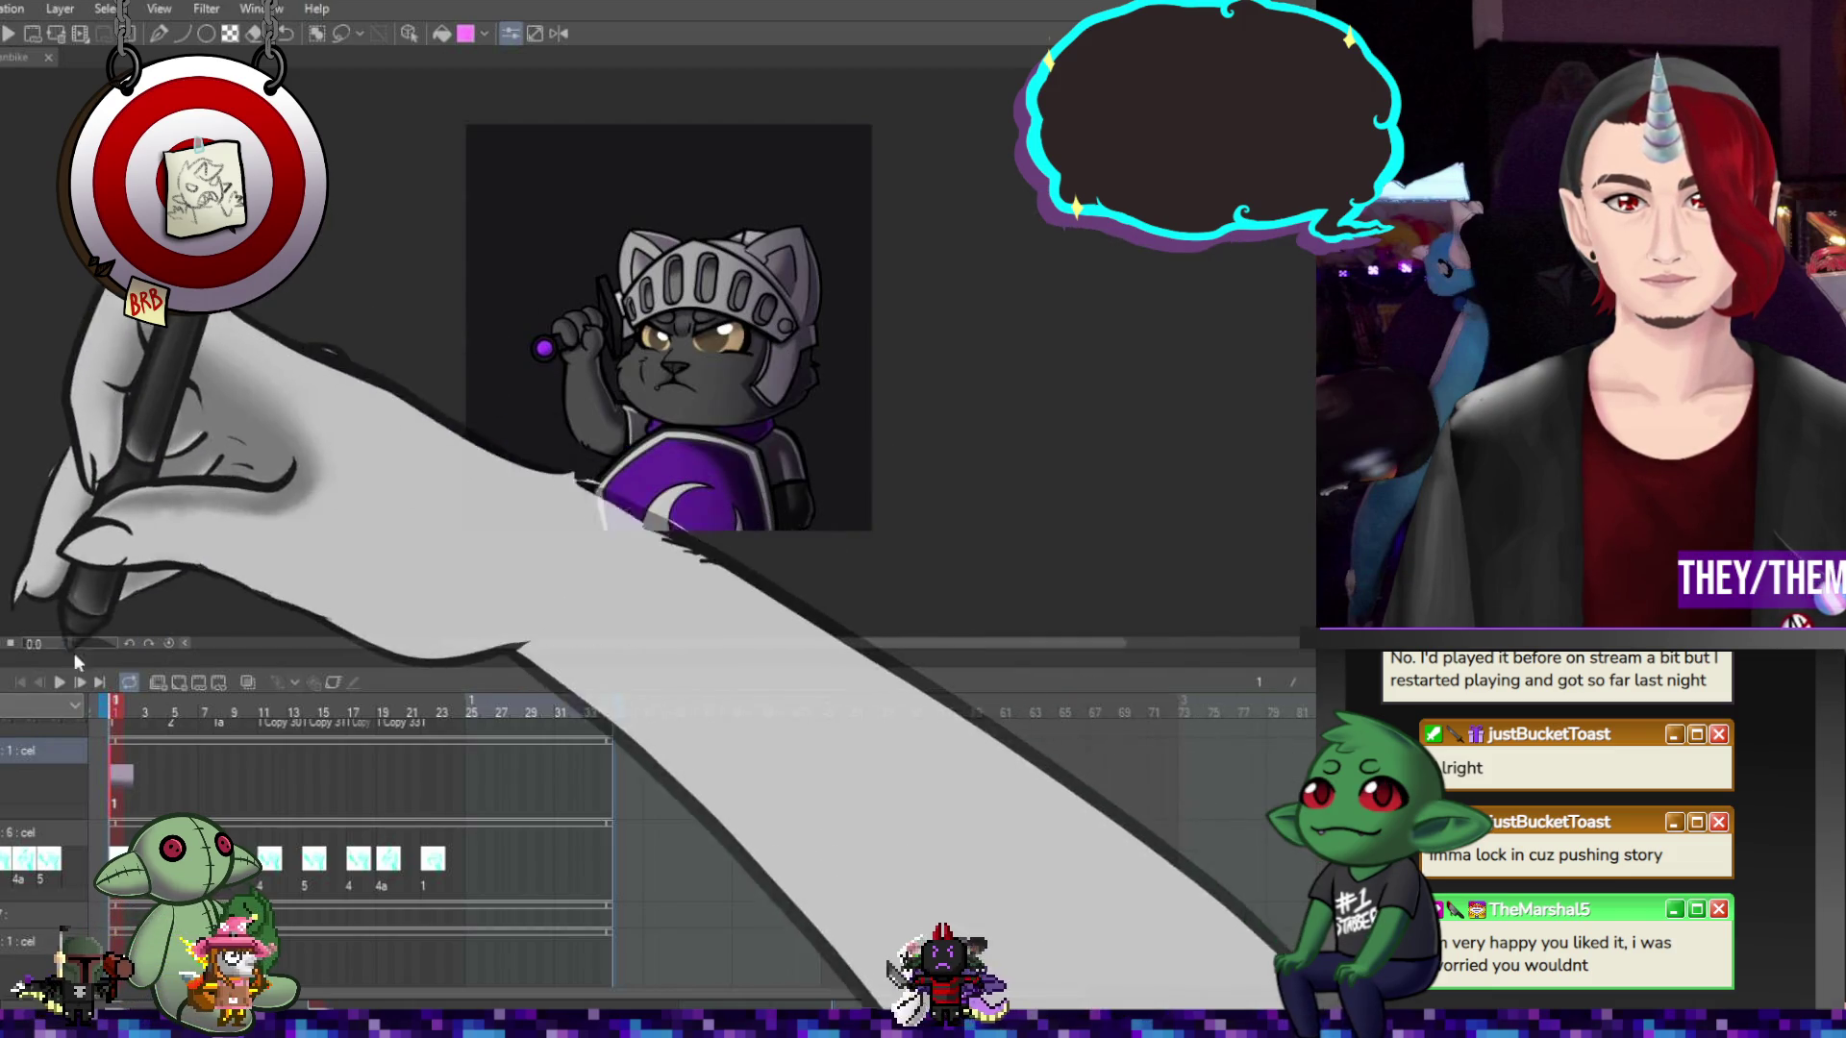
pyautogui.click(58, 683)
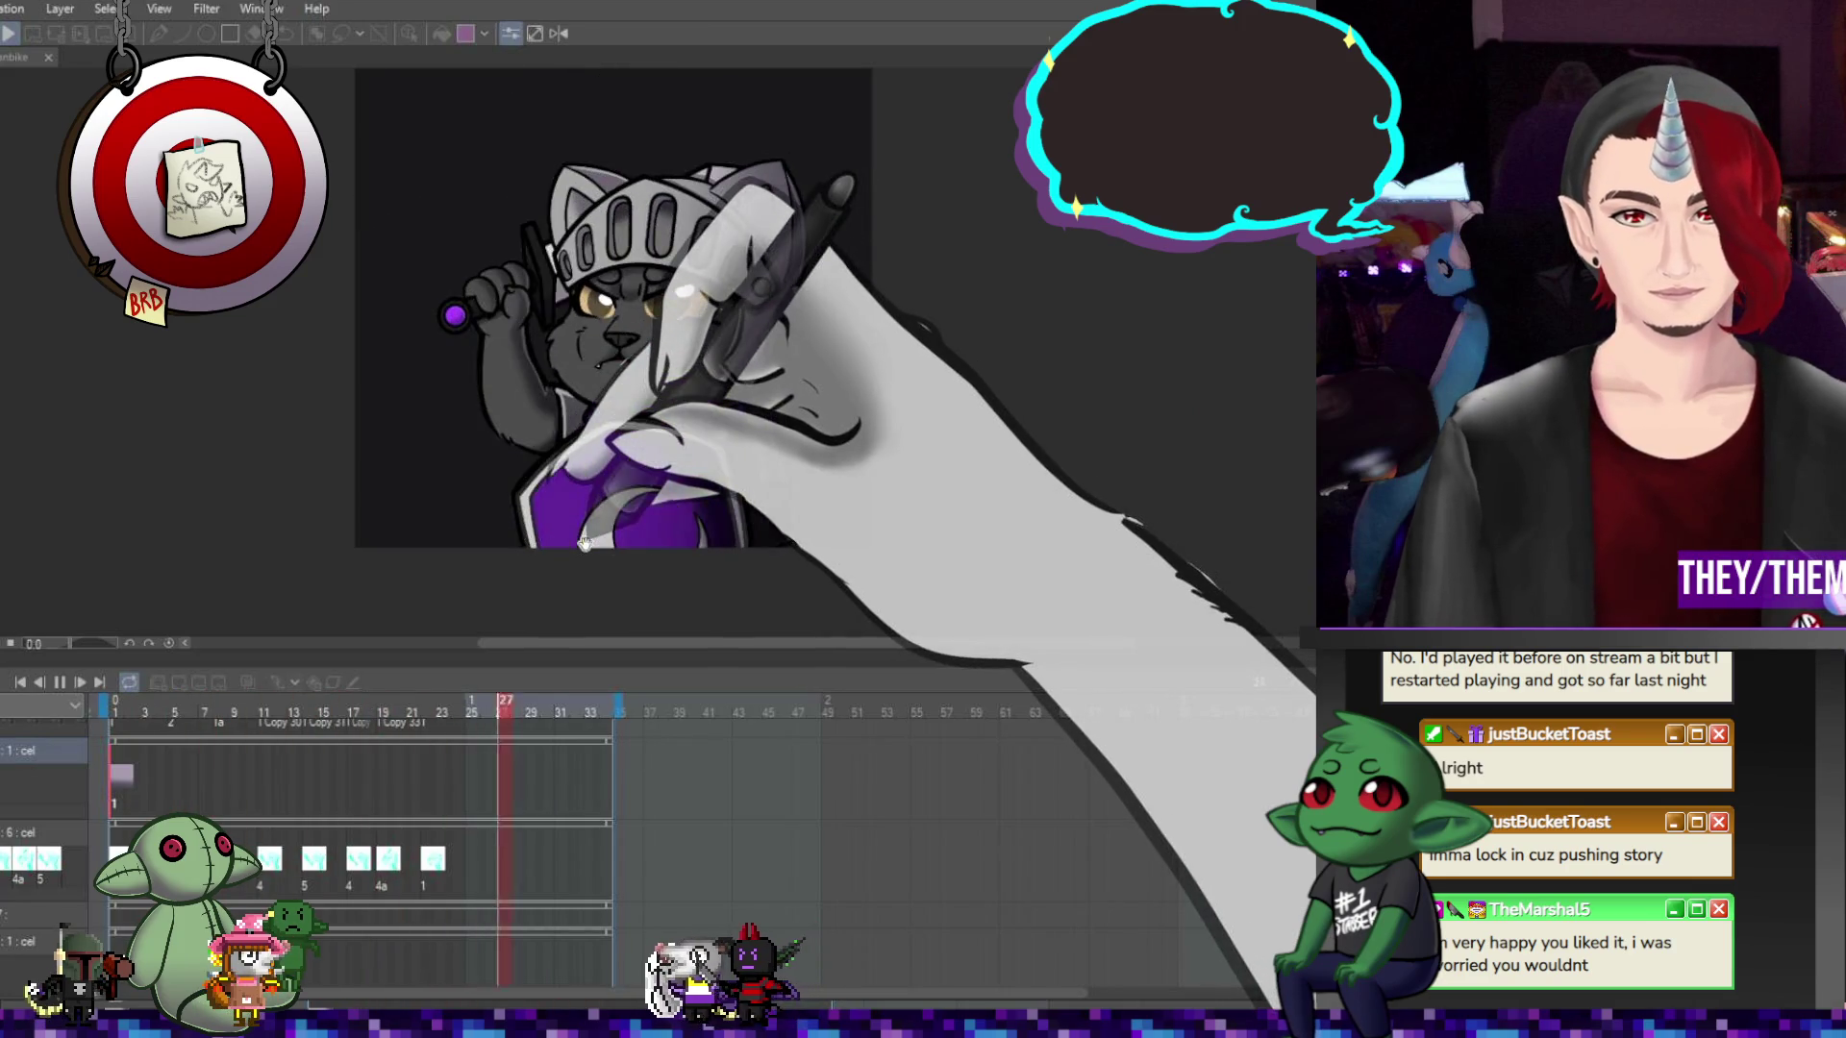
pyautogui.click(54, 680)
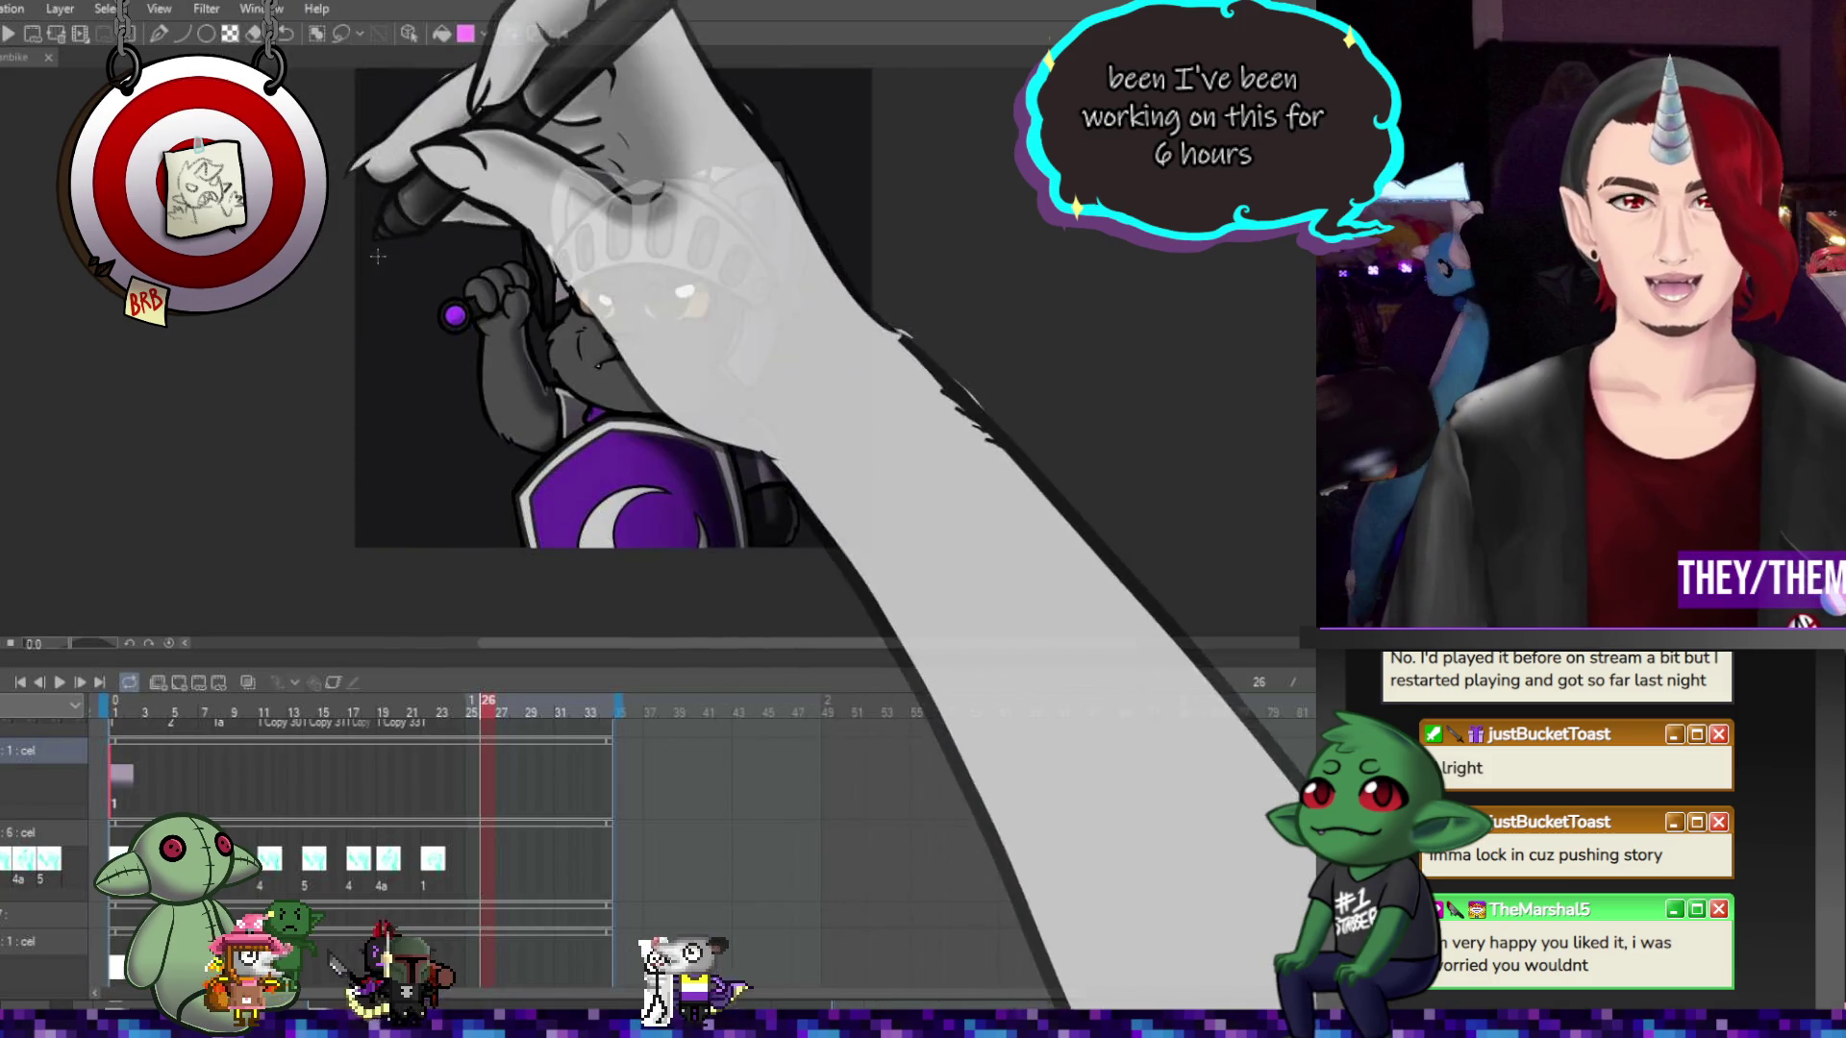
pyautogui.hotkey('ctrl', '+')
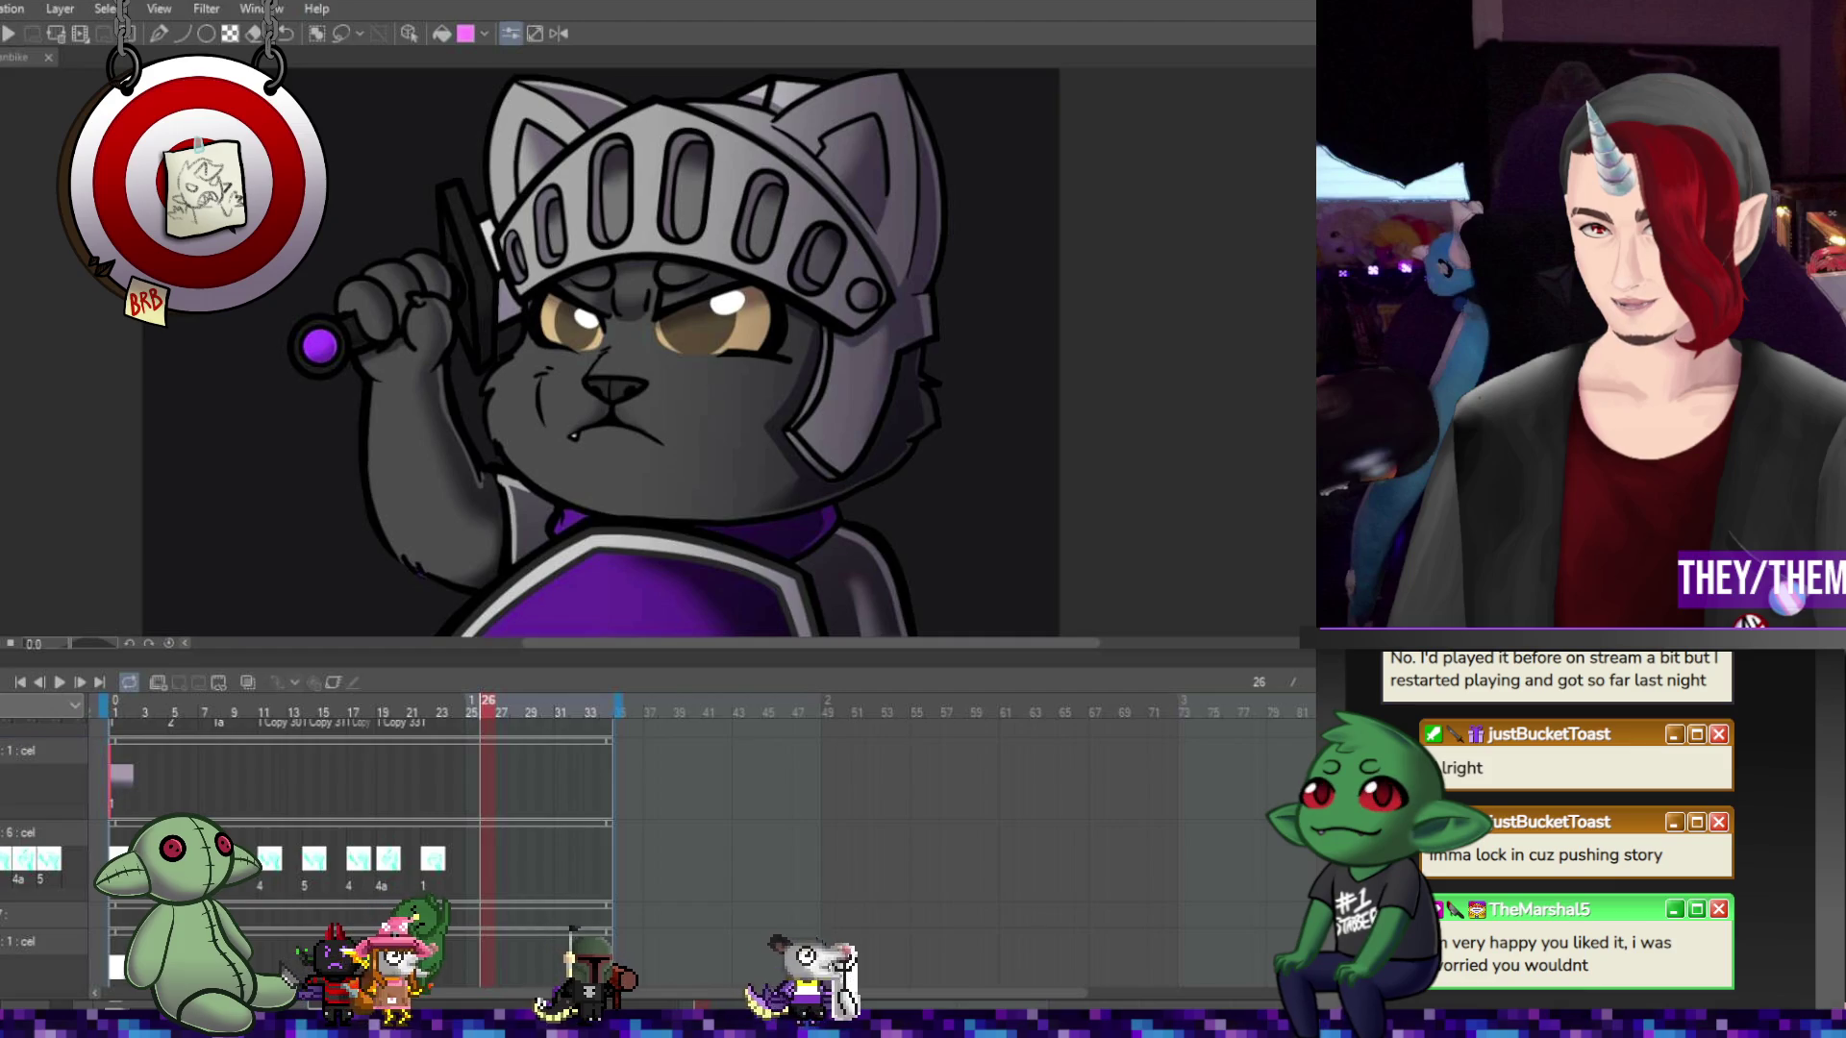
# Zoom in on the knight's helmet and switch to the 0 : cel track for frame 1
pyautogui.scroll(1, 601, 351)
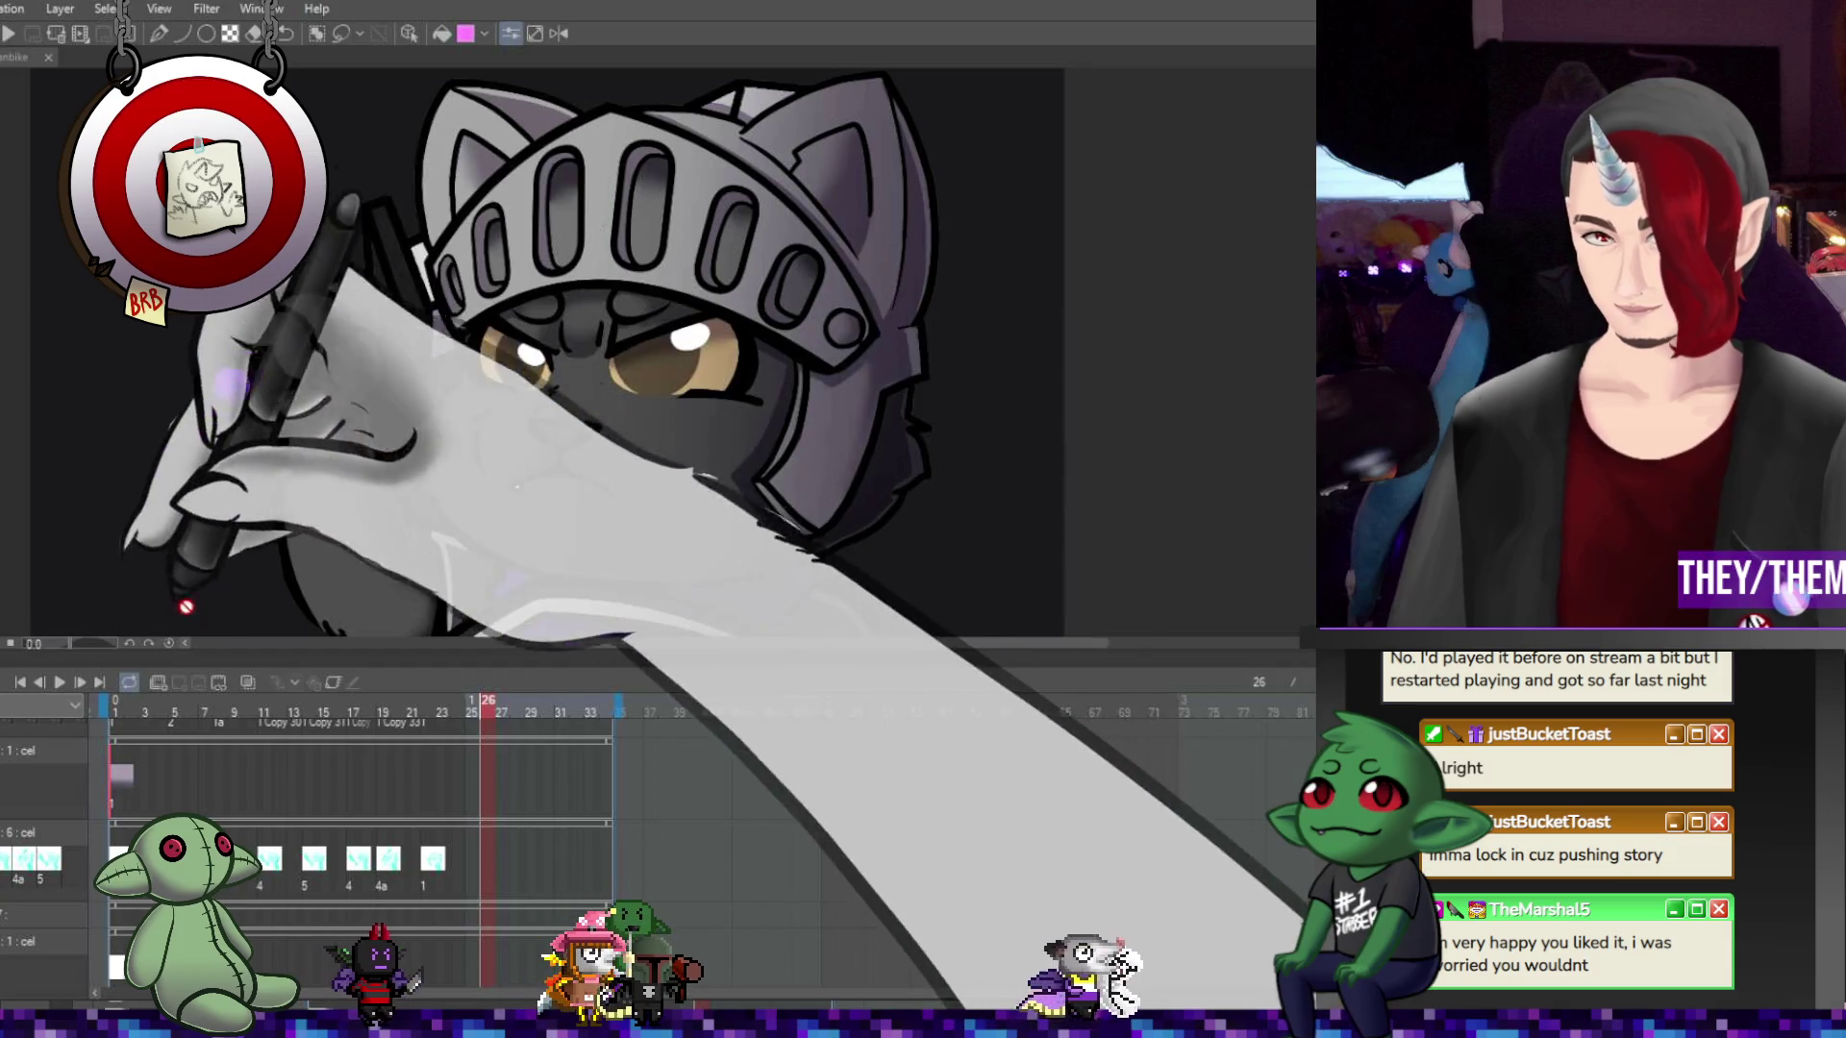
pyautogui.scroll(1, 127, 824)
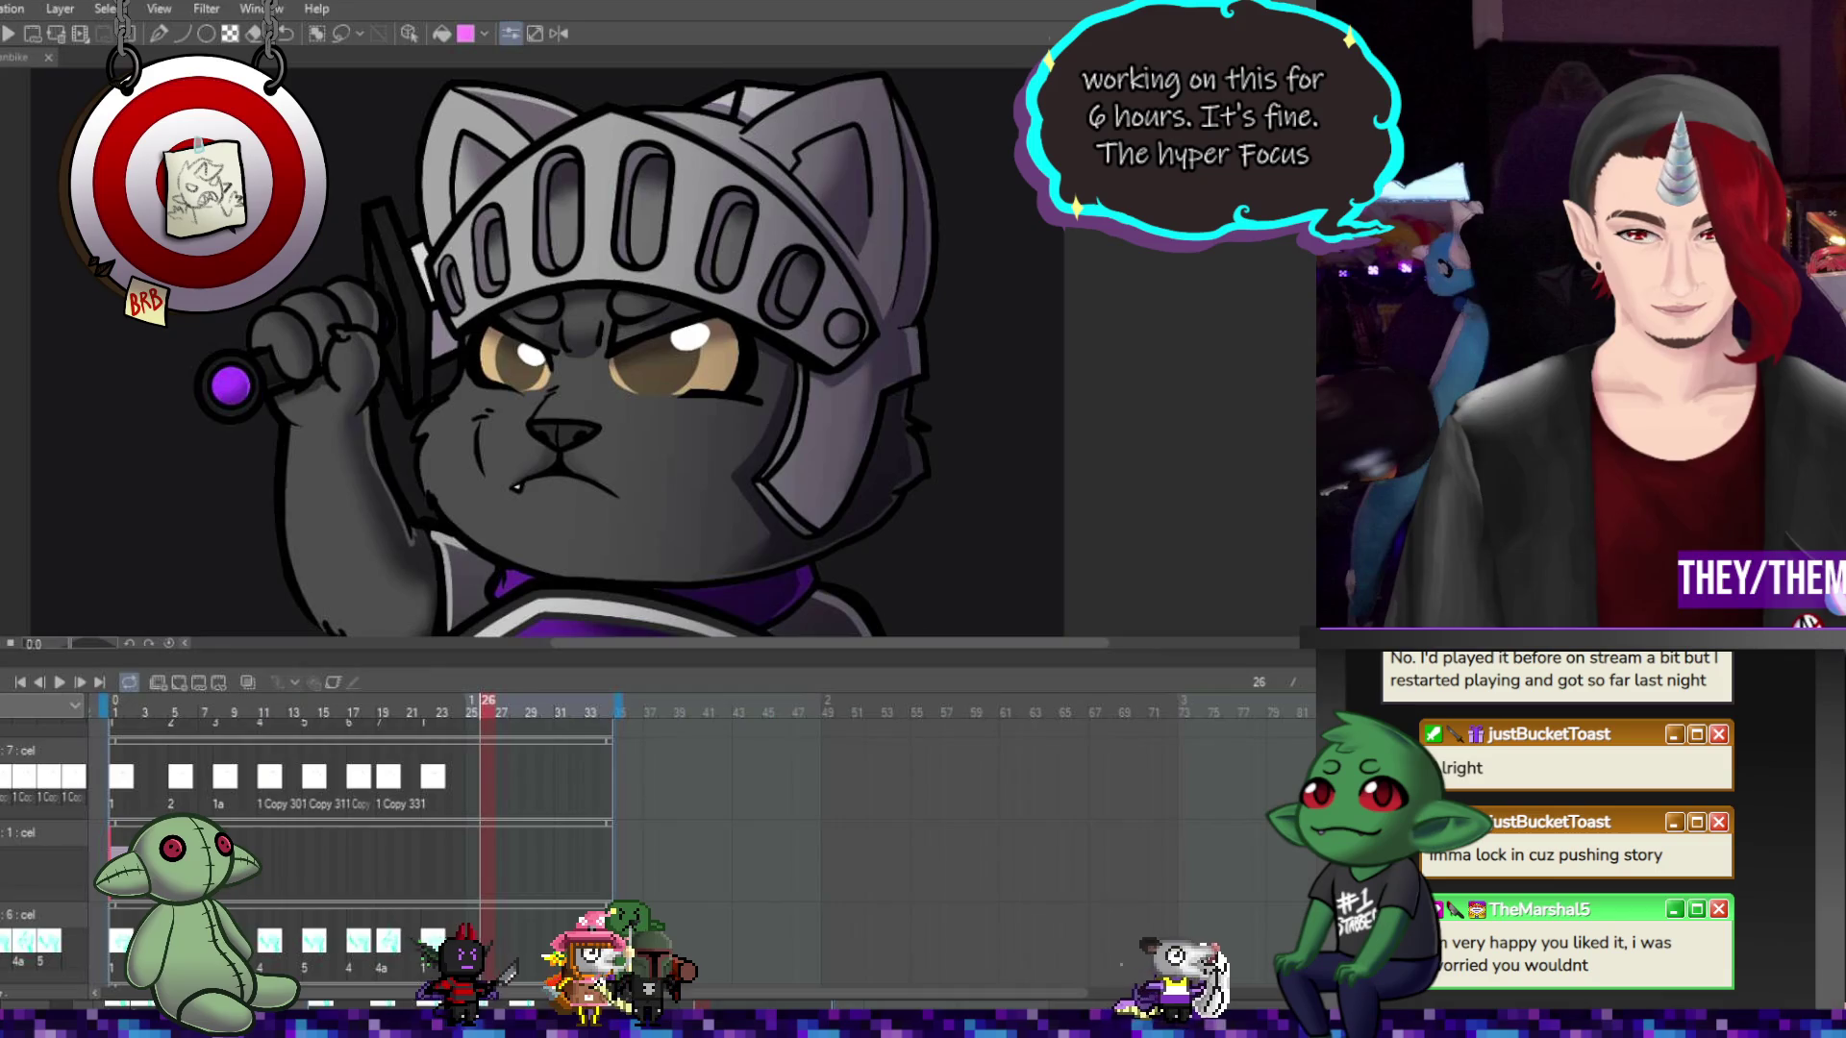
pyautogui.click(127, 804)
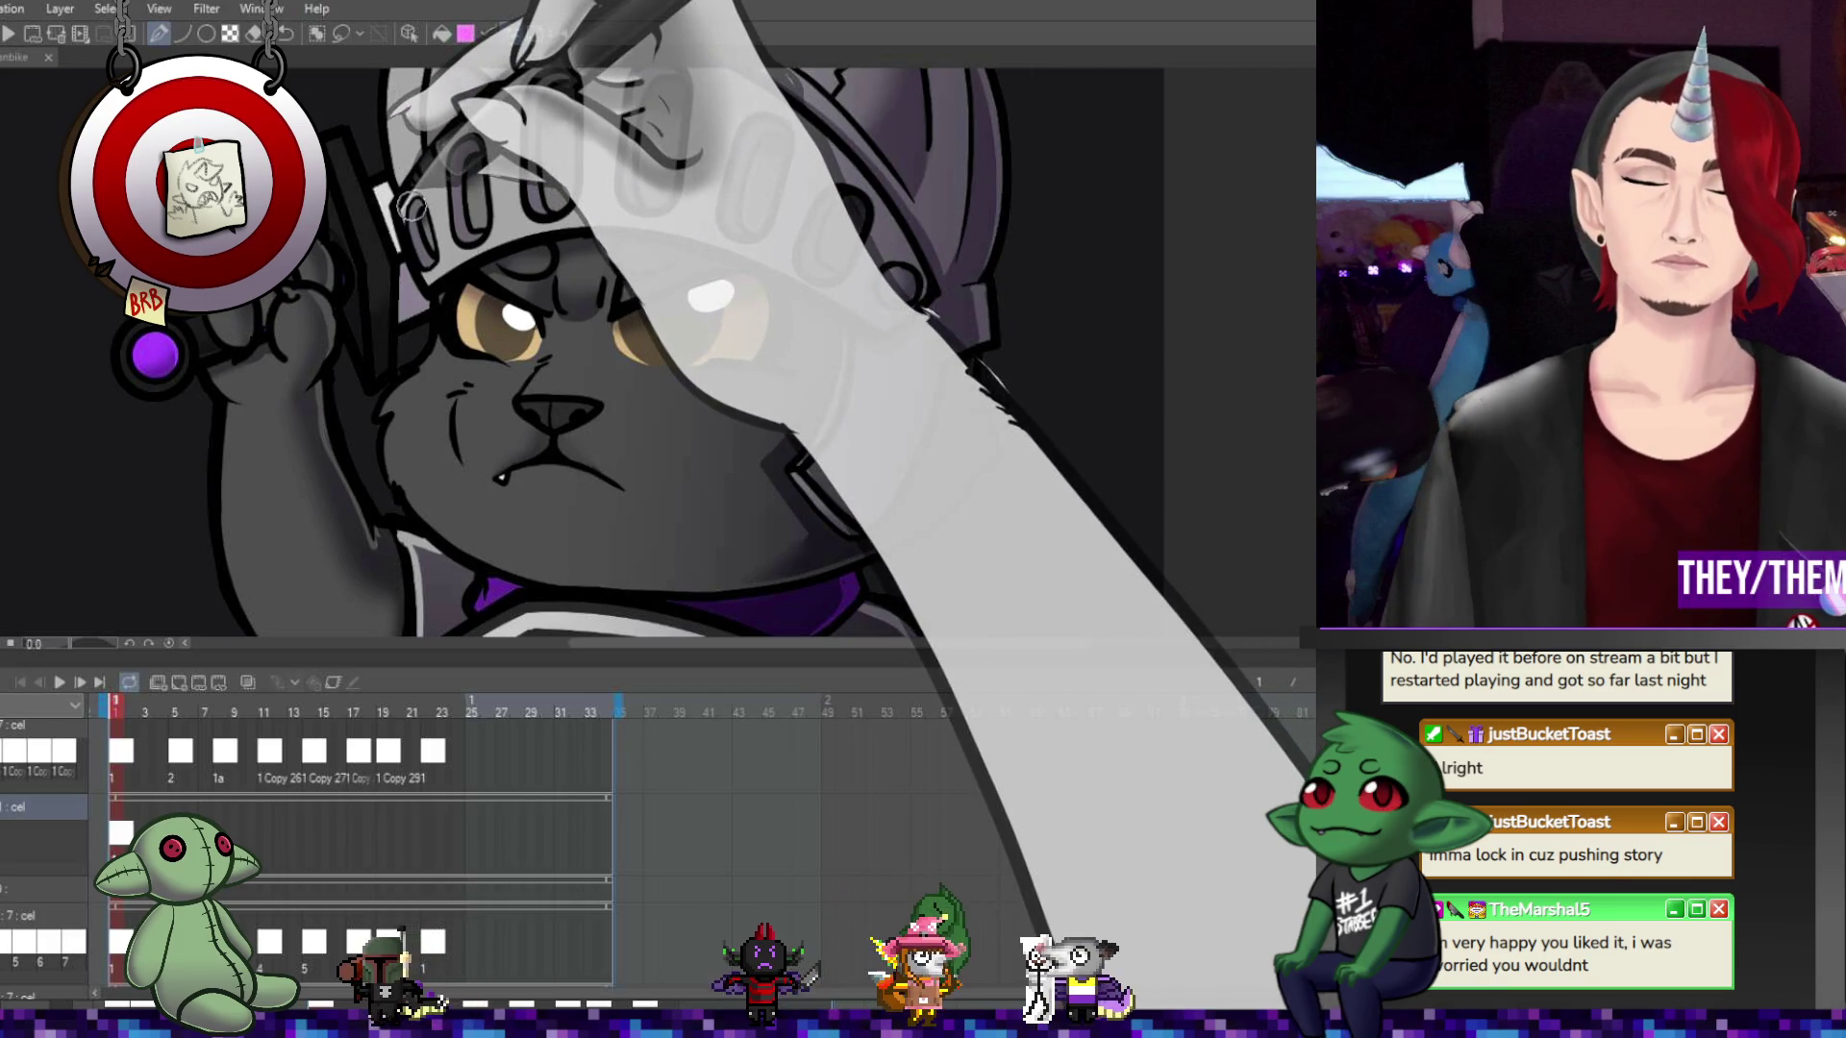
pyautogui.scroll(-2, 412, 207)
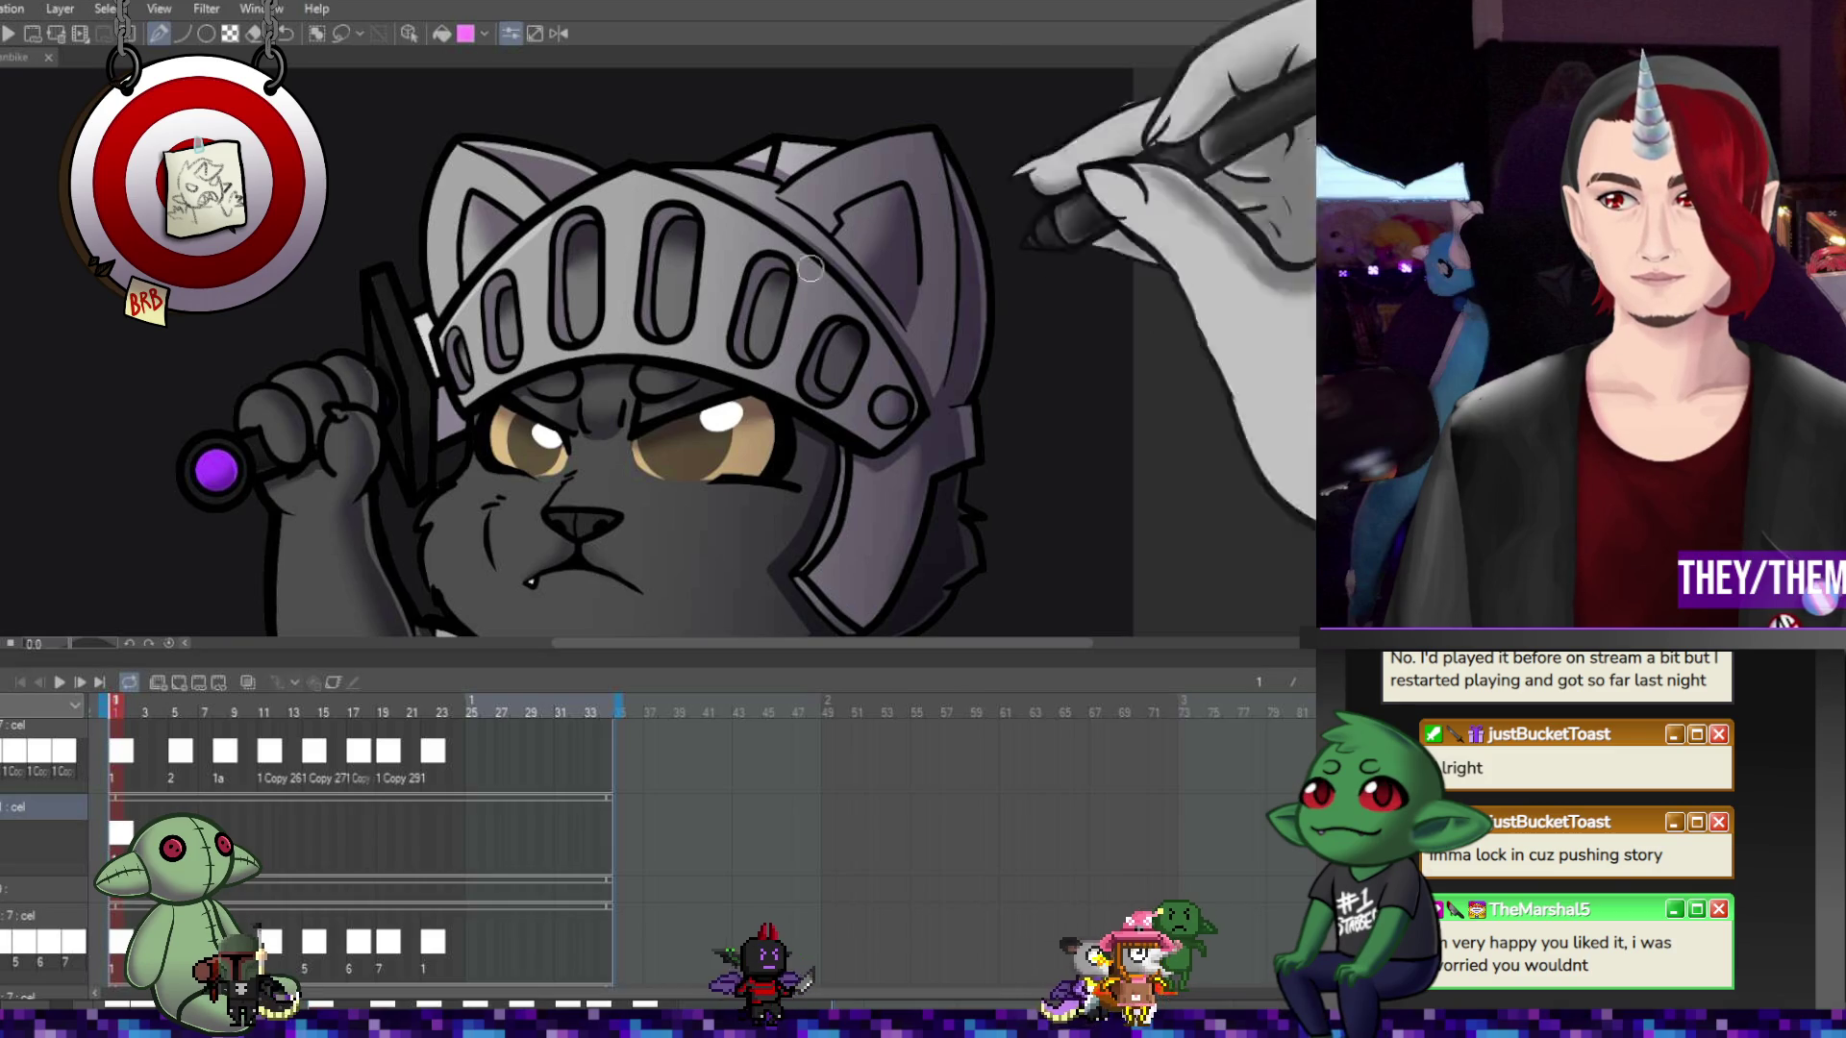
pyautogui.scroll(2, 445, 230)
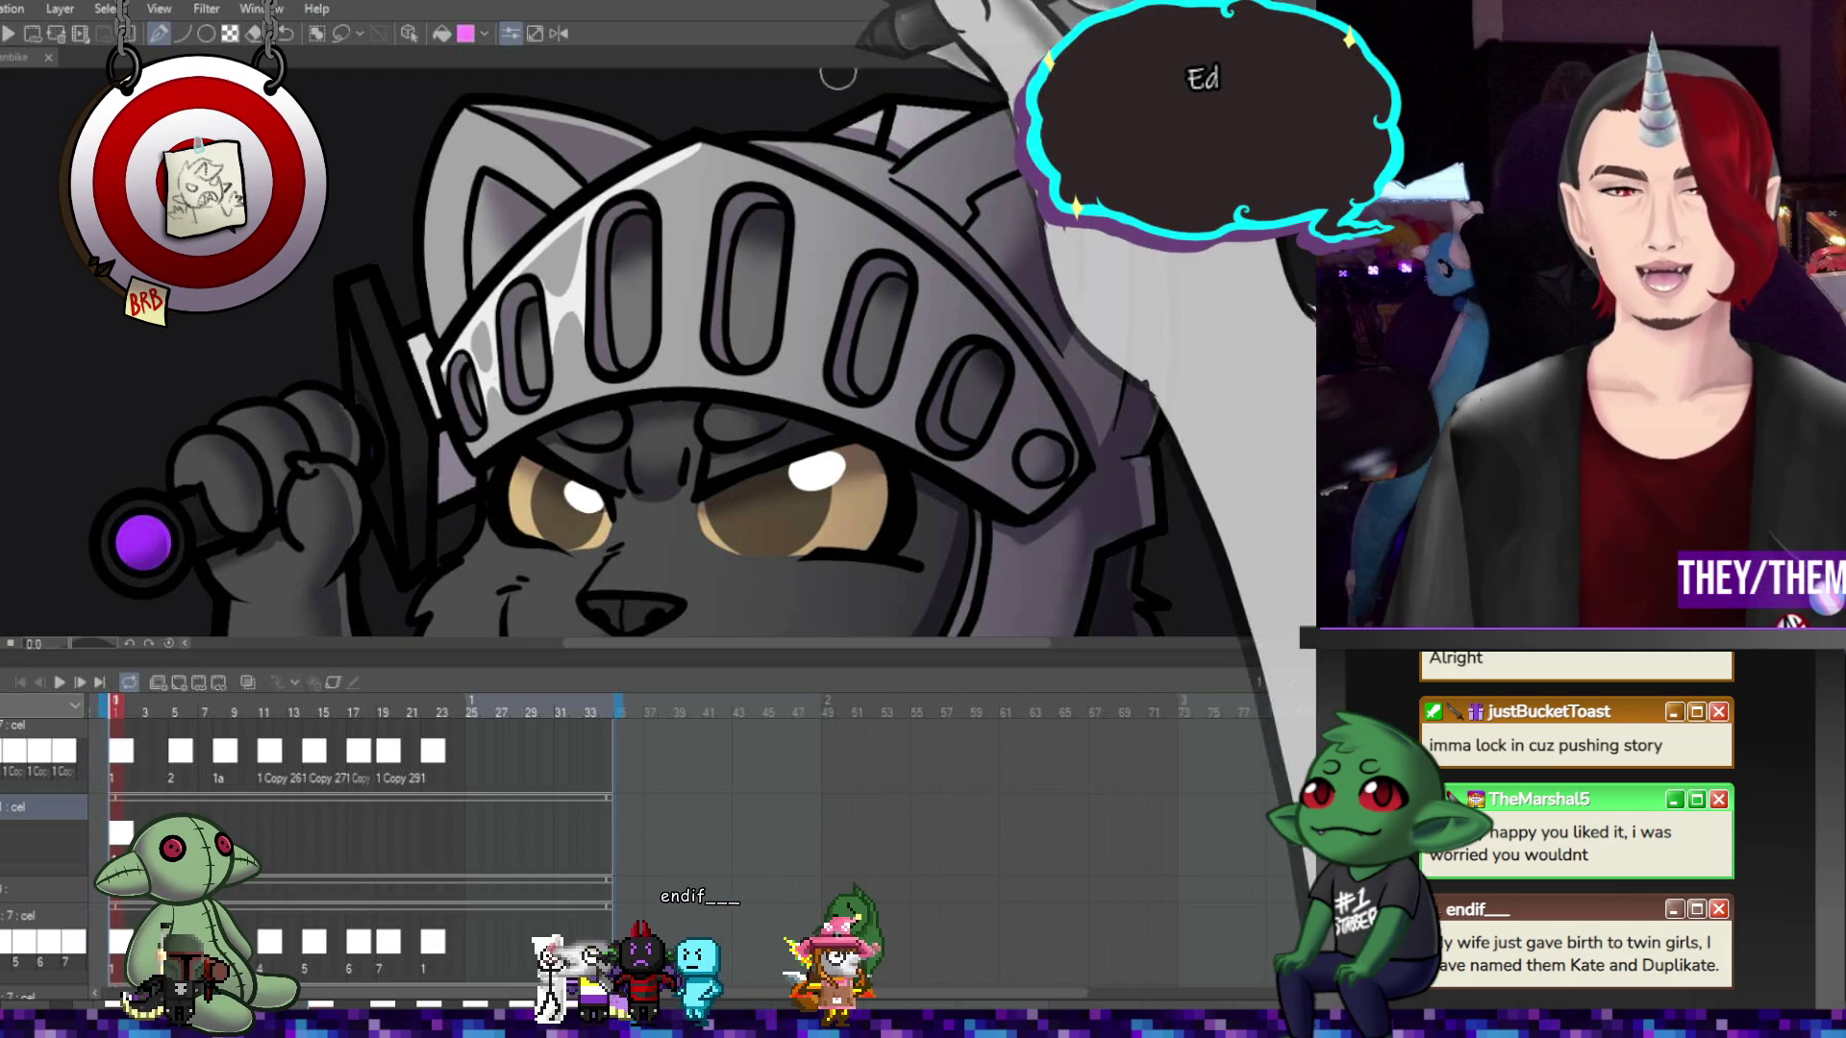
pyautogui.scroll(-3, 766, 284)
pyautogui.scroll(-2, 766, 284)
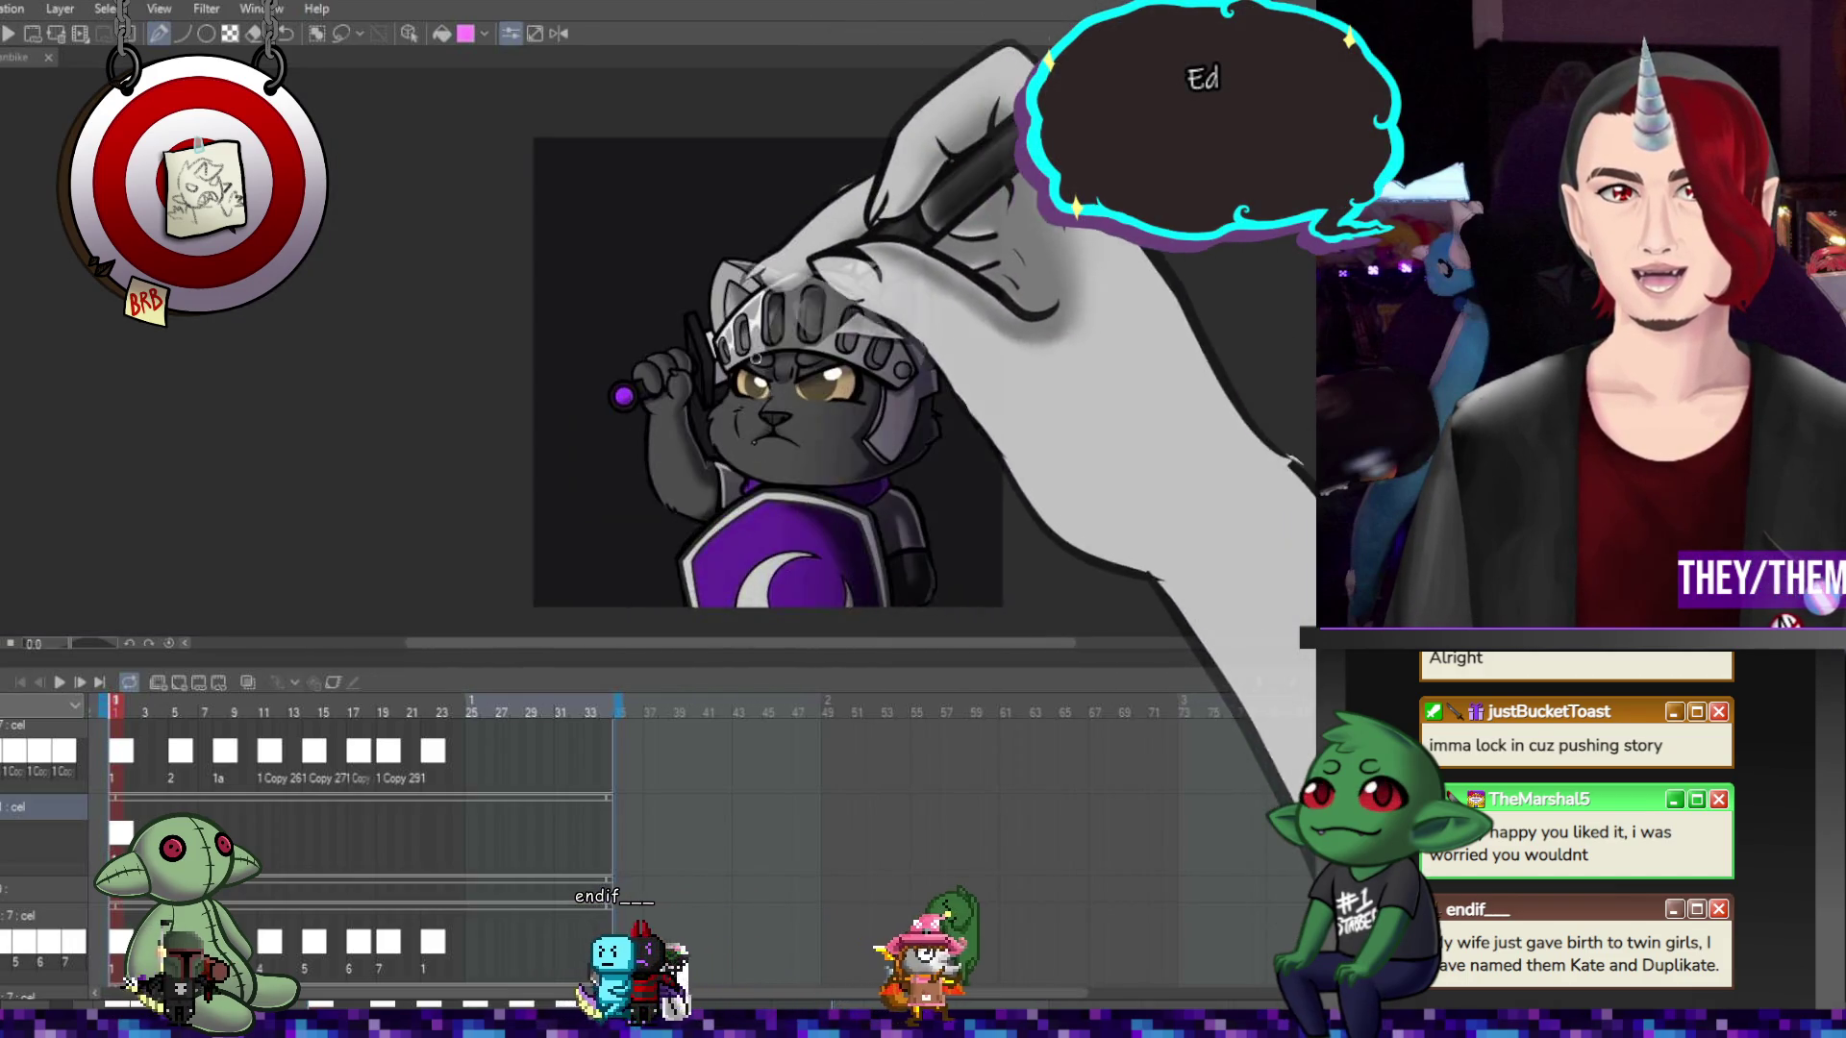
pyautogui.scroll(4, 776, 361)
pyautogui.scroll(-5, 775, 360)
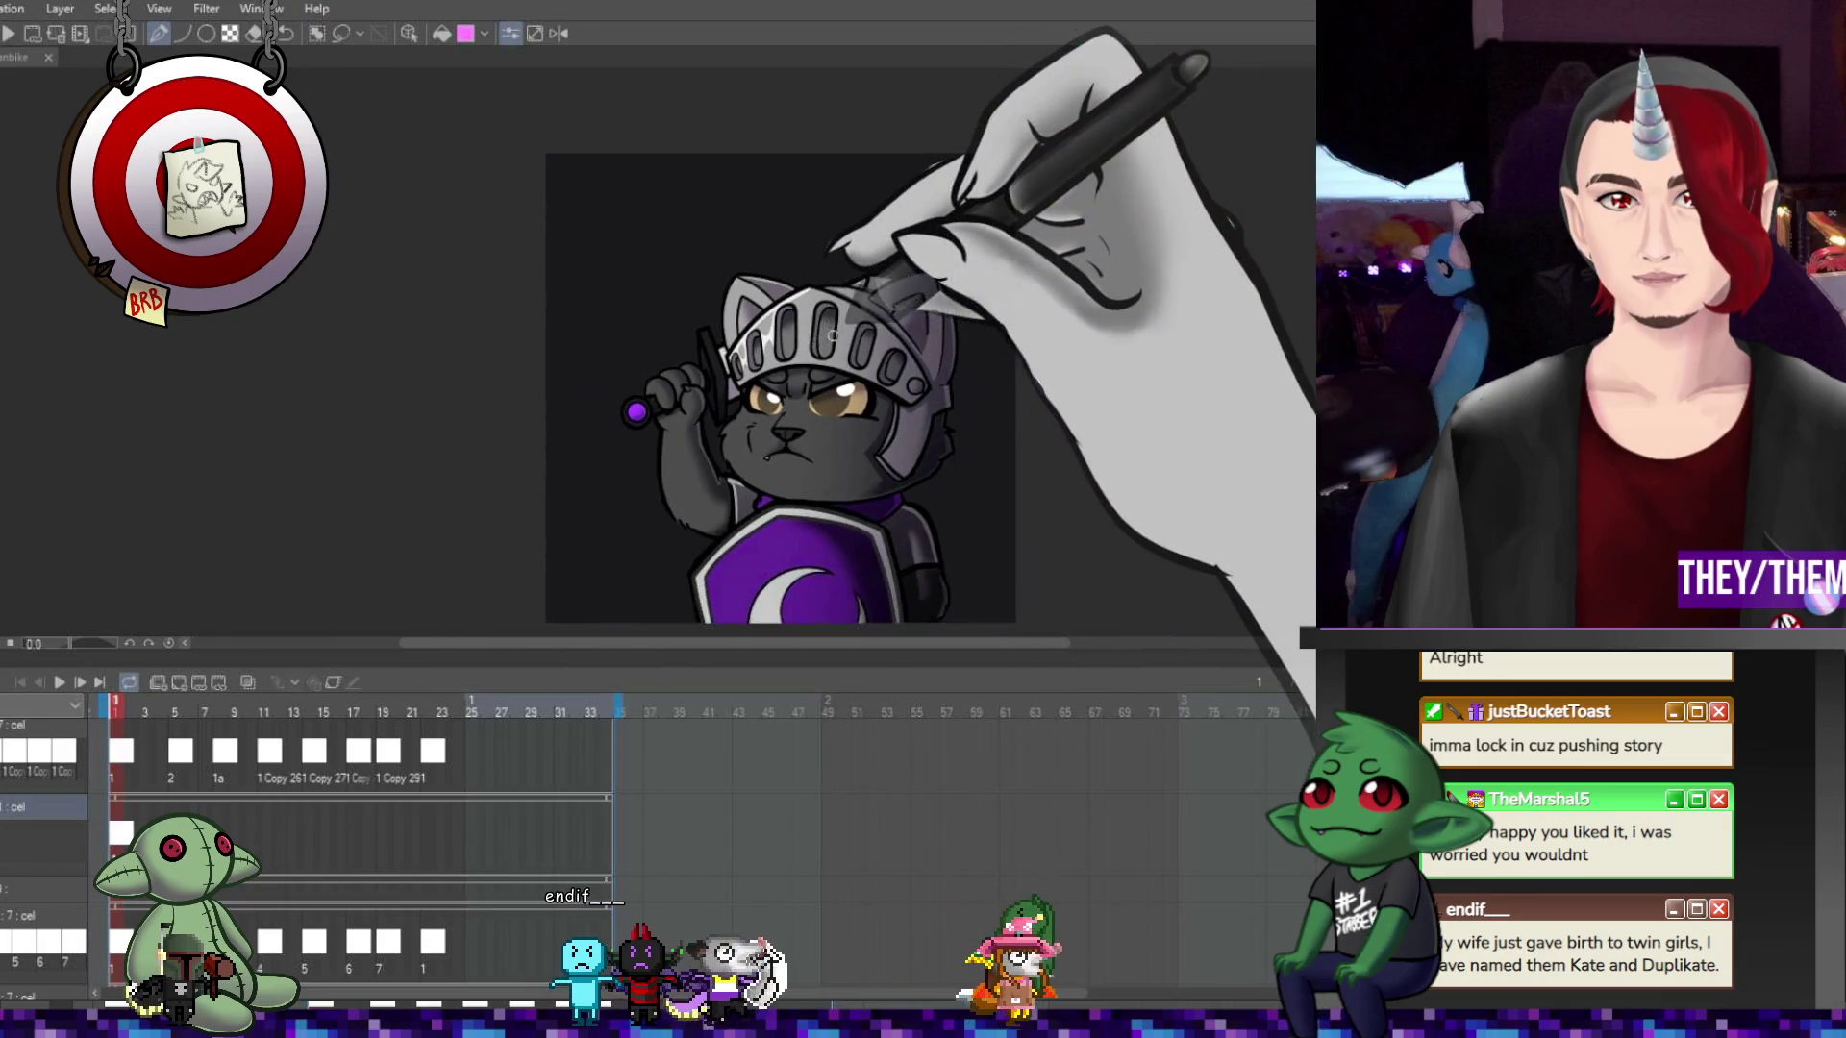
pyautogui.scroll(5, 793, 333)
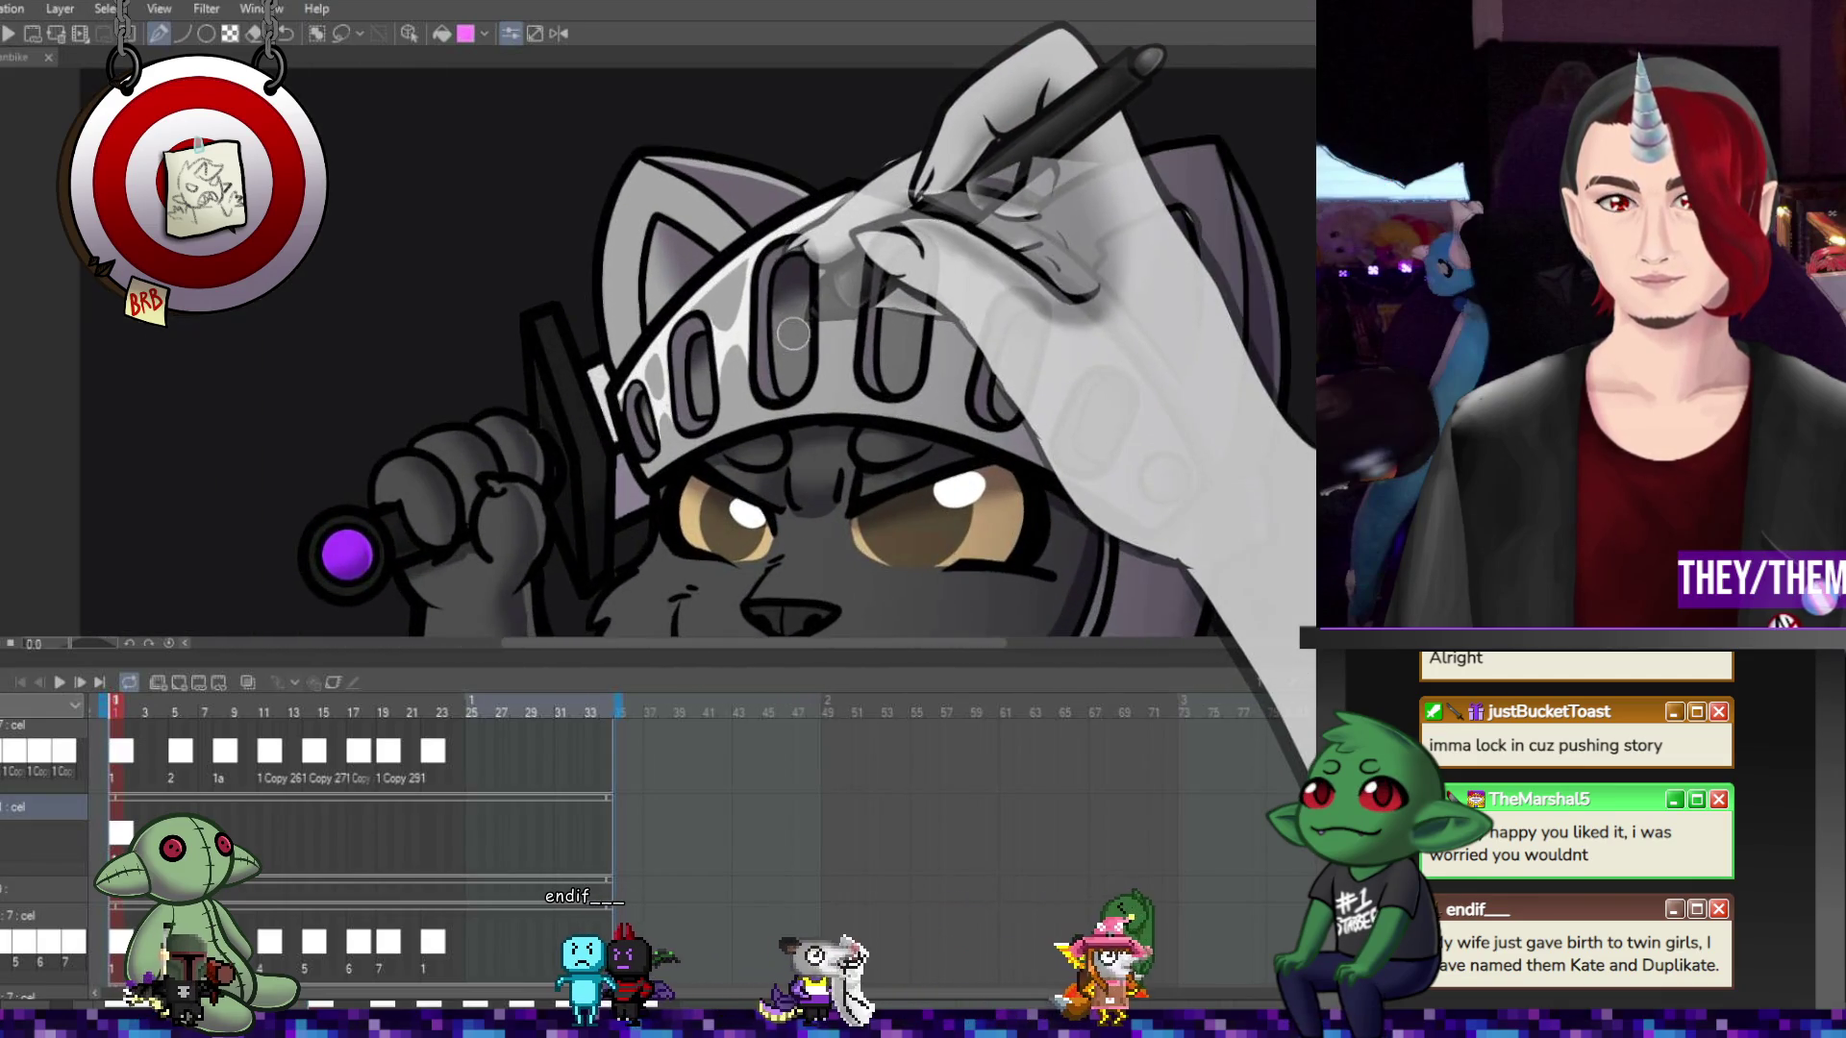
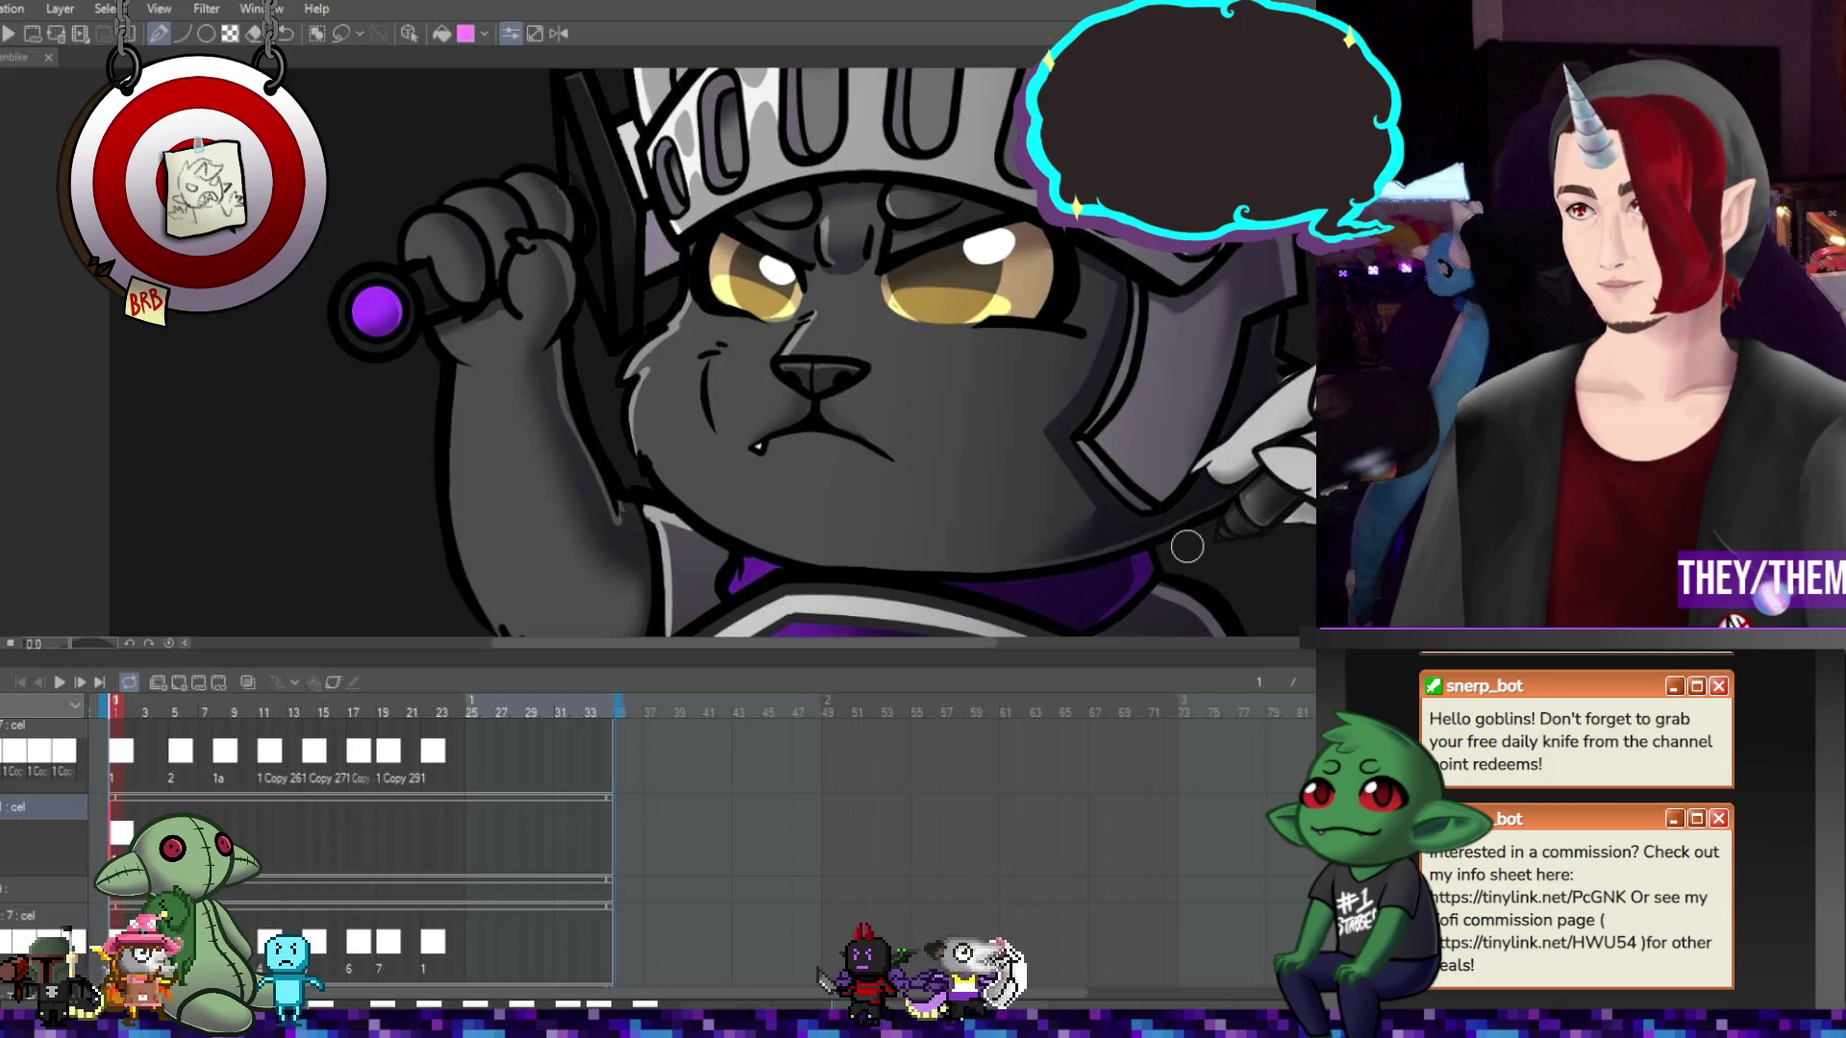
# Paint a light rim plus highlights and shadows on the helmet and ear, undoing the grey overpaint
pyautogui.scroll(-4, 945, 346)
pyautogui.scroll(2, 943, 313)
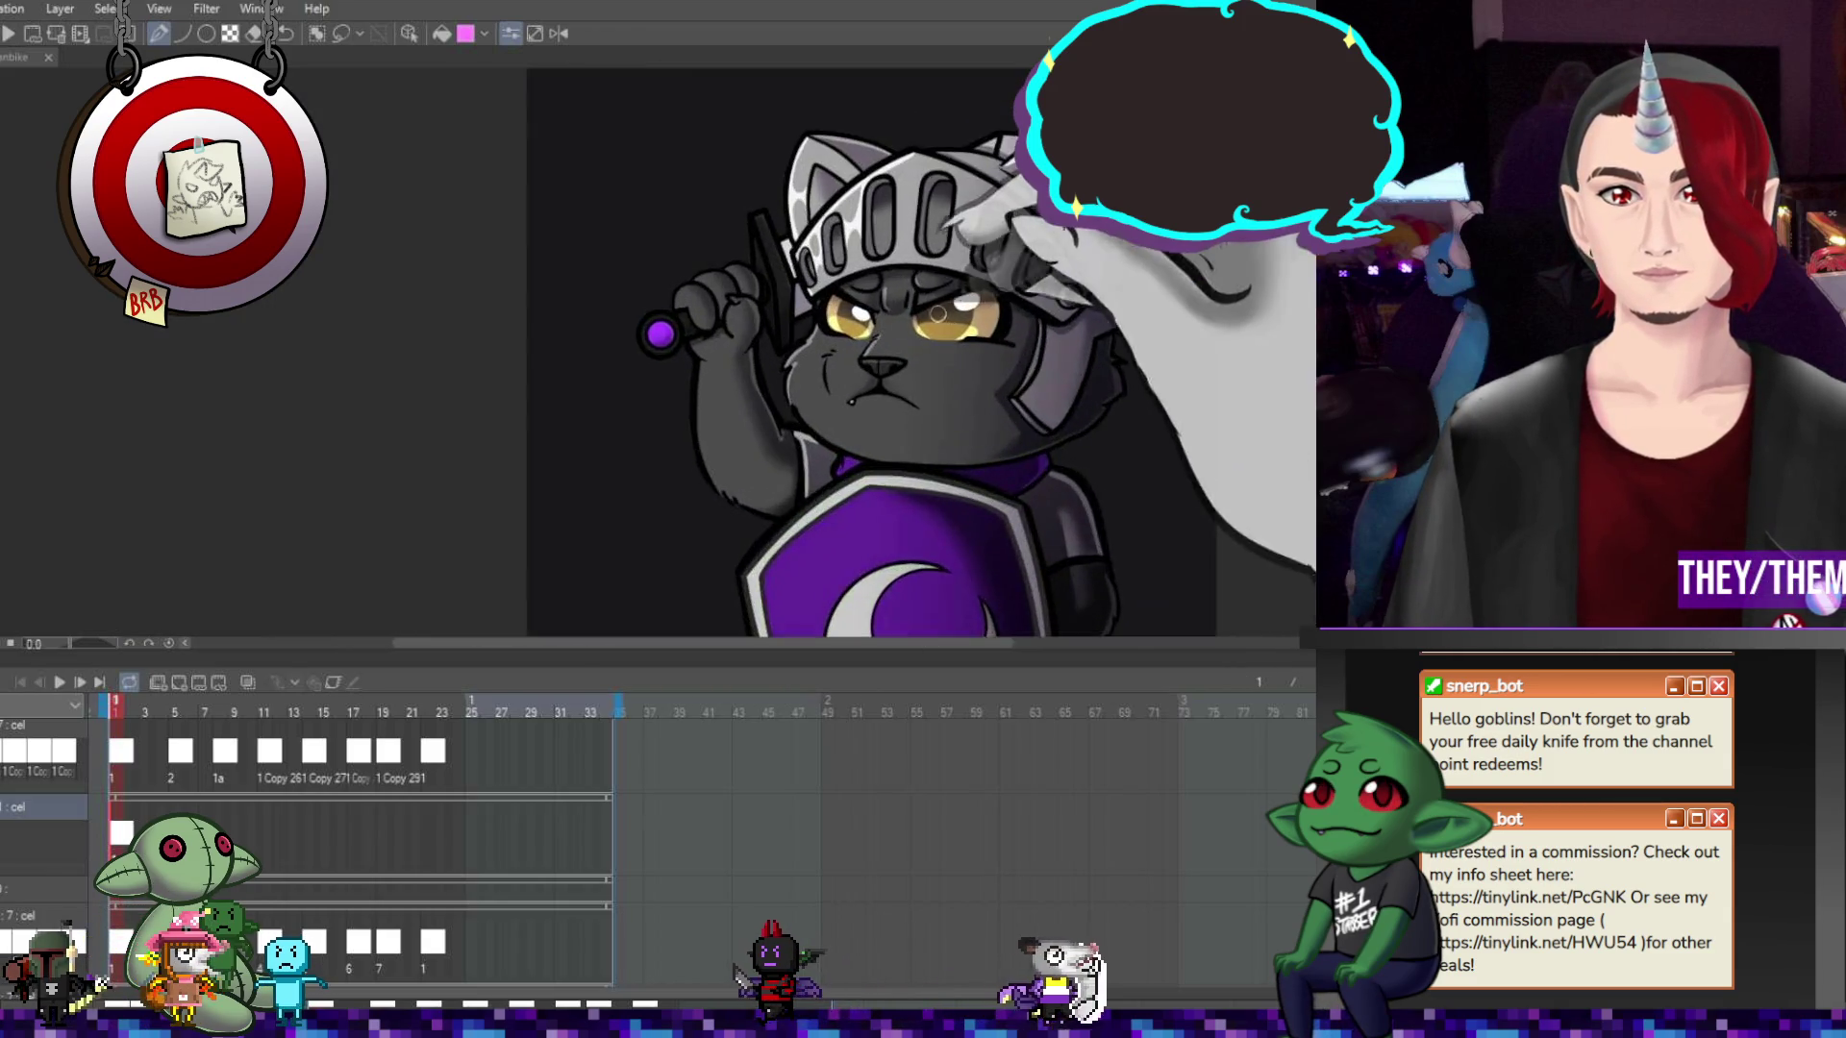
pyautogui.scroll(2, 942, 313)
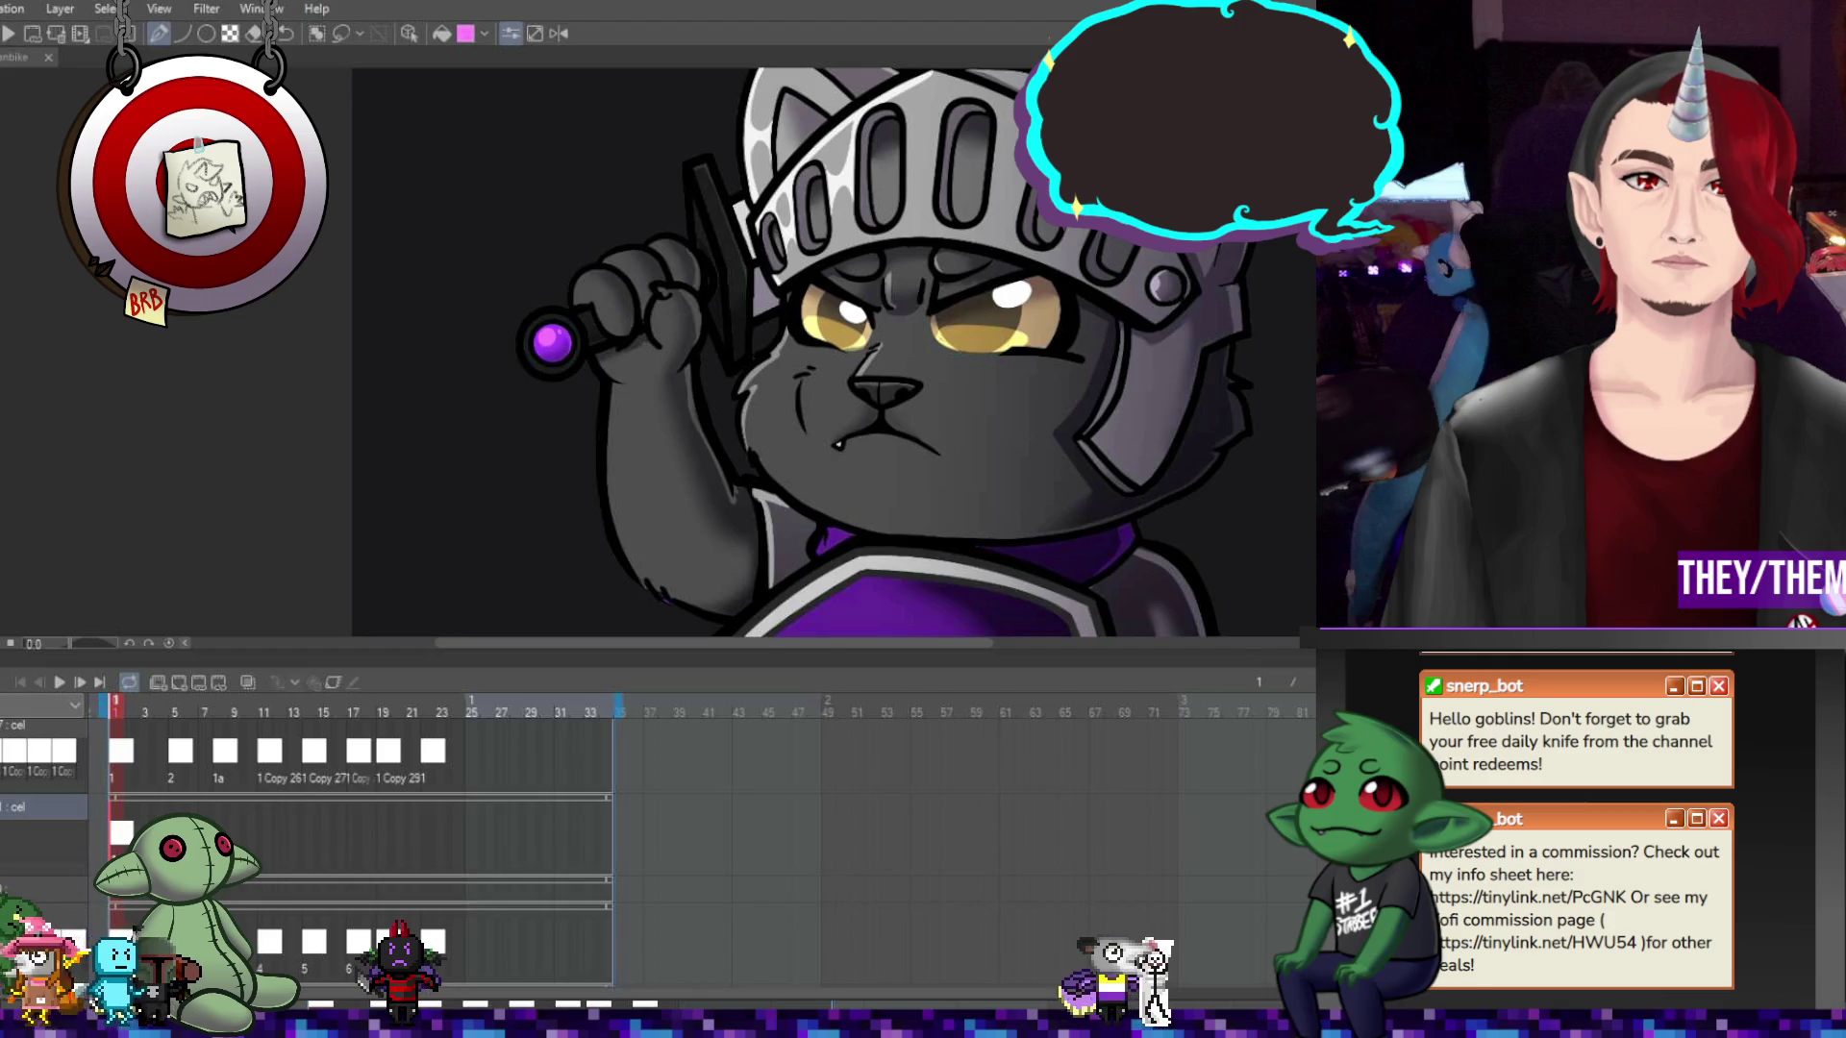
pyautogui.scroll(3, 1017, 223)
pyautogui.moveTo(1017, 223); pyautogui.dragTo(1052, 244)
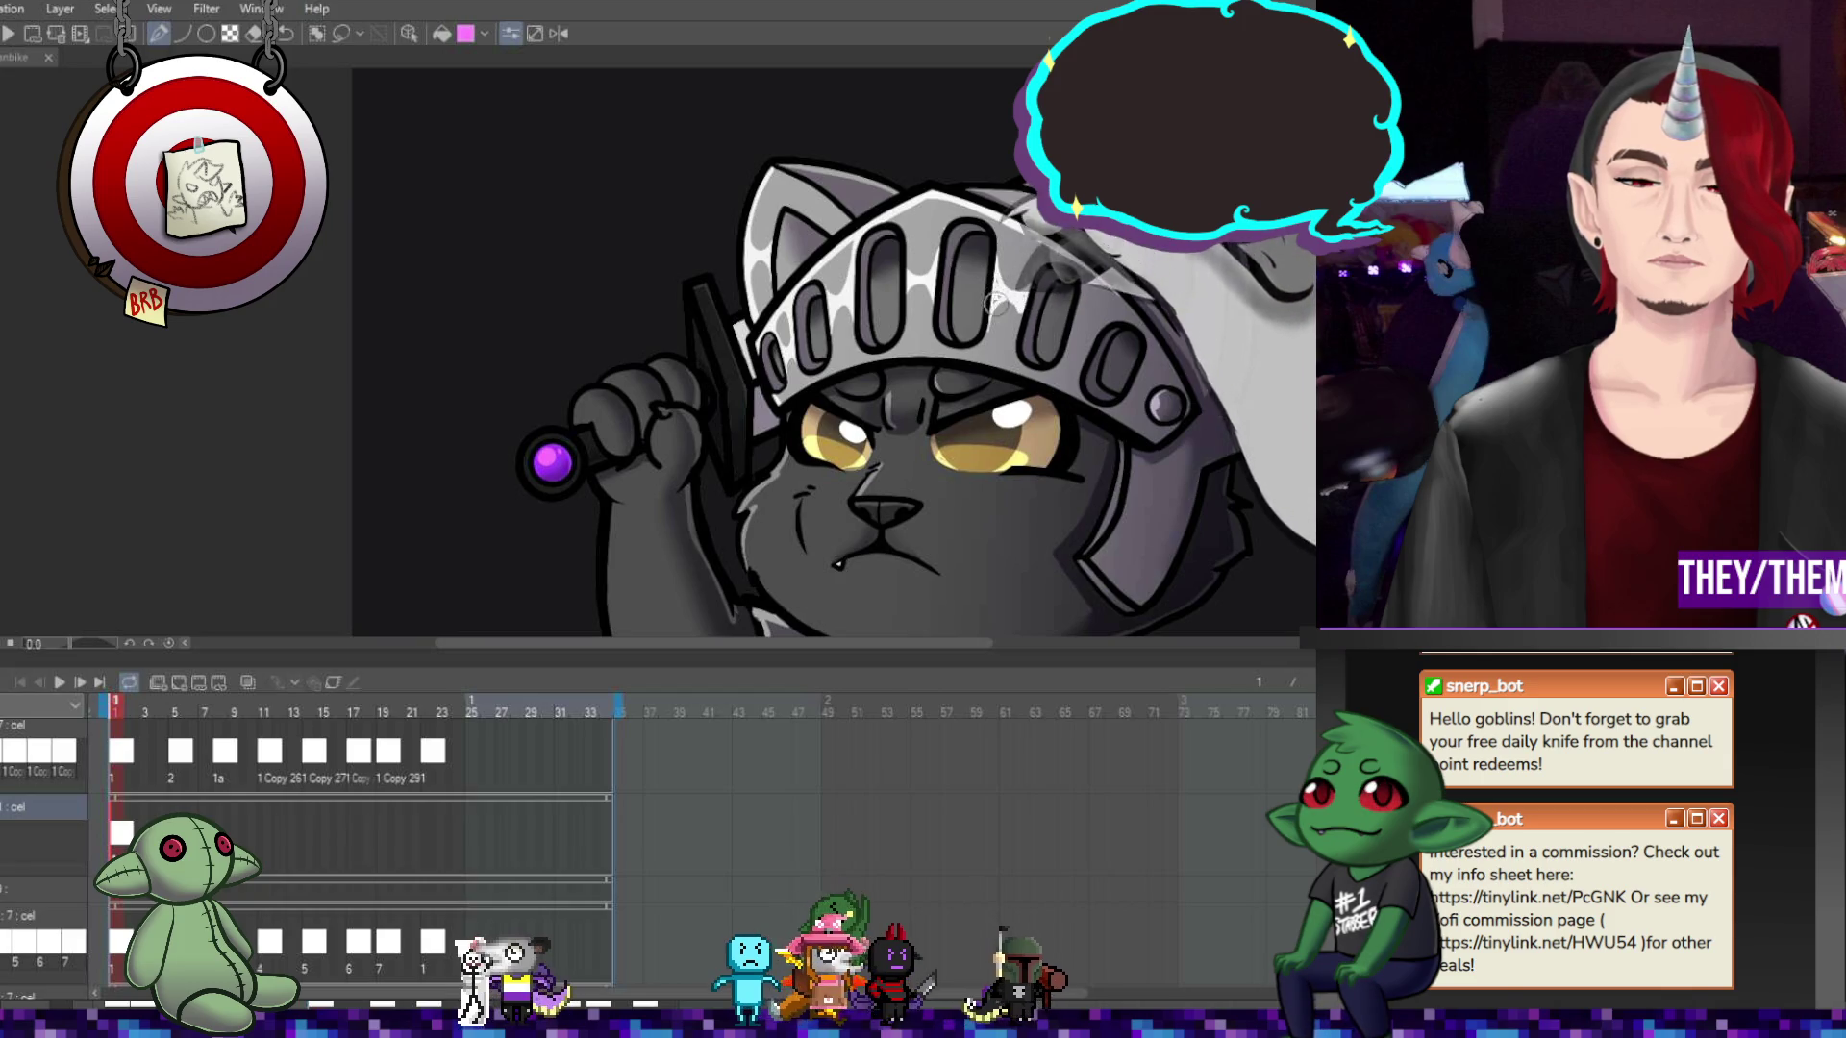
pyautogui.moveTo(1006, 299); pyautogui.dragTo(989, 320)
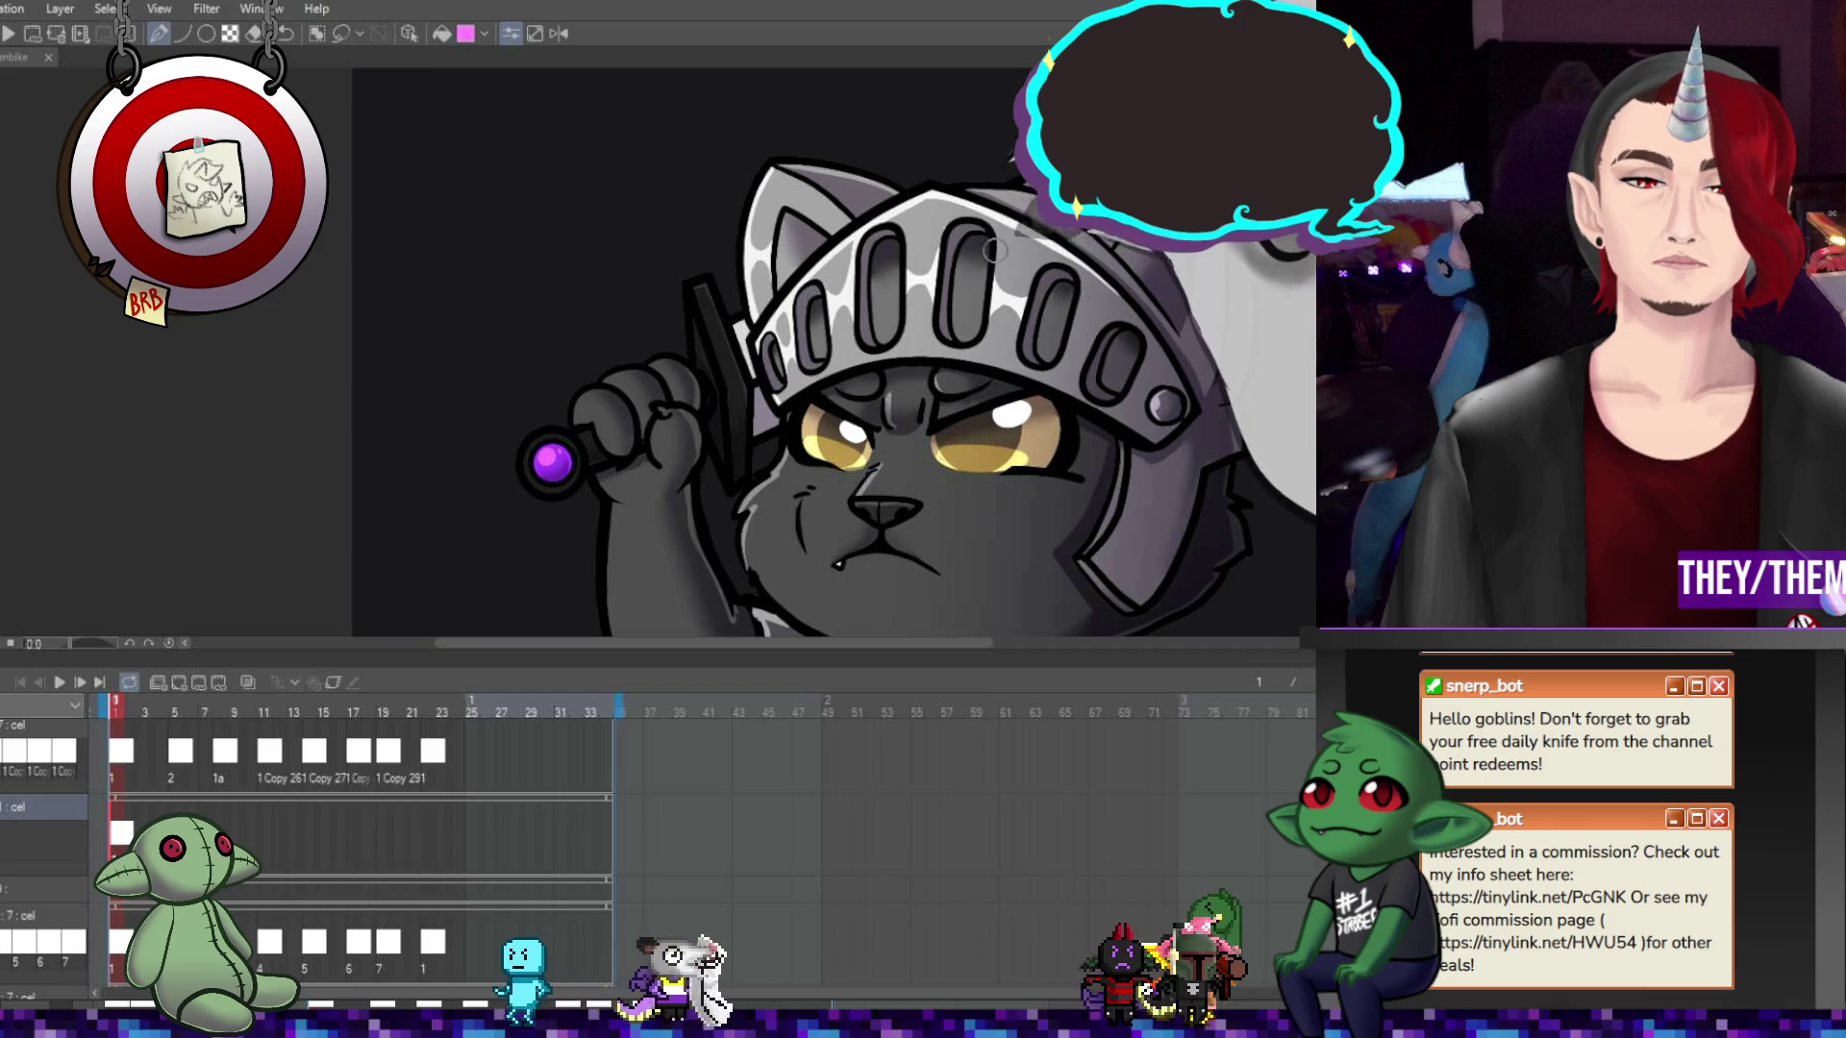
pyautogui.moveTo(994, 248)
pyautogui.mouseDown()
pyautogui.moveTo(966, 145)
pyautogui.moveTo(906, 283)
pyautogui.mouseUp()
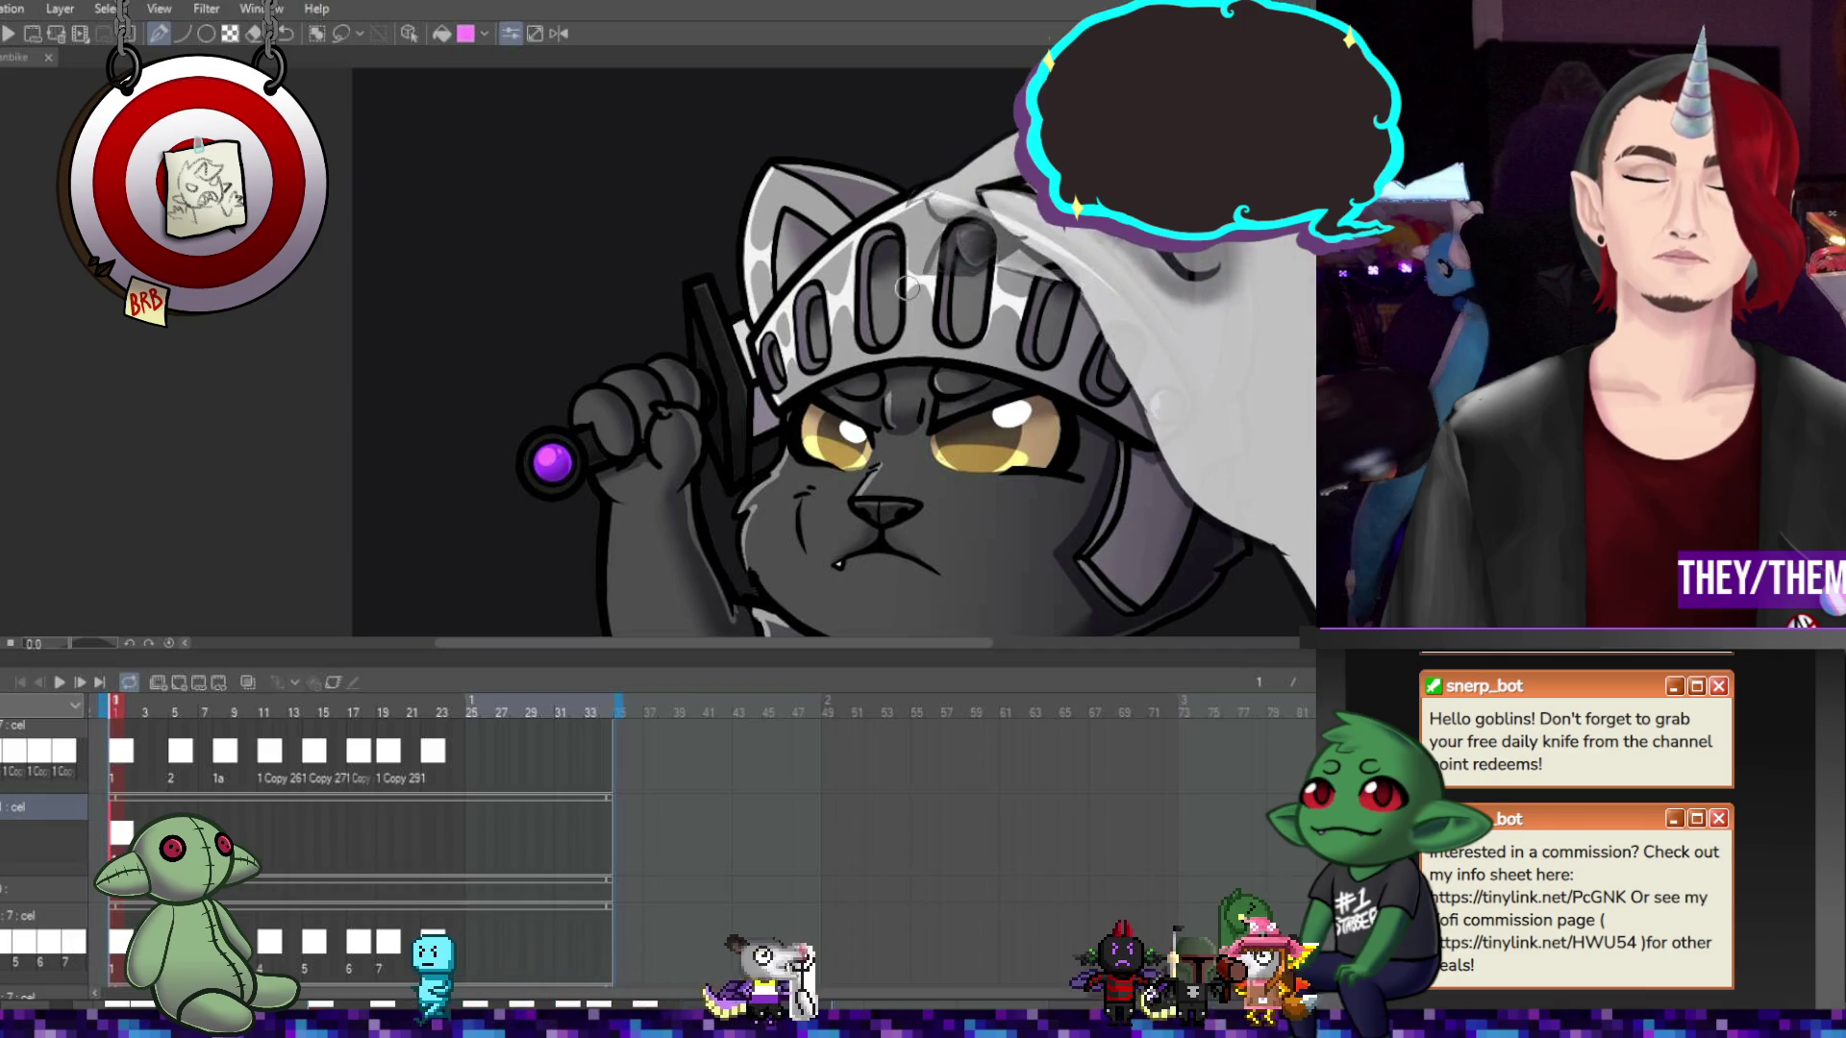
pyautogui.hotkey('ctrl', 'z')
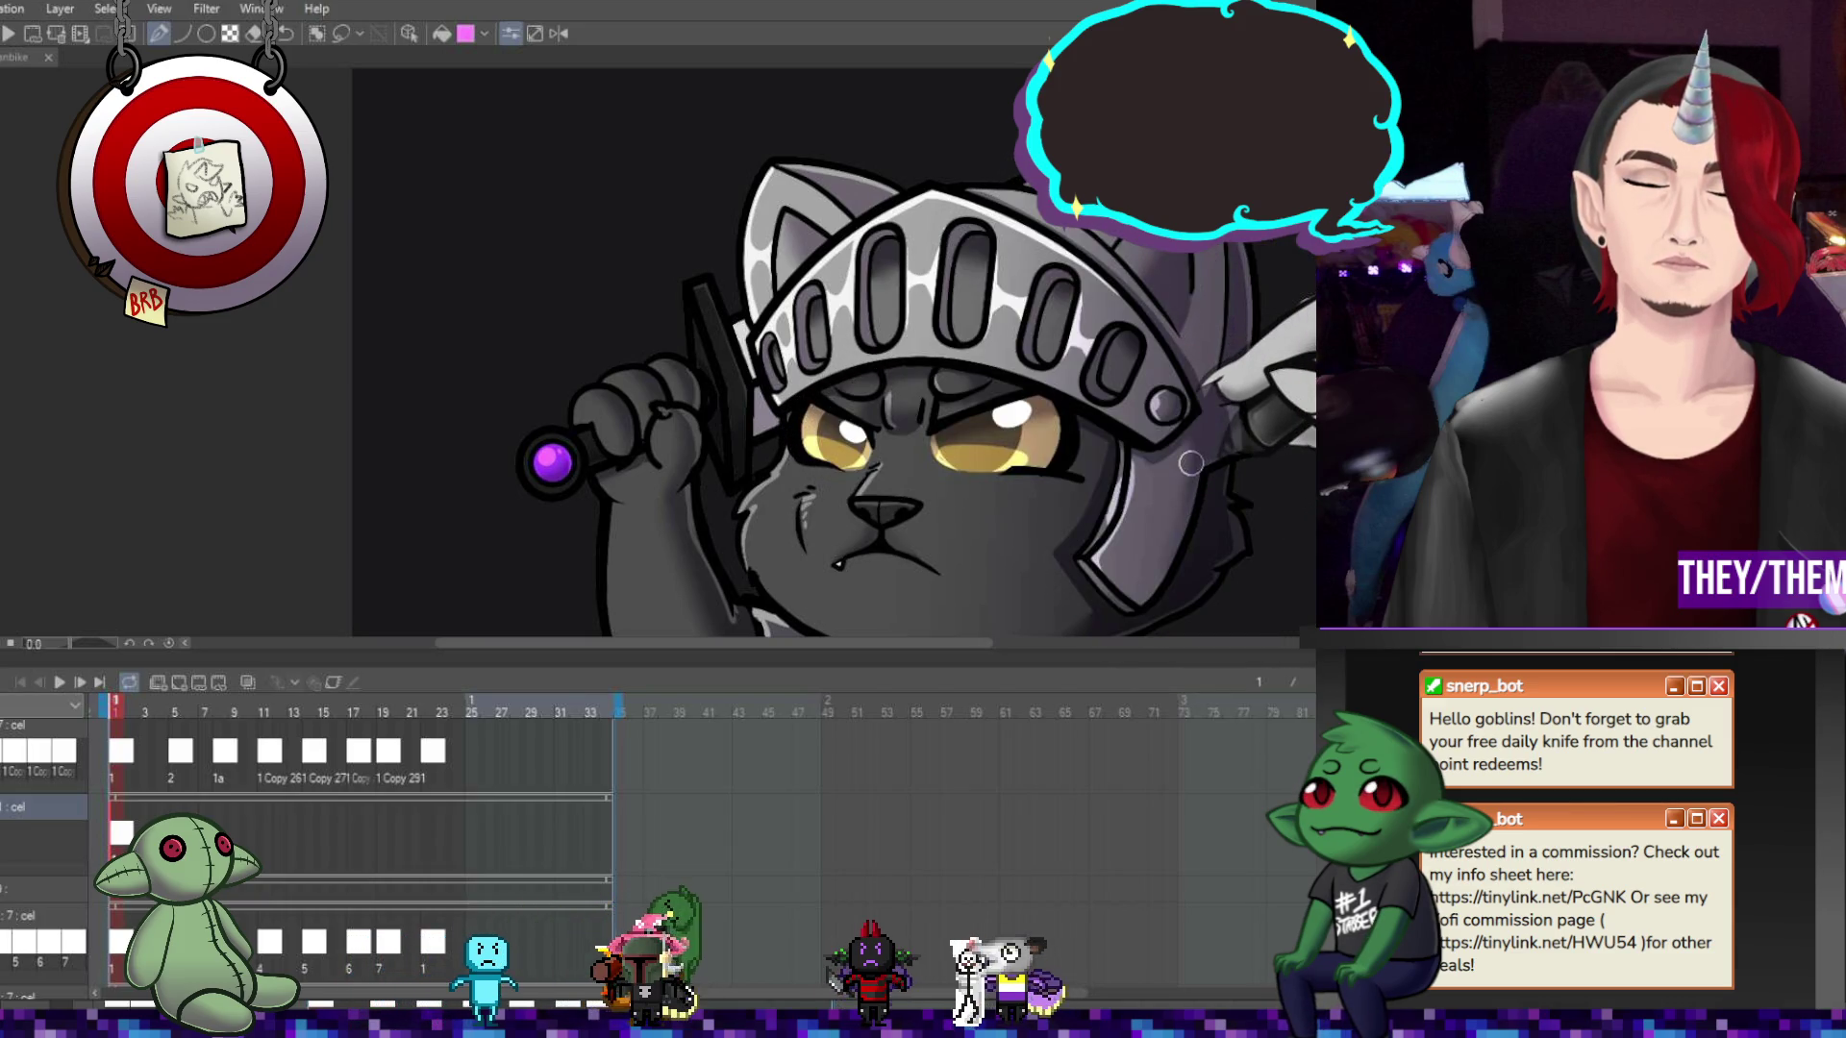
pyautogui.scroll(-4, 1190, 463)
# Zoom to check the canvas, then jump to frame 5 in the Timeline
pyautogui.scroll(4, 1205, 403)
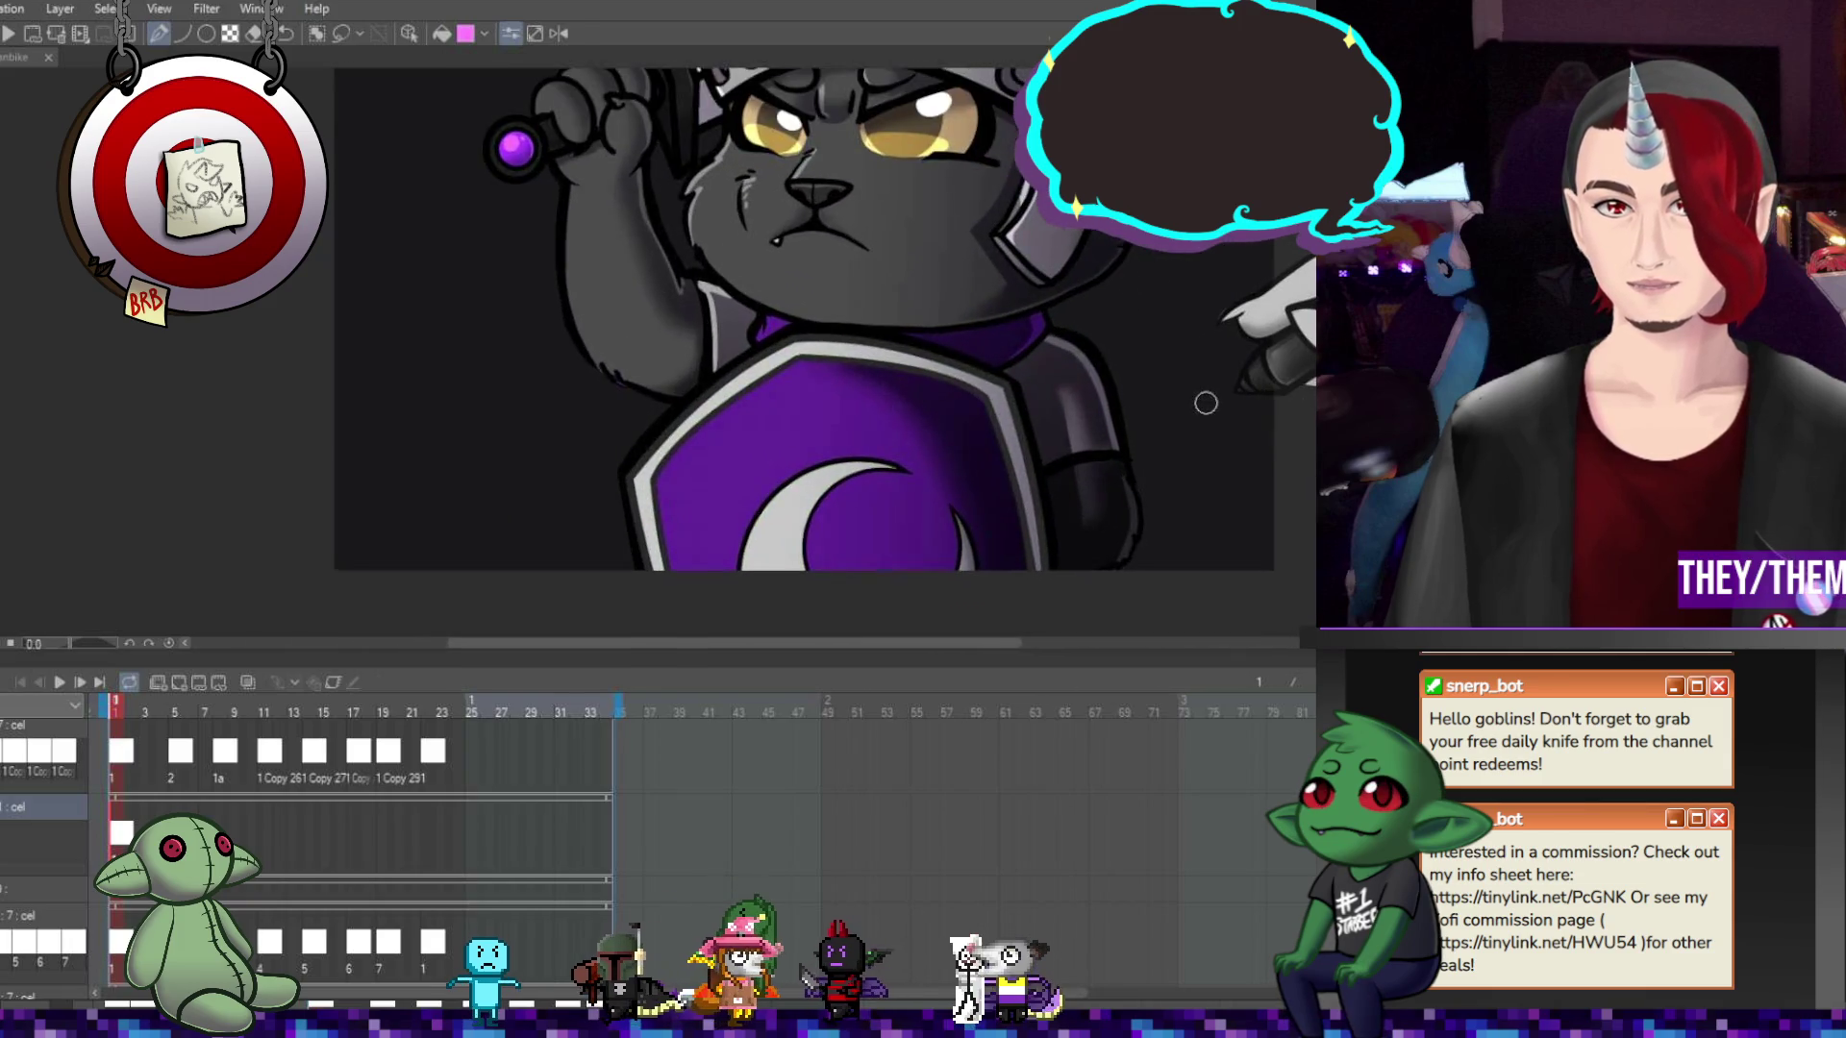
pyautogui.scroll(-5, 1206, 403)
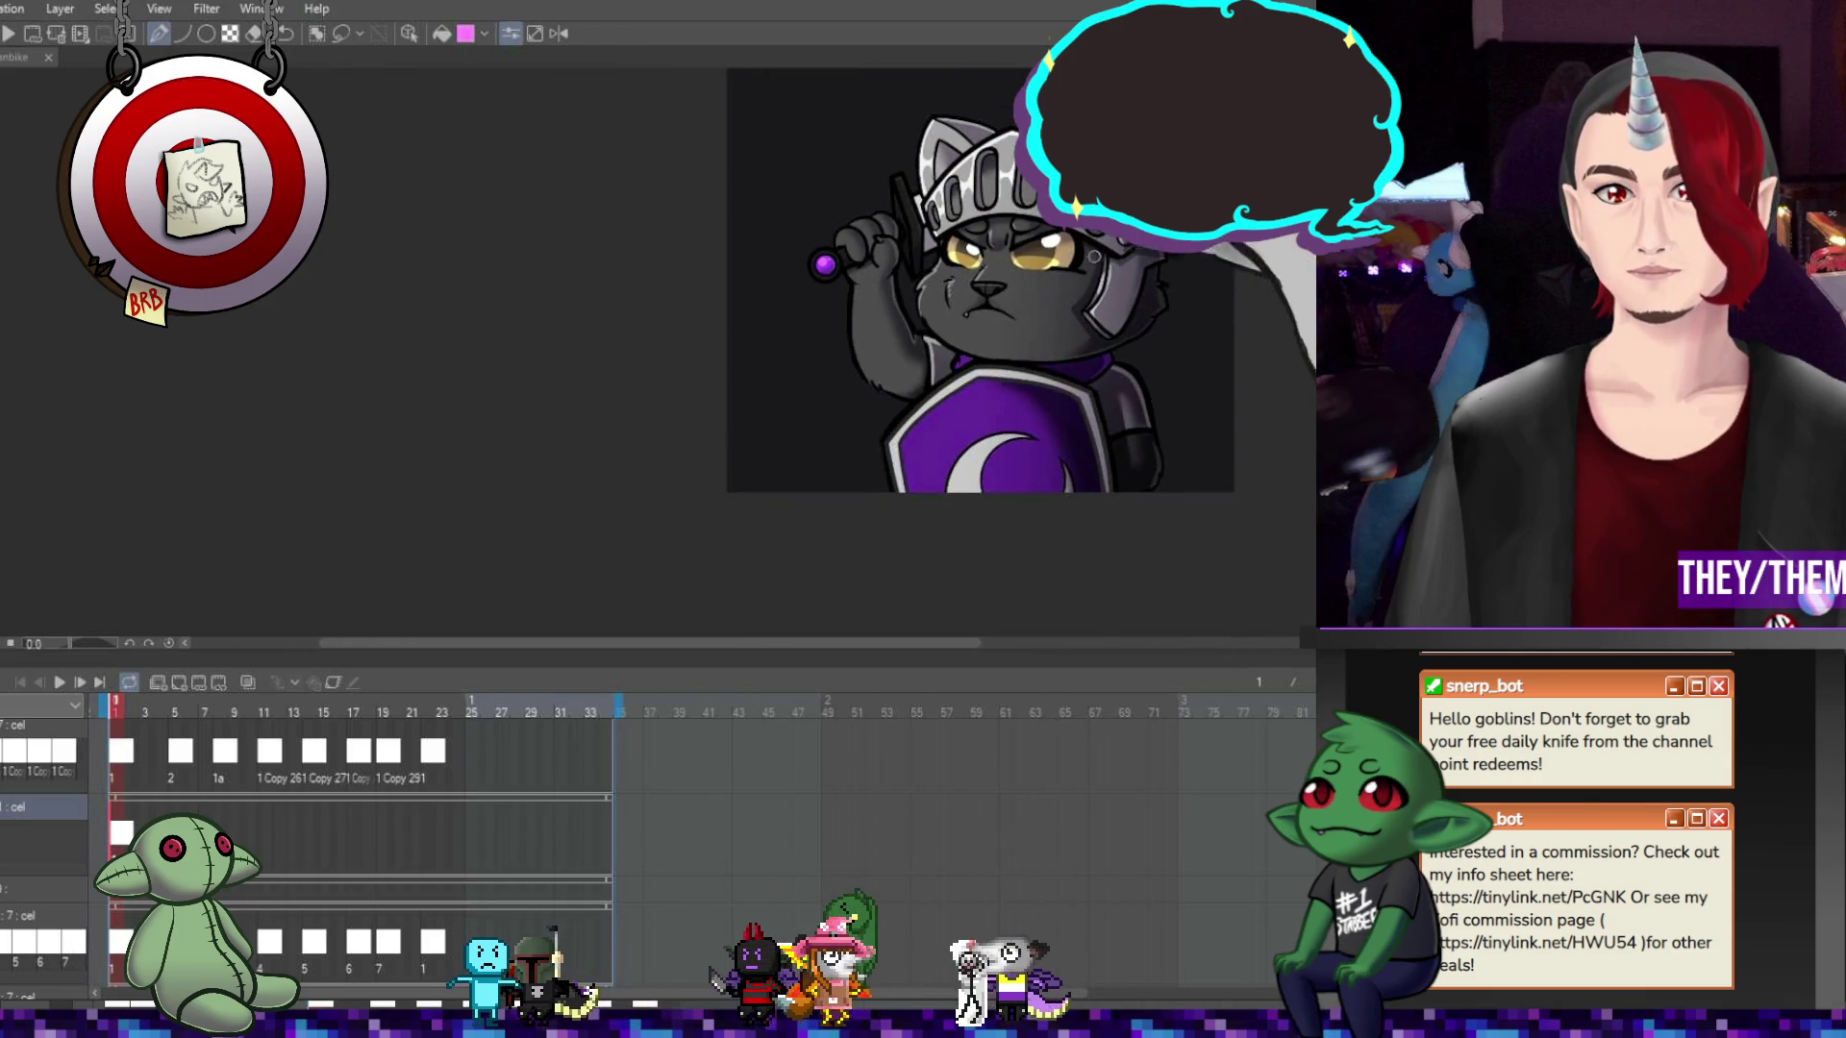
pyautogui.scroll(3, 1103, 273)
pyautogui.scroll(-2, 1157, 345)
pyautogui.scroll(3, 1156, 345)
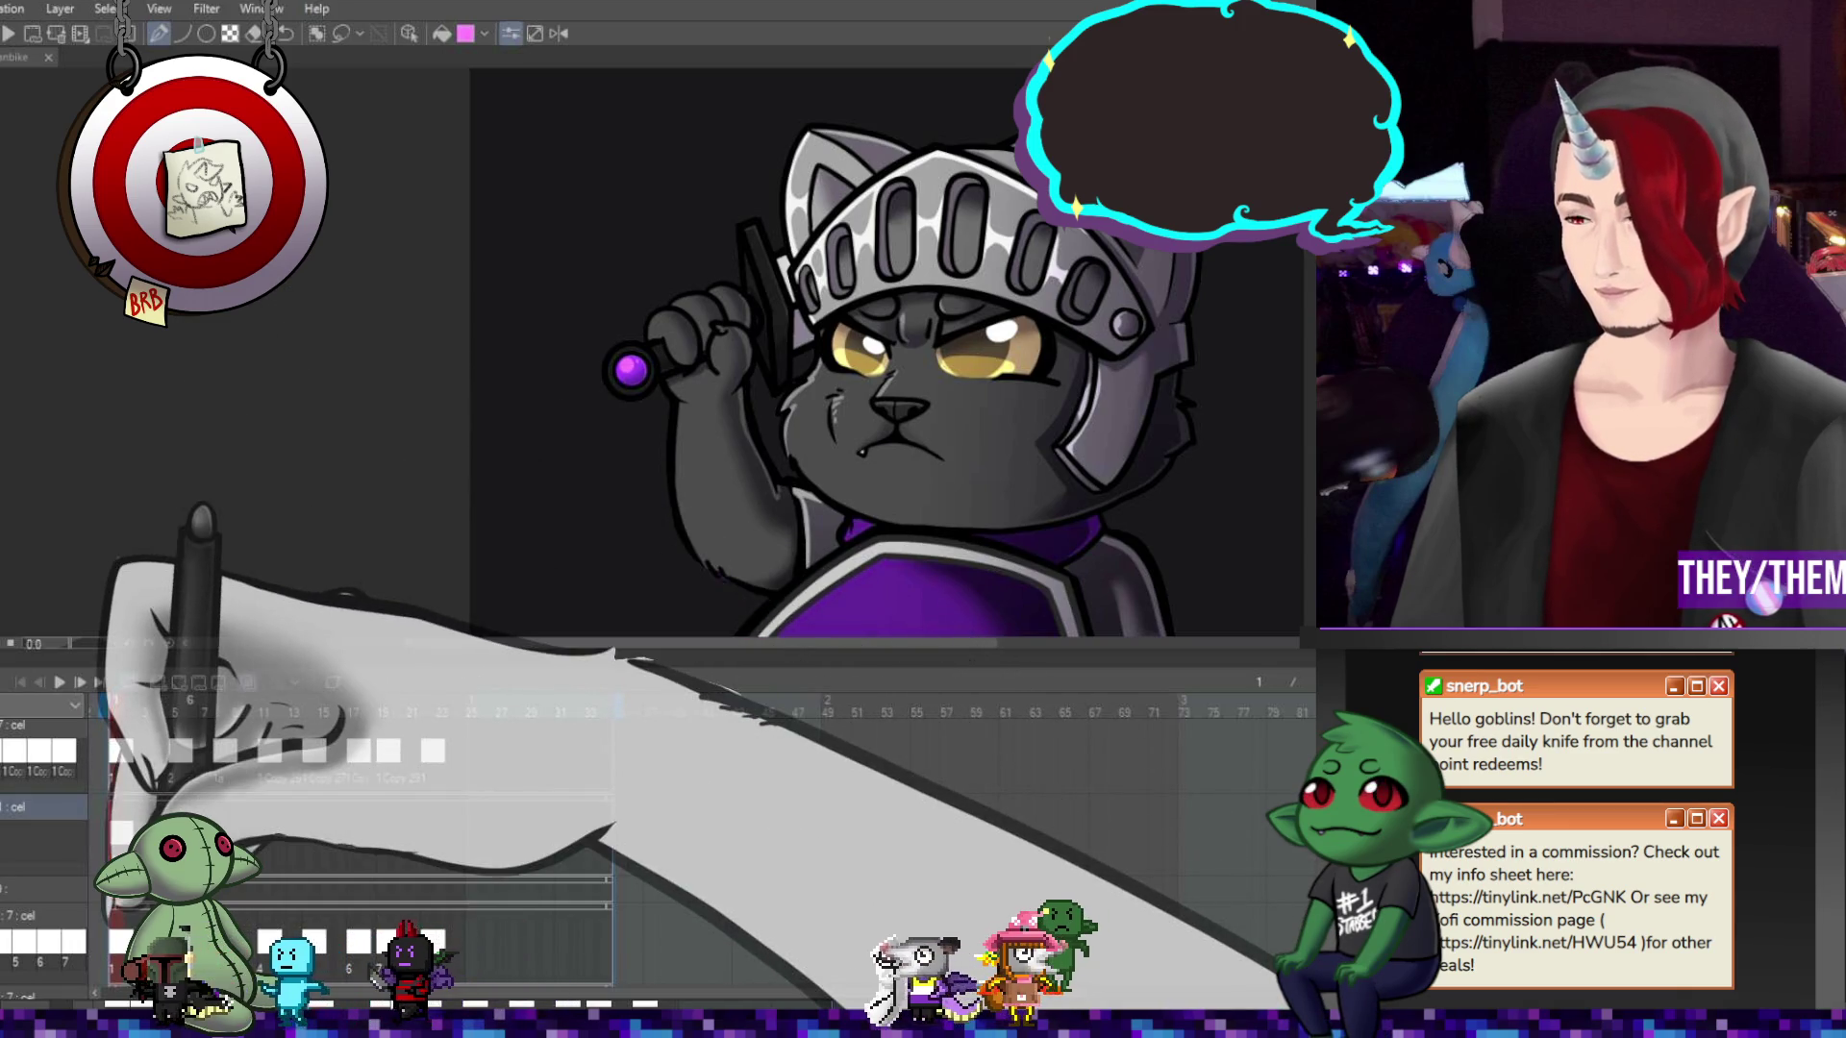
pyautogui.click(178, 709)
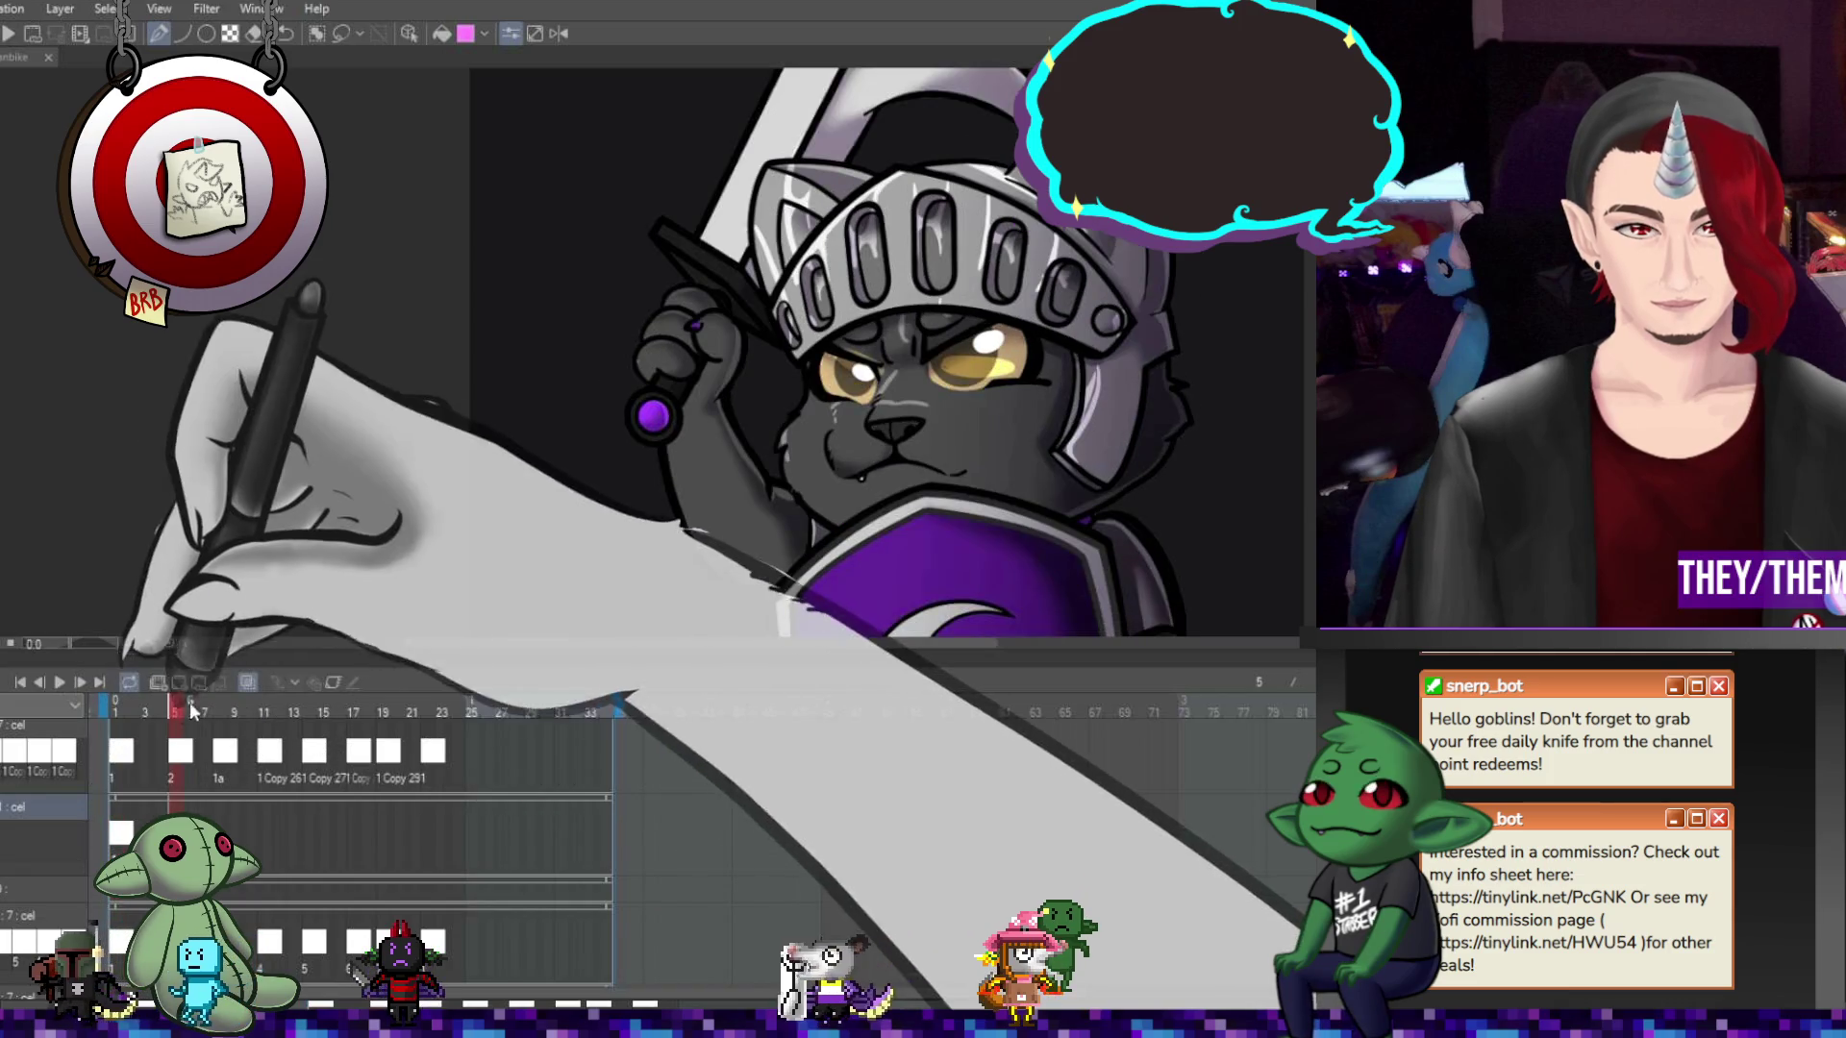
# Check neighbouring frames with onion skin, then darken the hood and cape beside the helmet
pyautogui.click(184, 681)
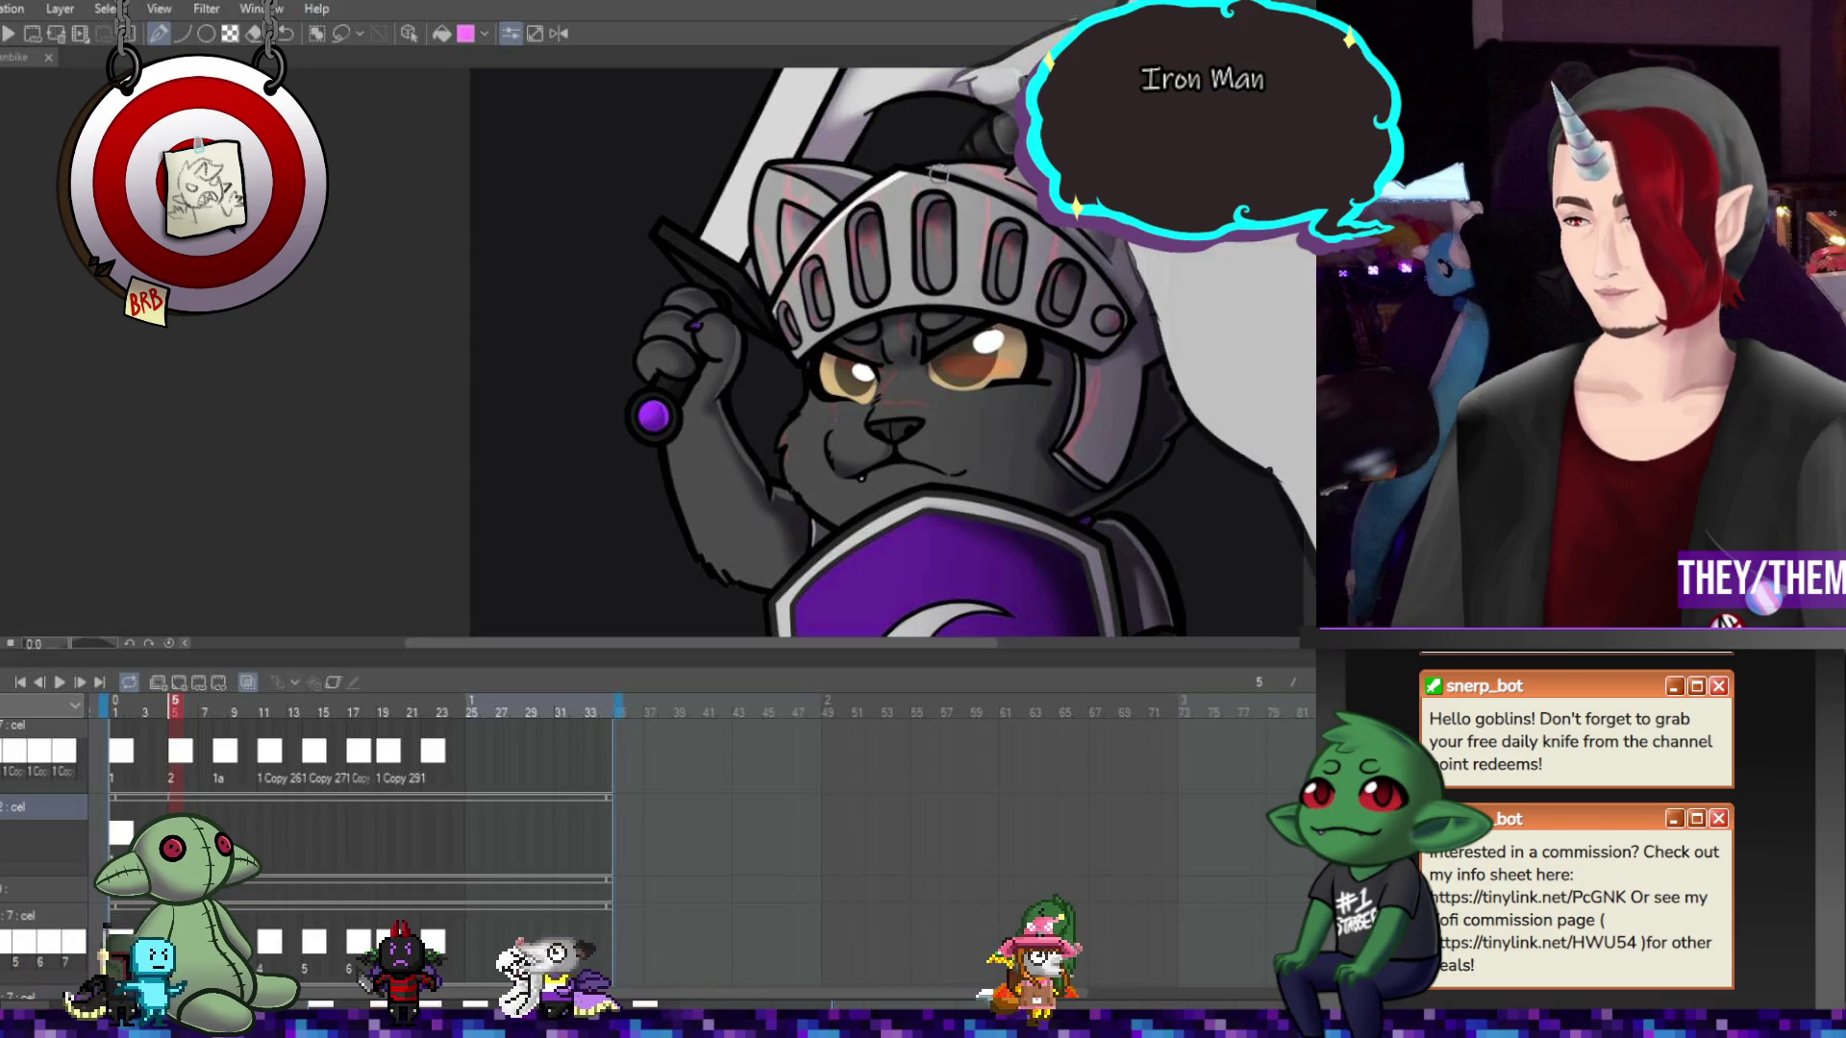
pyautogui.click(248, 681)
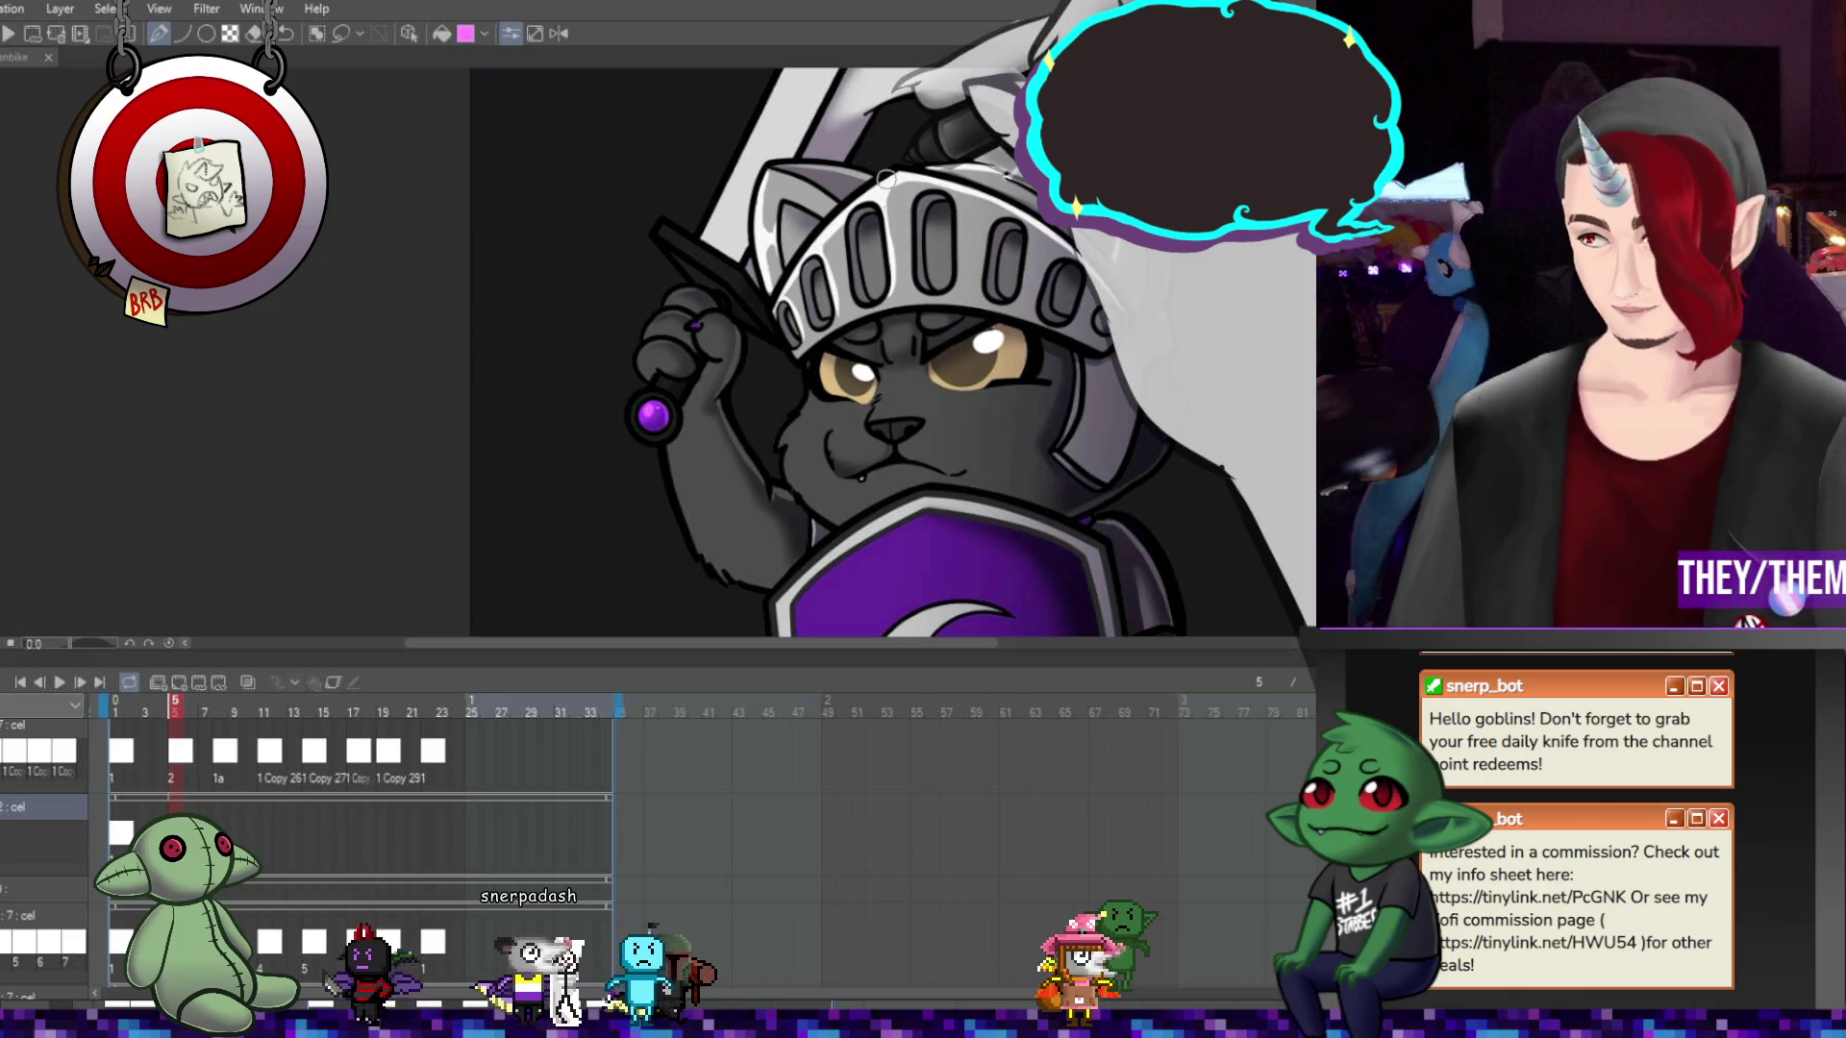
pyautogui.moveTo(892, 183)
pyautogui.mouseDown()
pyautogui.moveTo(1019, 115)
pyautogui.moveTo(1202, 432)
pyautogui.moveTo(1000, 145)
pyautogui.moveTo(956, 236)
pyautogui.moveTo(1201, 404)
pyautogui.moveTo(1250, 318)
pyautogui.moveTo(1231, 433)
pyautogui.moveTo(1023, 269)
pyautogui.moveTo(1202, 337)
pyautogui.moveTo(1117, 311)
pyautogui.mouseUp()
# Compare the cape shading by undoing and redoing it, then return to frame 1
pyautogui.hotkey('ctrl', 'z')
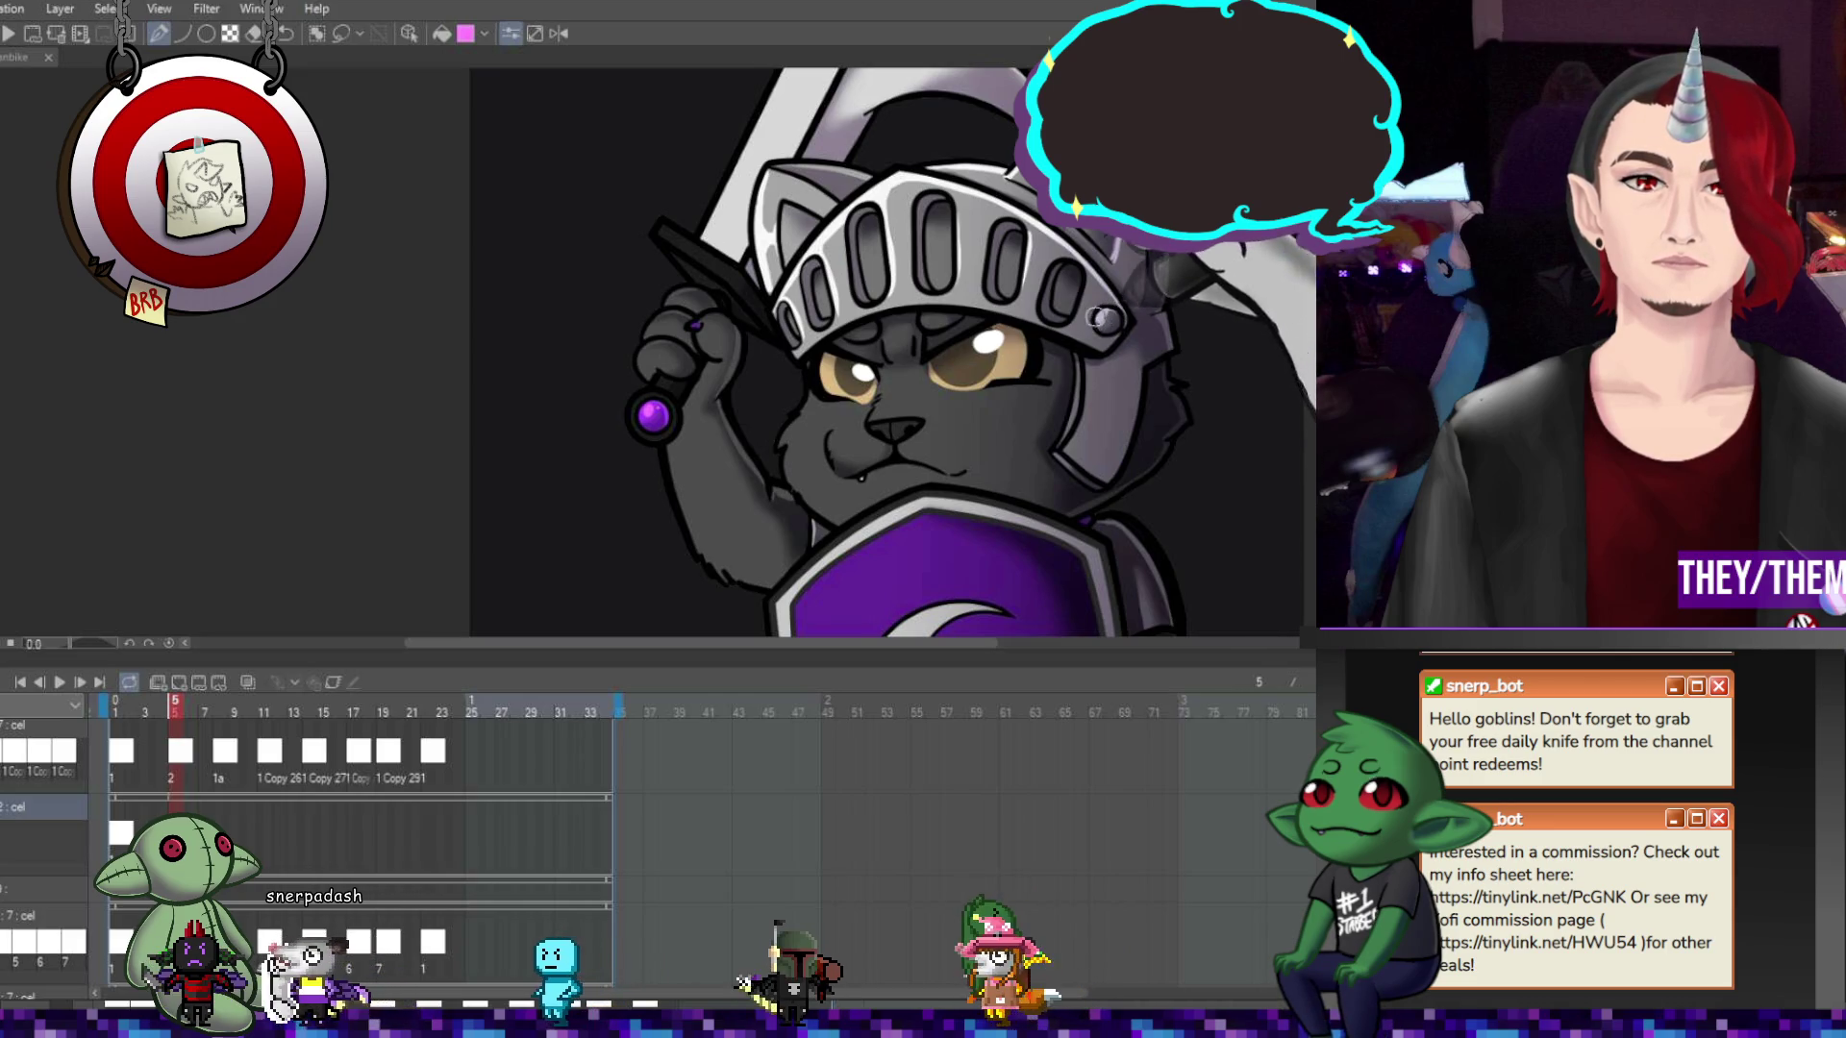
pyautogui.hotkey('ctrl', 'y')
pyautogui.hotkey('ctrl', 'y')
pyautogui.hotkey('ctrl', 'y')
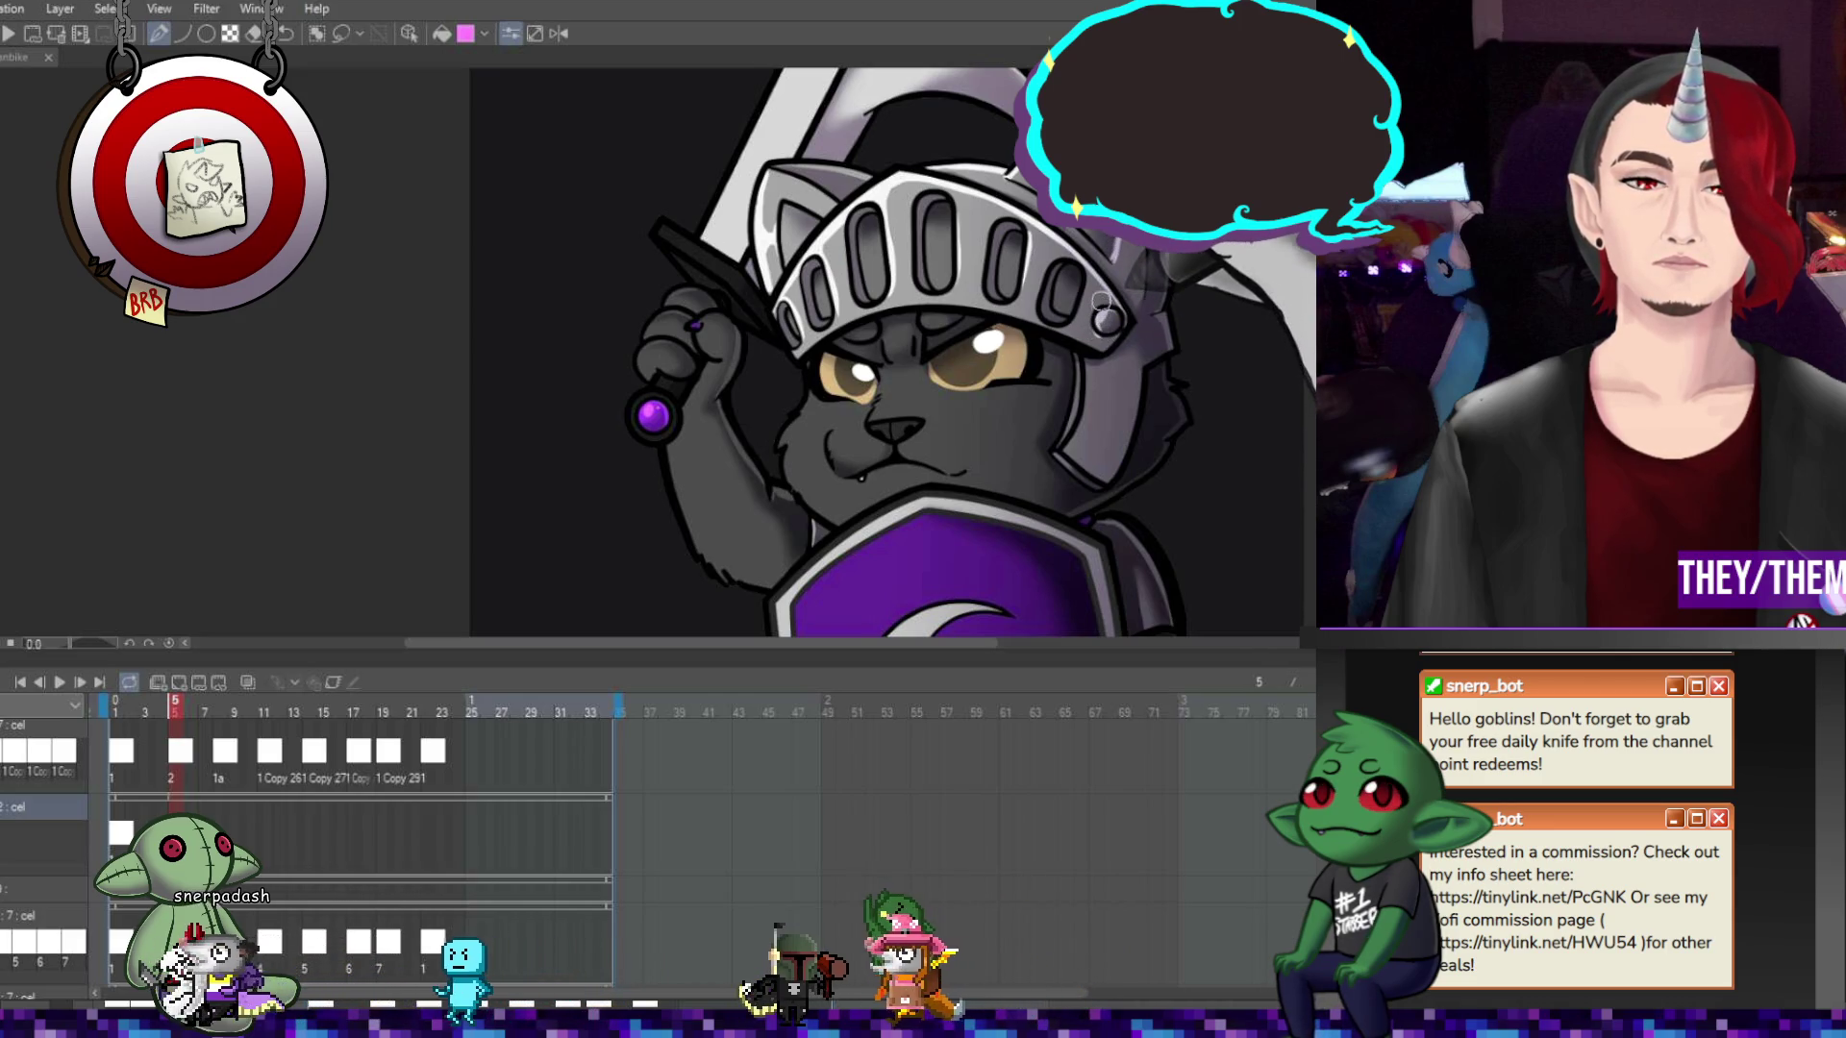
pyautogui.hotkey('ctrl', 'z')
pyautogui.hotkey('ctrl', 'z')
pyautogui.hotkey('ctrl', 'z')
pyautogui.hotkey('ctrl', 'y')
pyautogui.hotkey('ctrl', 'z')
pyautogui.hotkey('ctrl', 'z')
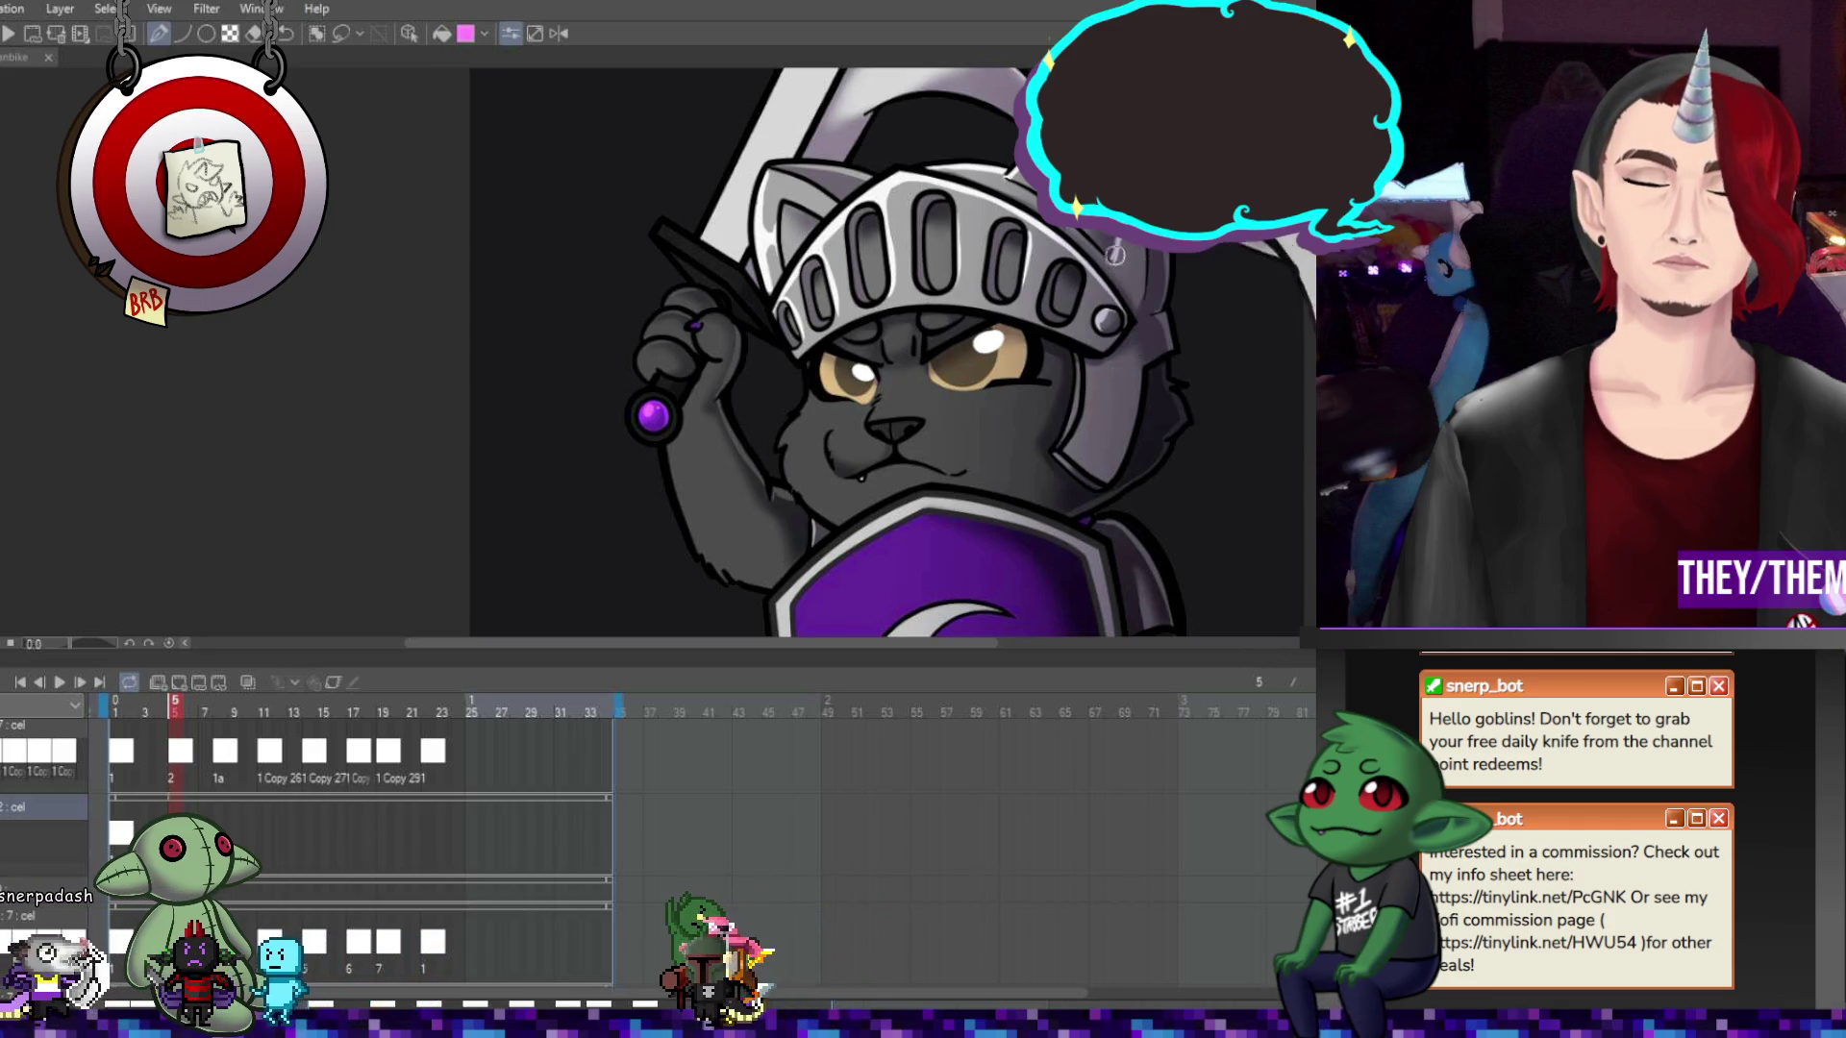
pyautogui.click(119, 836)
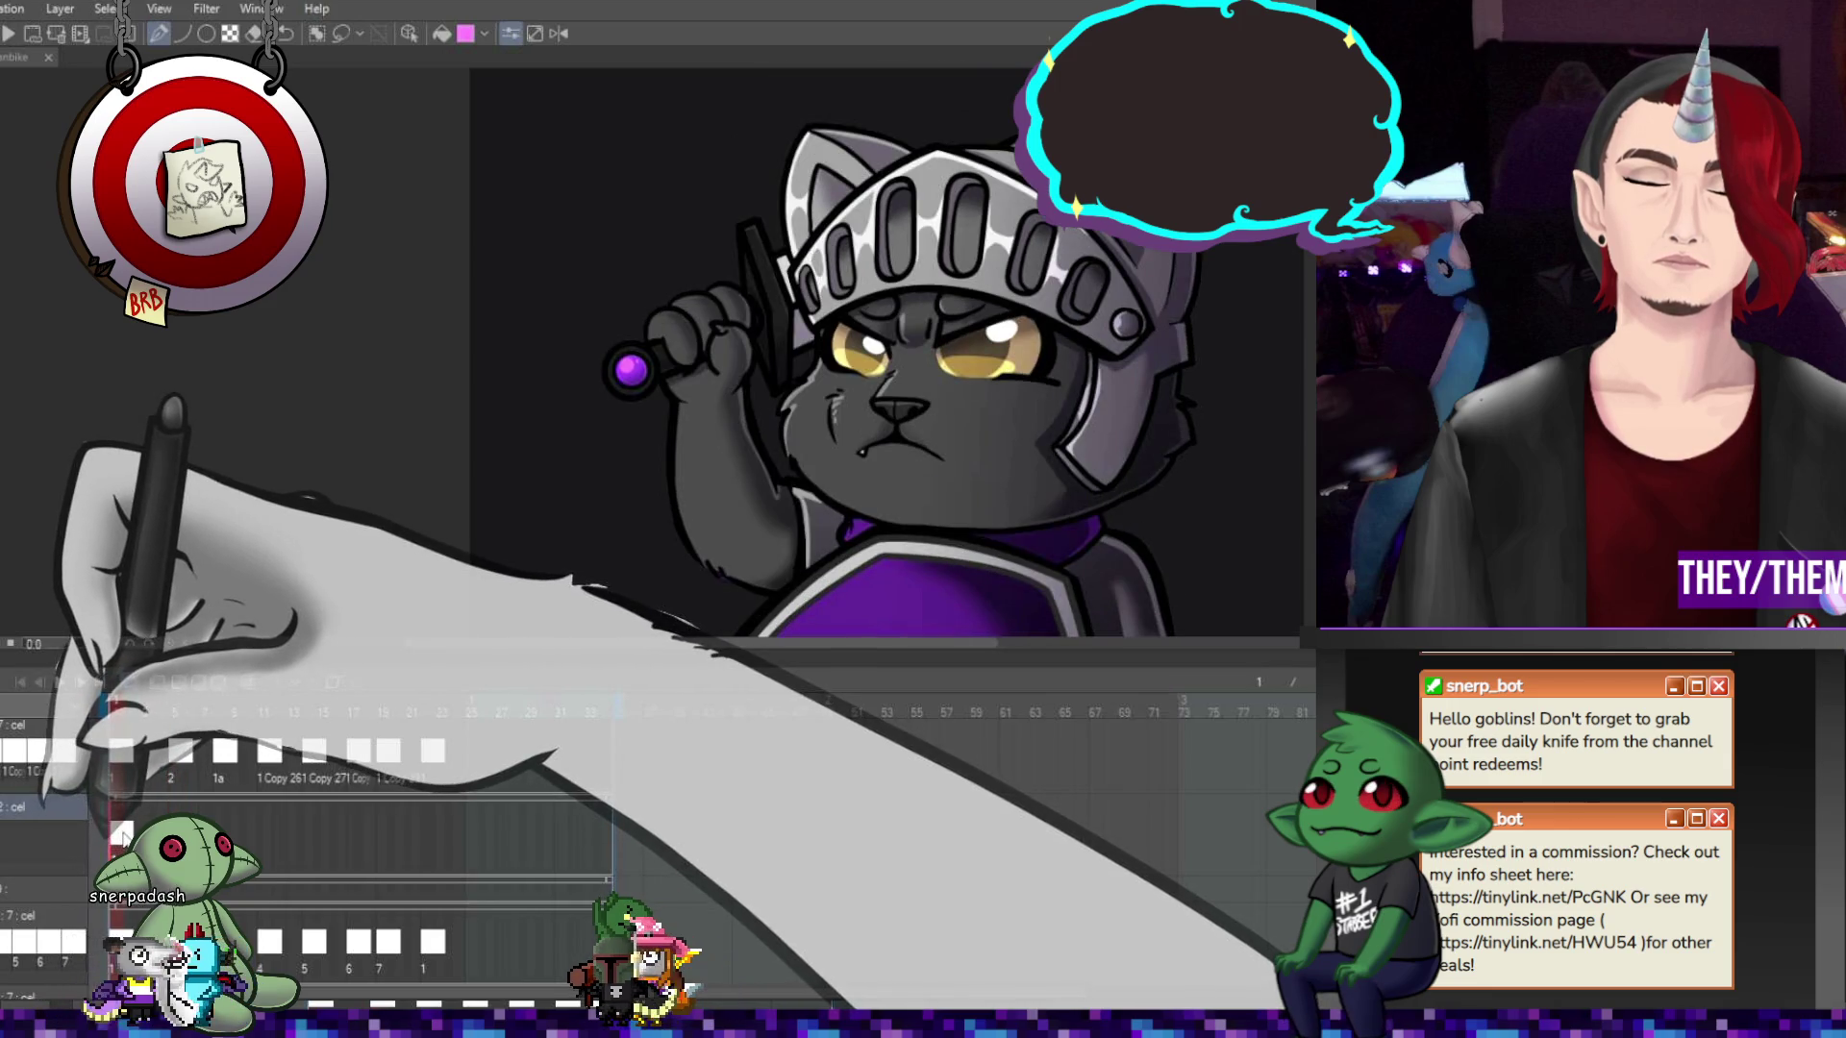
# Return to frame 5, then bring up frame 8 with the raised-sword drawing
pyautogui.click(175, 835)
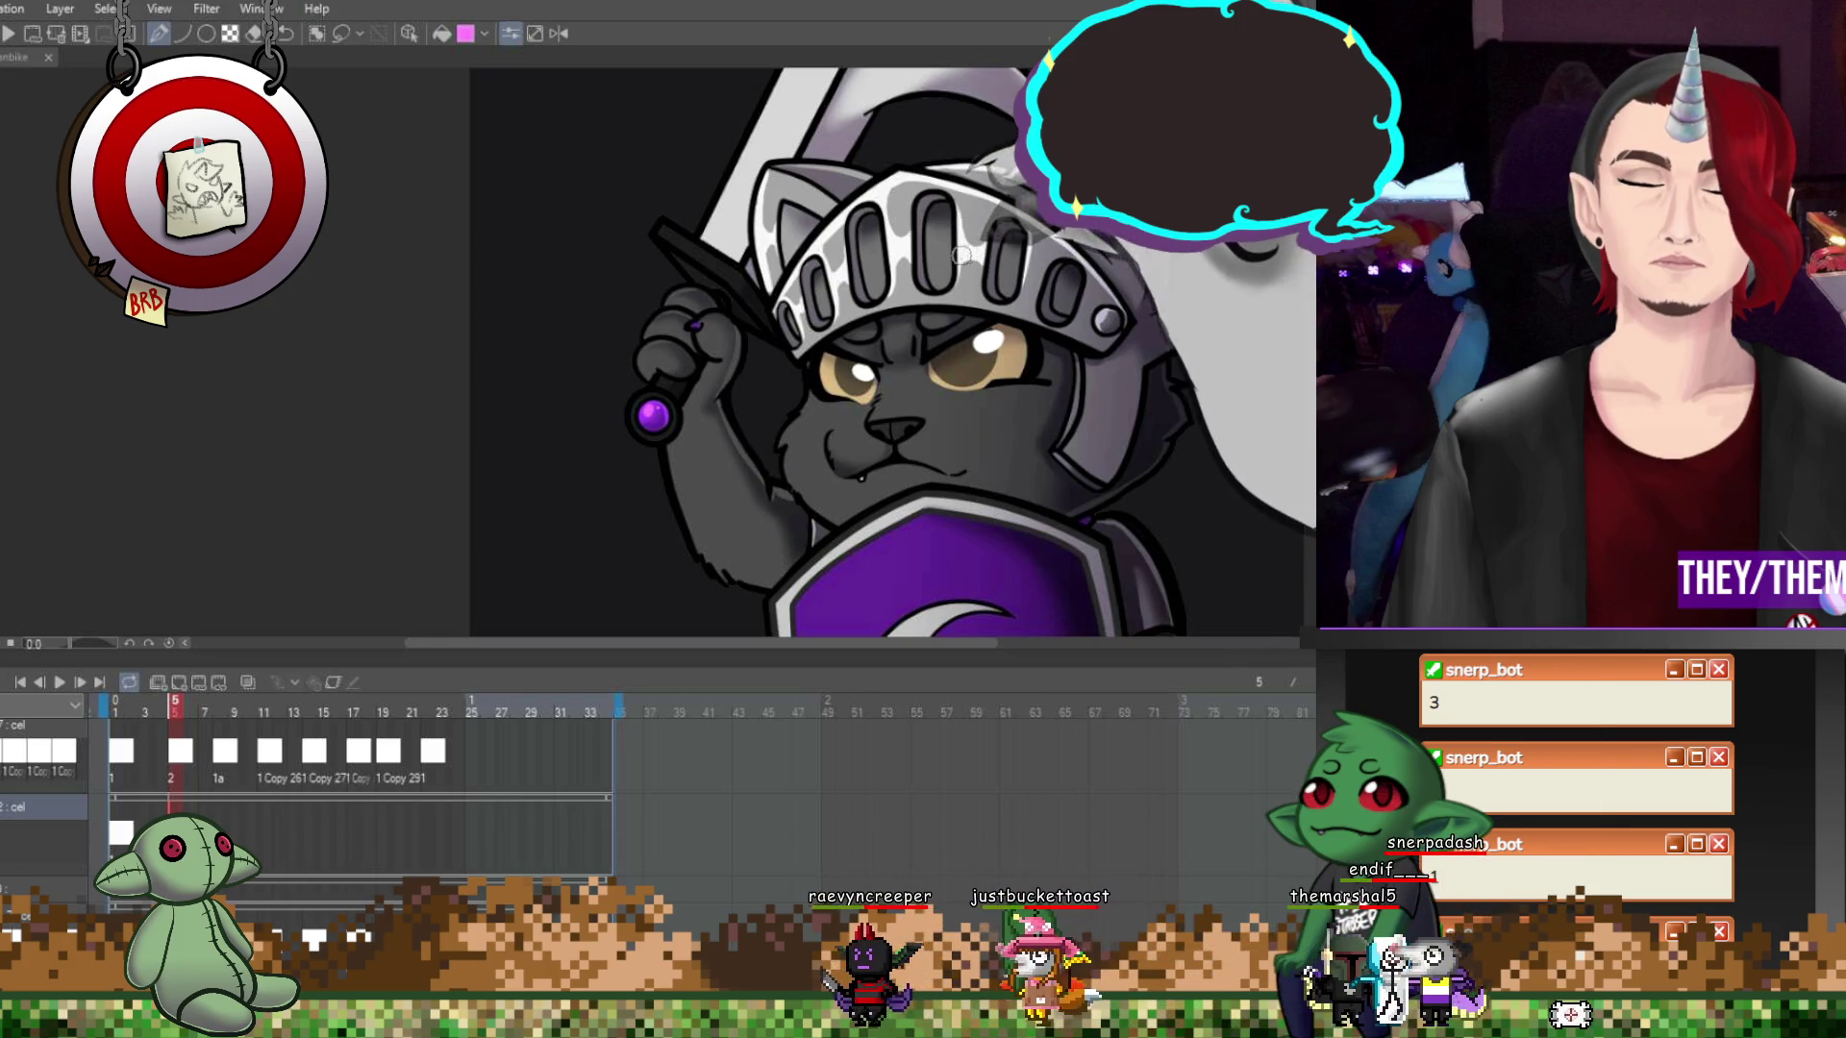
pyautogui.click(220, 712)
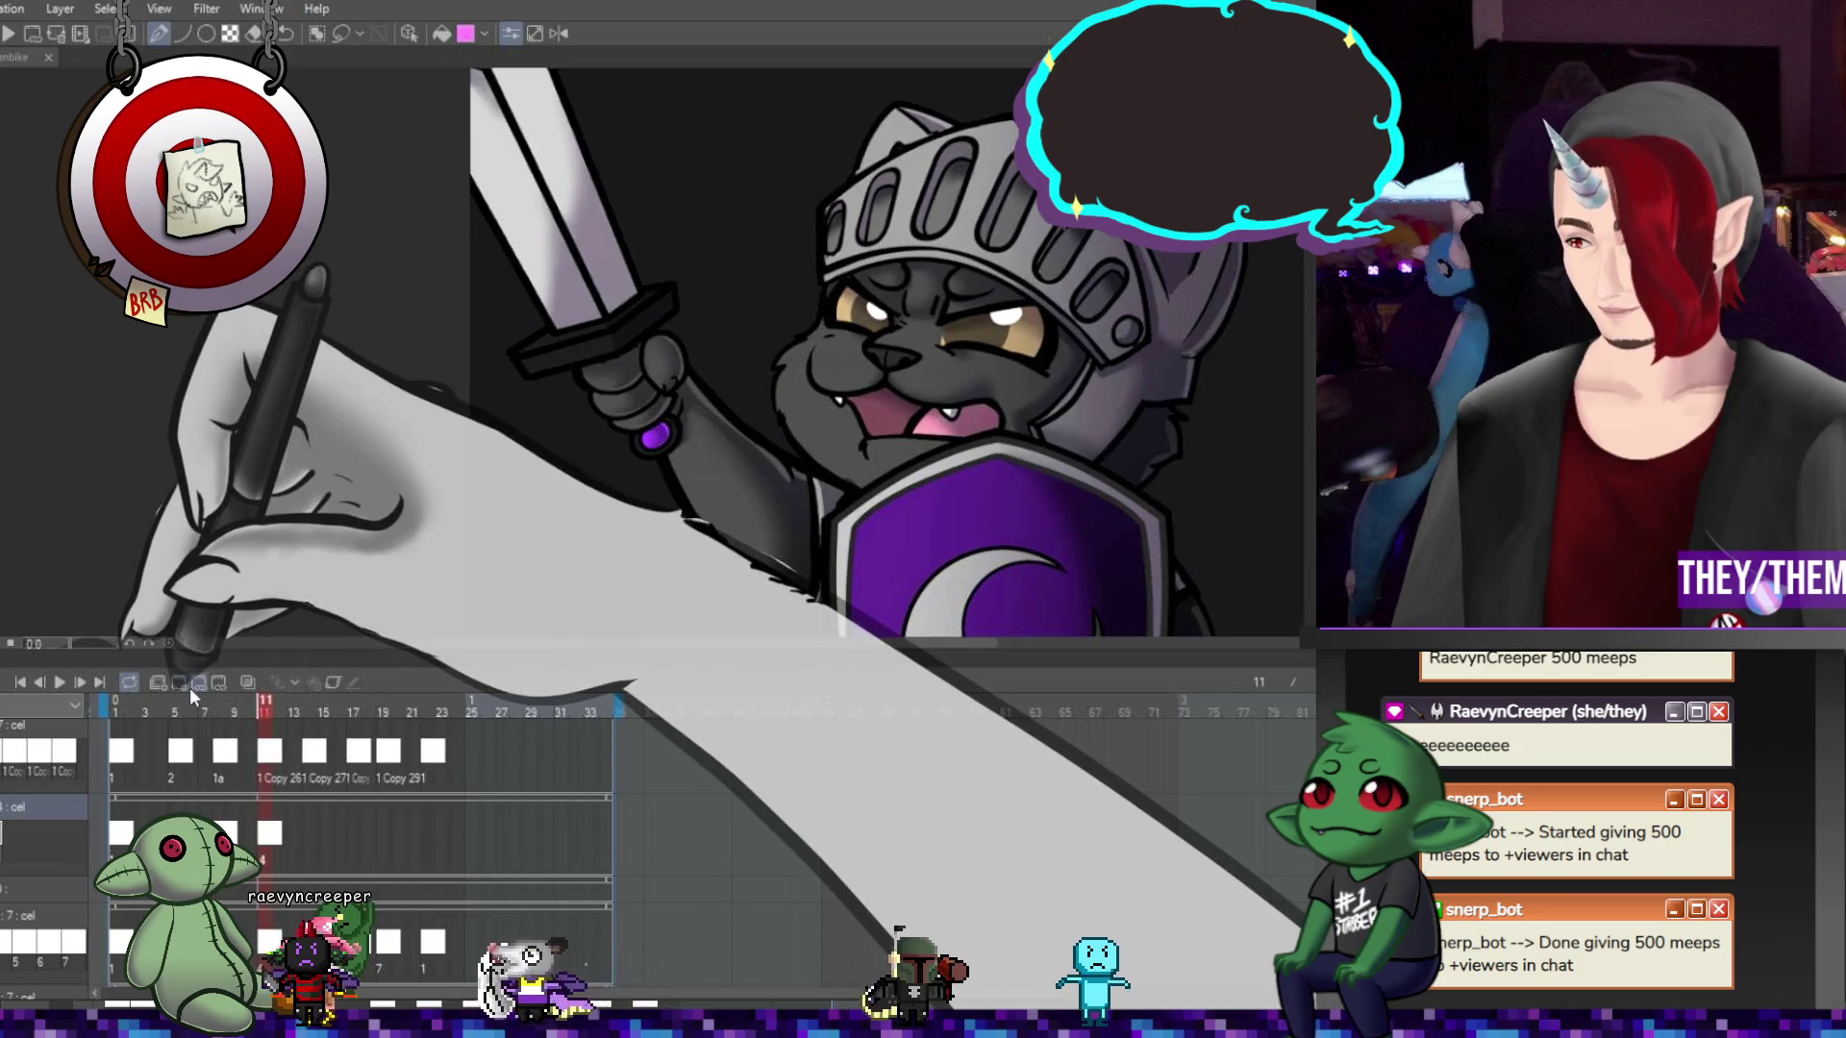
# Place drawing 4 at frame 11, reposition the grey cape shape, shade the helmet, then view frame 8
pyautogui.click(188, 688)
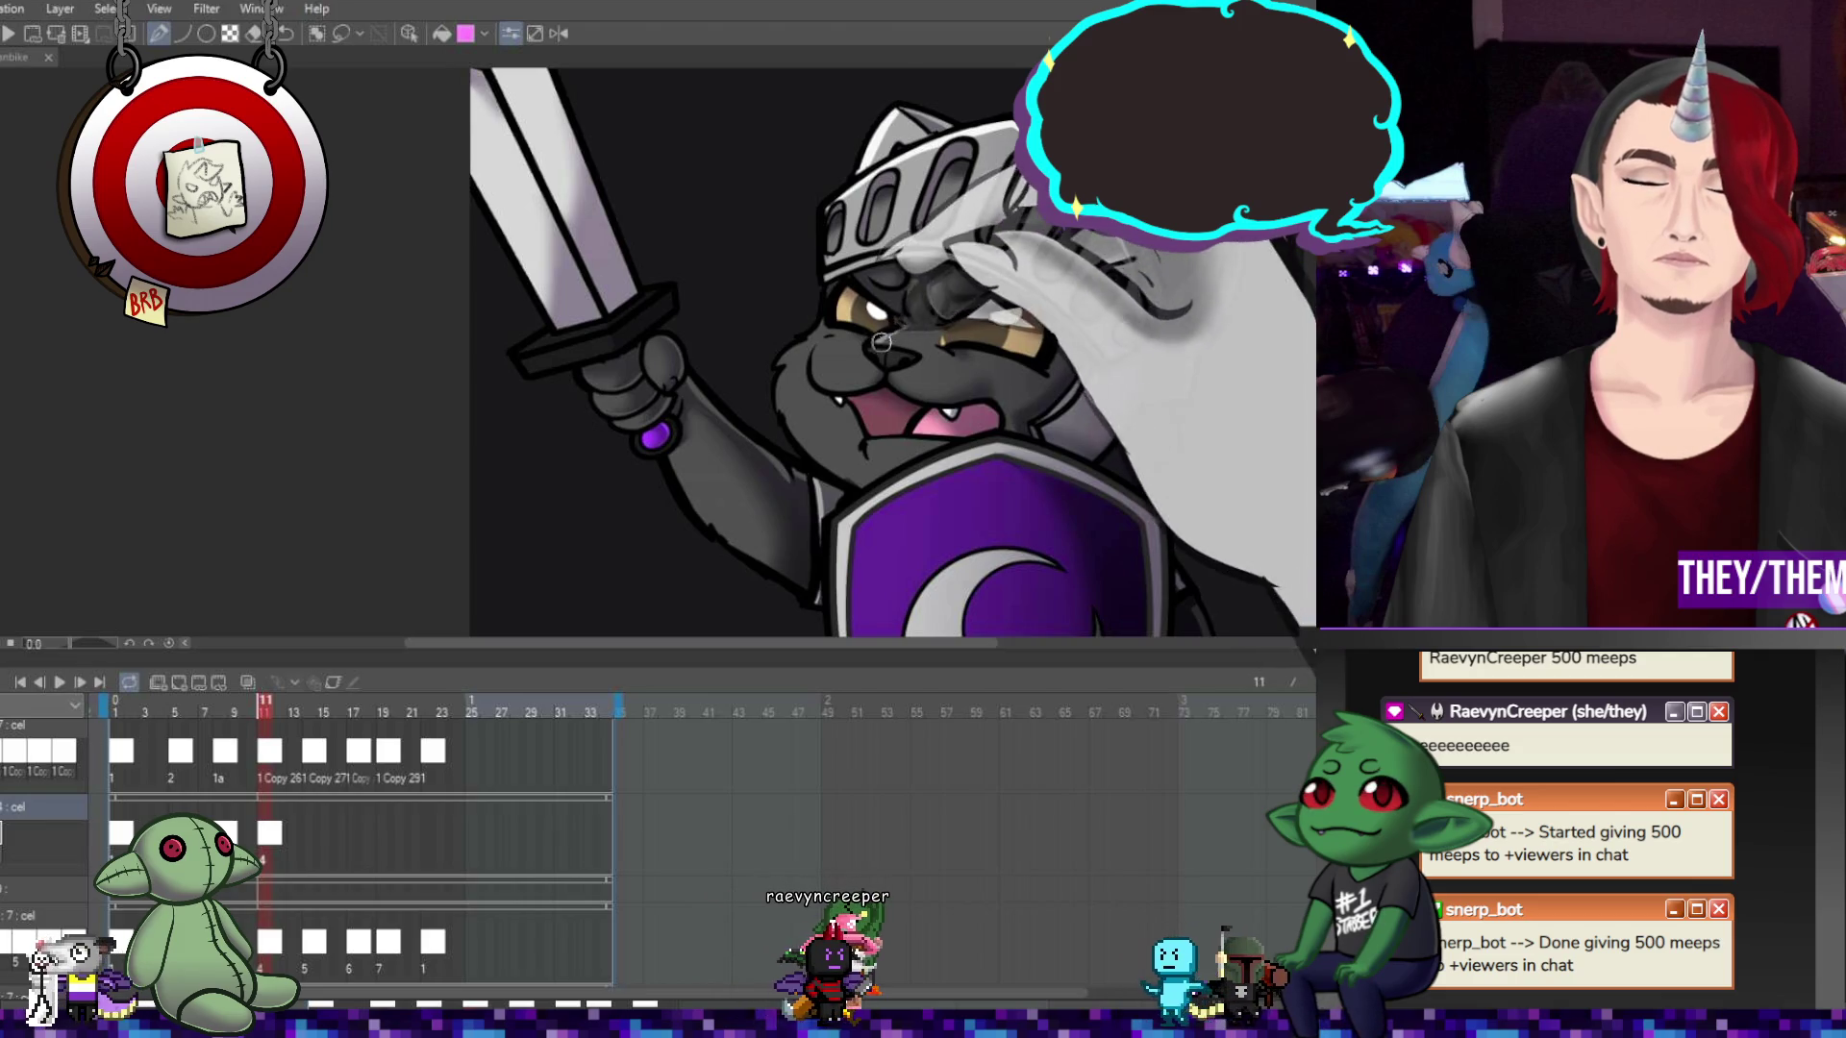
pyautogui.moveTo(883, 348); pyautogui.dragTo(913, 354)
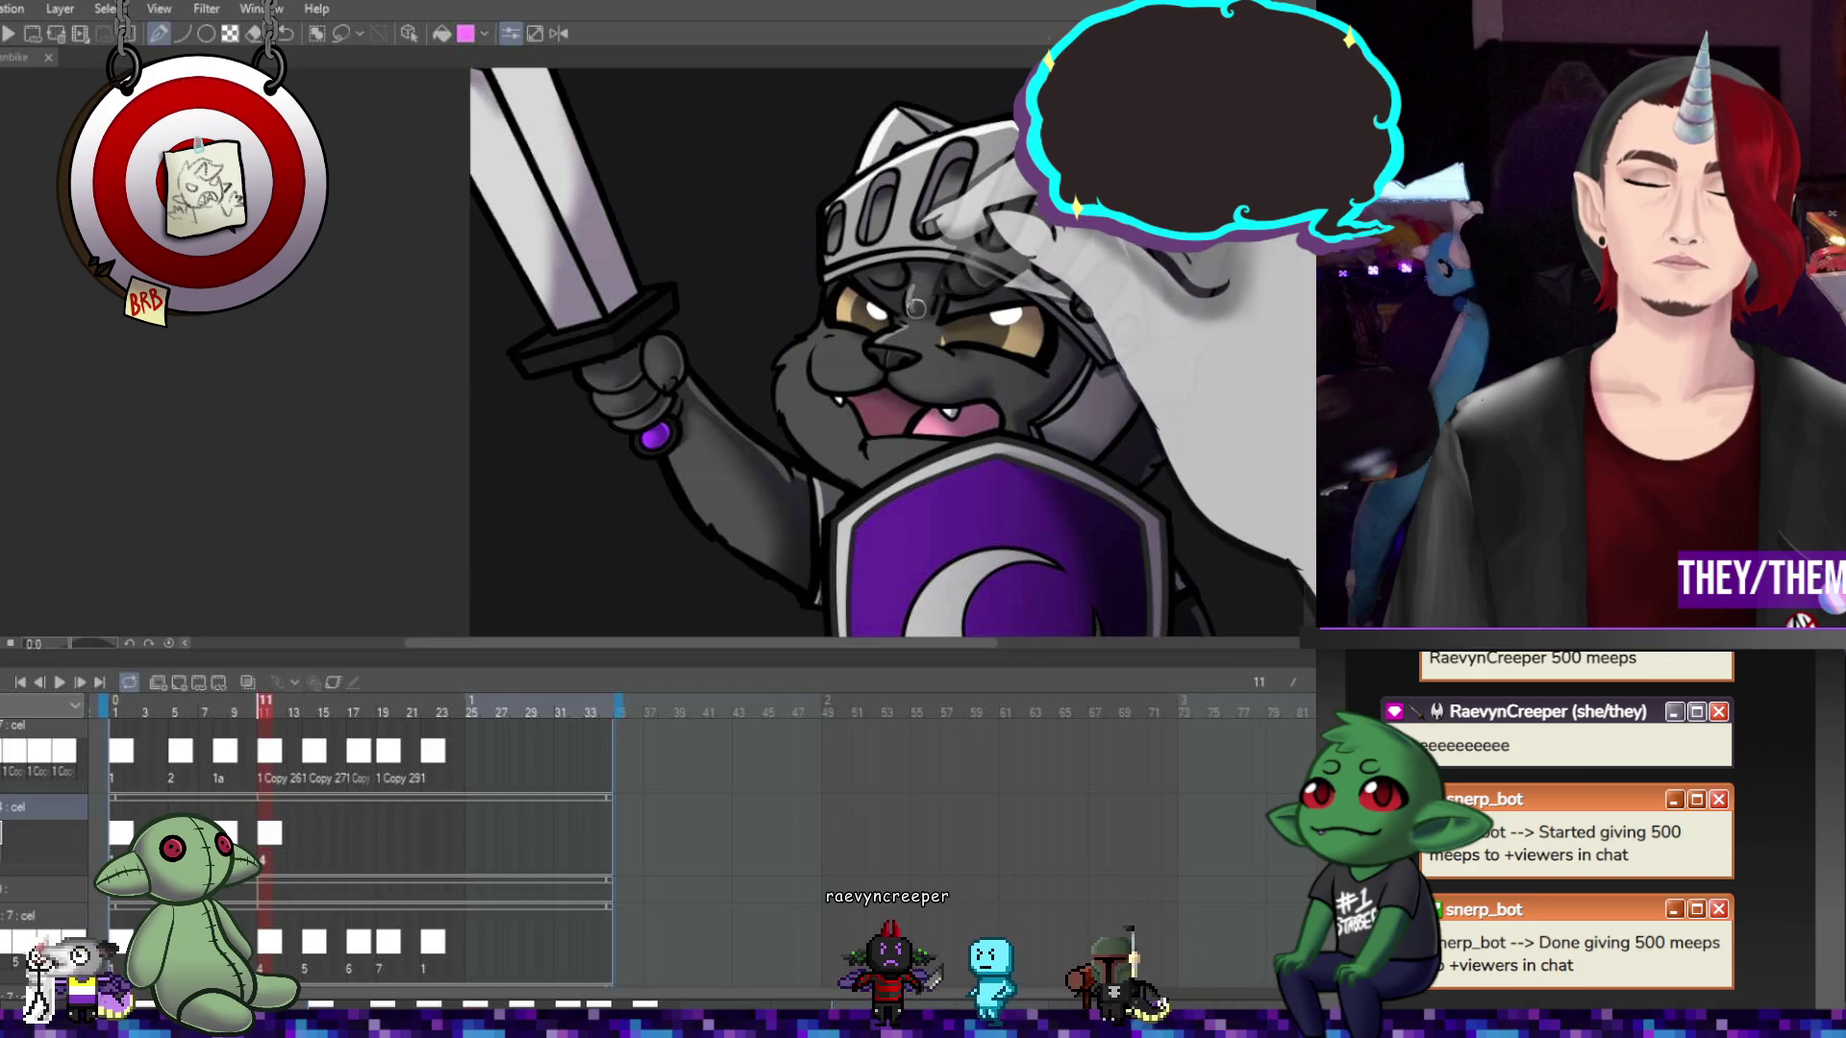
pyautogui.moveTo(914, 310); pyautogui.dragTo(830, 341)
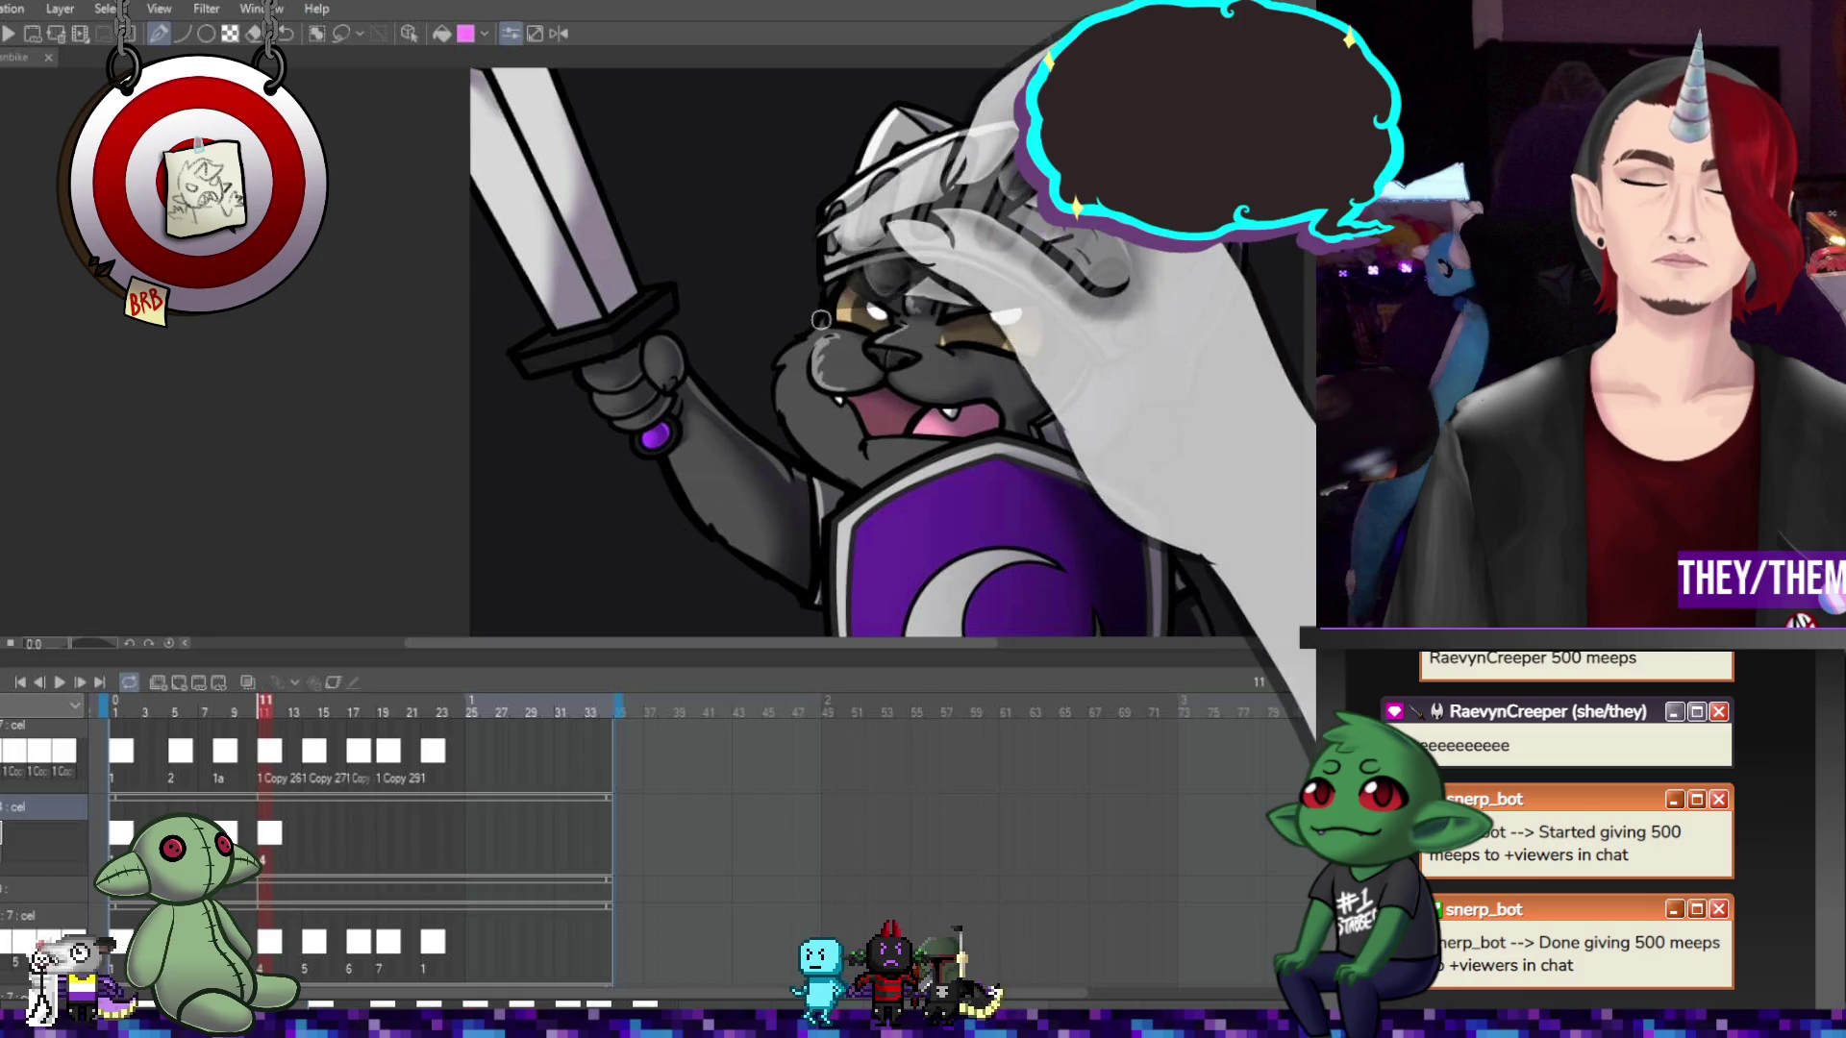
pyautogui.moveTo(806, 338); pyautogui.dragTo(790, 371)
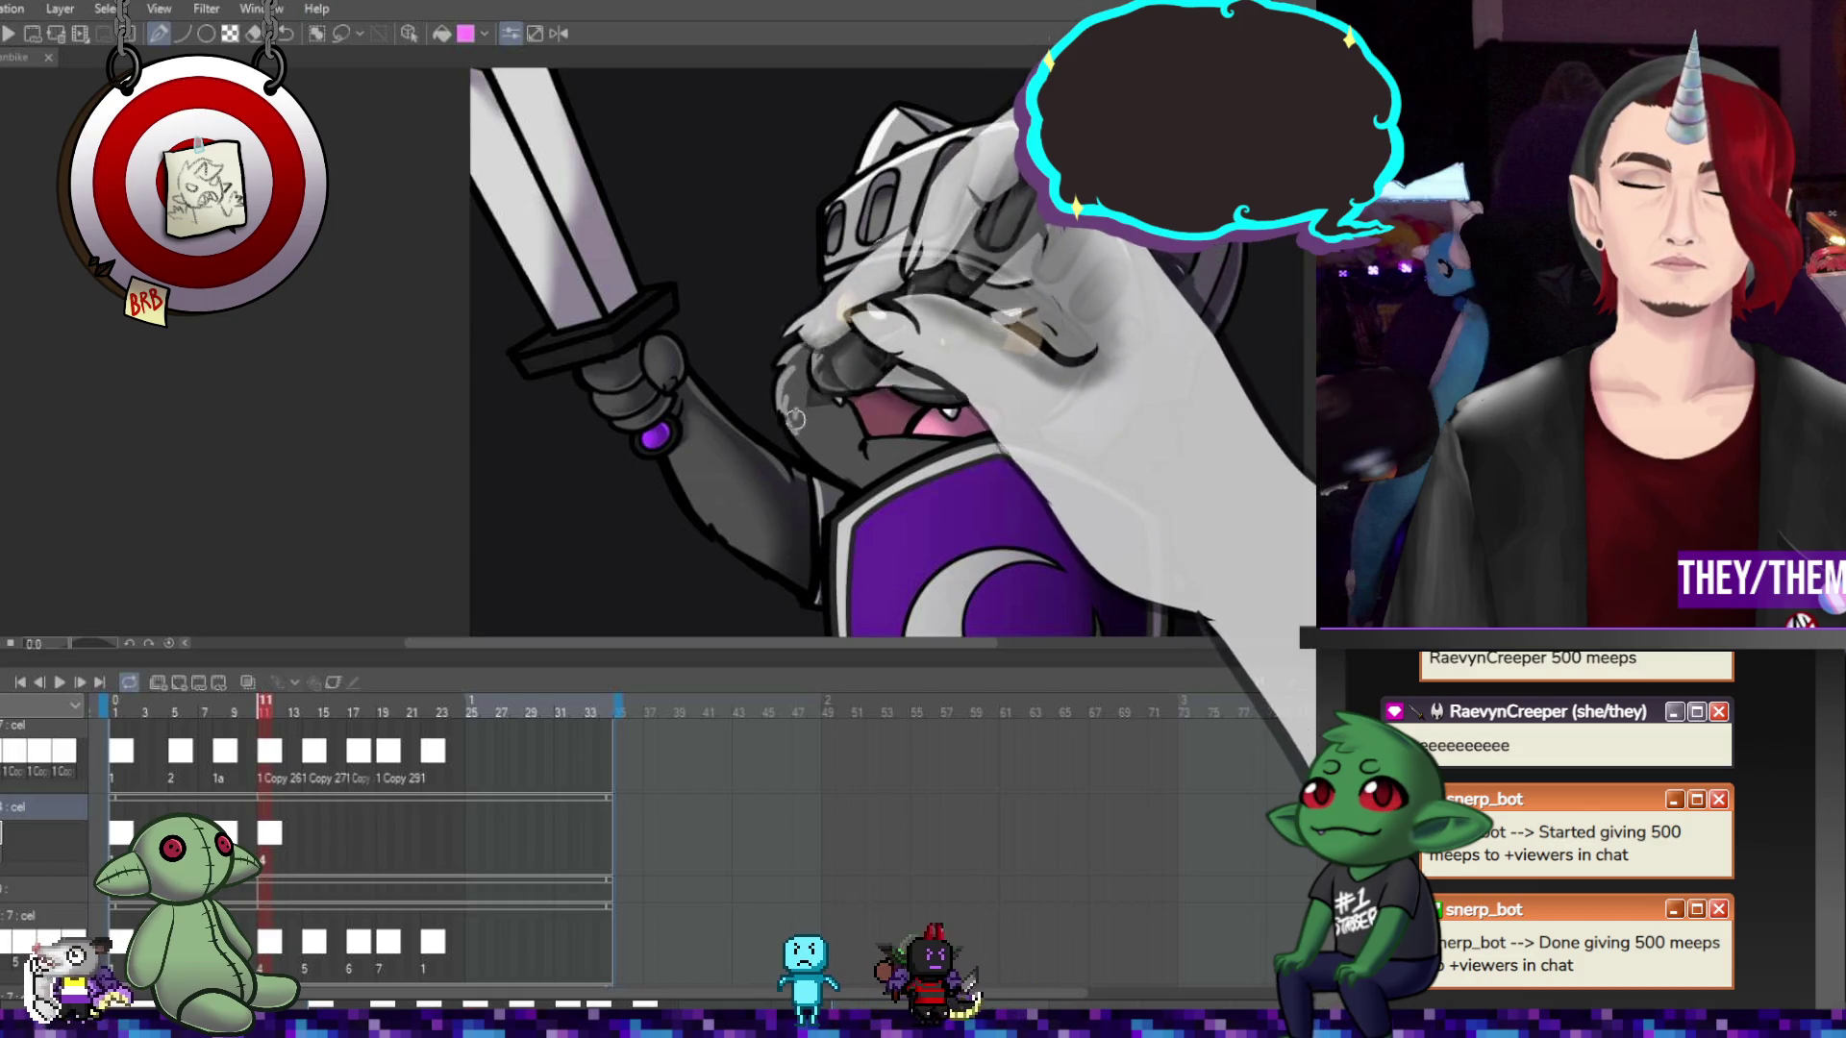
pyautogui.moveTo(855, 481)
pyautogui.mouseDown()
pyautogui.moveTo(818, 471)
pyautogui.moveTo(798, 430)
pyautogui.moveTo(847, 459)
pyautogui.moveTo(833, 390)
pyautogui.moveTo(971, 260)
pyautogui.moveTo(1346, 193)
pyautogui.mouseUp()
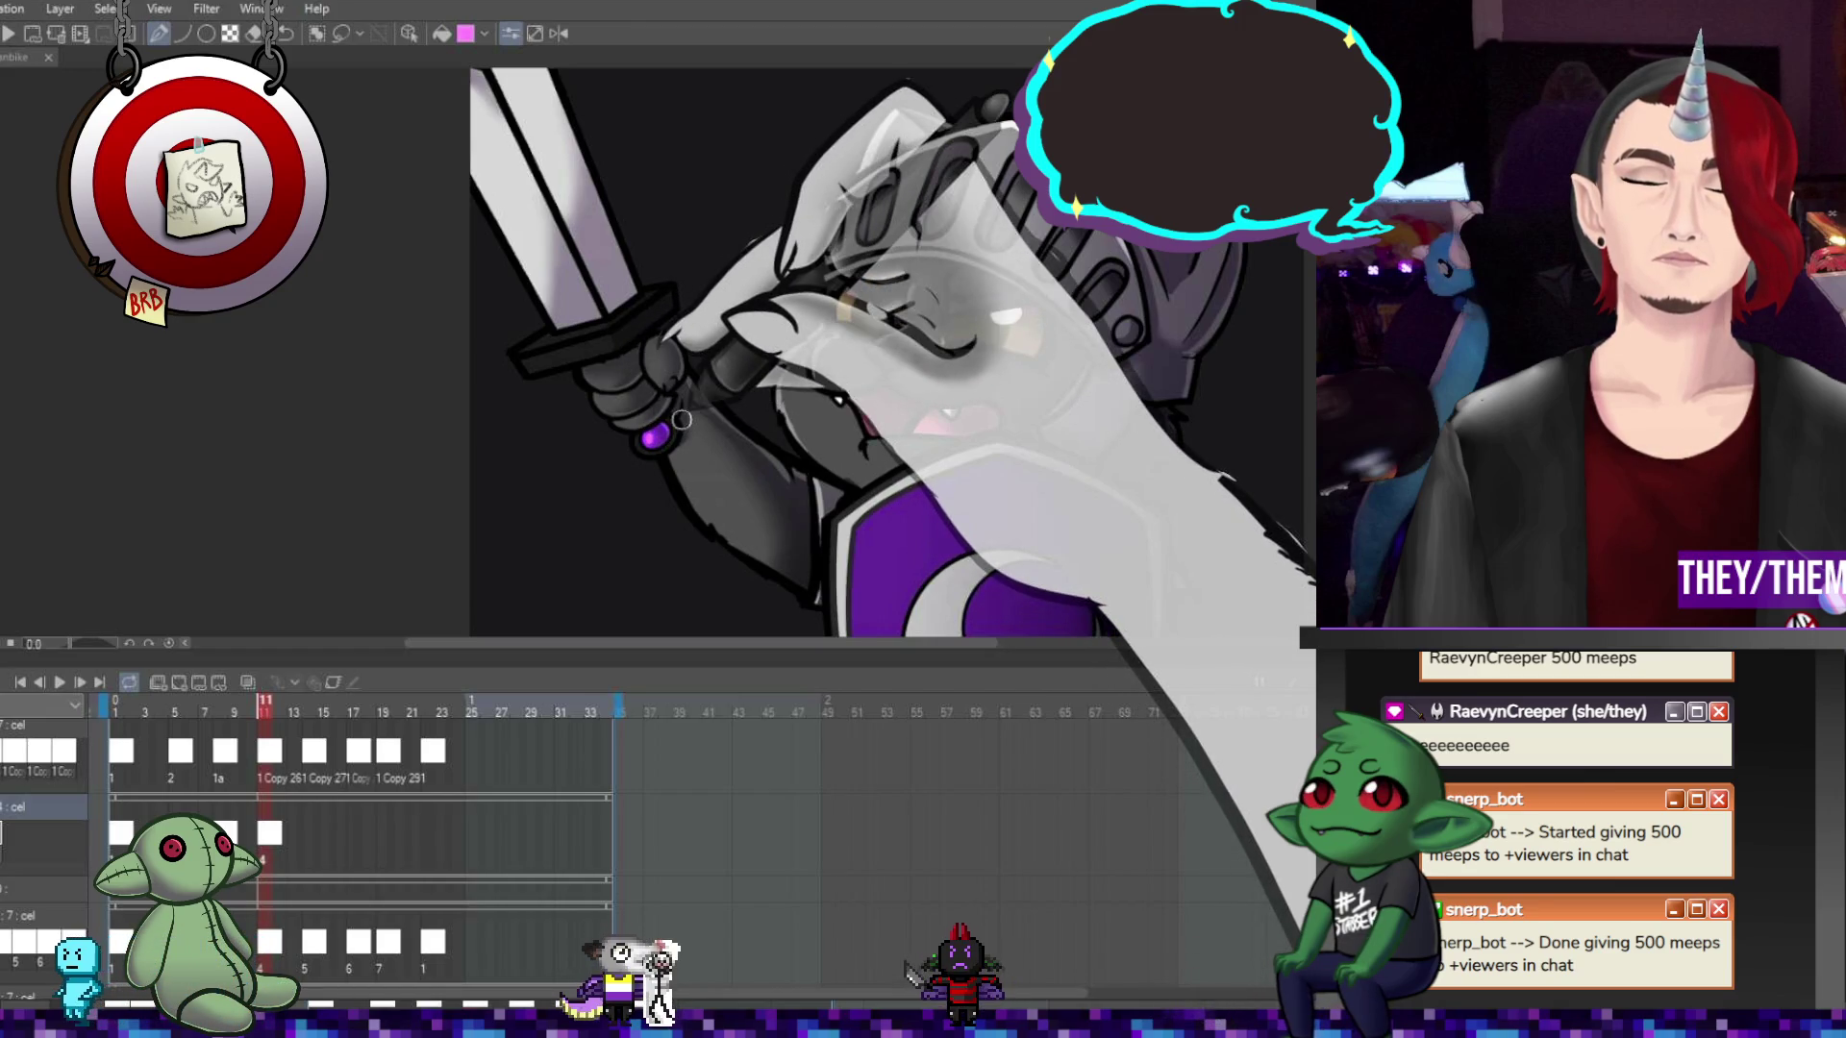
pyautogui.press('space')
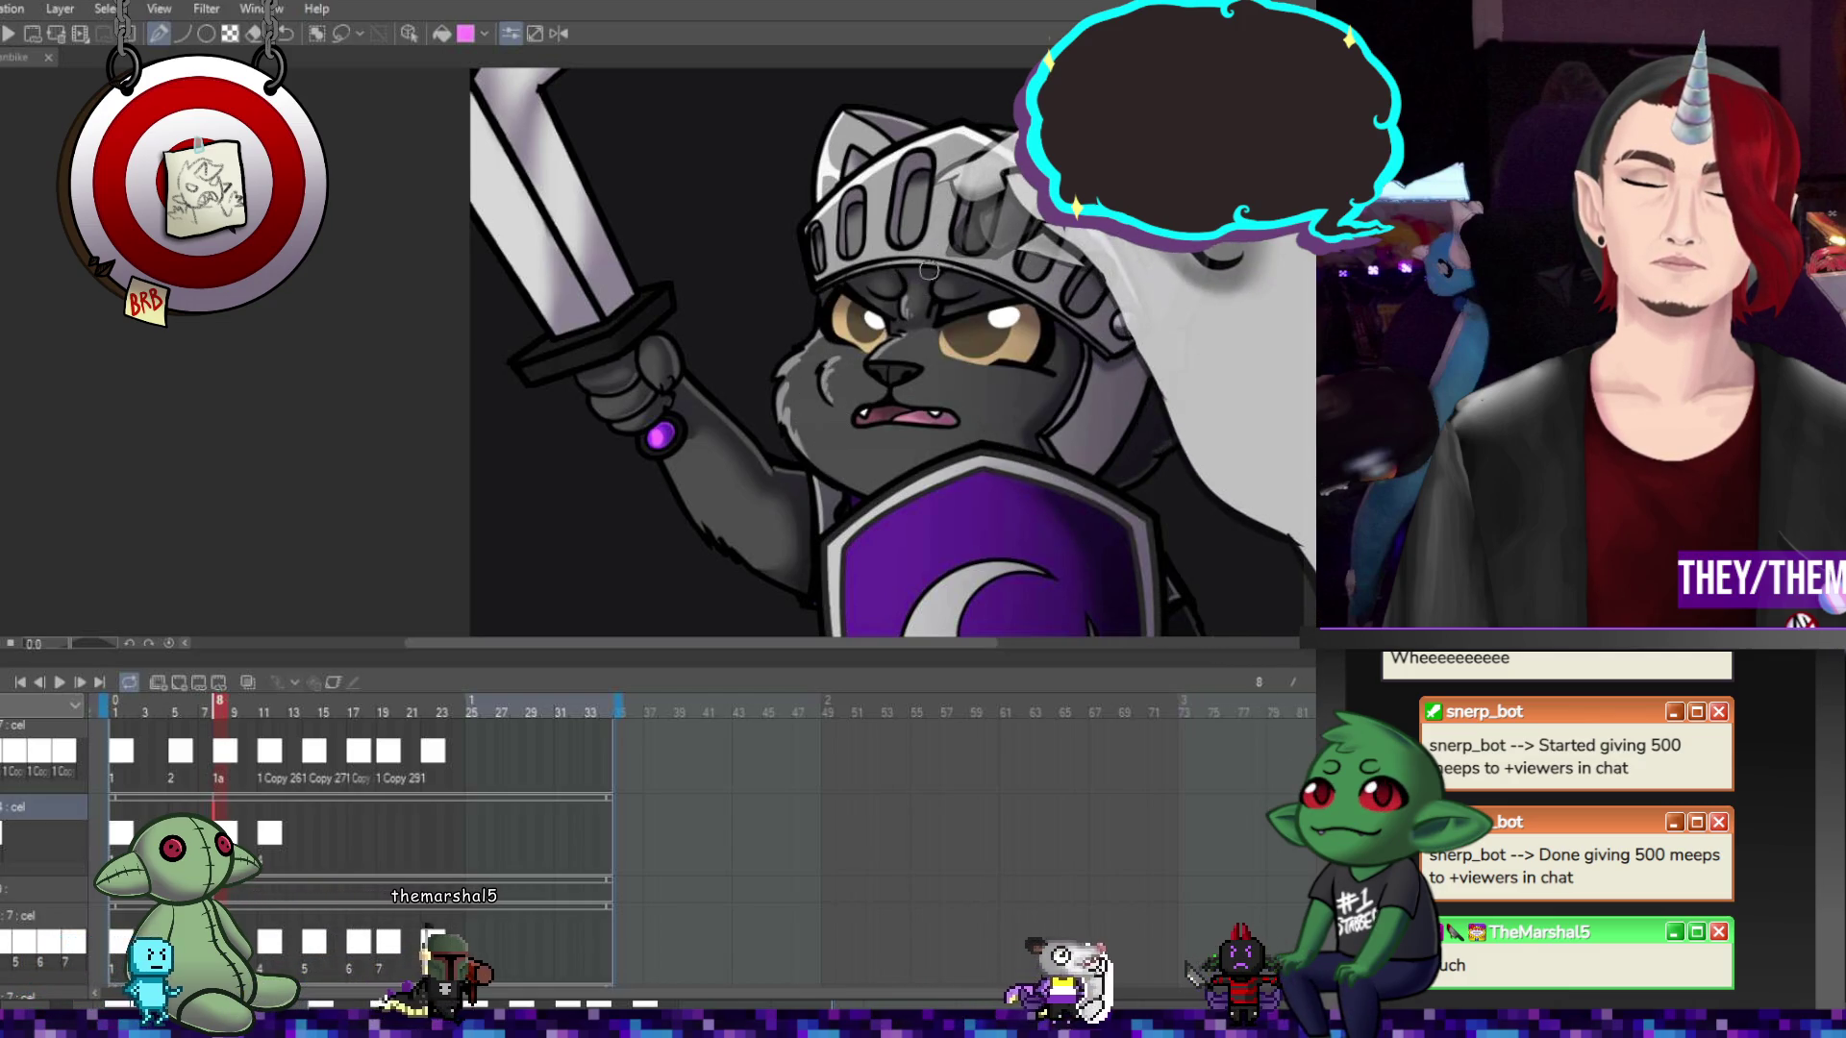
# Check frames 11, 9, 5 and 14, then add new cel 5 at frame 14
pyautogui.press('Right')
pyautogui.press('Right')
pyautogui.press('Right')
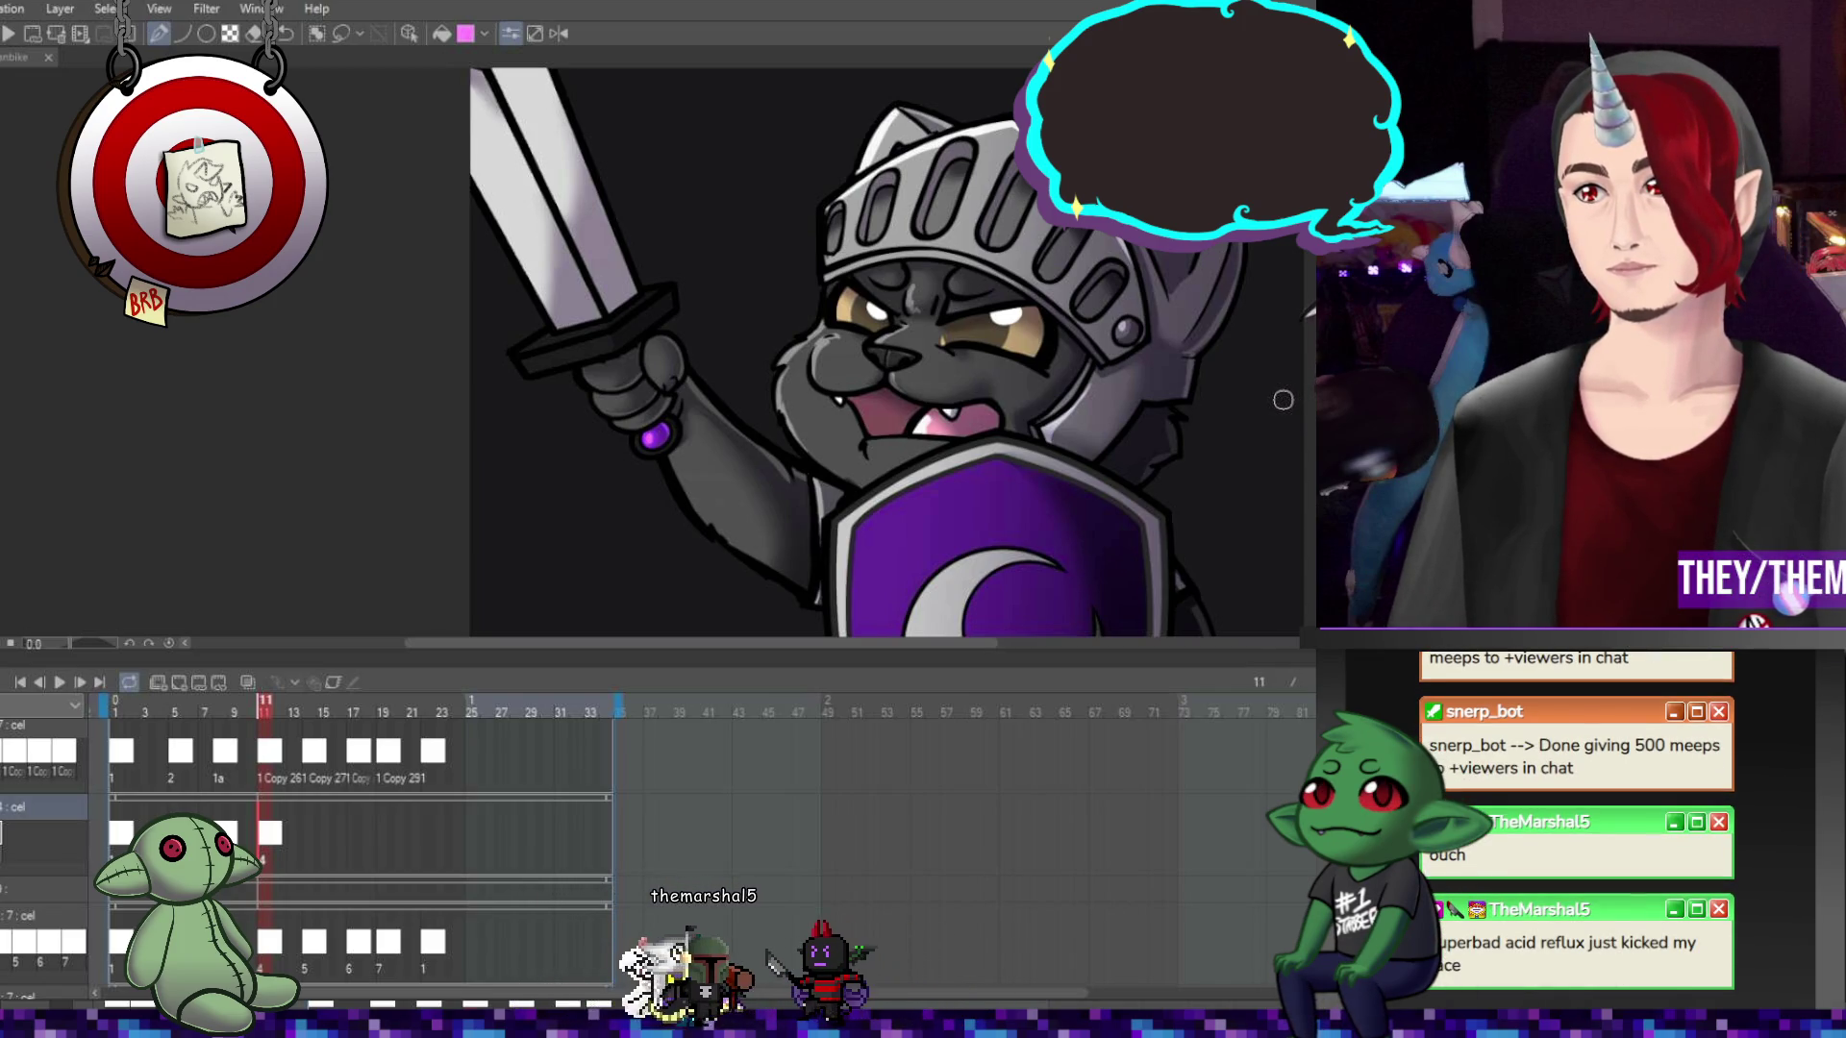
pyautogui.click(233, 711)
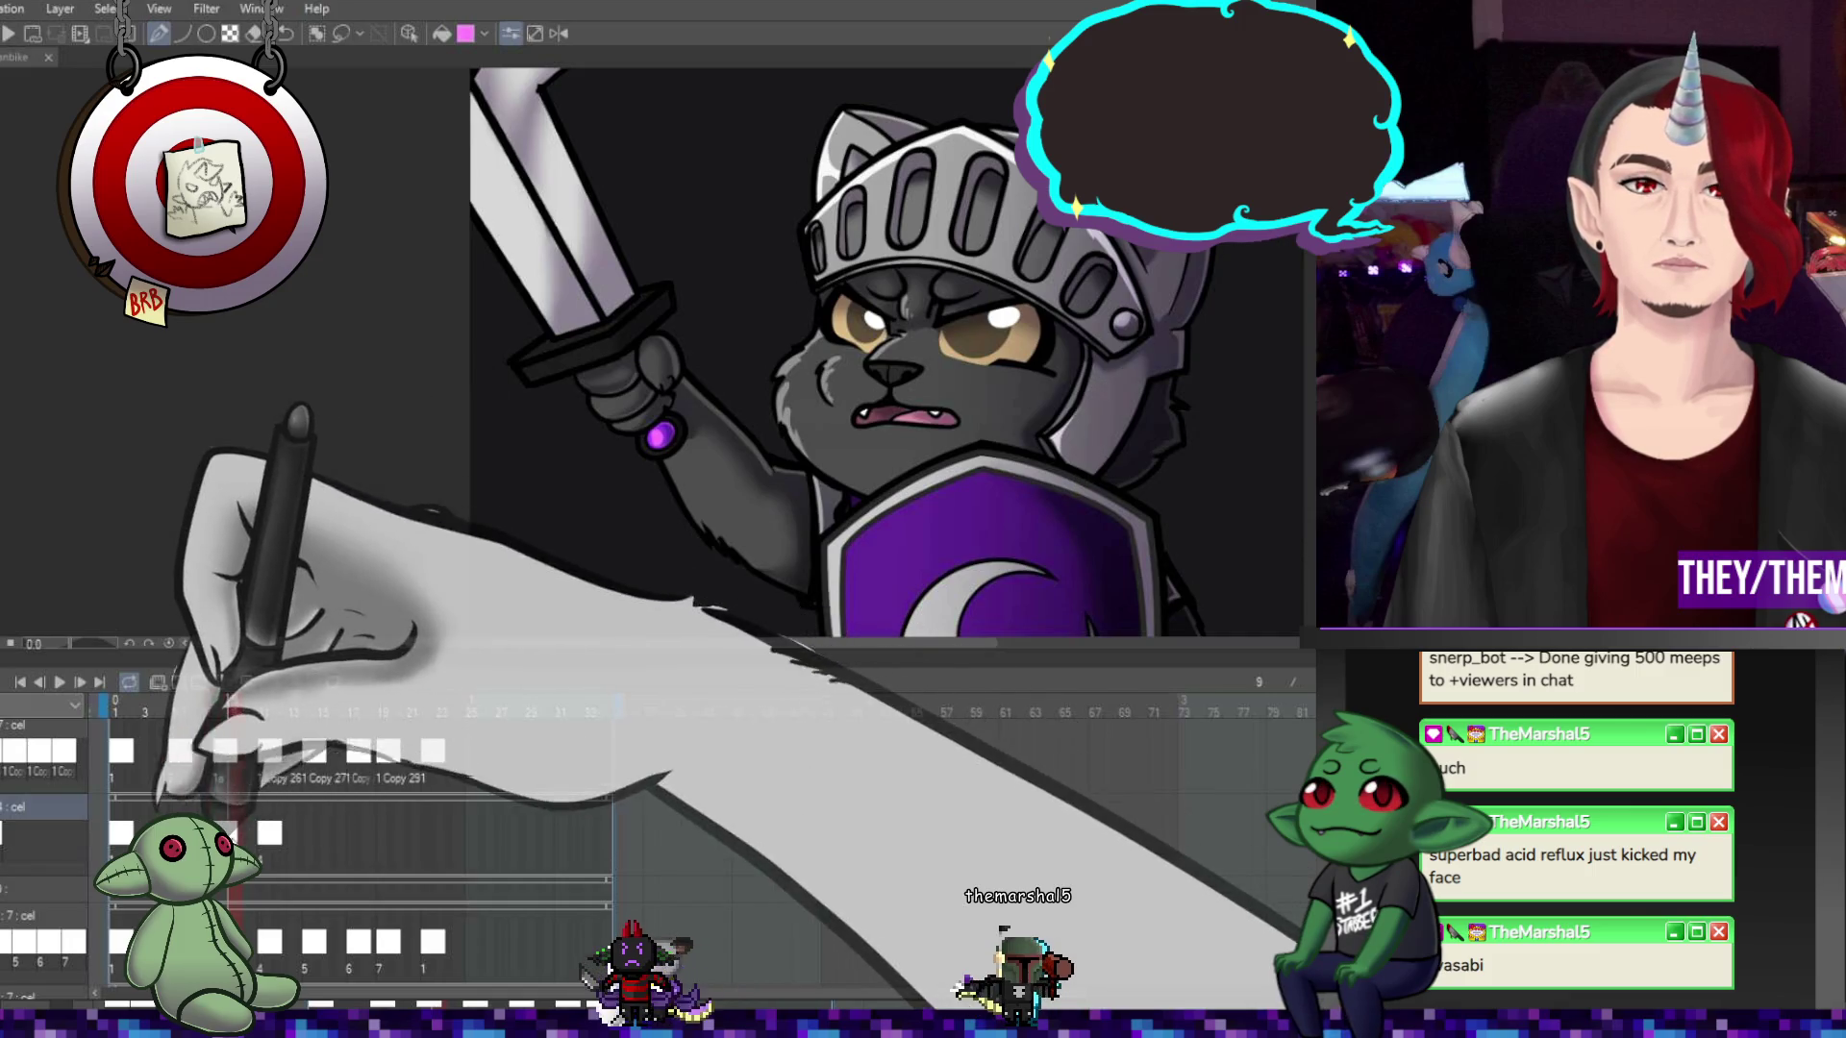
pyautogui.click(175, 711)
pyautogui.click(225, 833)
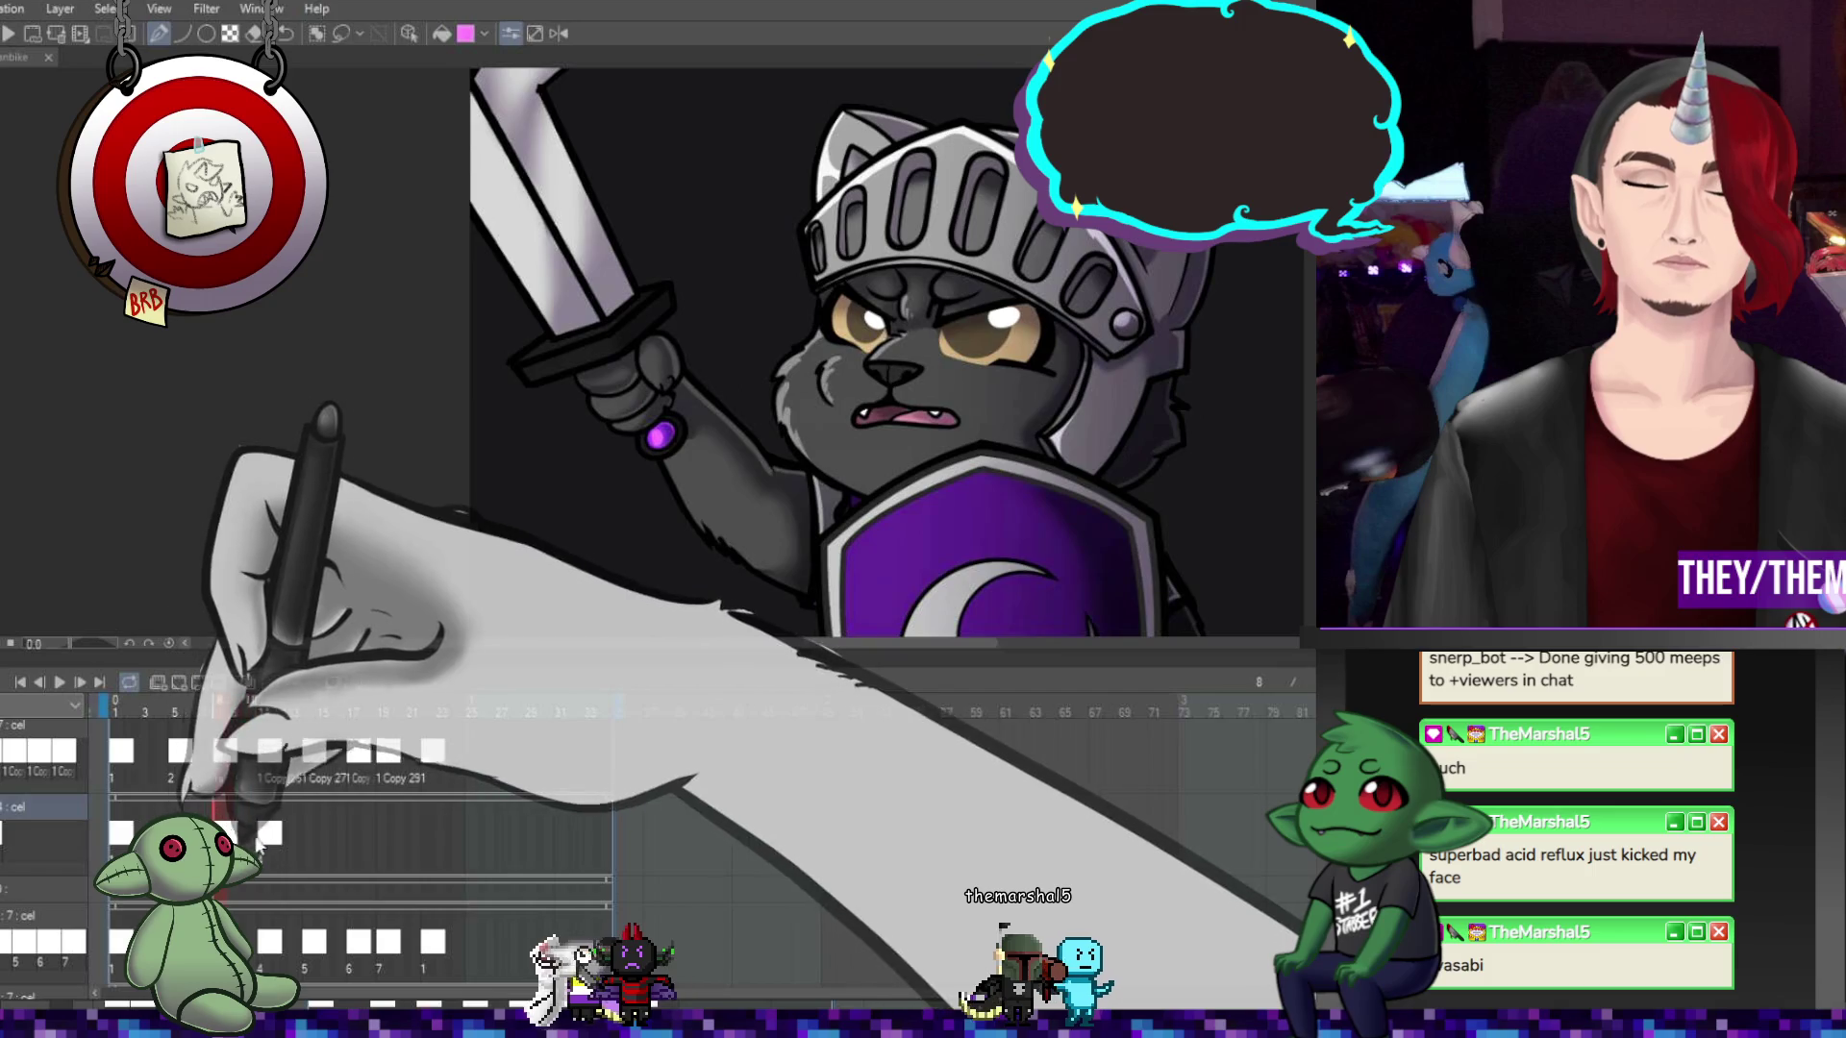
pyautogui.click(278, 846)
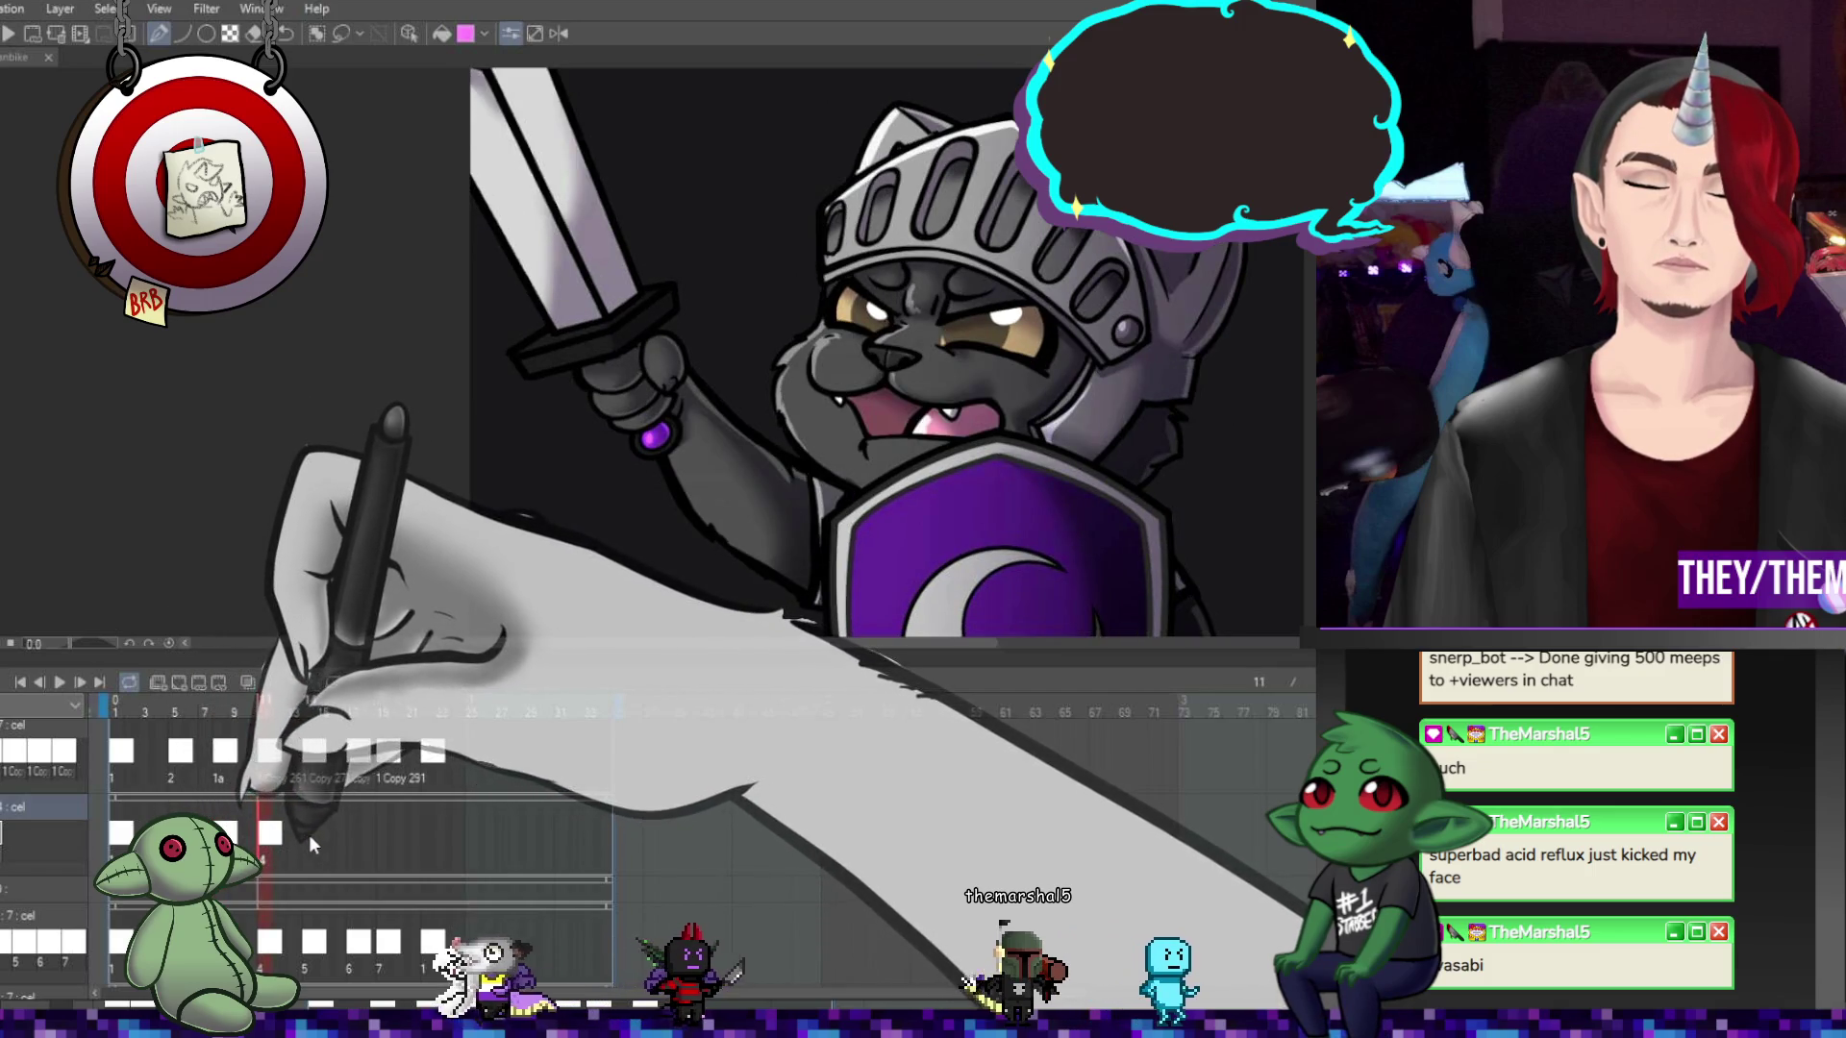
pyautogui.click(313, 833)
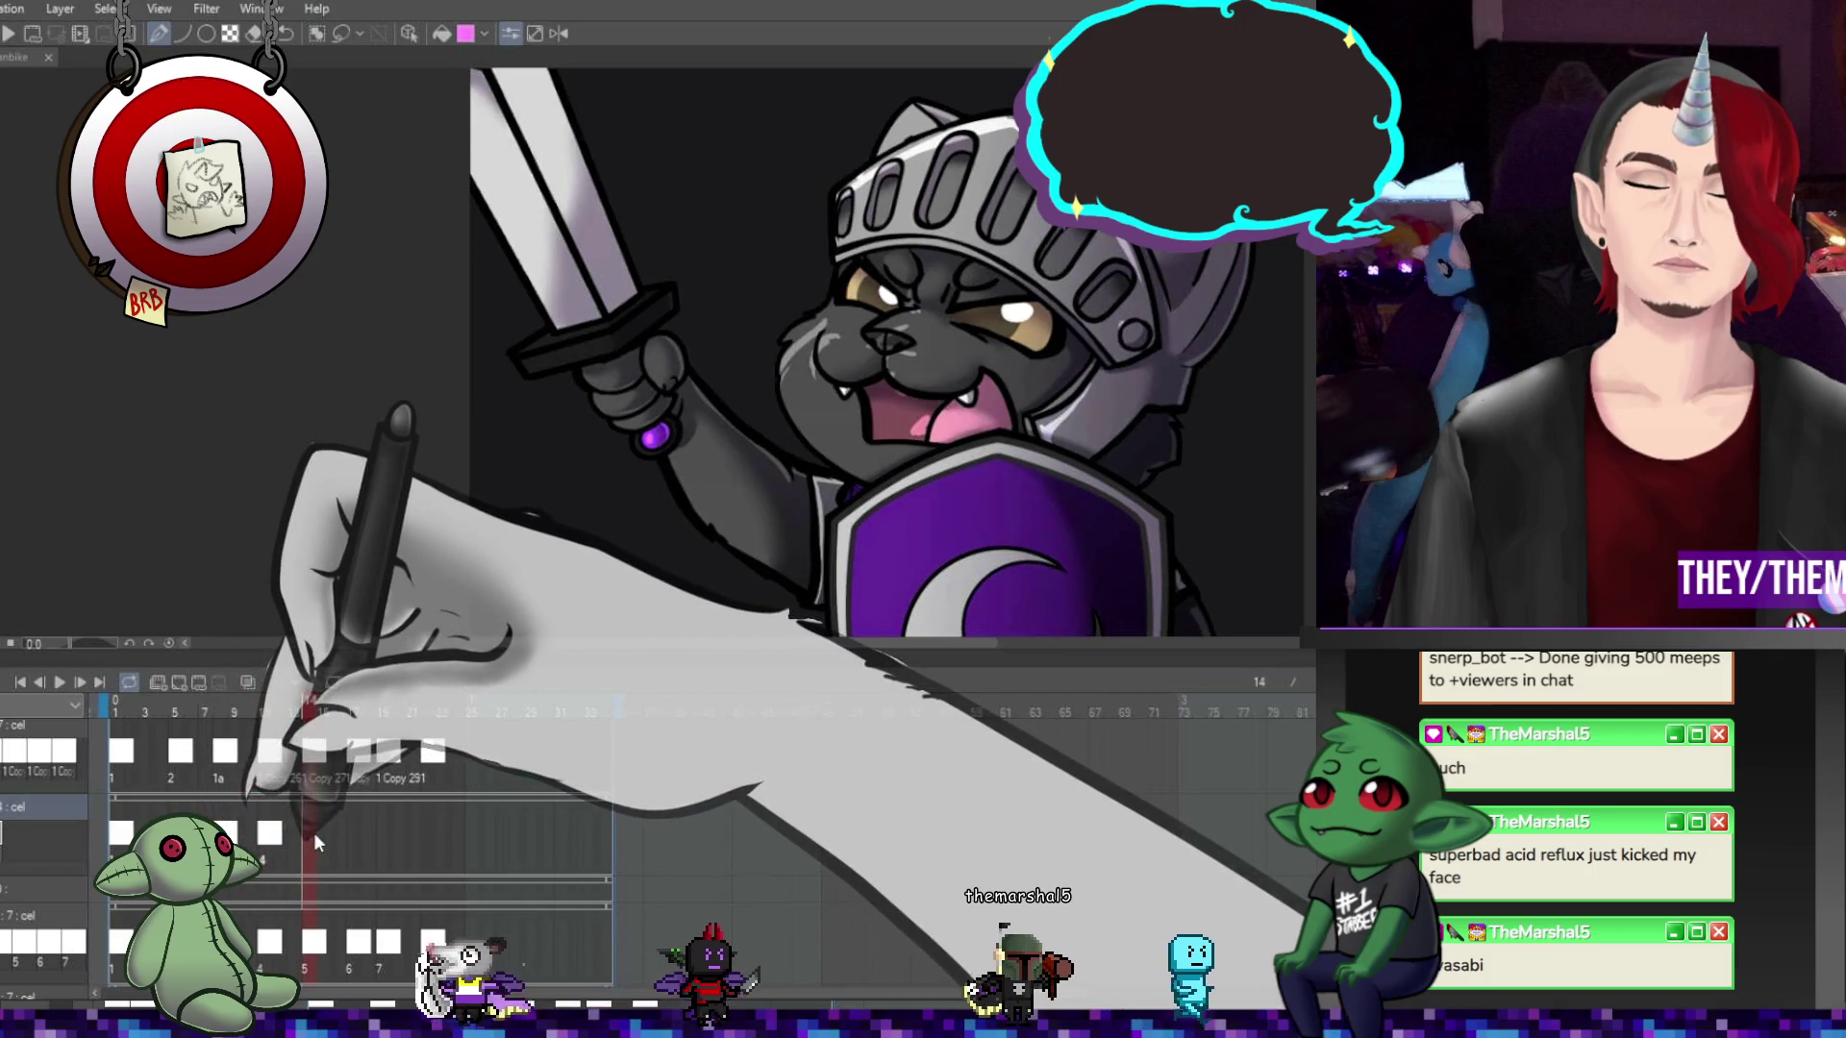
pyautogui.click(179, 685)
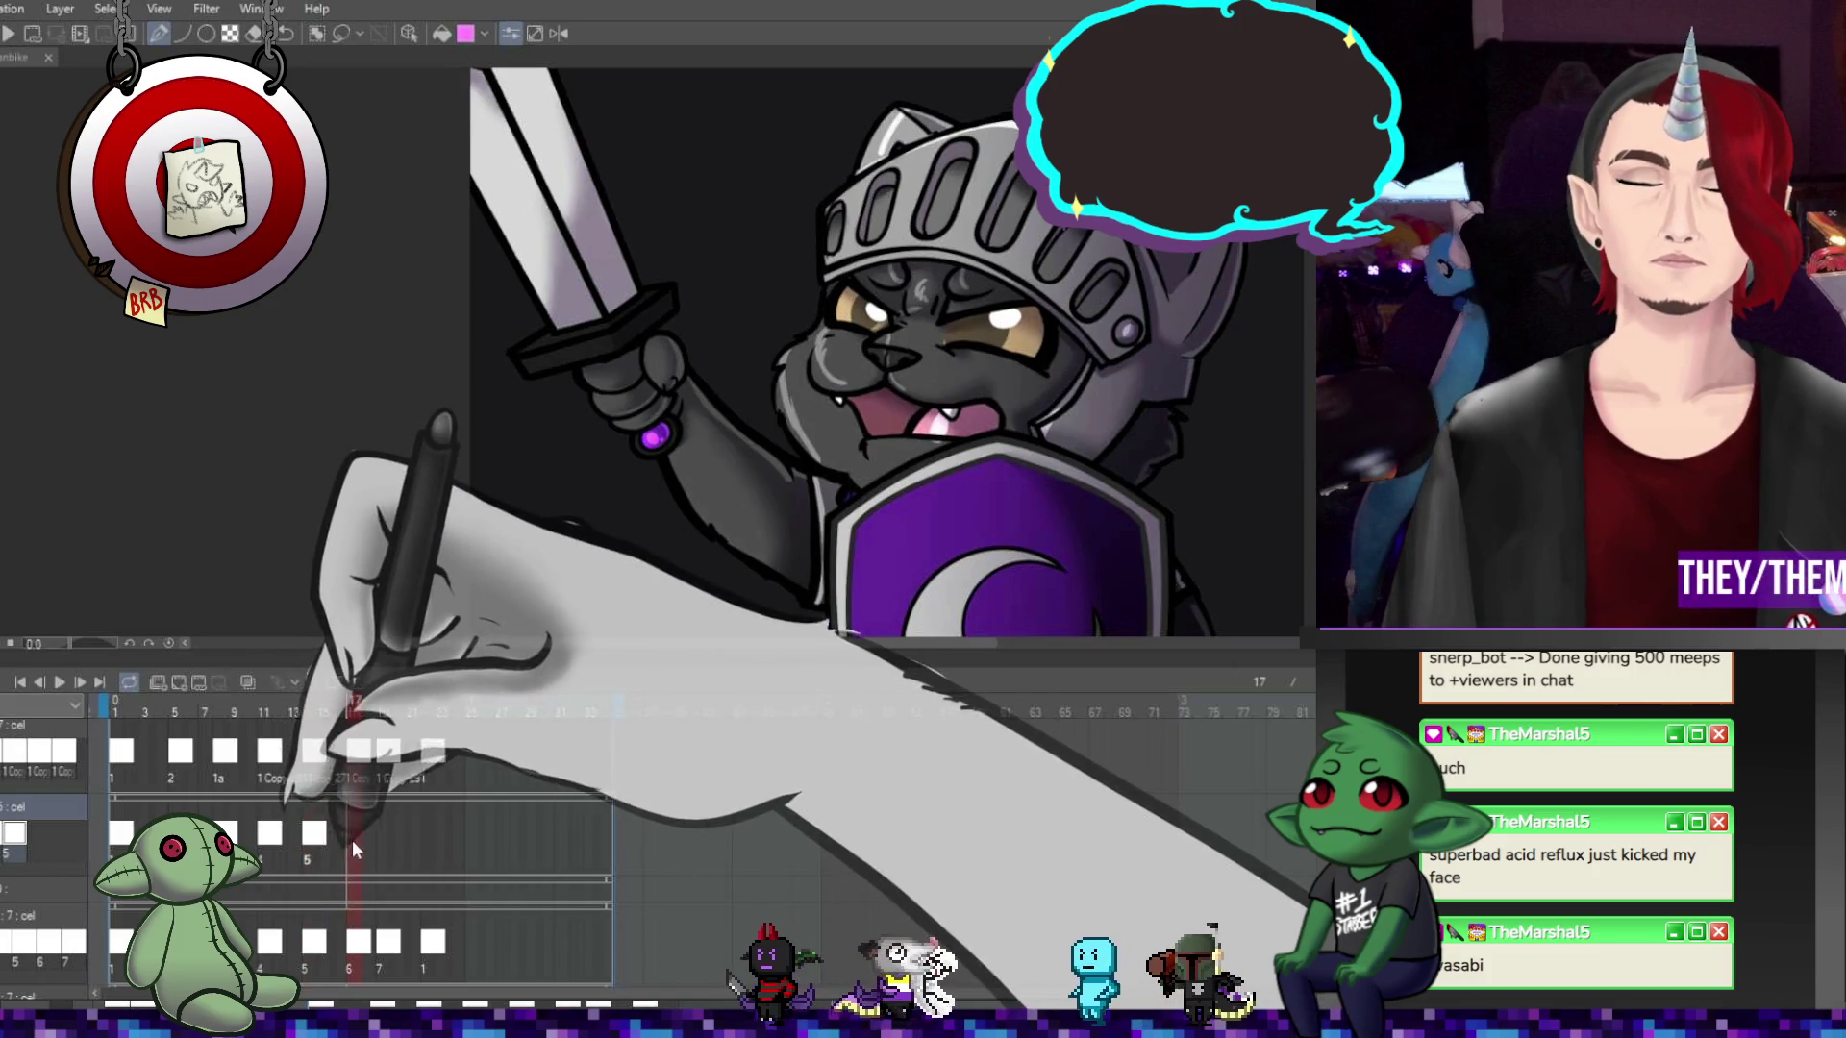
# Add new cel 6 at frame 17, then move the playhead to frame 19
pyautogui.click(183, 682)
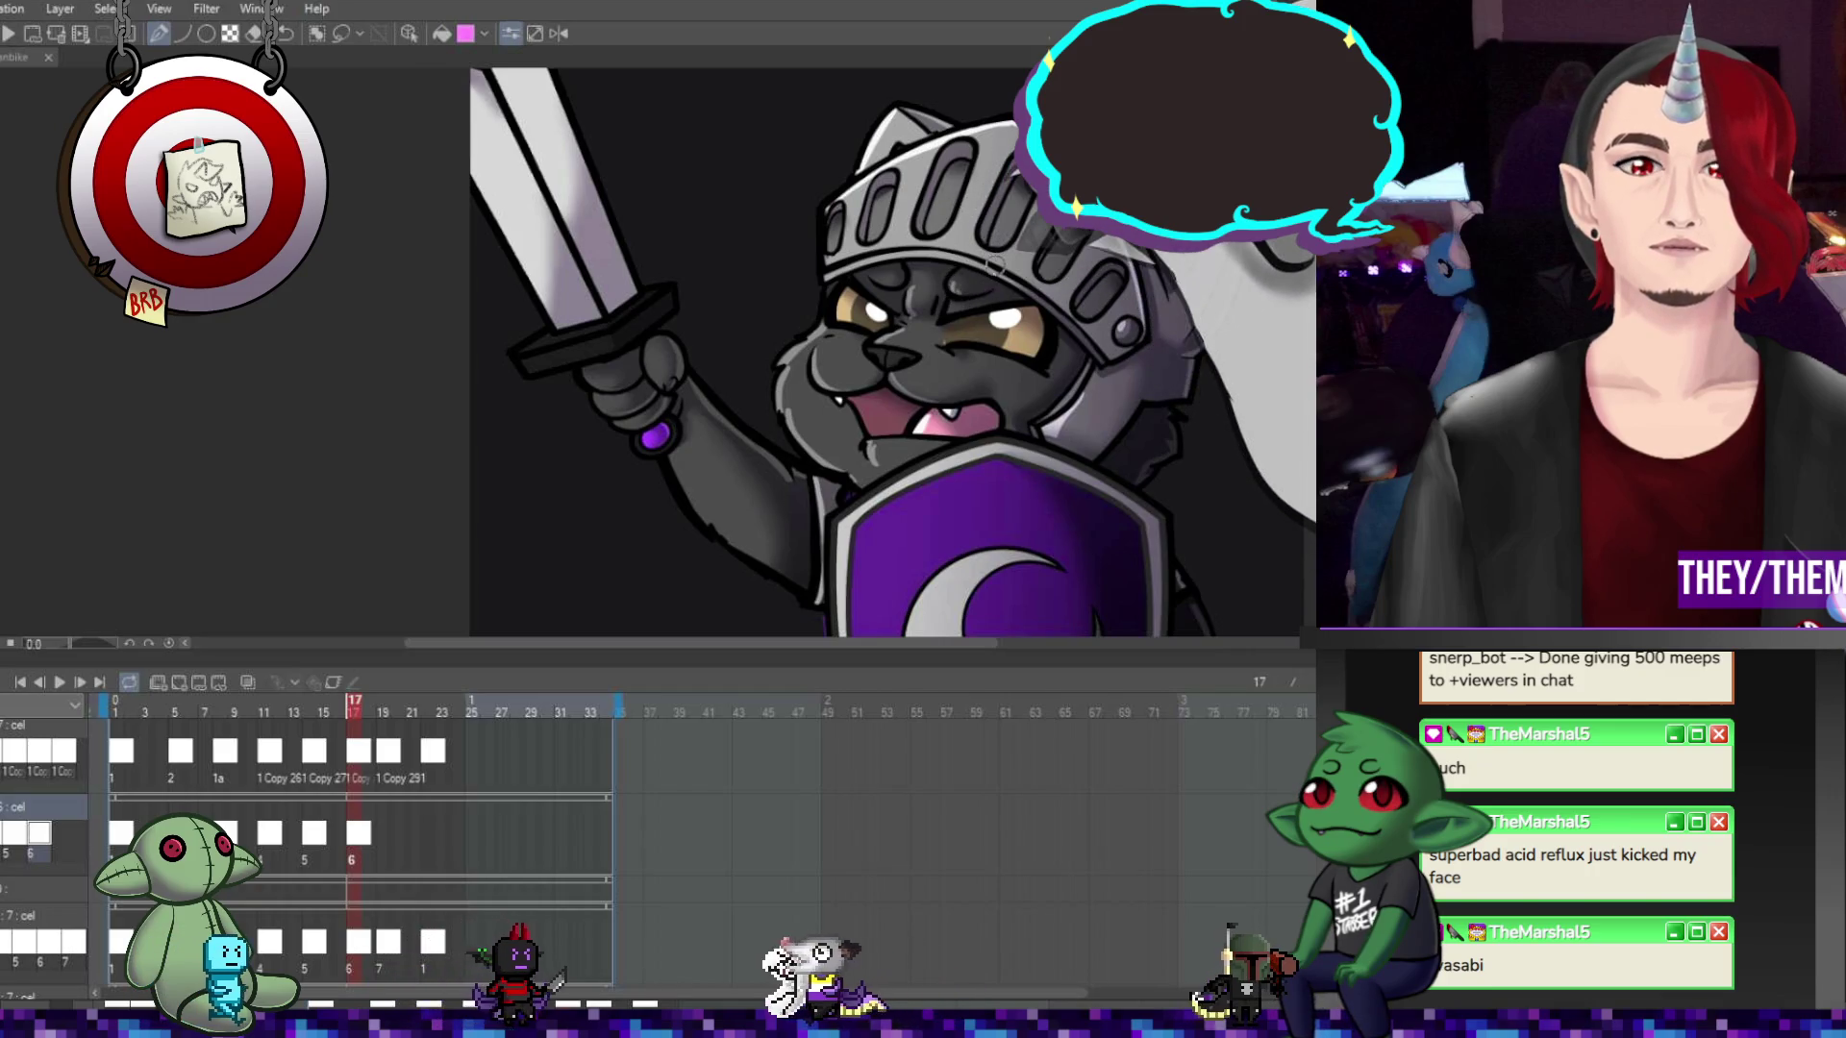
pyautogui.click(381, 834)
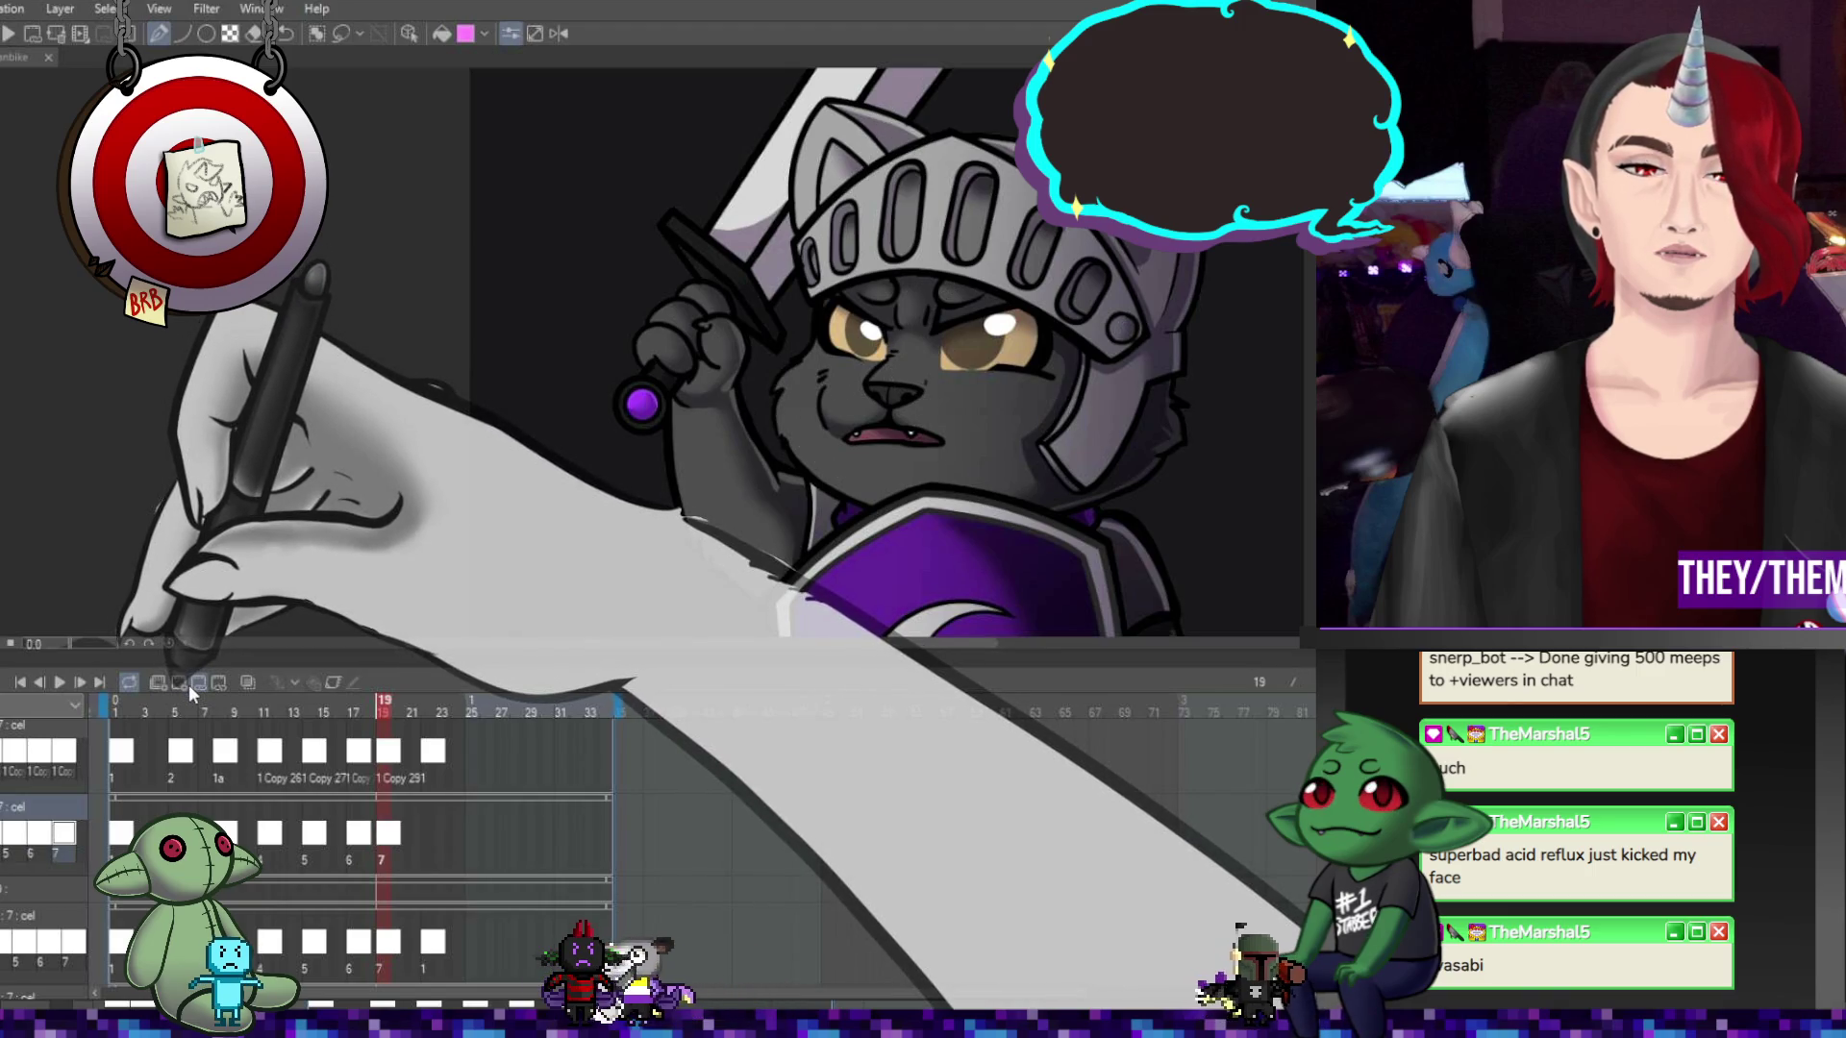
# Add new cel 7 at frame 19 to hold the next helmet shading
pyautogui.click(186, 683)
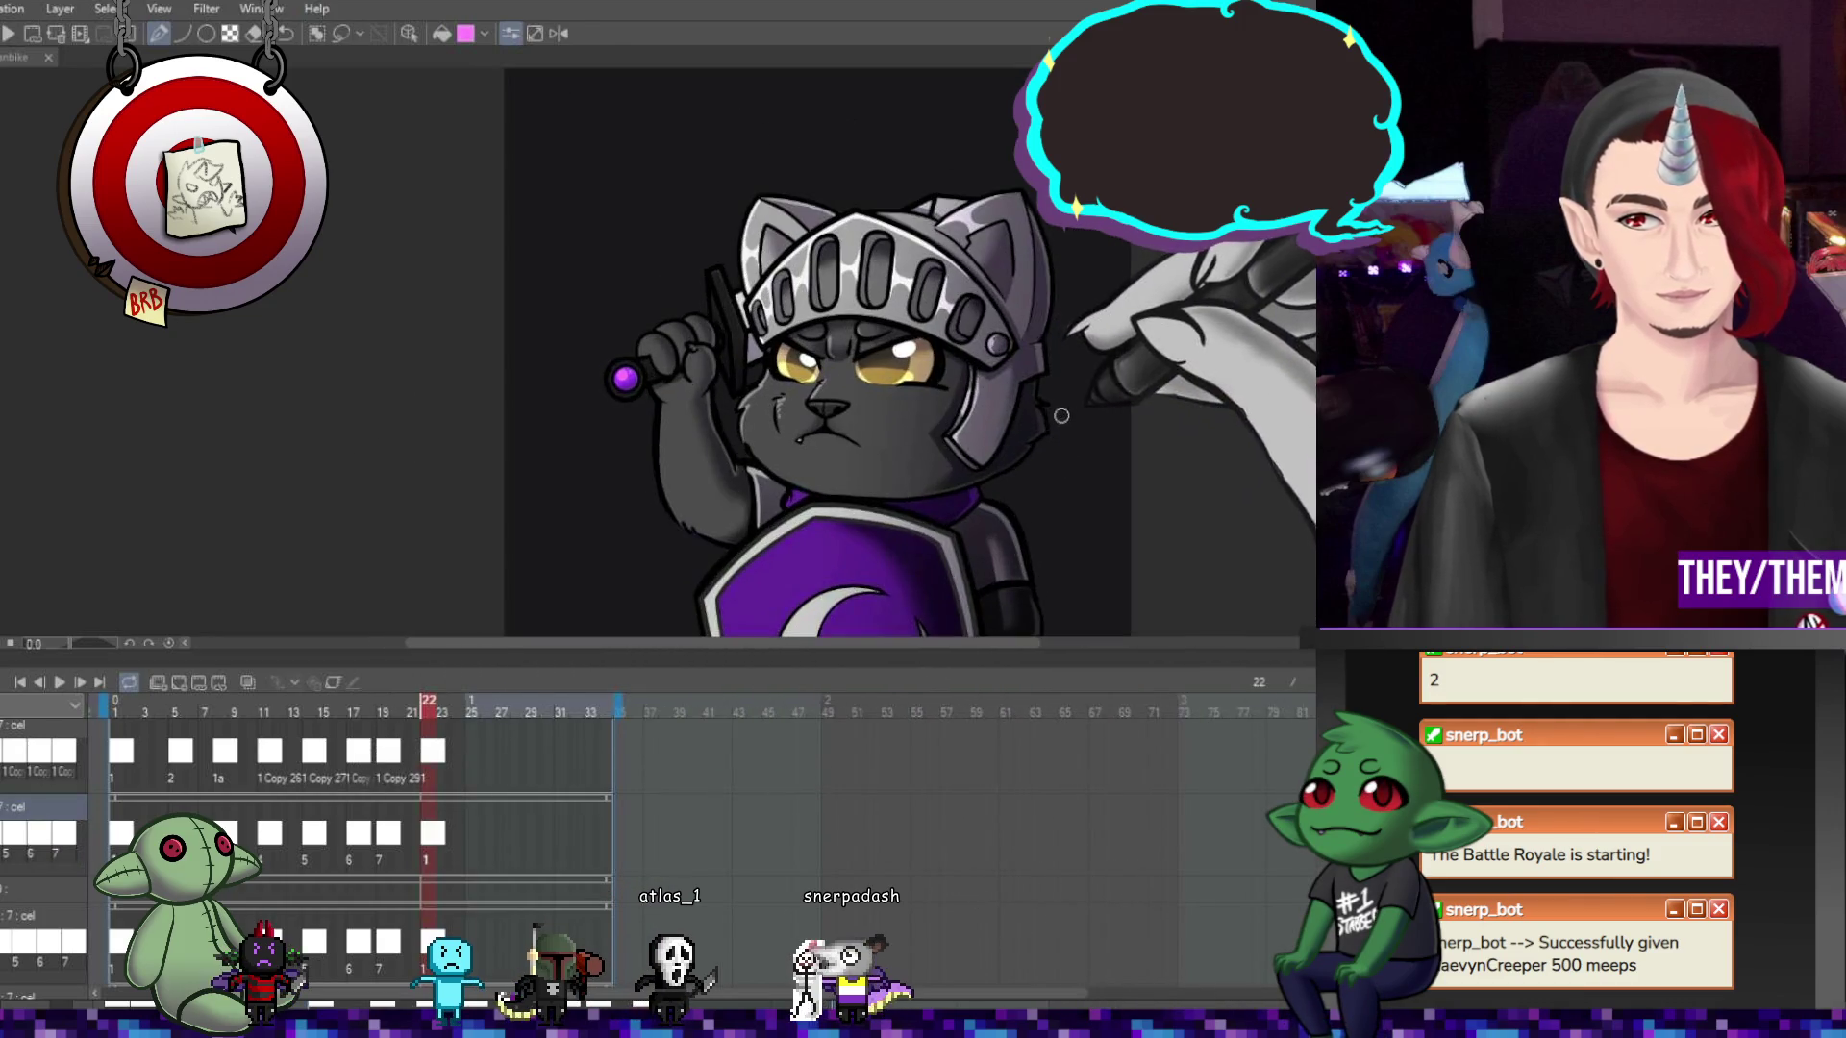
pyautogui.scroll(-5, 920, 403)
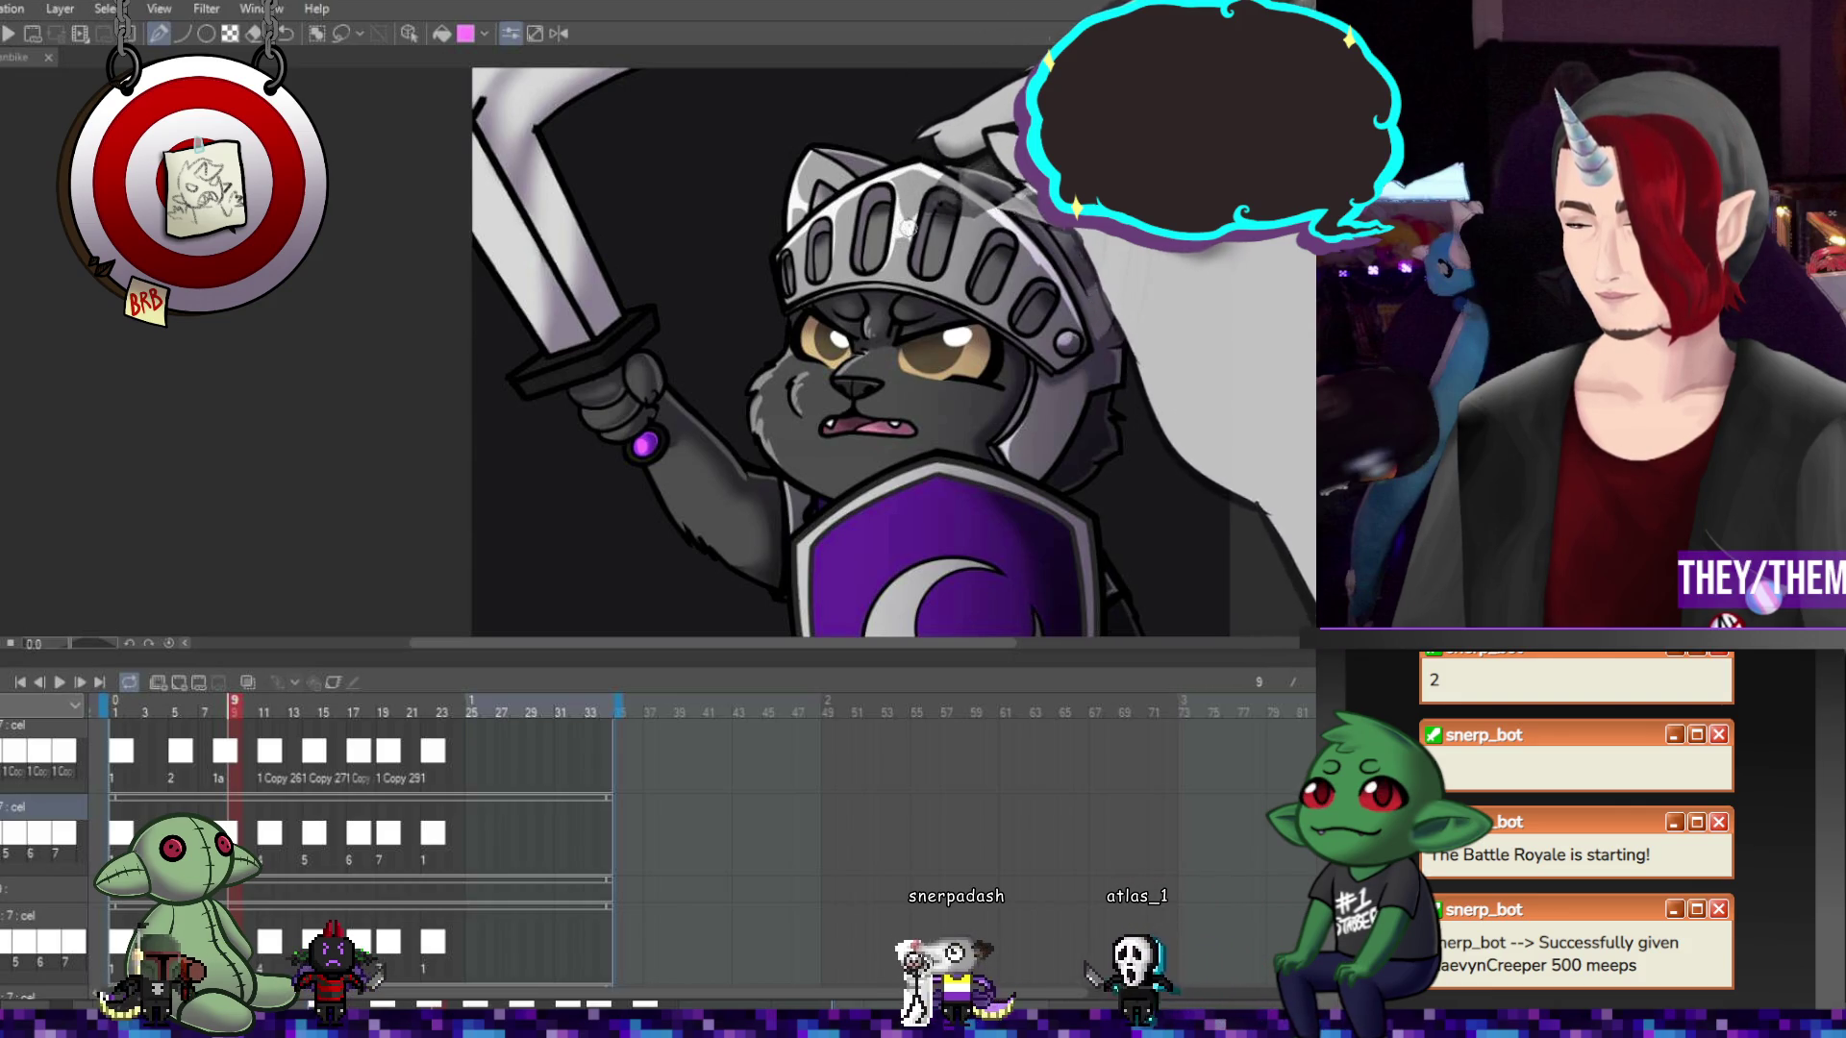
# Undo one step, then paint a large light-grey area spreading behind the knight's helmet
pyautogui.hotkey('ctrl', 'z')
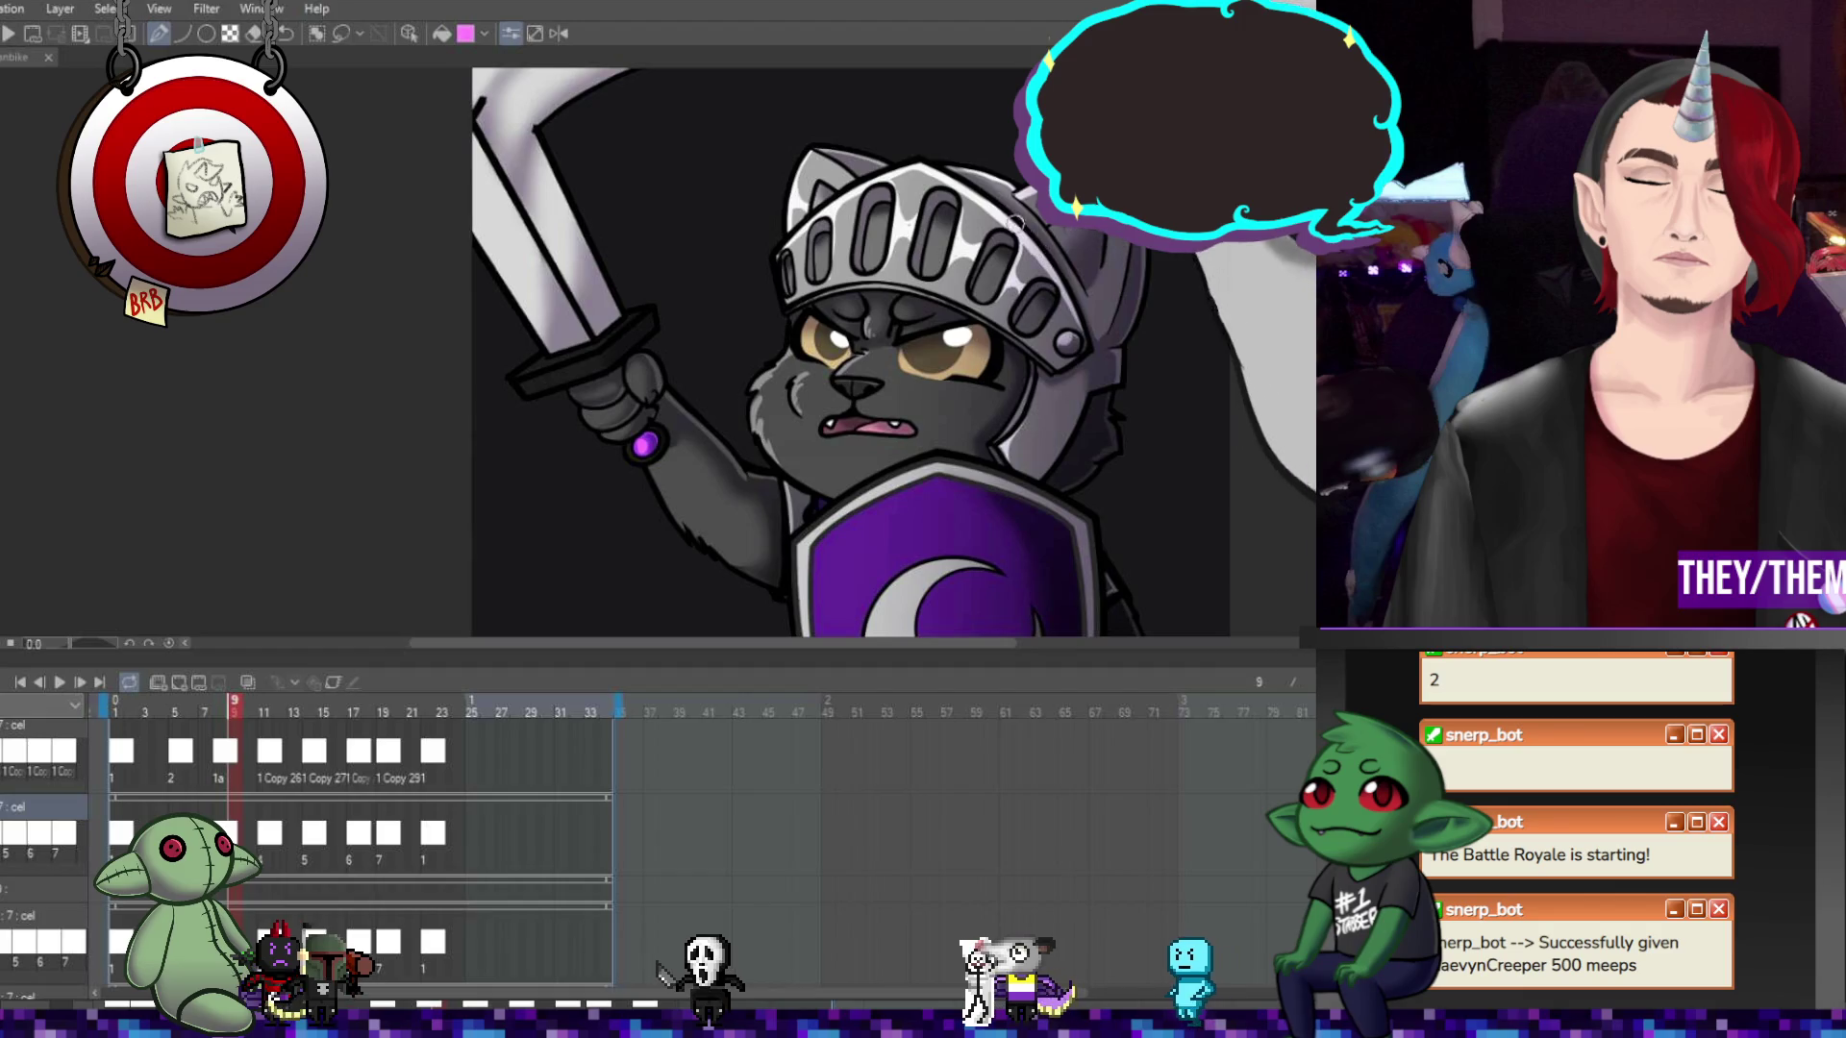
pyautogui.moveTo(1057, 315); pyautogui.dragTo(852, 225)
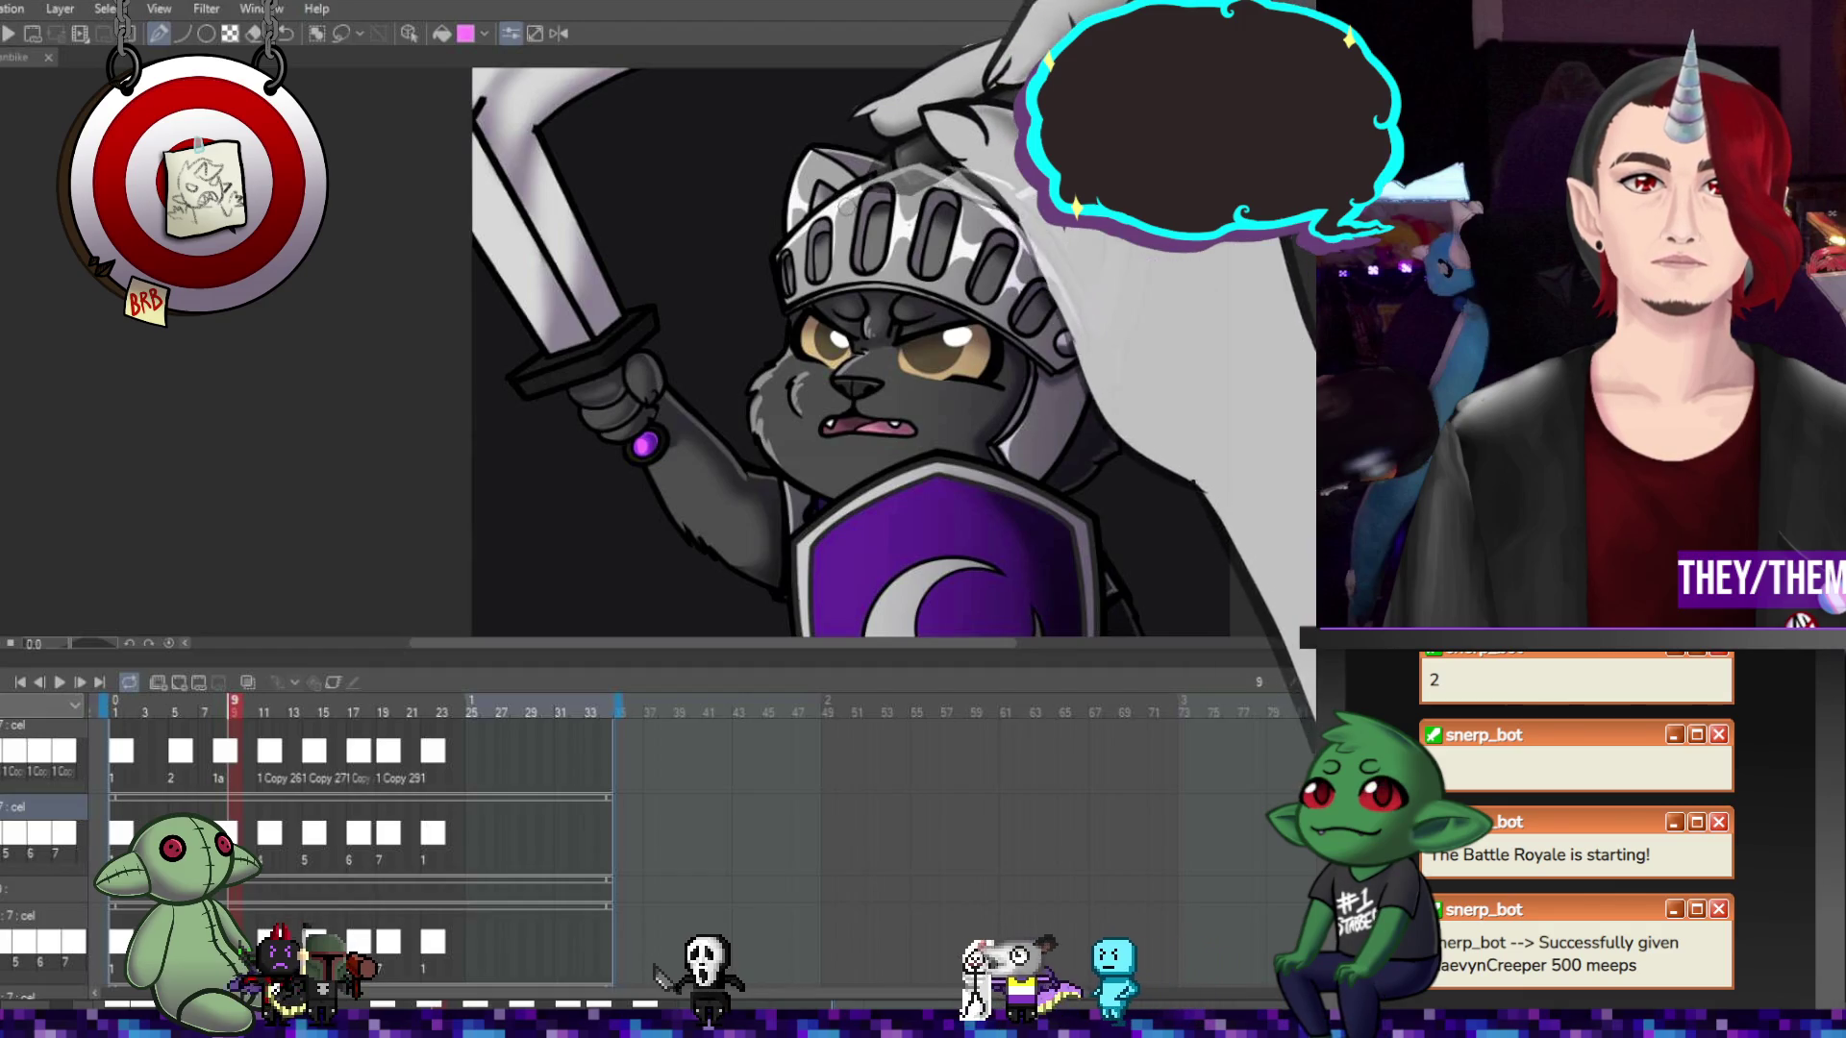
# Undo and redo the large light-grey stroke to compare it behind the helmet
pyautogui.hotkey('ctrl', 'z')
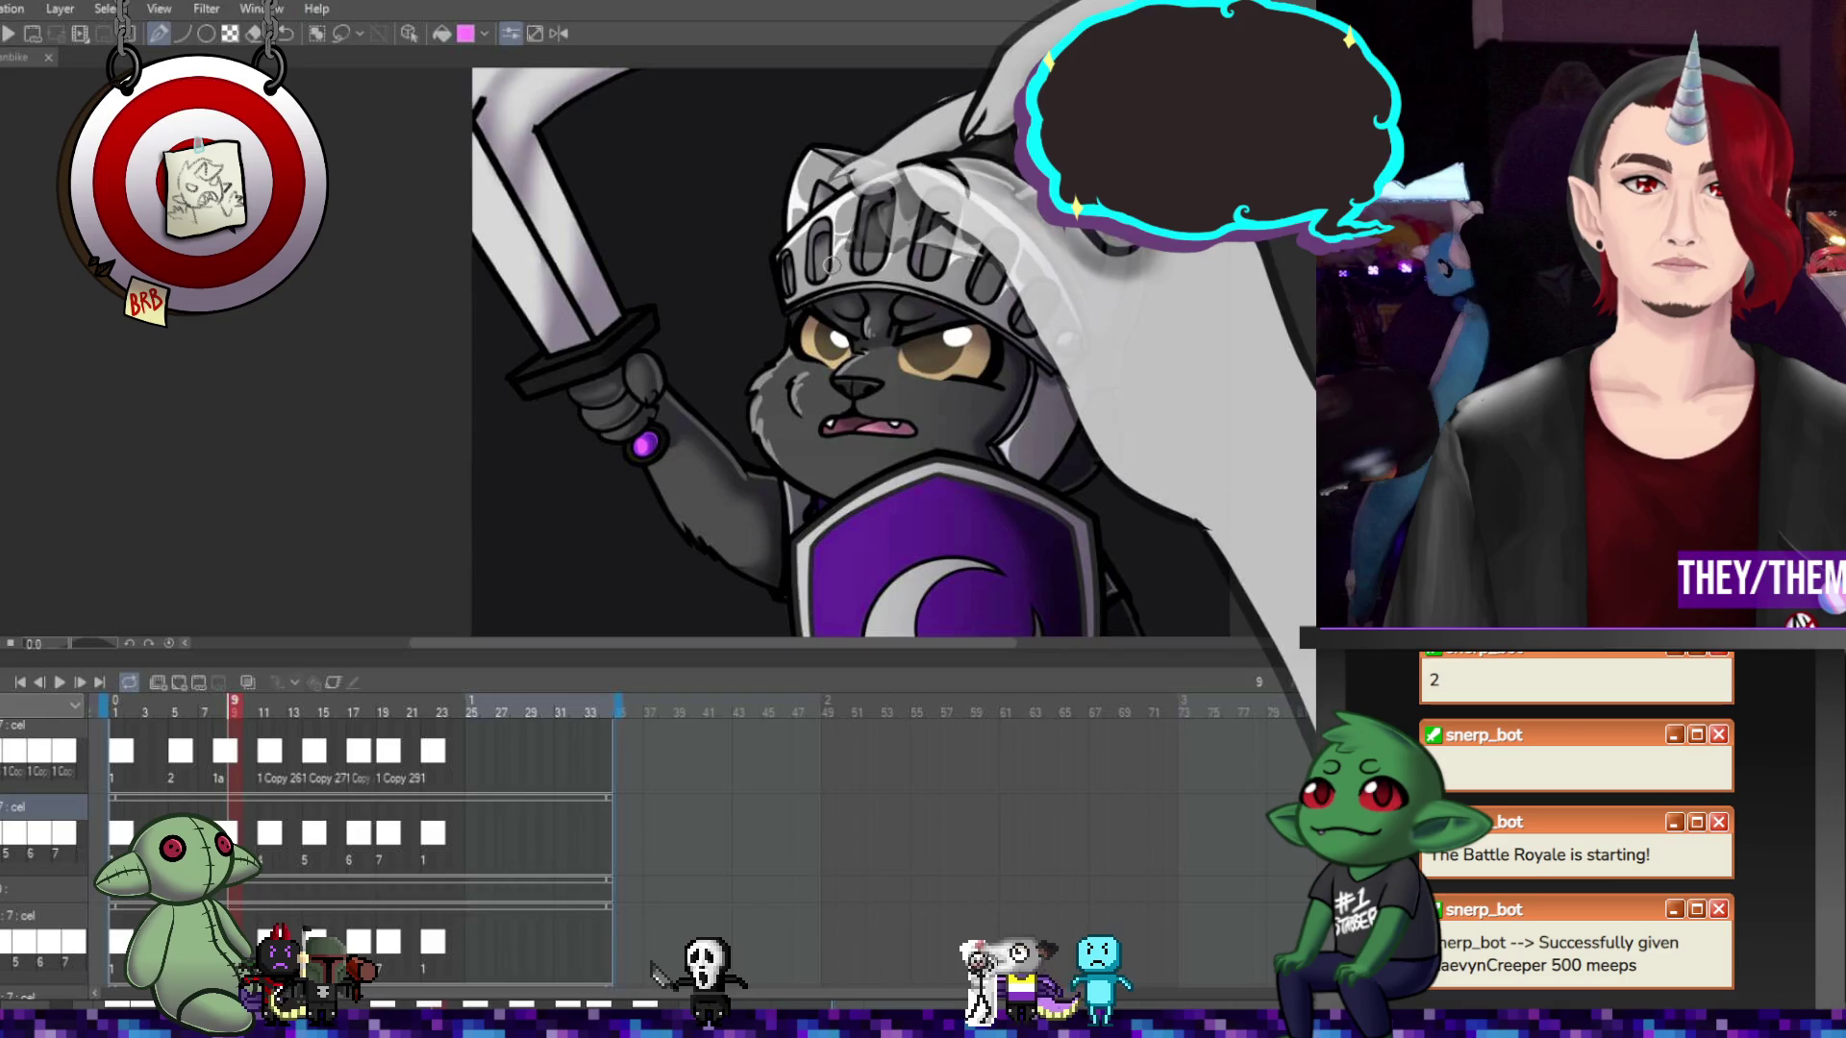
pyautogui.hotkey('ctrl', 'y')
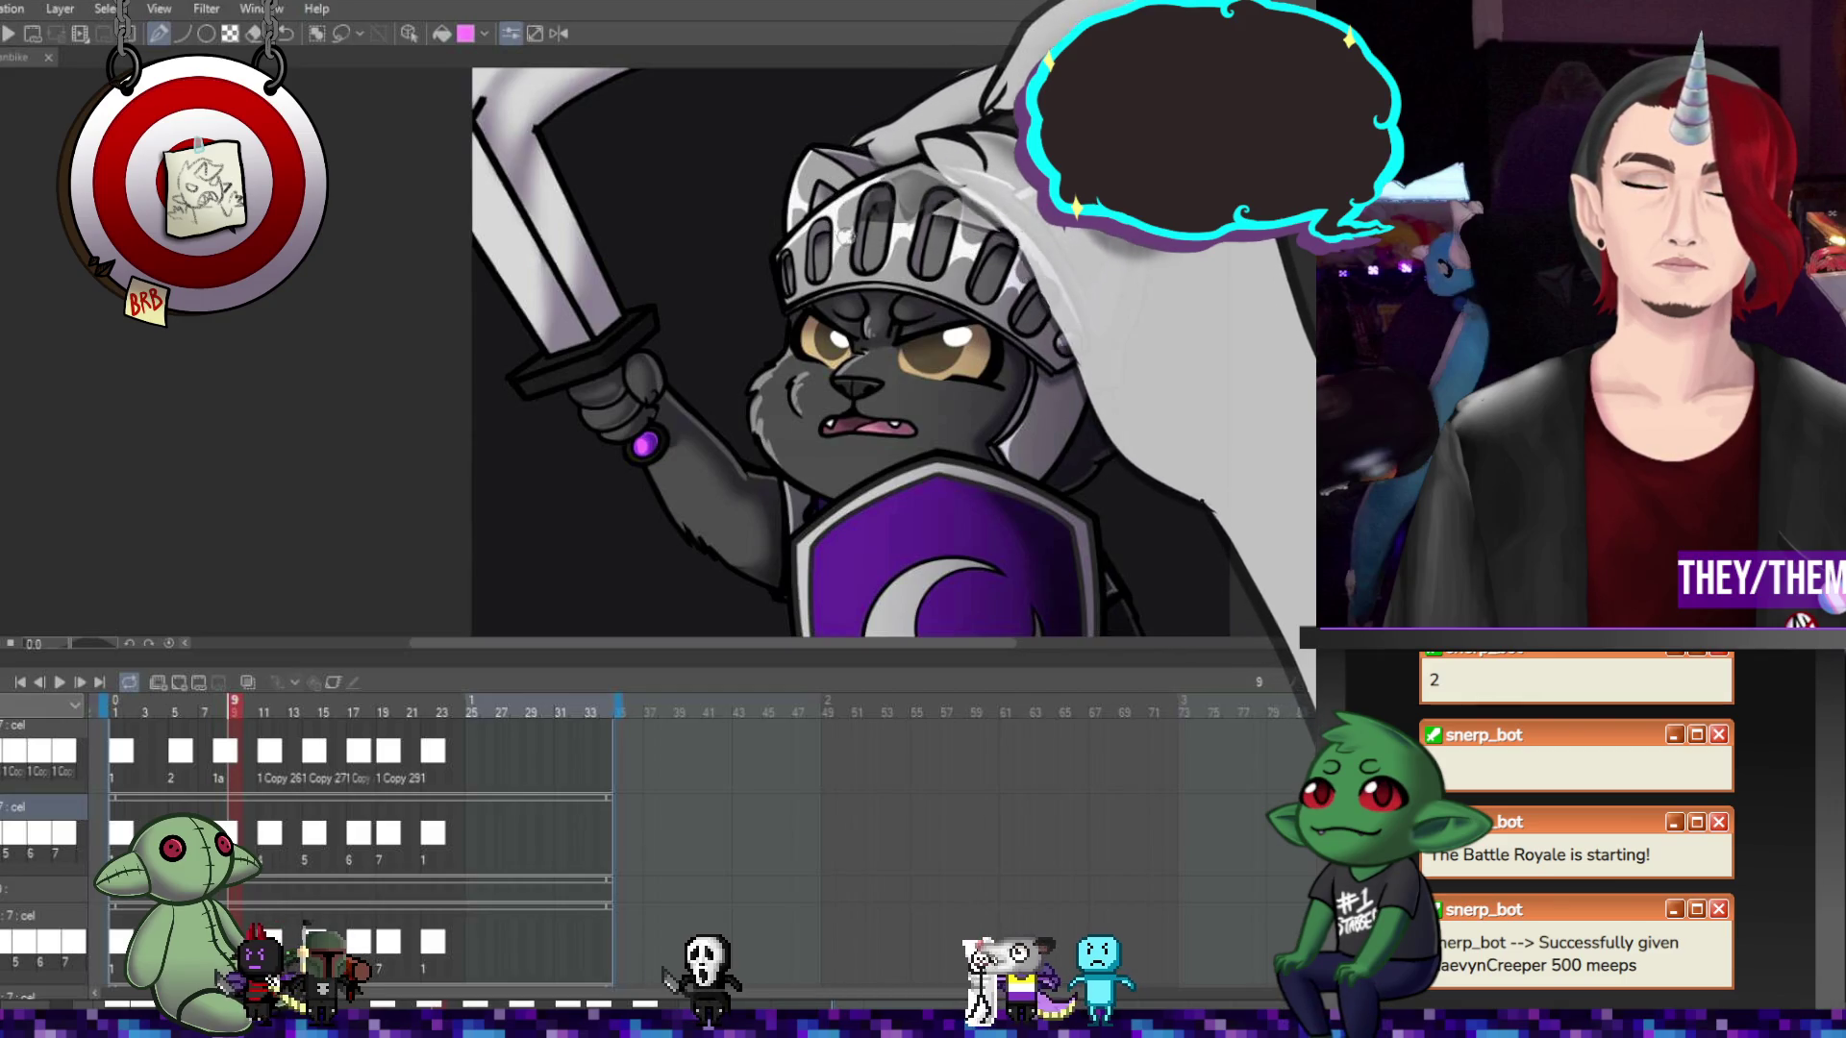
pyautogui.hotkey('ctrl', 'z')
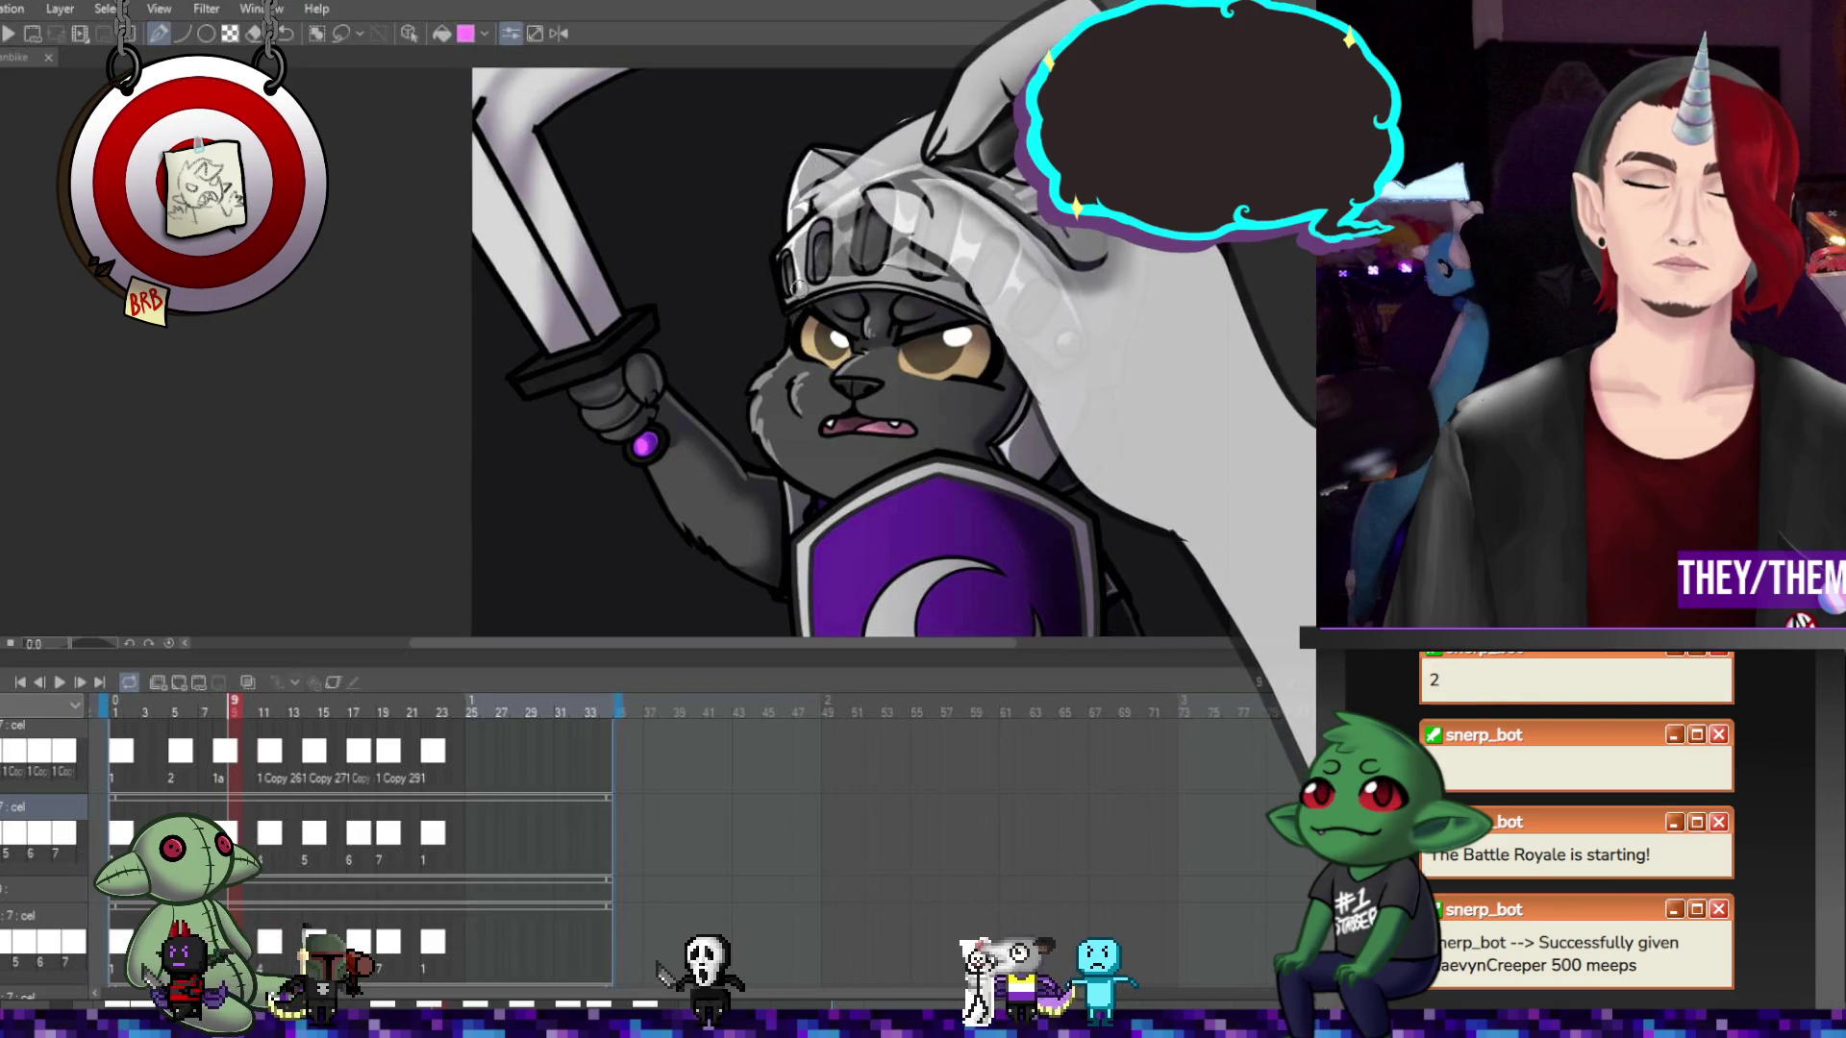
pyautogui.hotkey('ctrl', 'z')
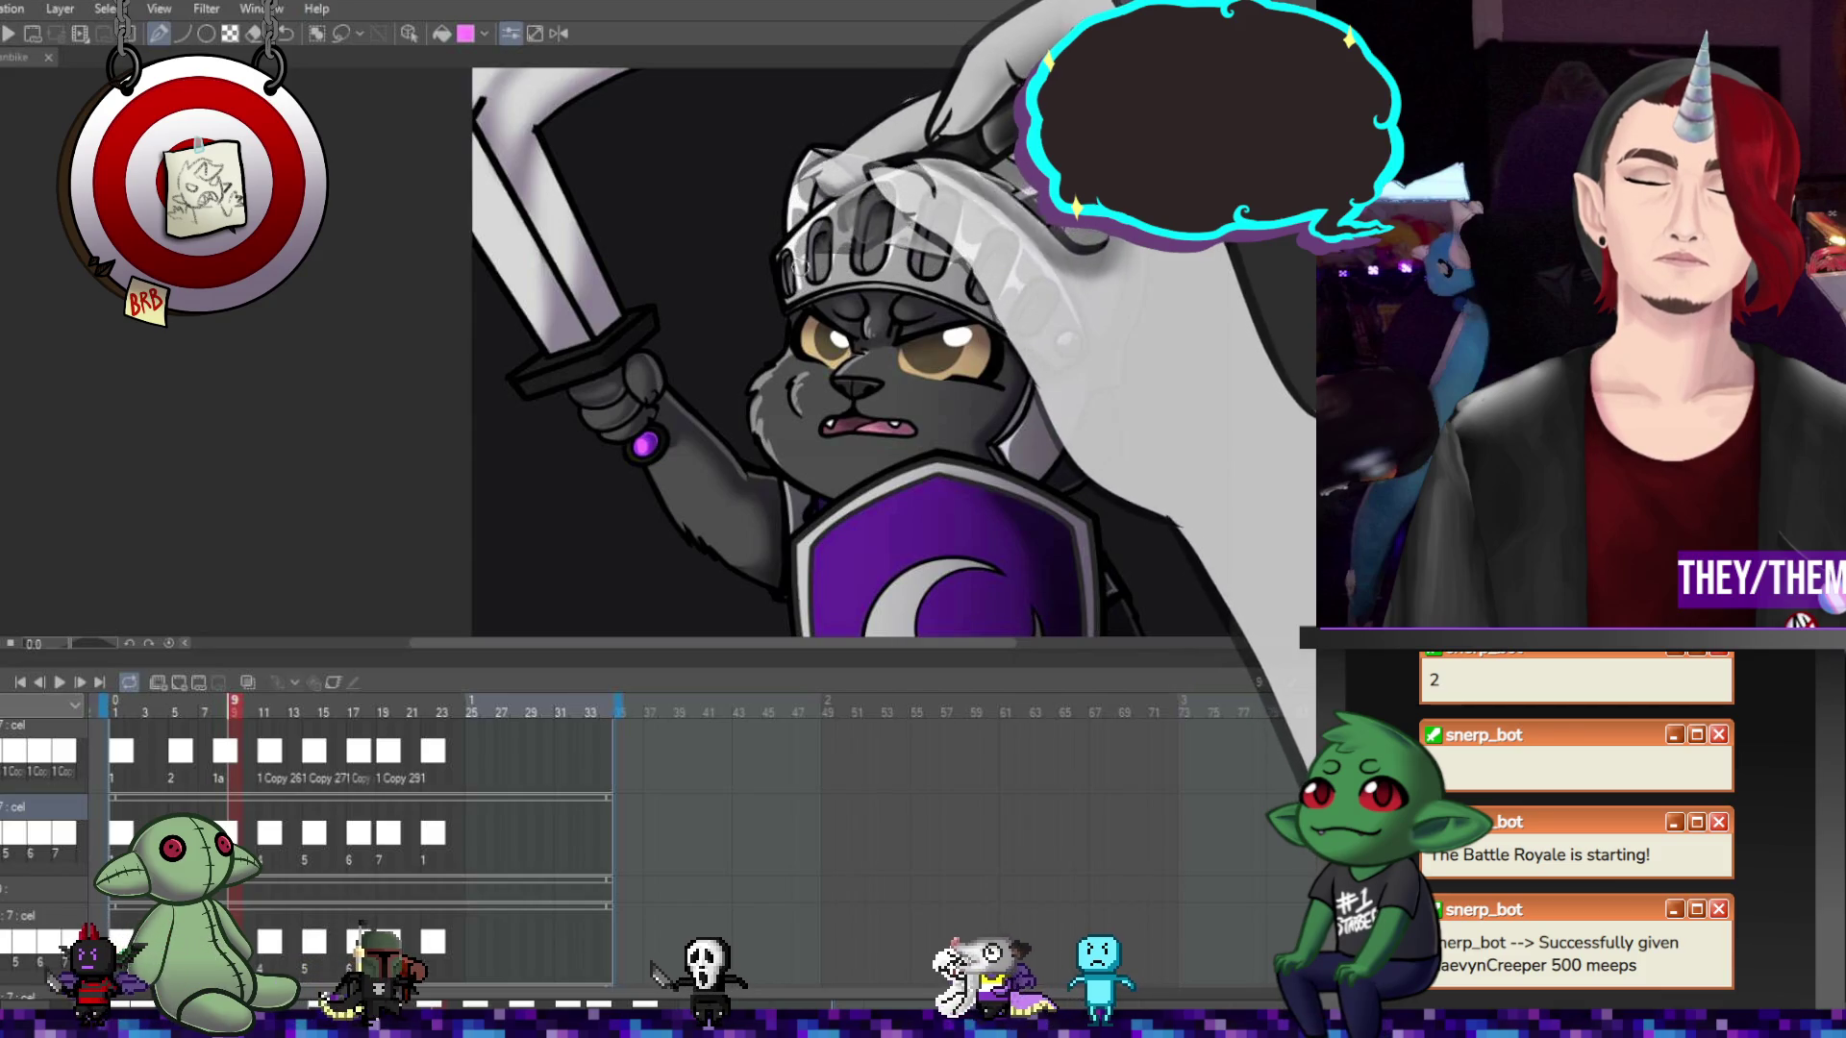
pyautogui.hotkey('ctrl', 'z')
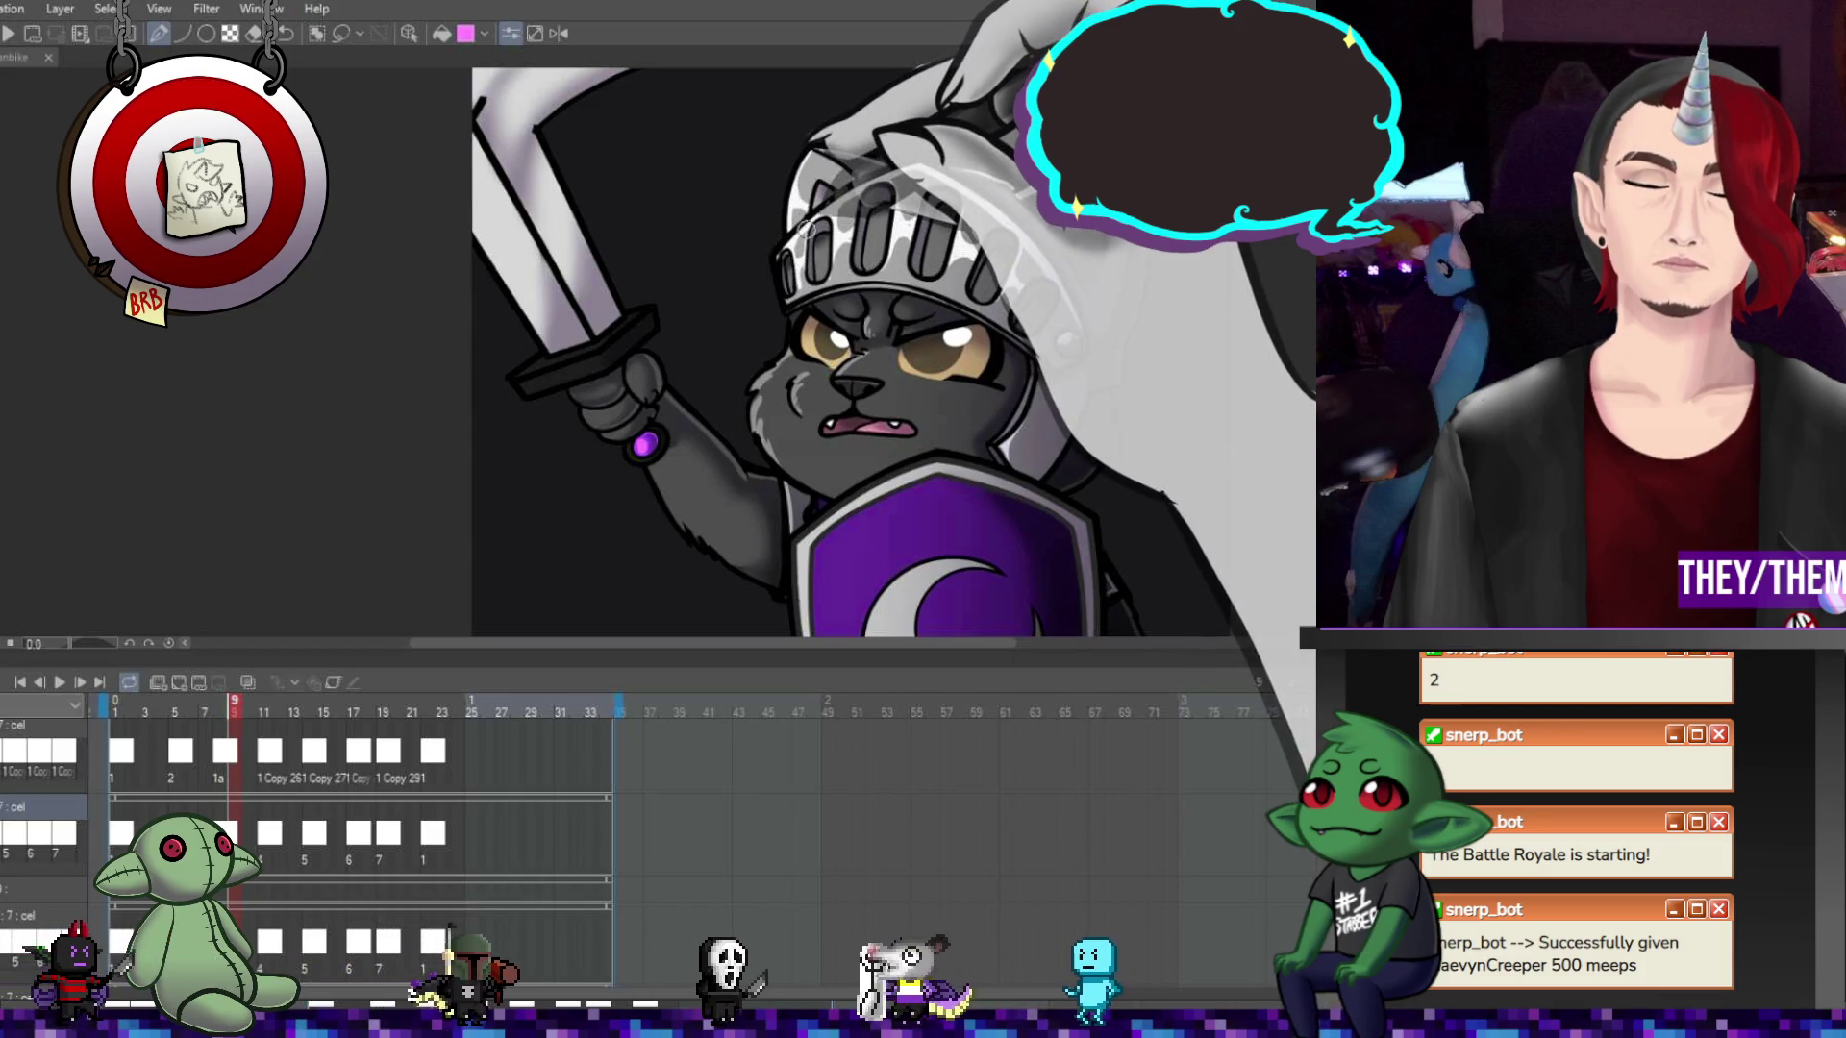
pyautogui.hotkey('ctrl', 'z')
pyautogui.hotkey('ctrl', 'z')
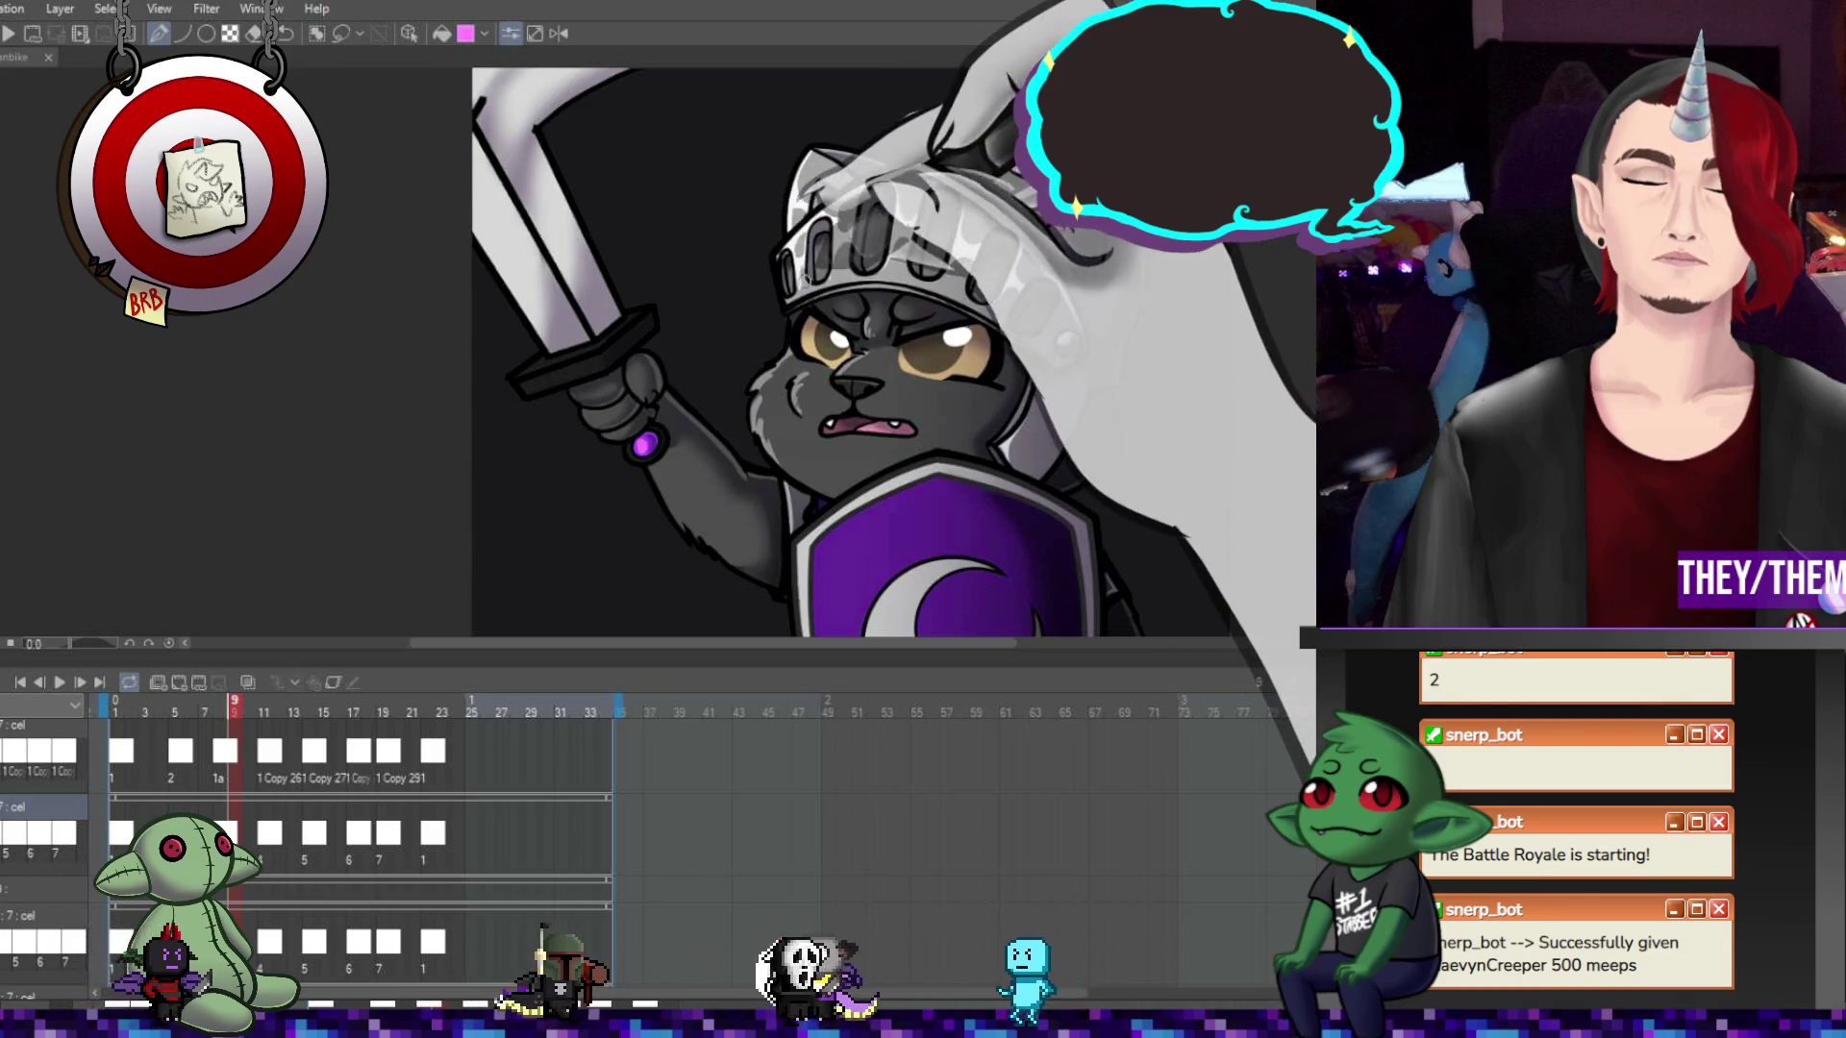
# Undo the remaining stray strokes over the helmet, then jump ahead to frame 11
pyautogui.hotkey('ctrl', 'z')
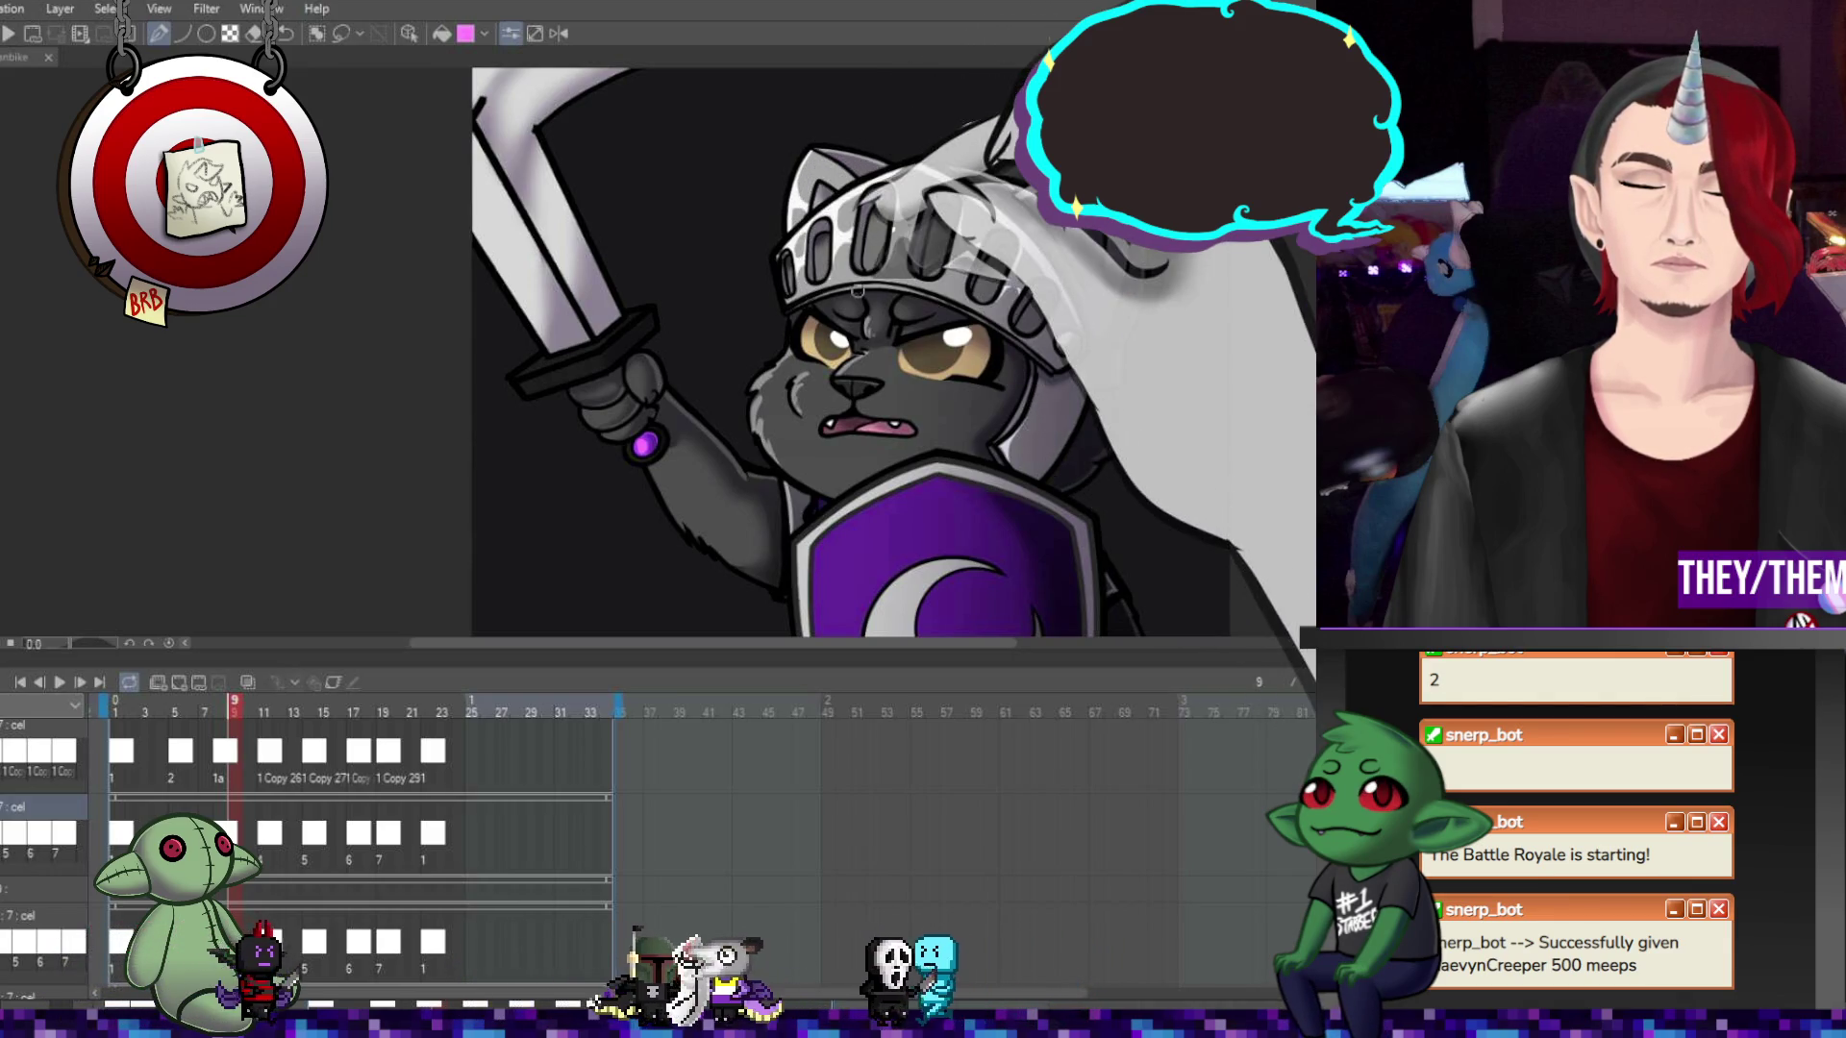
pyautogui.hotkey('ctrl', 'z')
pyautogui.hotkey('ctrl', 'z')
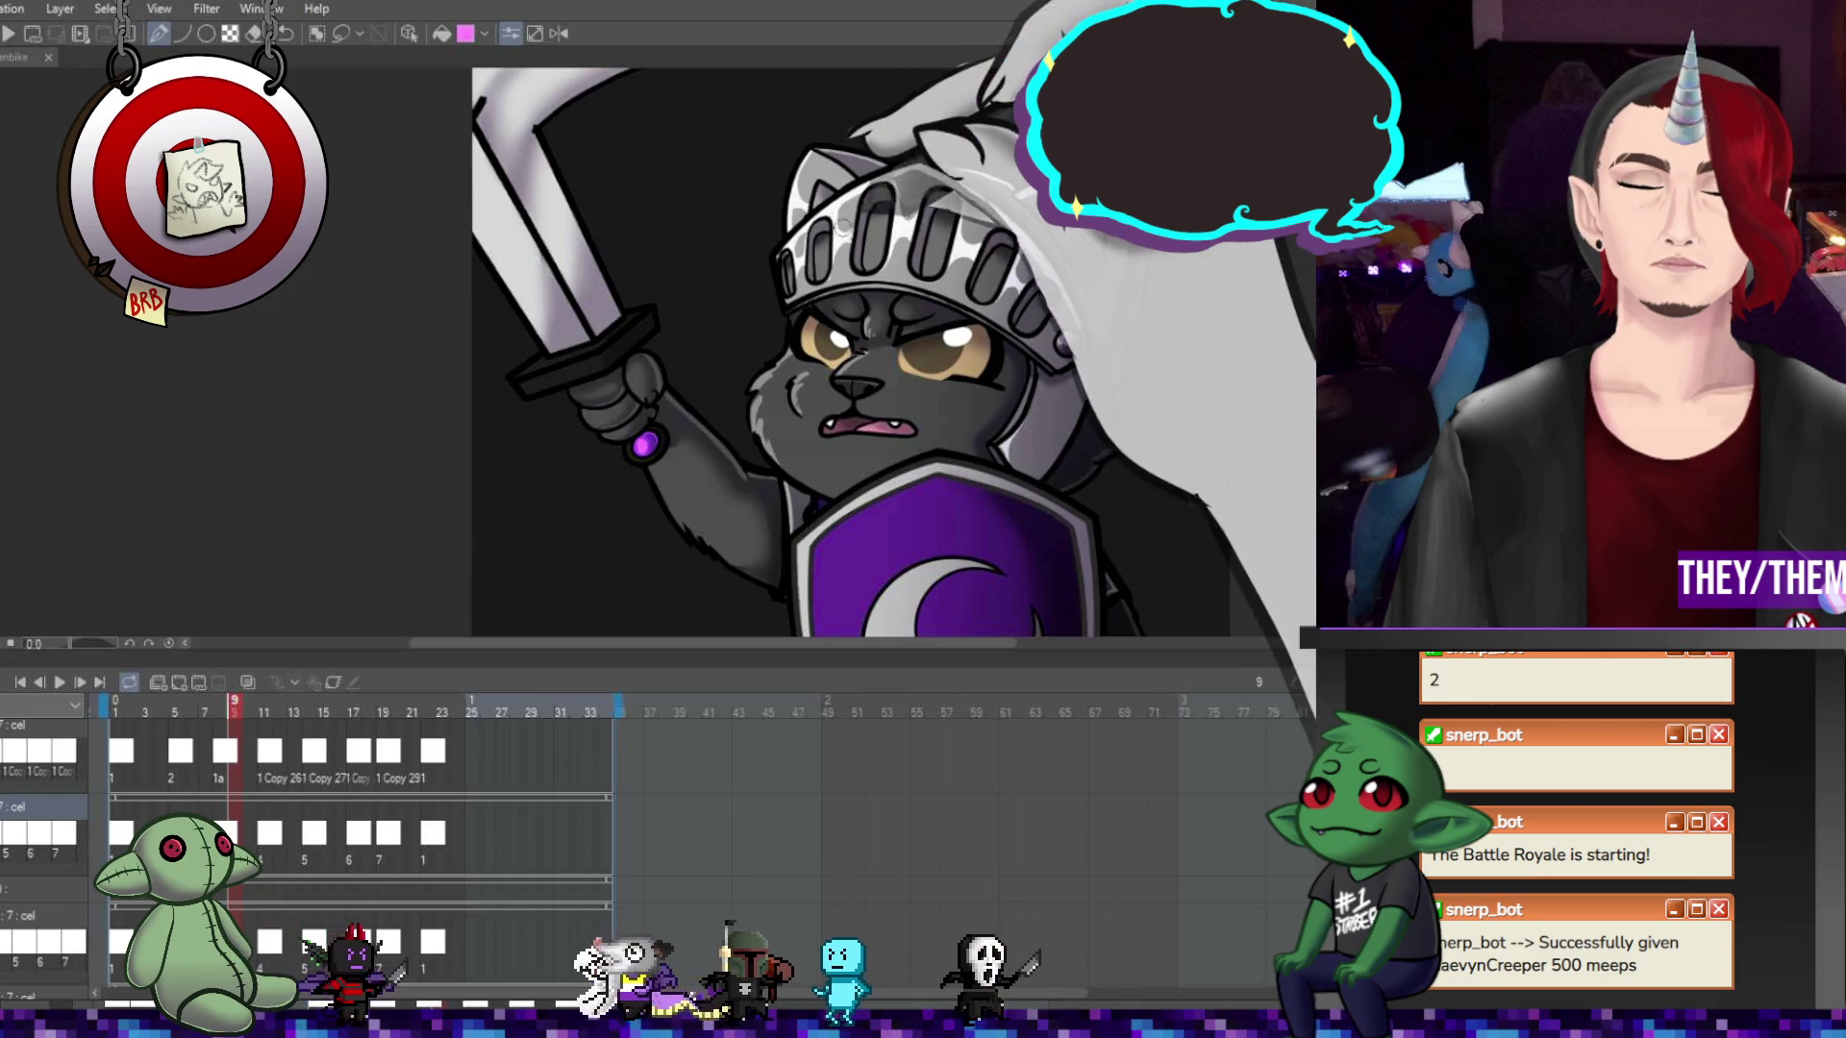
pyautogui.hotkey('ctrl', 'z')
pyautogui.hotkey('ctrl', 'z')
pyautogui.hotkey('ctrl', 'y')
pyautogui.hotkey('ctrl', 'z')
pyautogui.hotkey('ctrl', 'z')
pyautogui.hotkey('ctrl', 'z')
pyautogui.hotkey('ctrl', 'z')
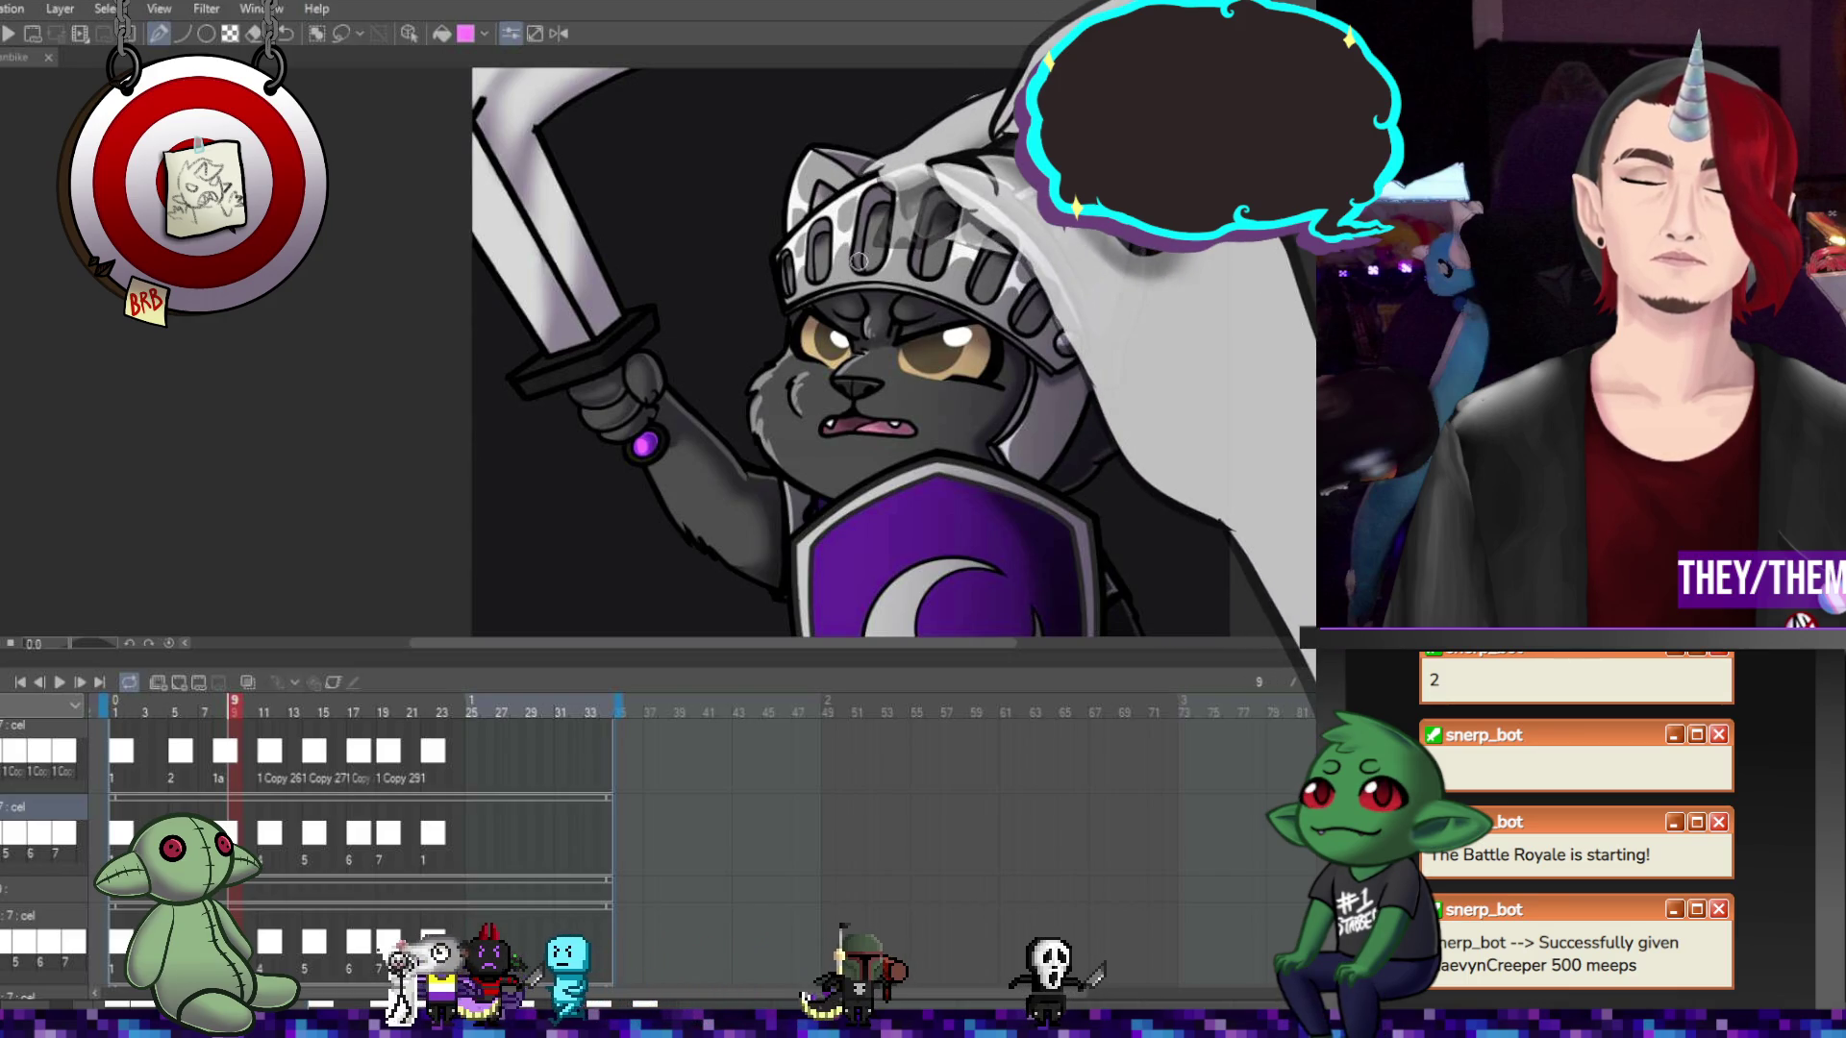
pyautogui.hotkey('ctrl', 'z')
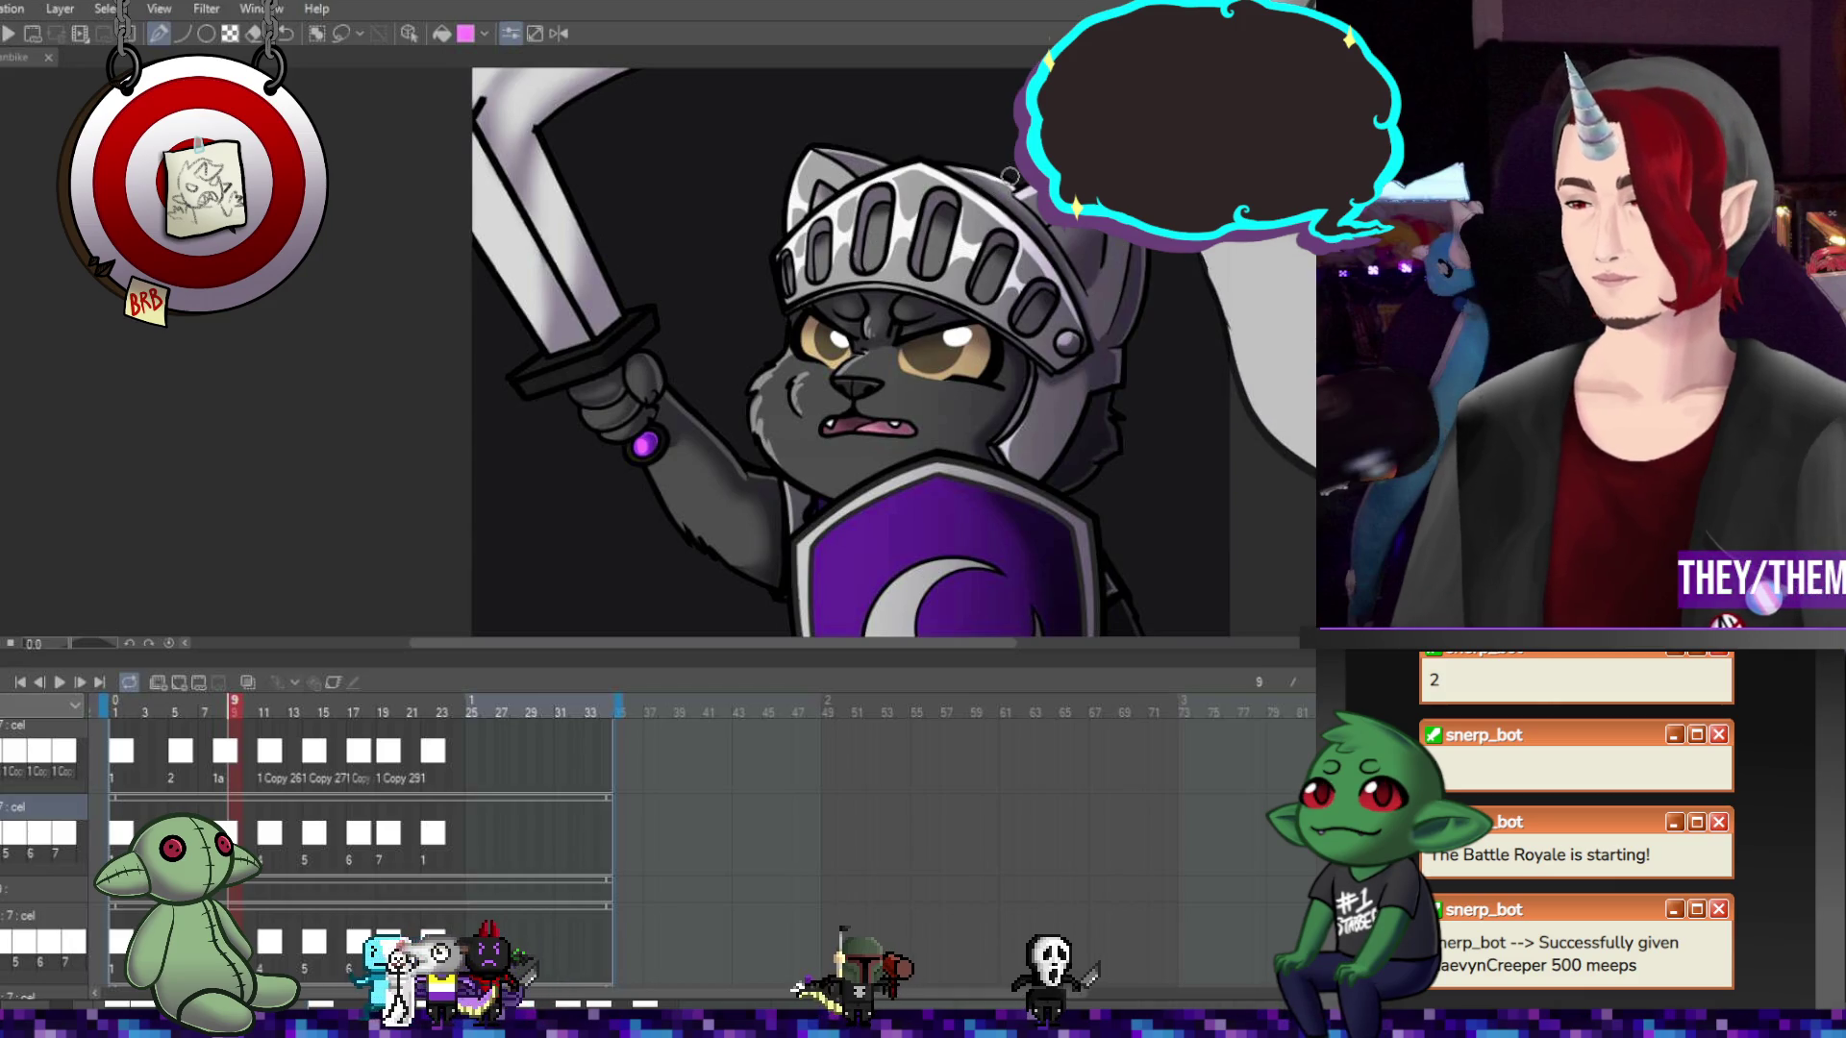
pyautogui.click(286, 843)
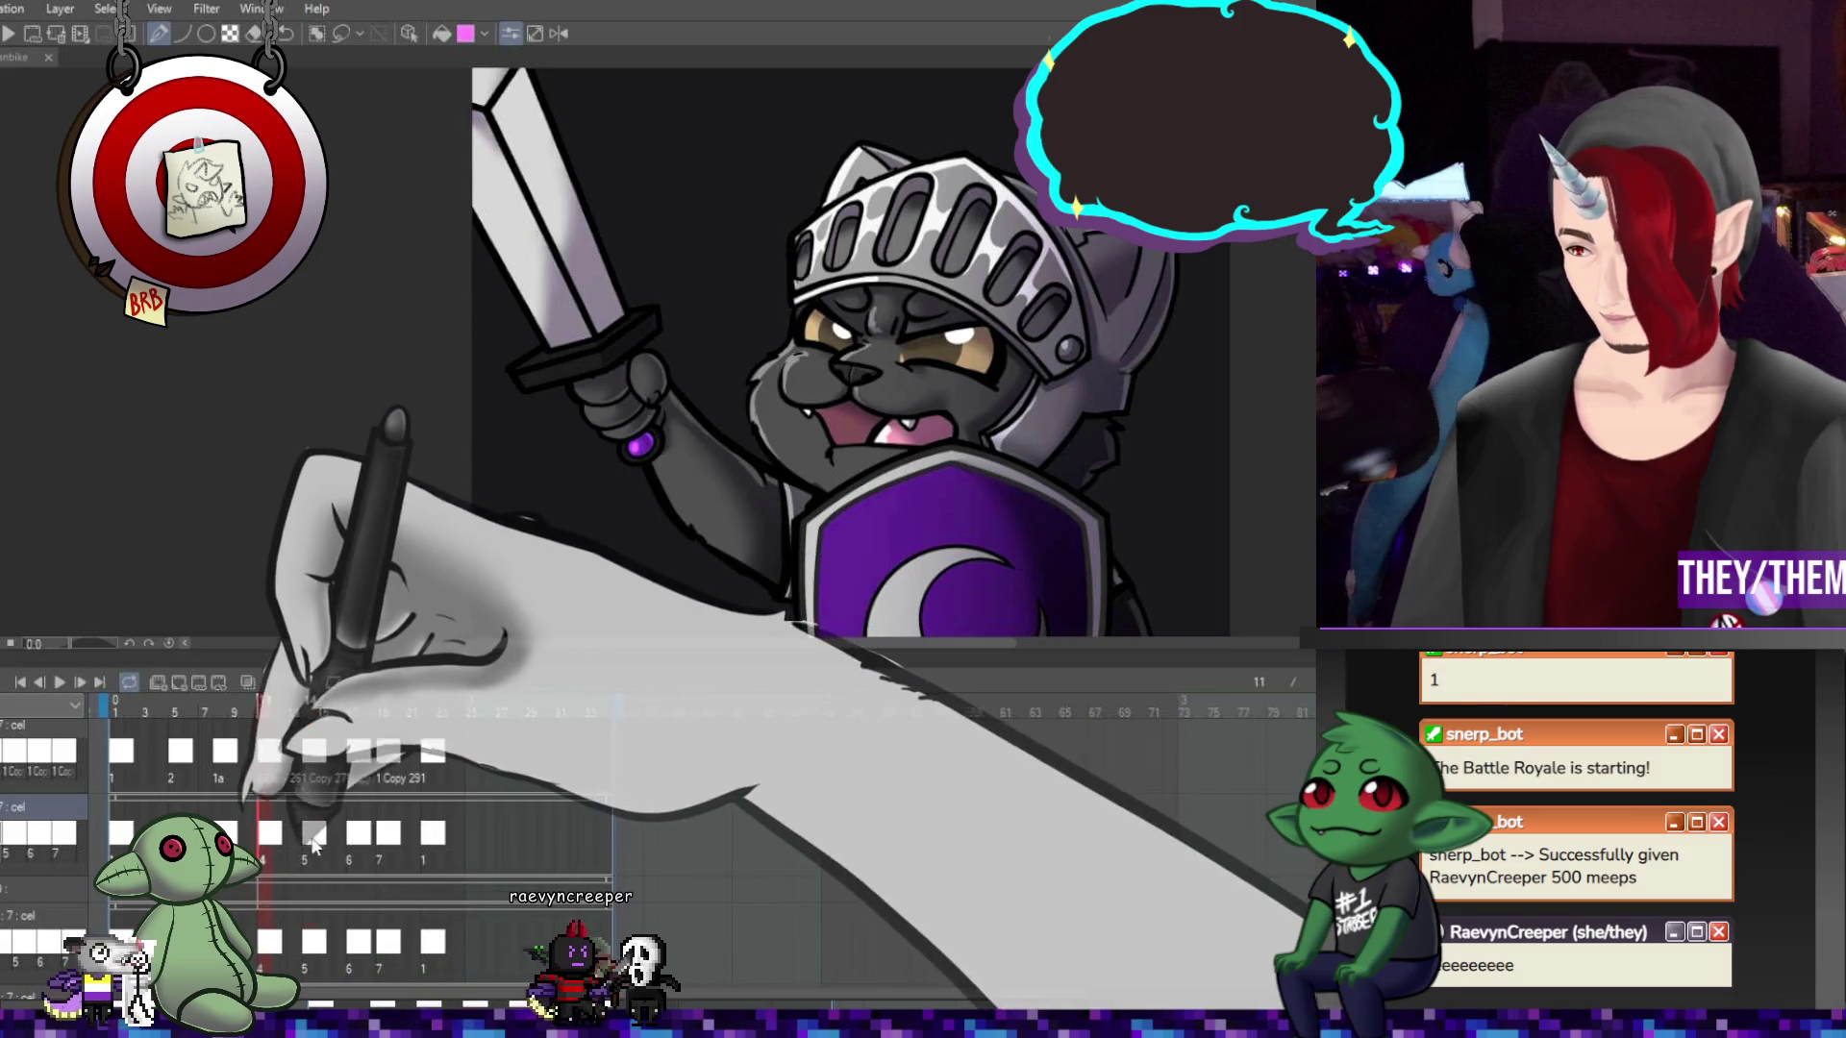
# Step through the timeline, passing frame 12, to reach frame 15
pyautogui.press('Right')
pyautogui.press('Right')
pyautogui.press('Right')
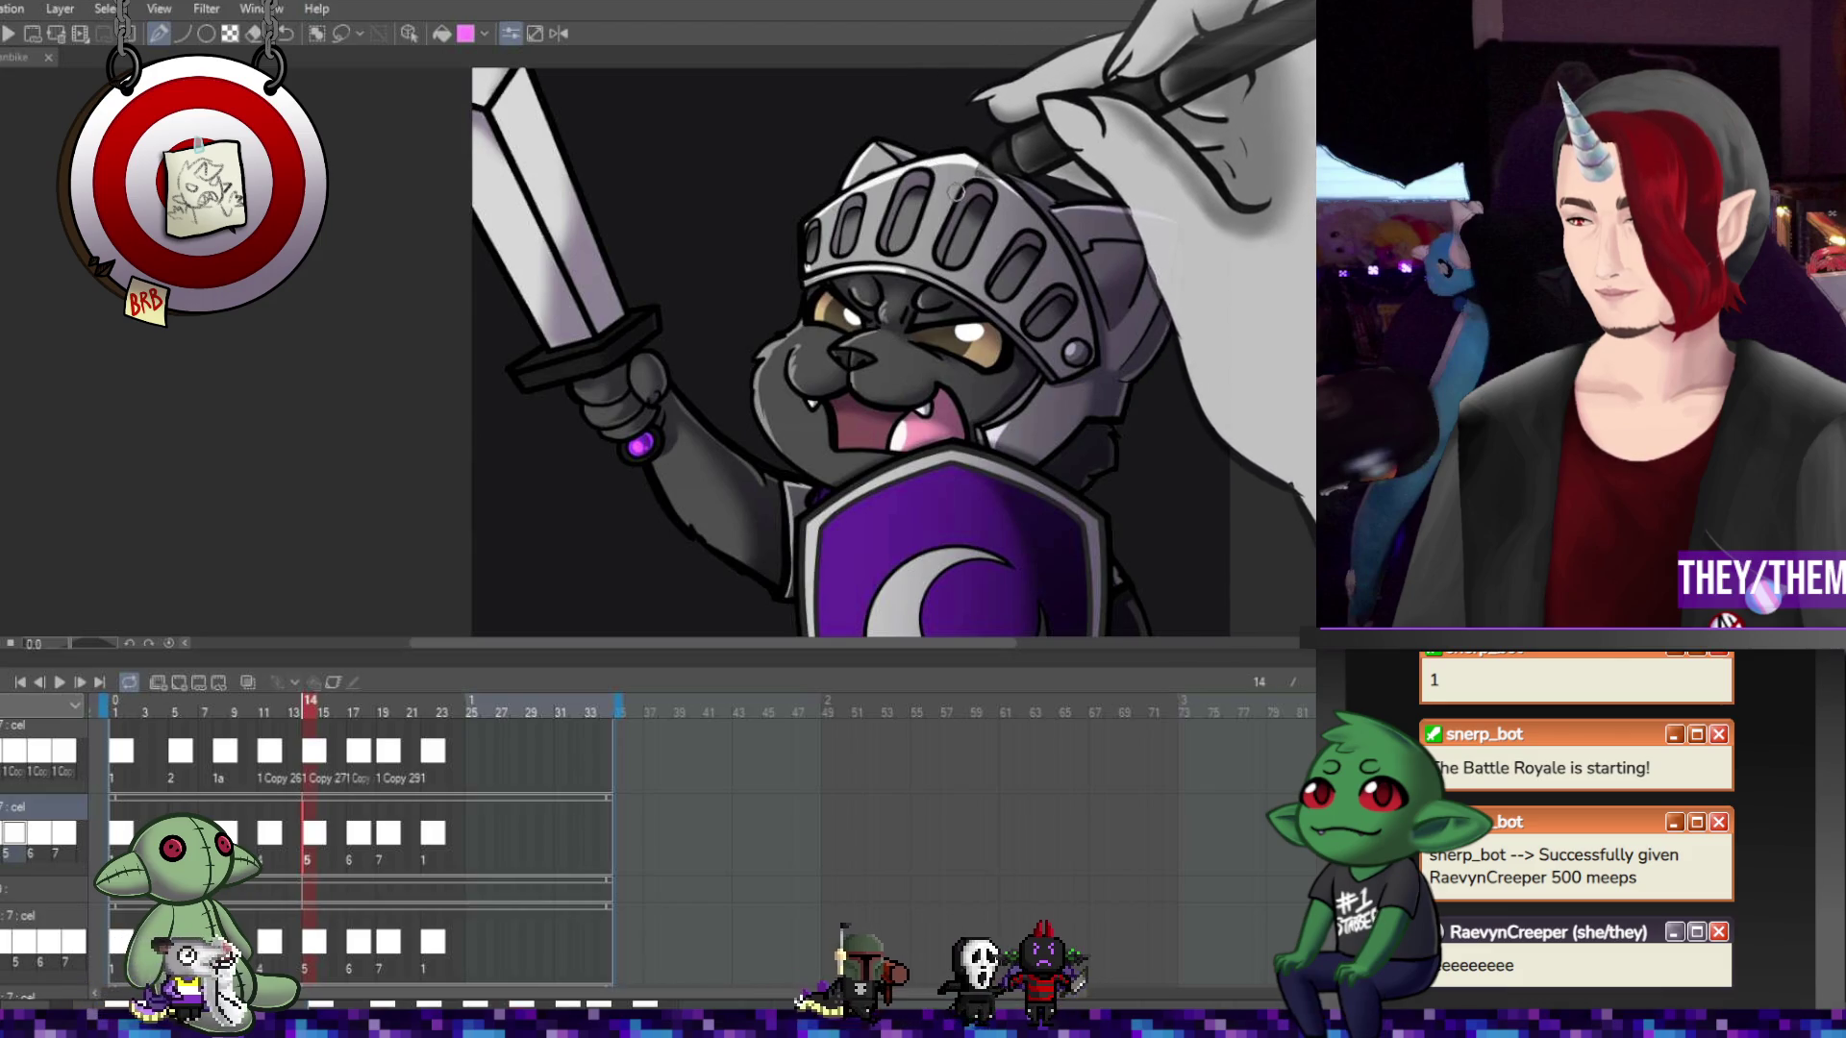
pyautogui.click(279, 833)
pyautogui.click(319, 834)
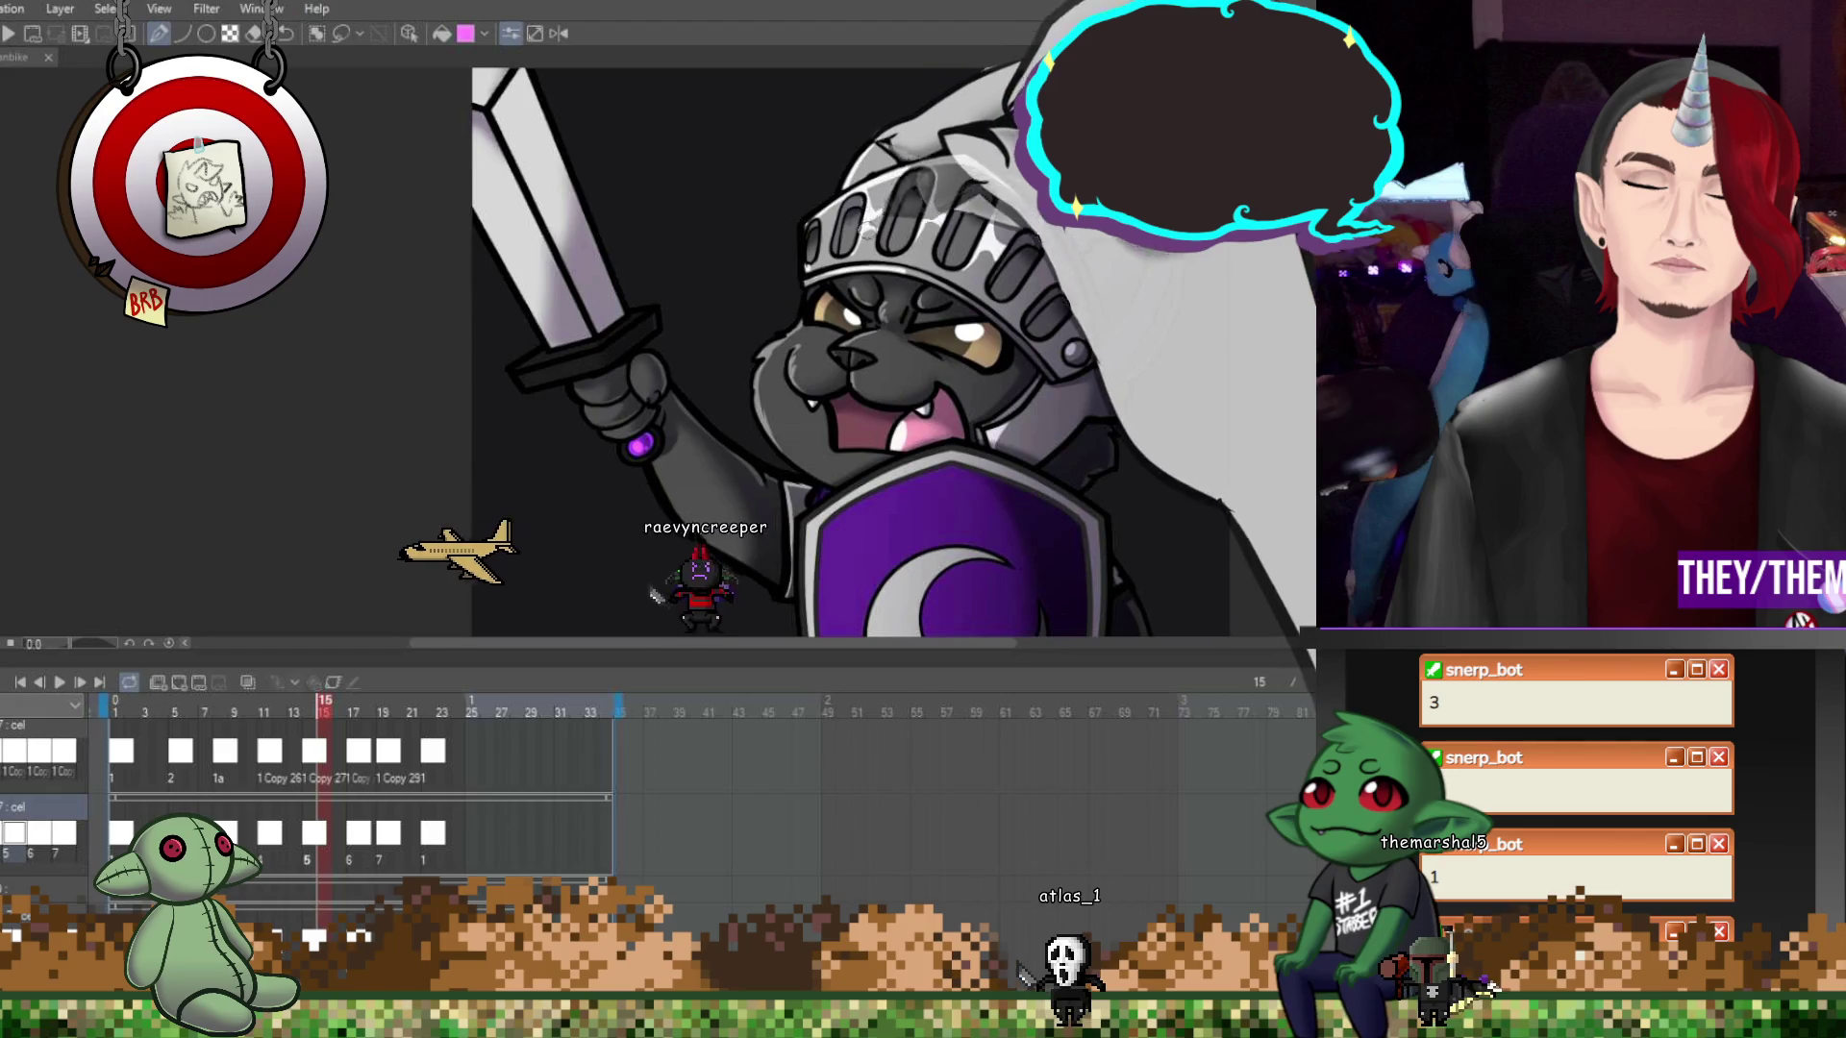
# Paint shading strokes across the frame 15 helmet and top, undoing and restoring the last stroke
pyautogui.click(957, 157)
pyautogui.click(1072, 352)
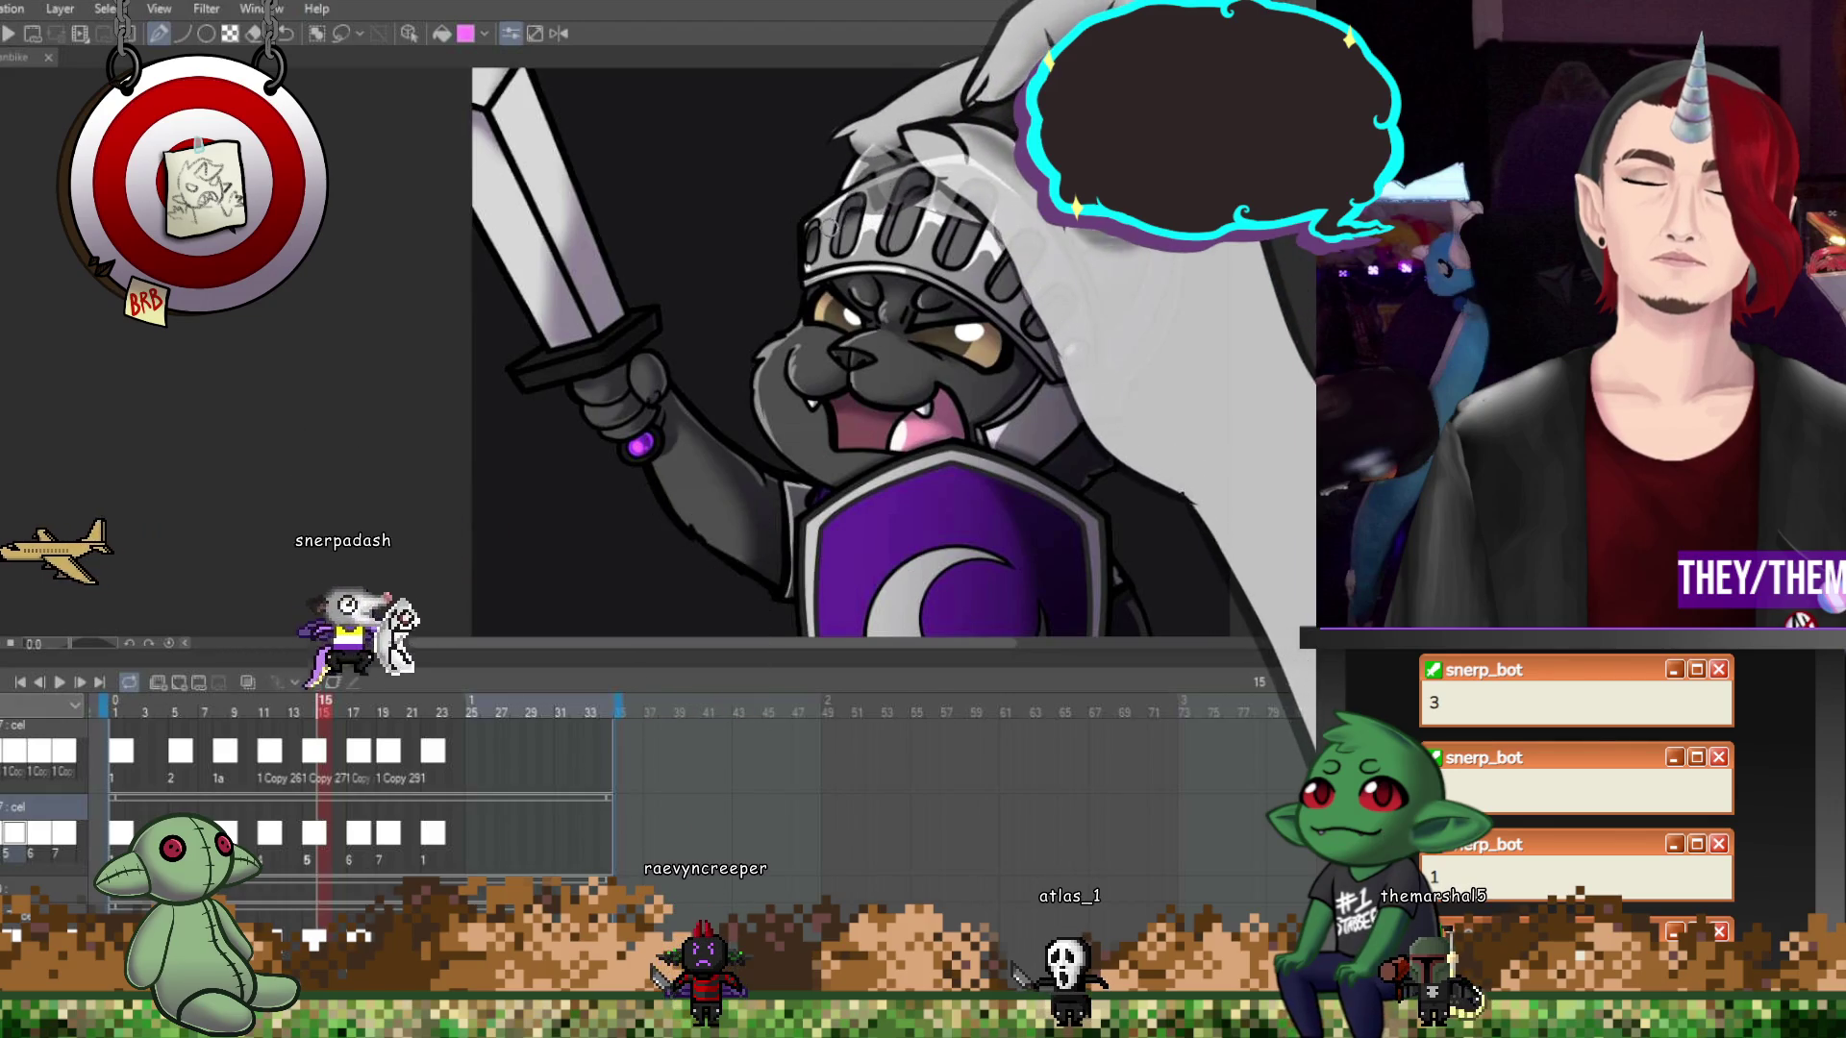
pyautogui.click(846, 125)
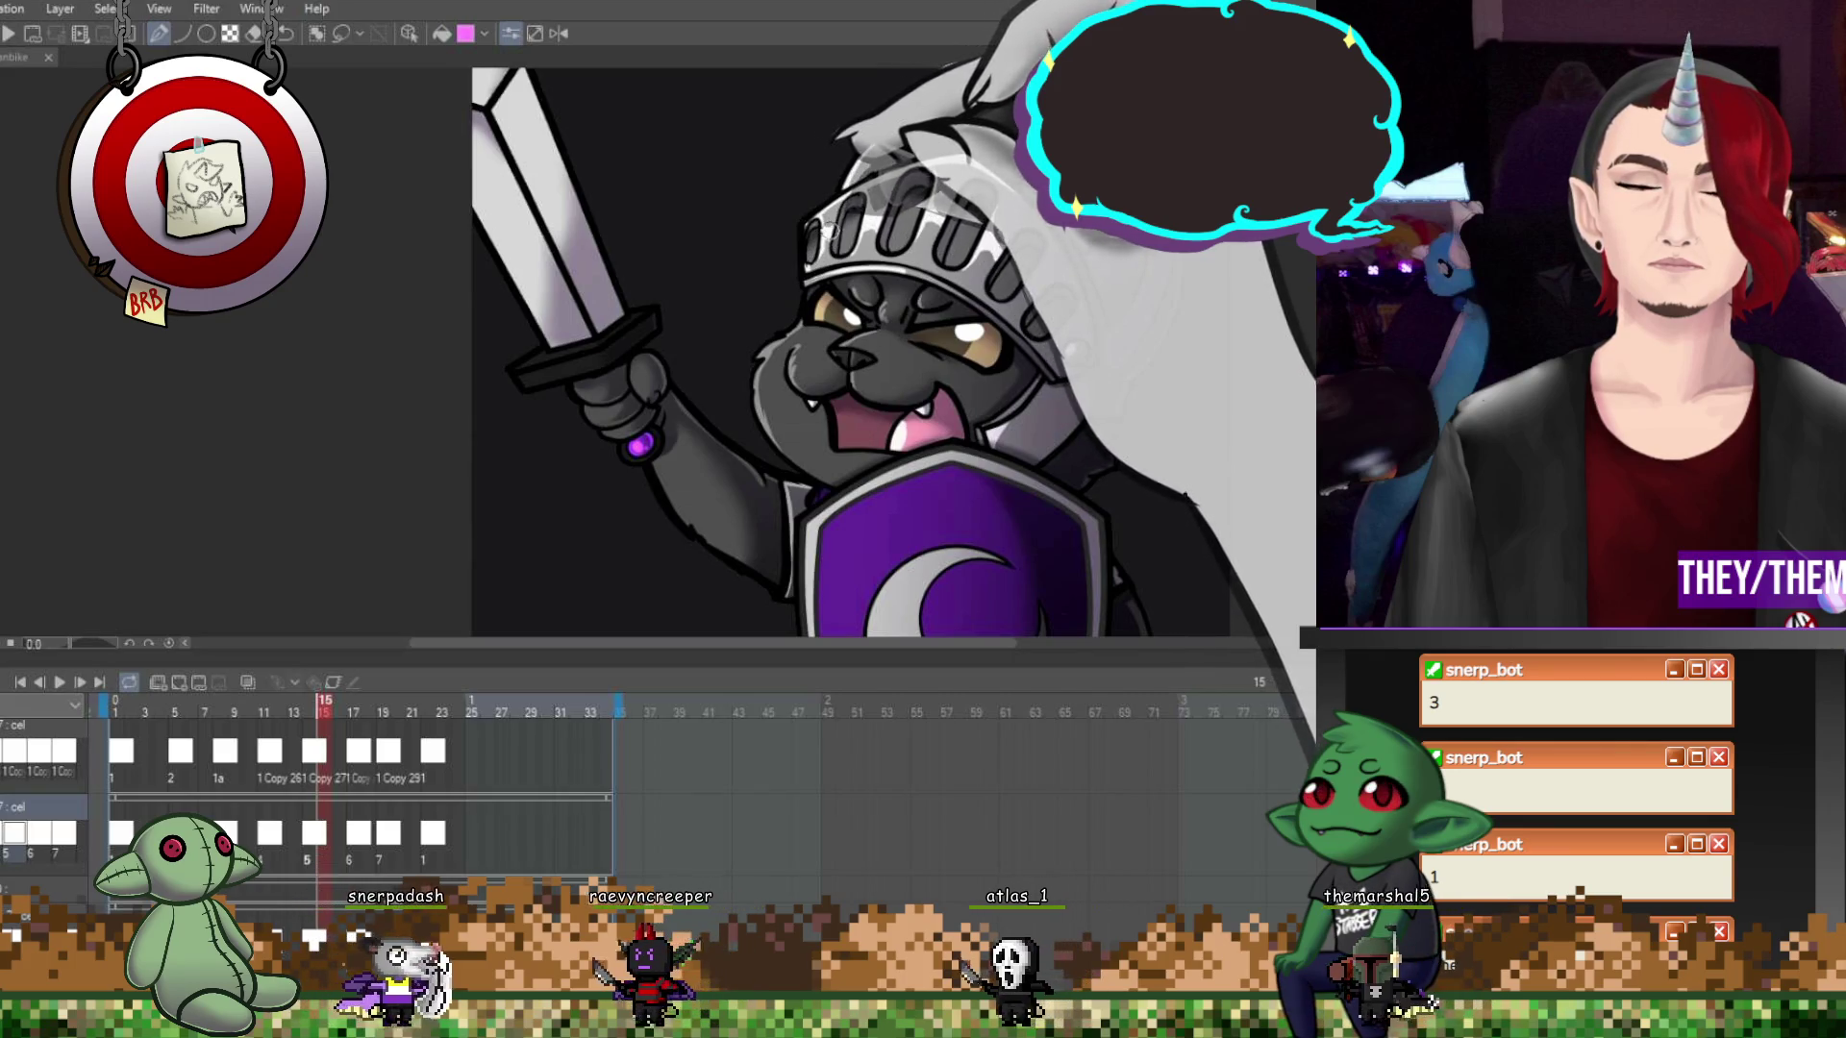
pyautogui.hotkey('ctrl', 'z')
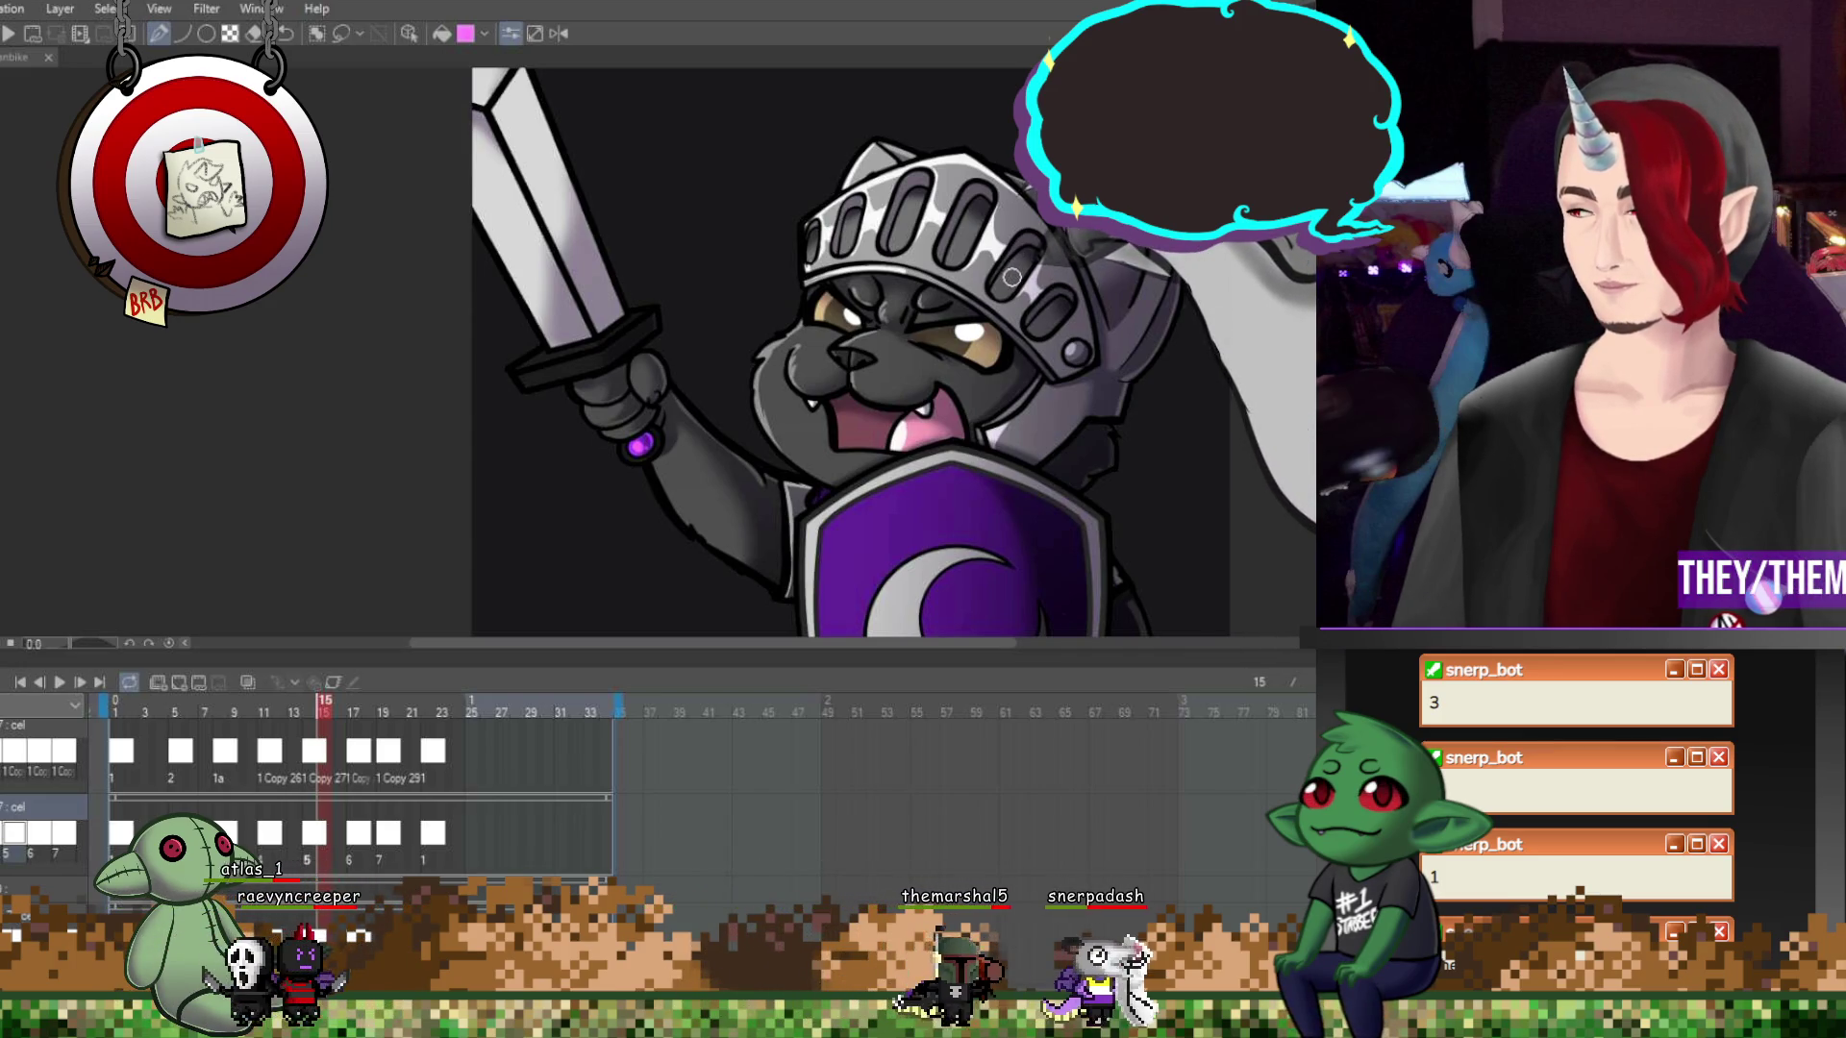
pyautogui.hotkey('ctrl', 'z')
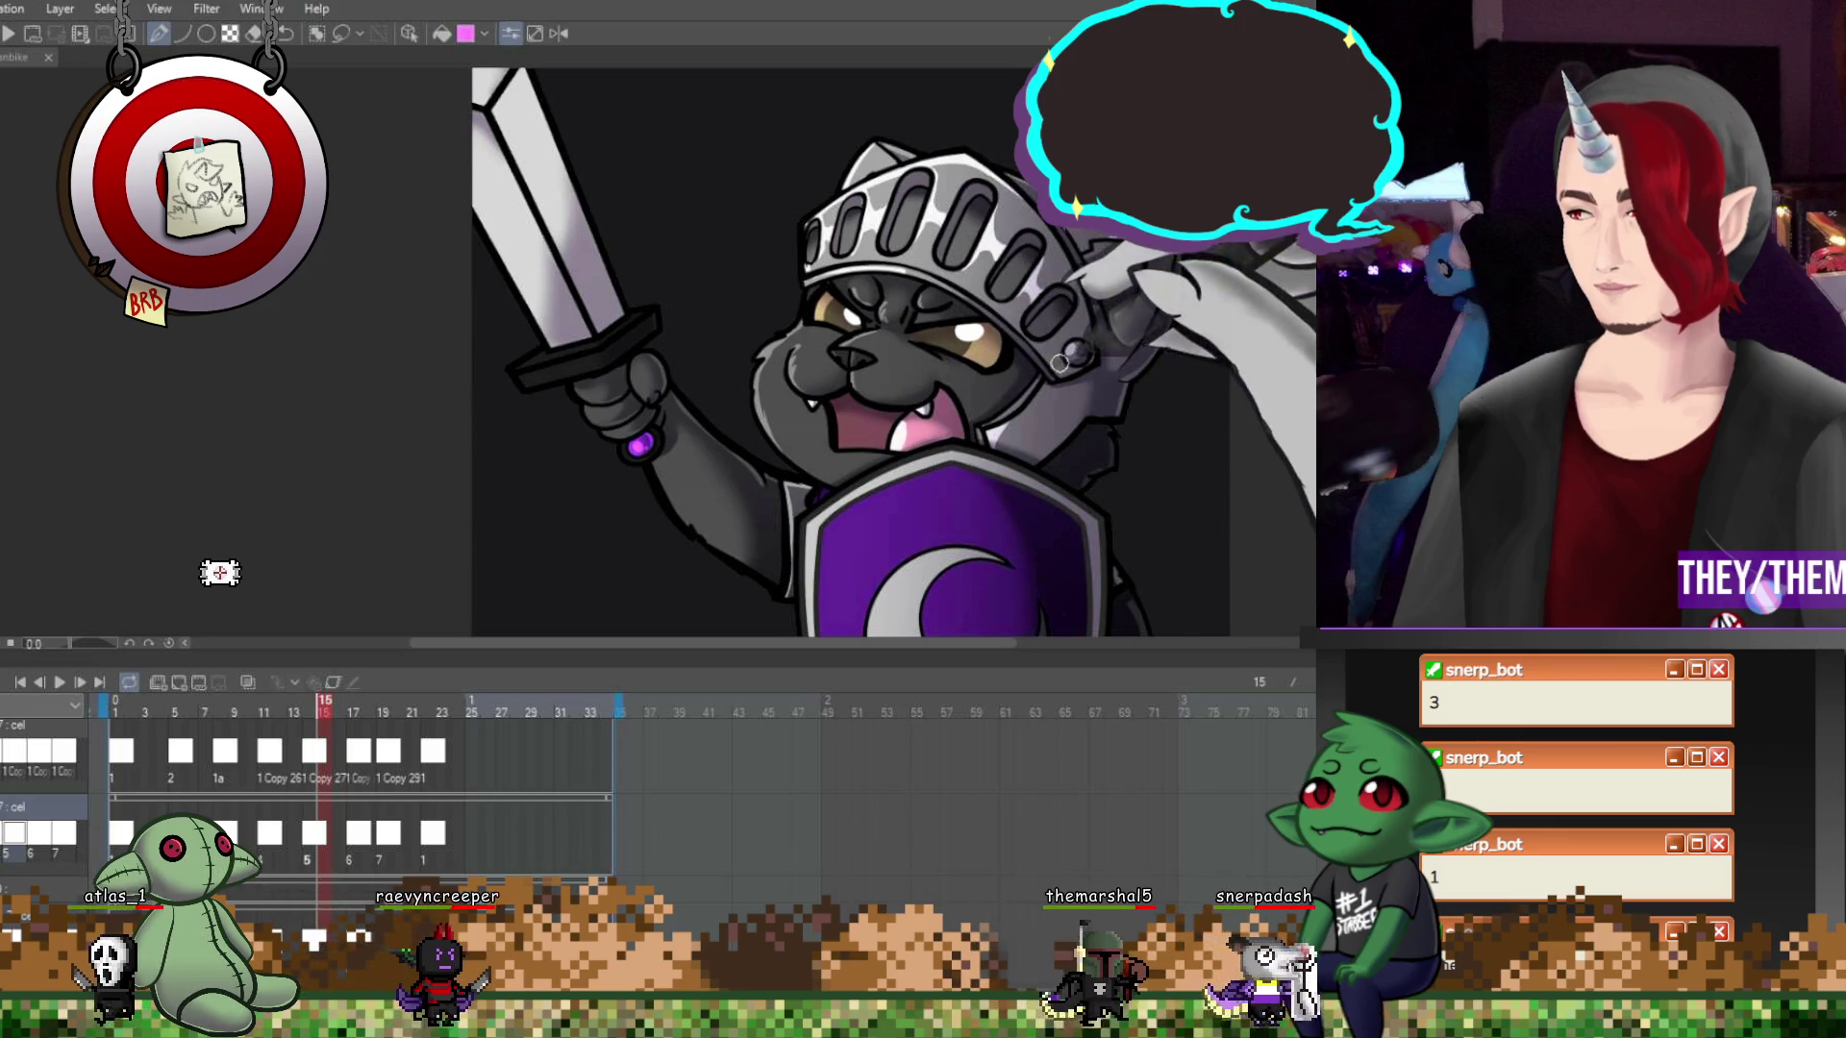
# Advance the timeline to frame 17, then jump further ahead to a later frame
pyautogui.click(356, 839)
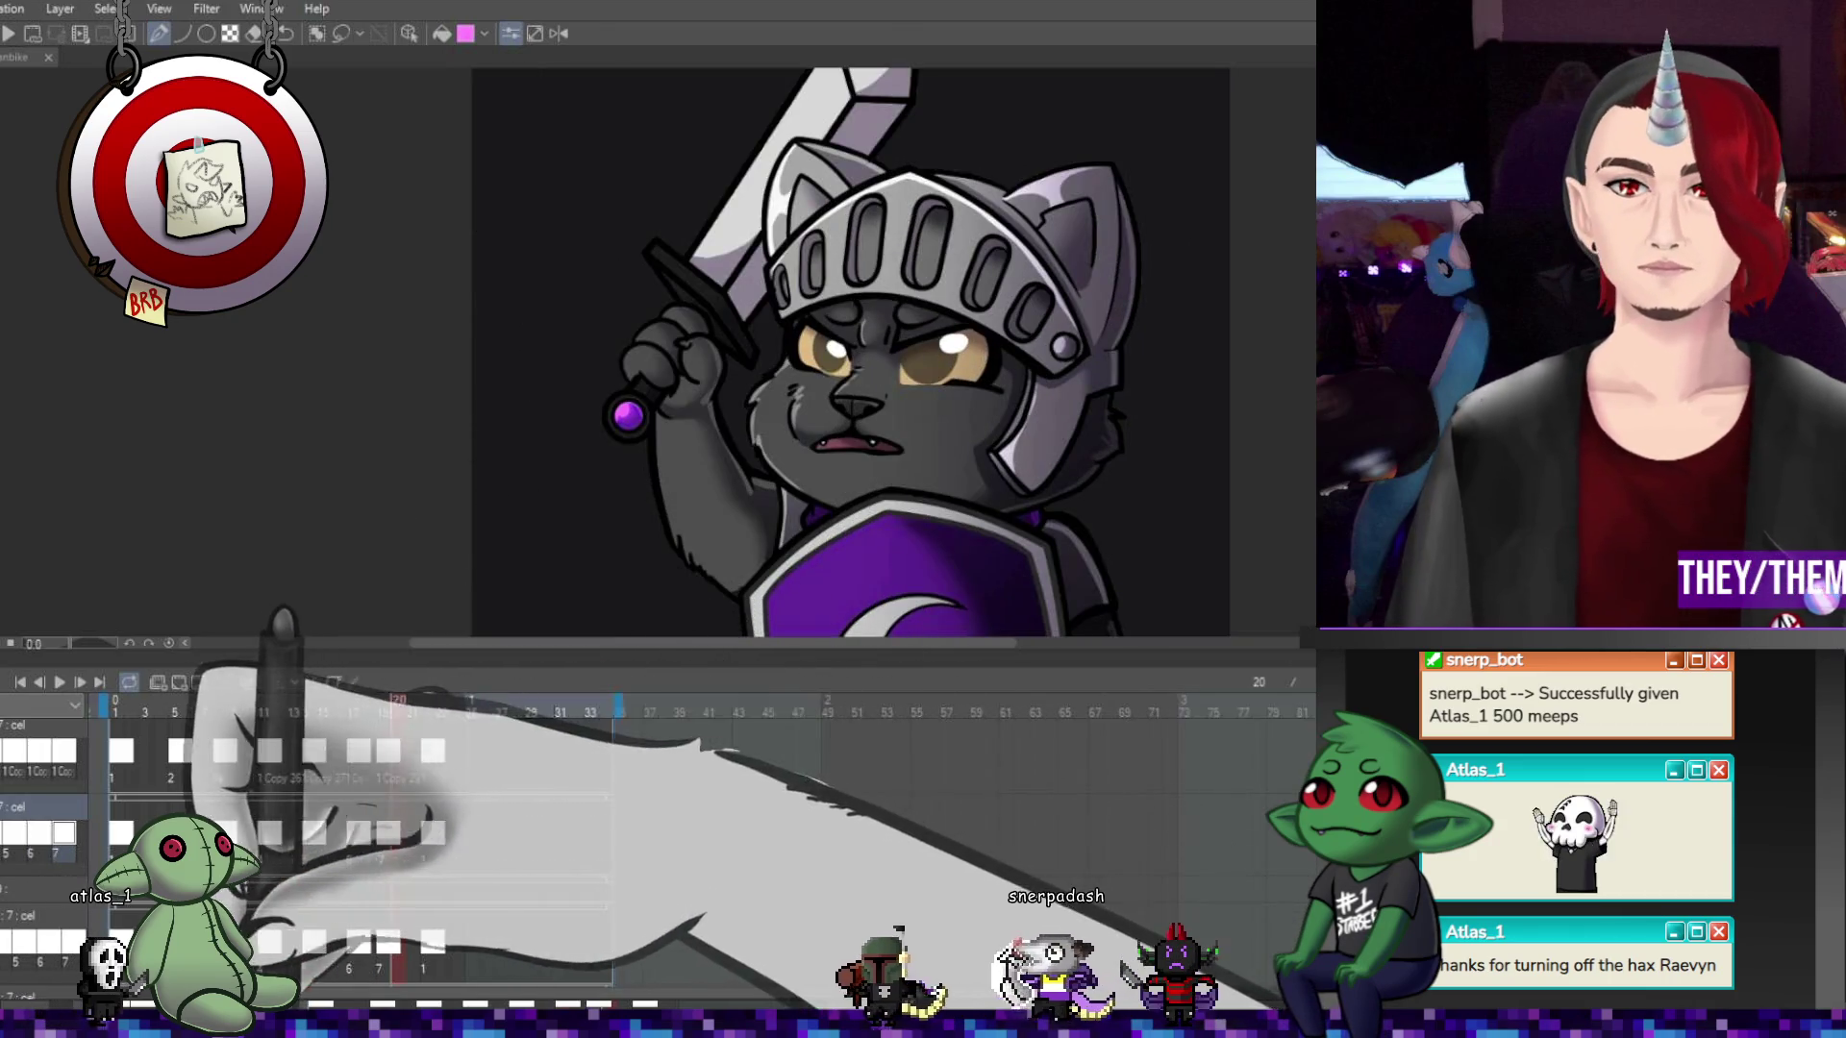
pyautogui.click(428, 839)
# Go back to frame 19 to paint highlights and shading on its helmet
pyautogui.click(384, 835)
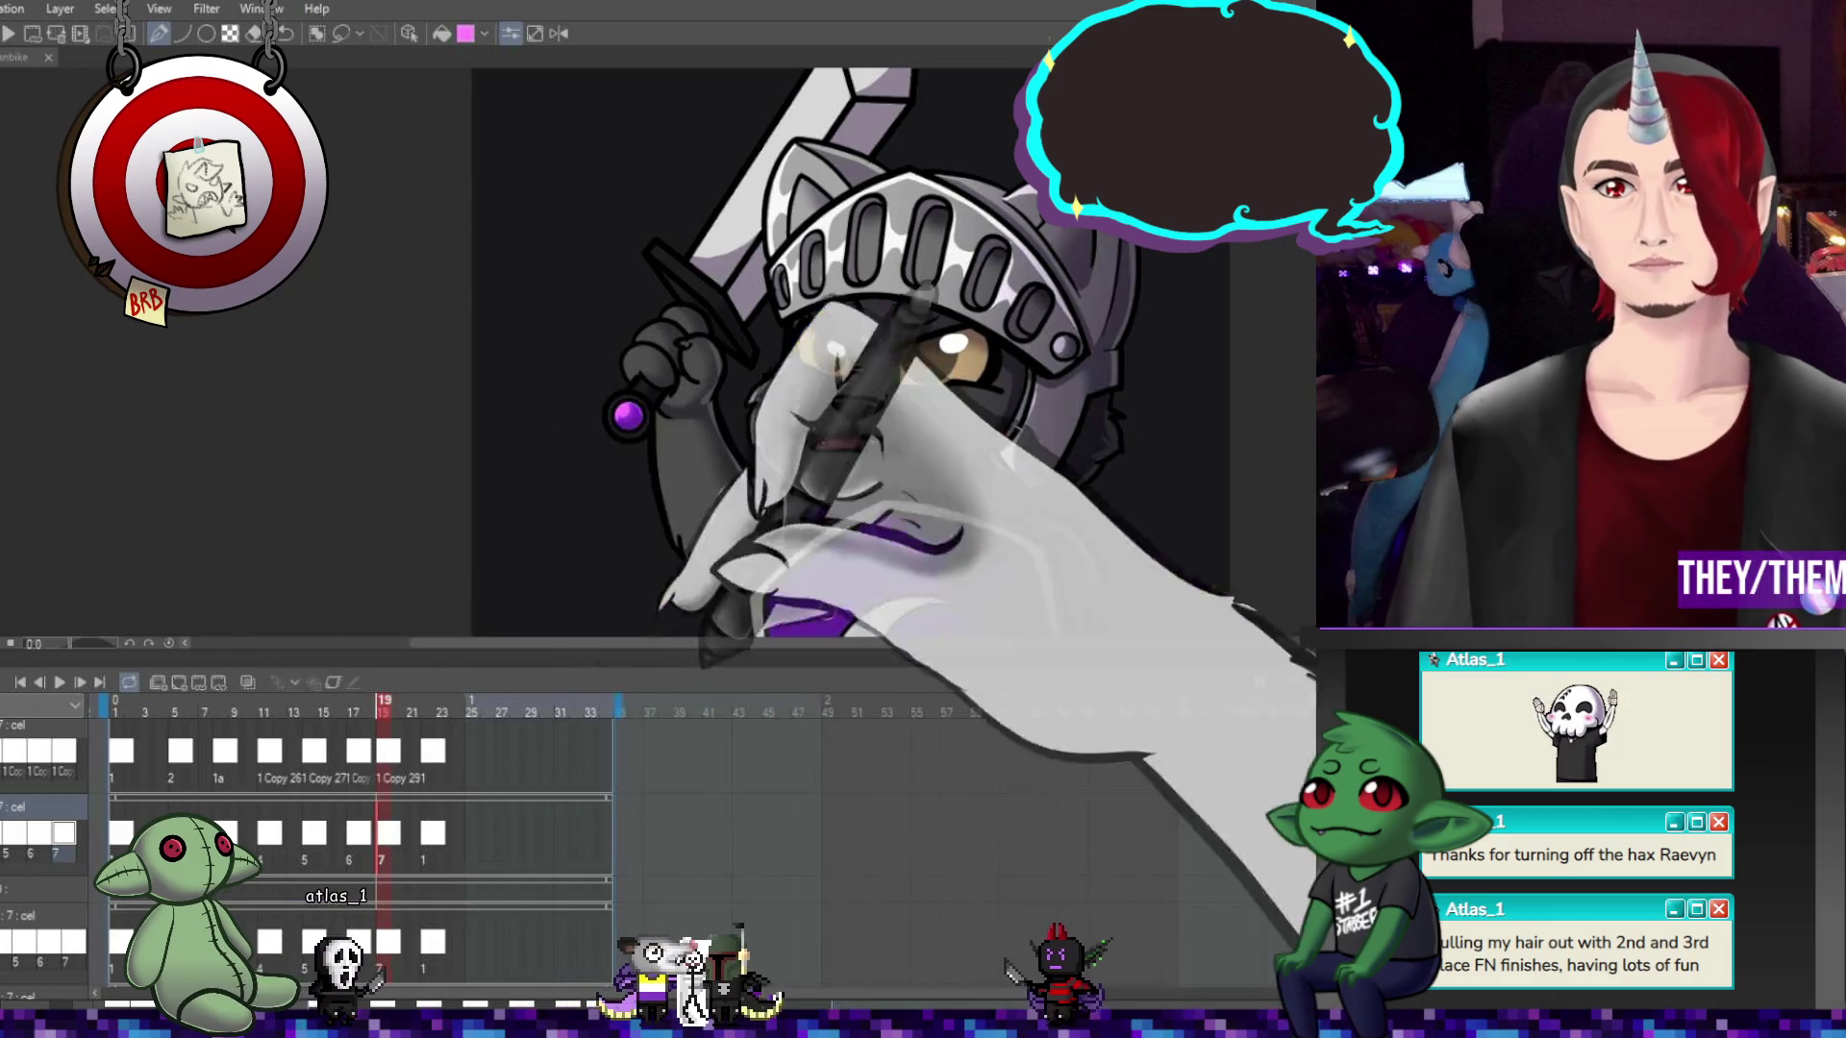
# Preview the full knight cat animation, stop it, and go to frame 5
pyautogui.scroll(-3, 531, 153)
pyautogui.scroll(1, 532, 153)
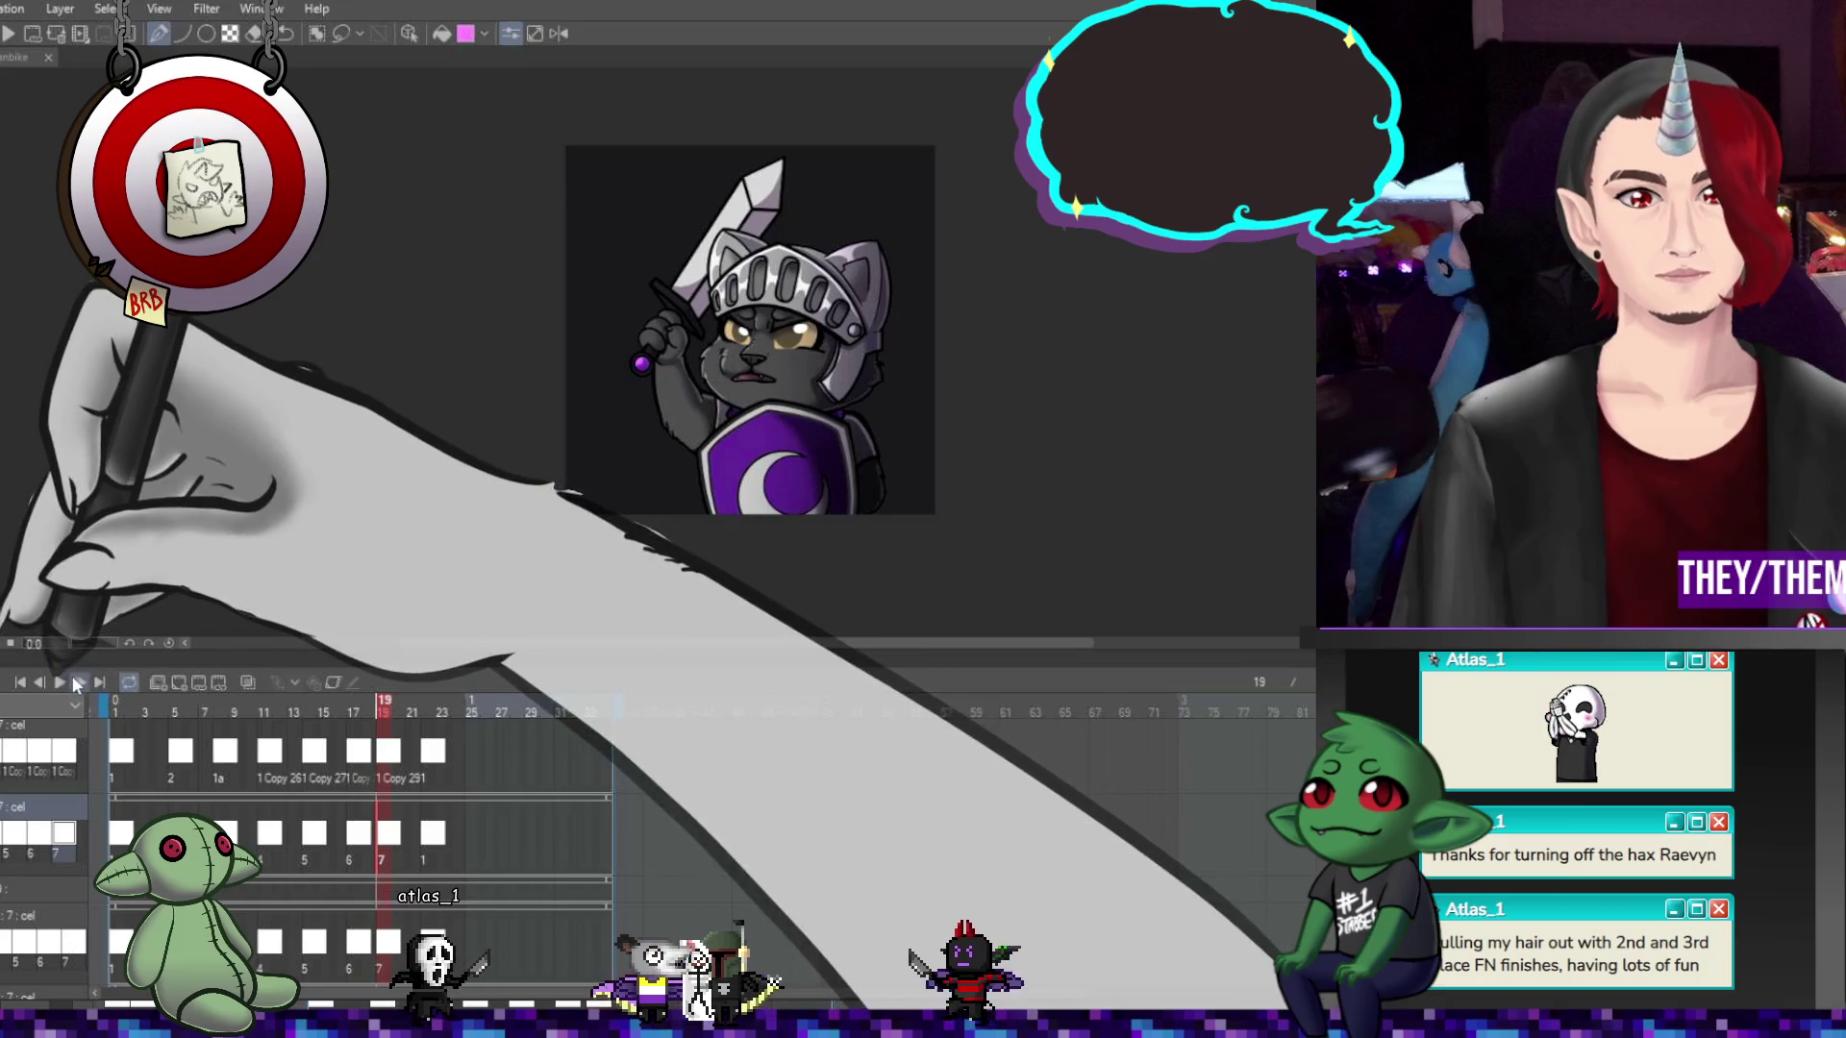
pyautogui.press('Return')
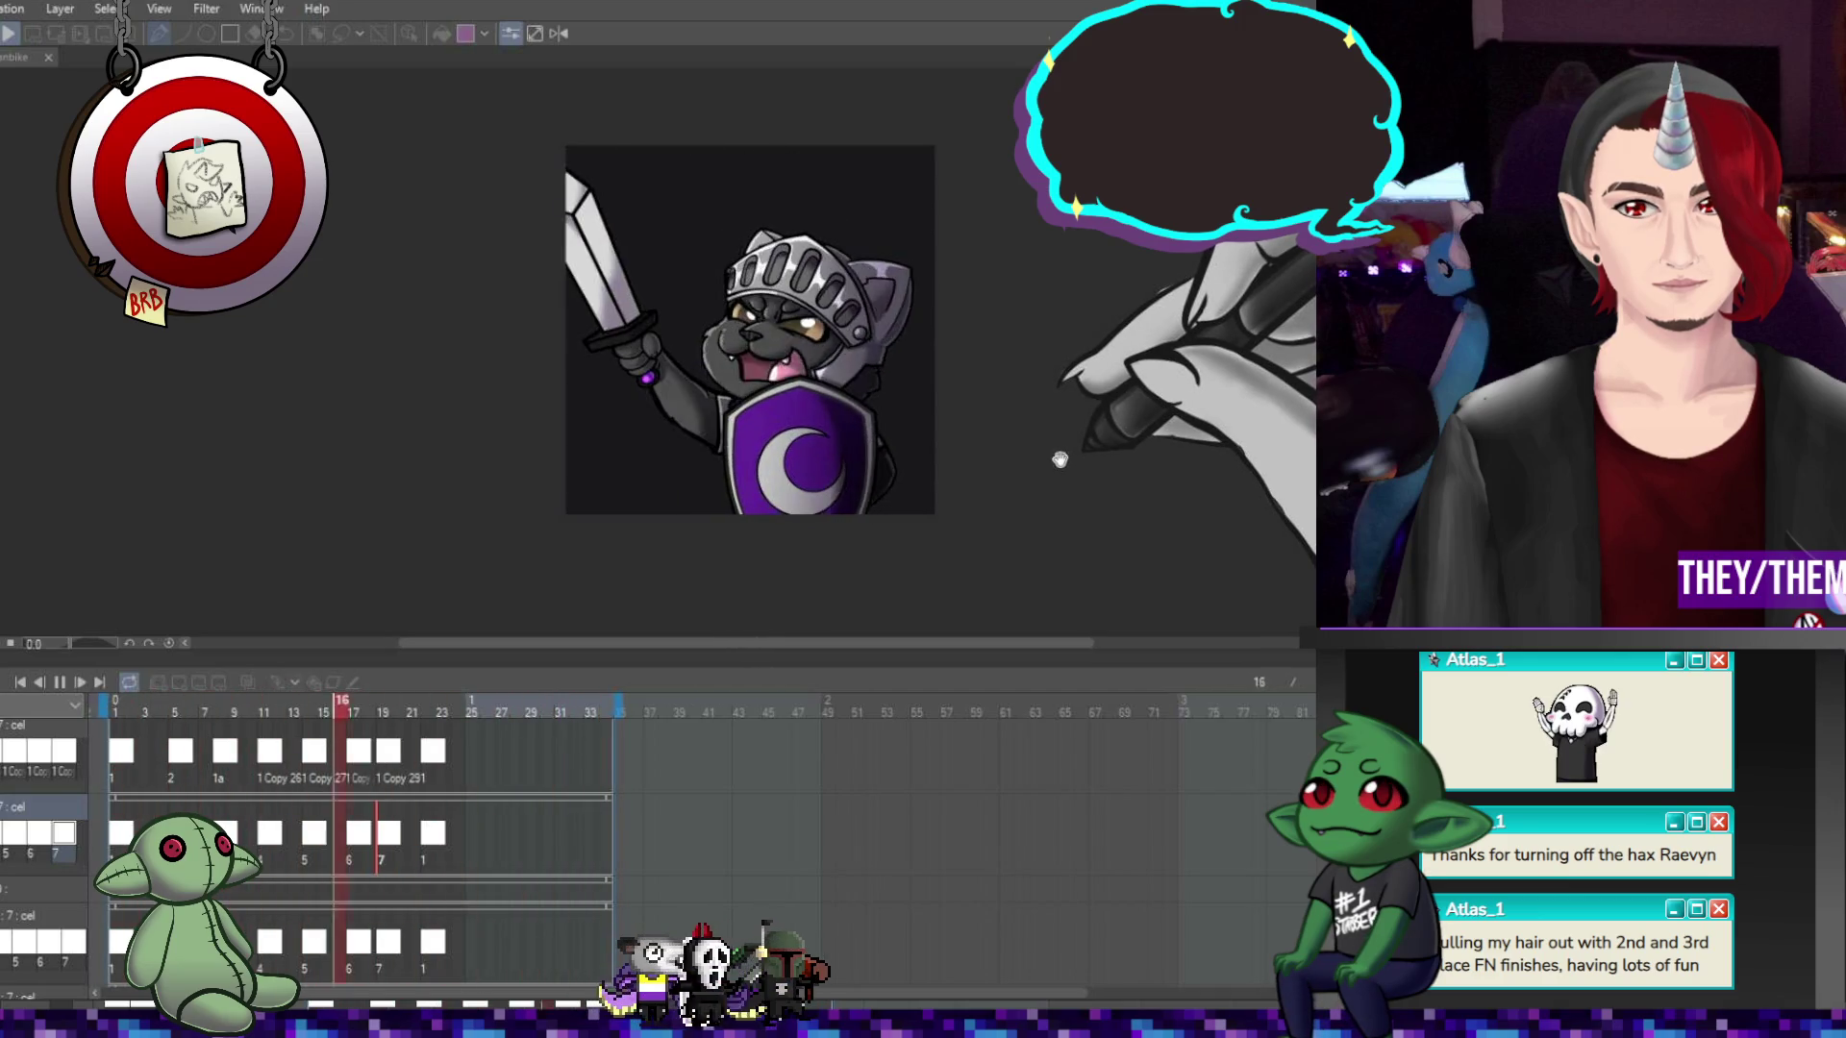
pyautogui.click(61, 682)
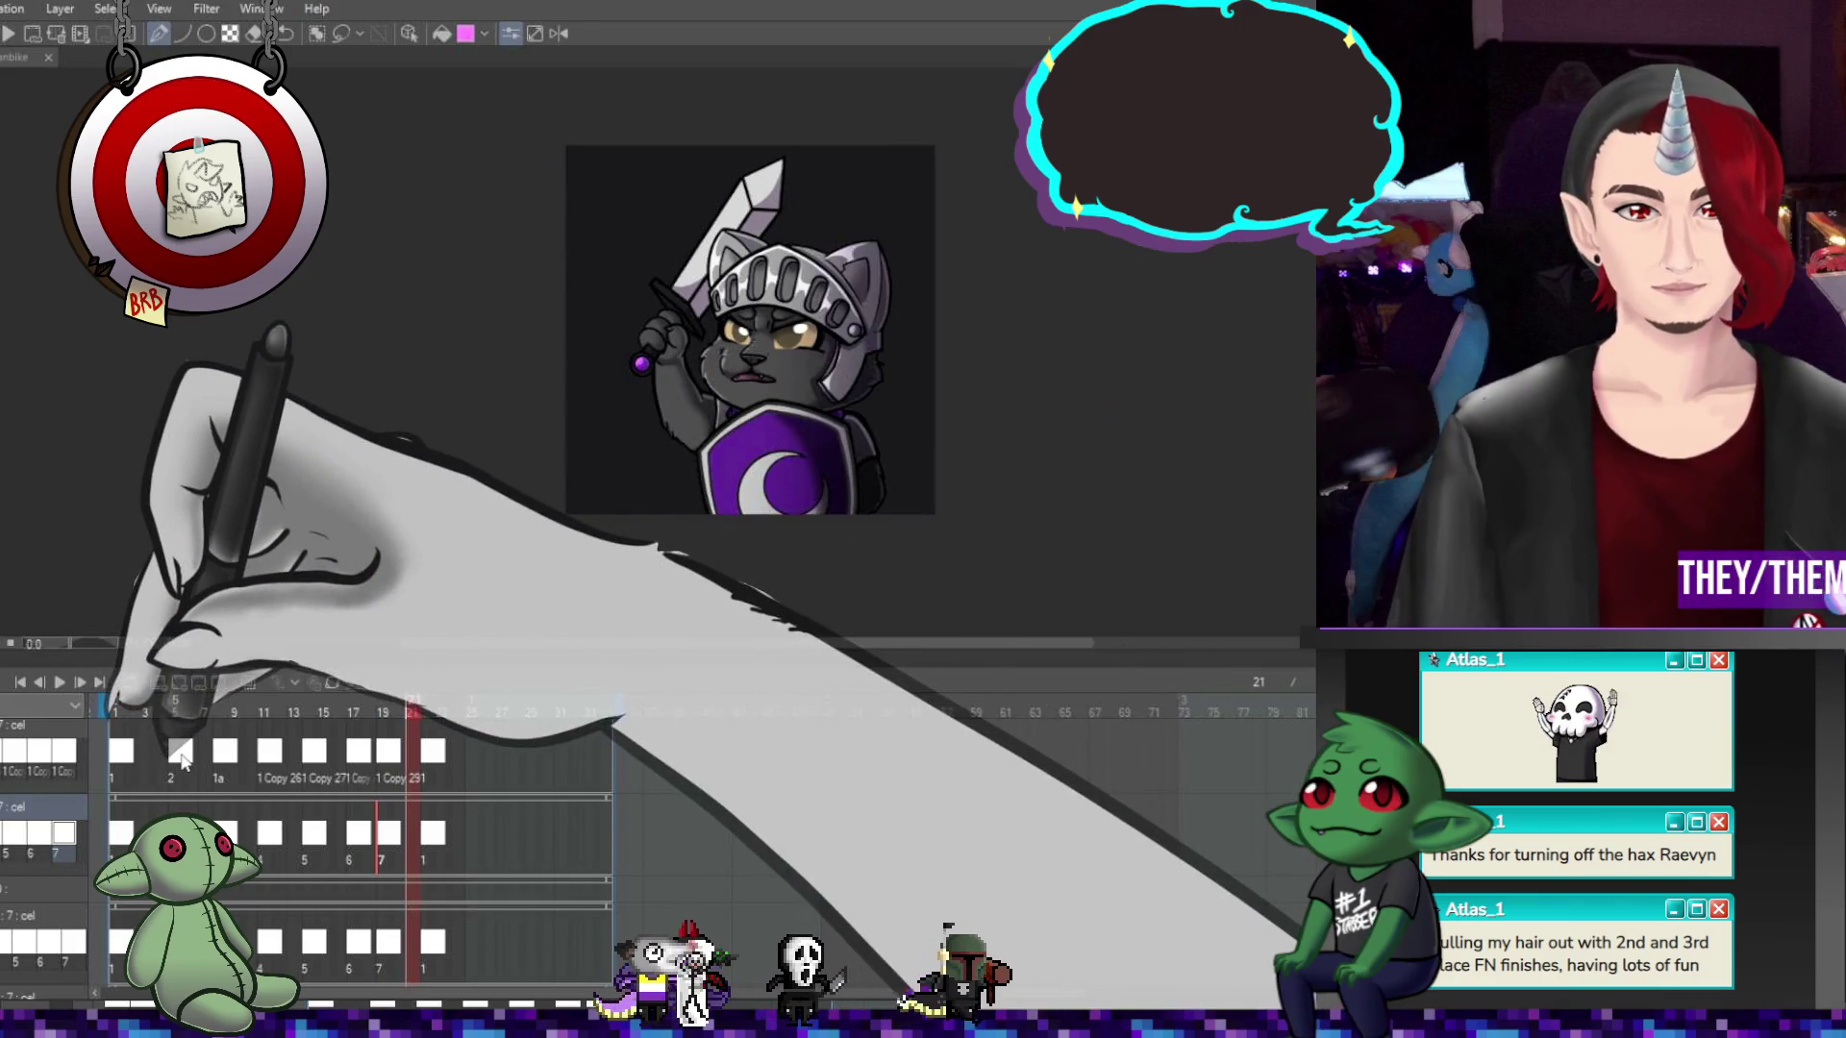
pyautogui.click(175, 711)
pyautogui.scroll(3, 660, 421)
# Step through the drawings at frames 8, 11, 15, 18 and 19
pyautogui.scroll(2, 661, 421)
pyautogui.press('Right')
pyautogui.press('Right')
pyautogui.press('Right')
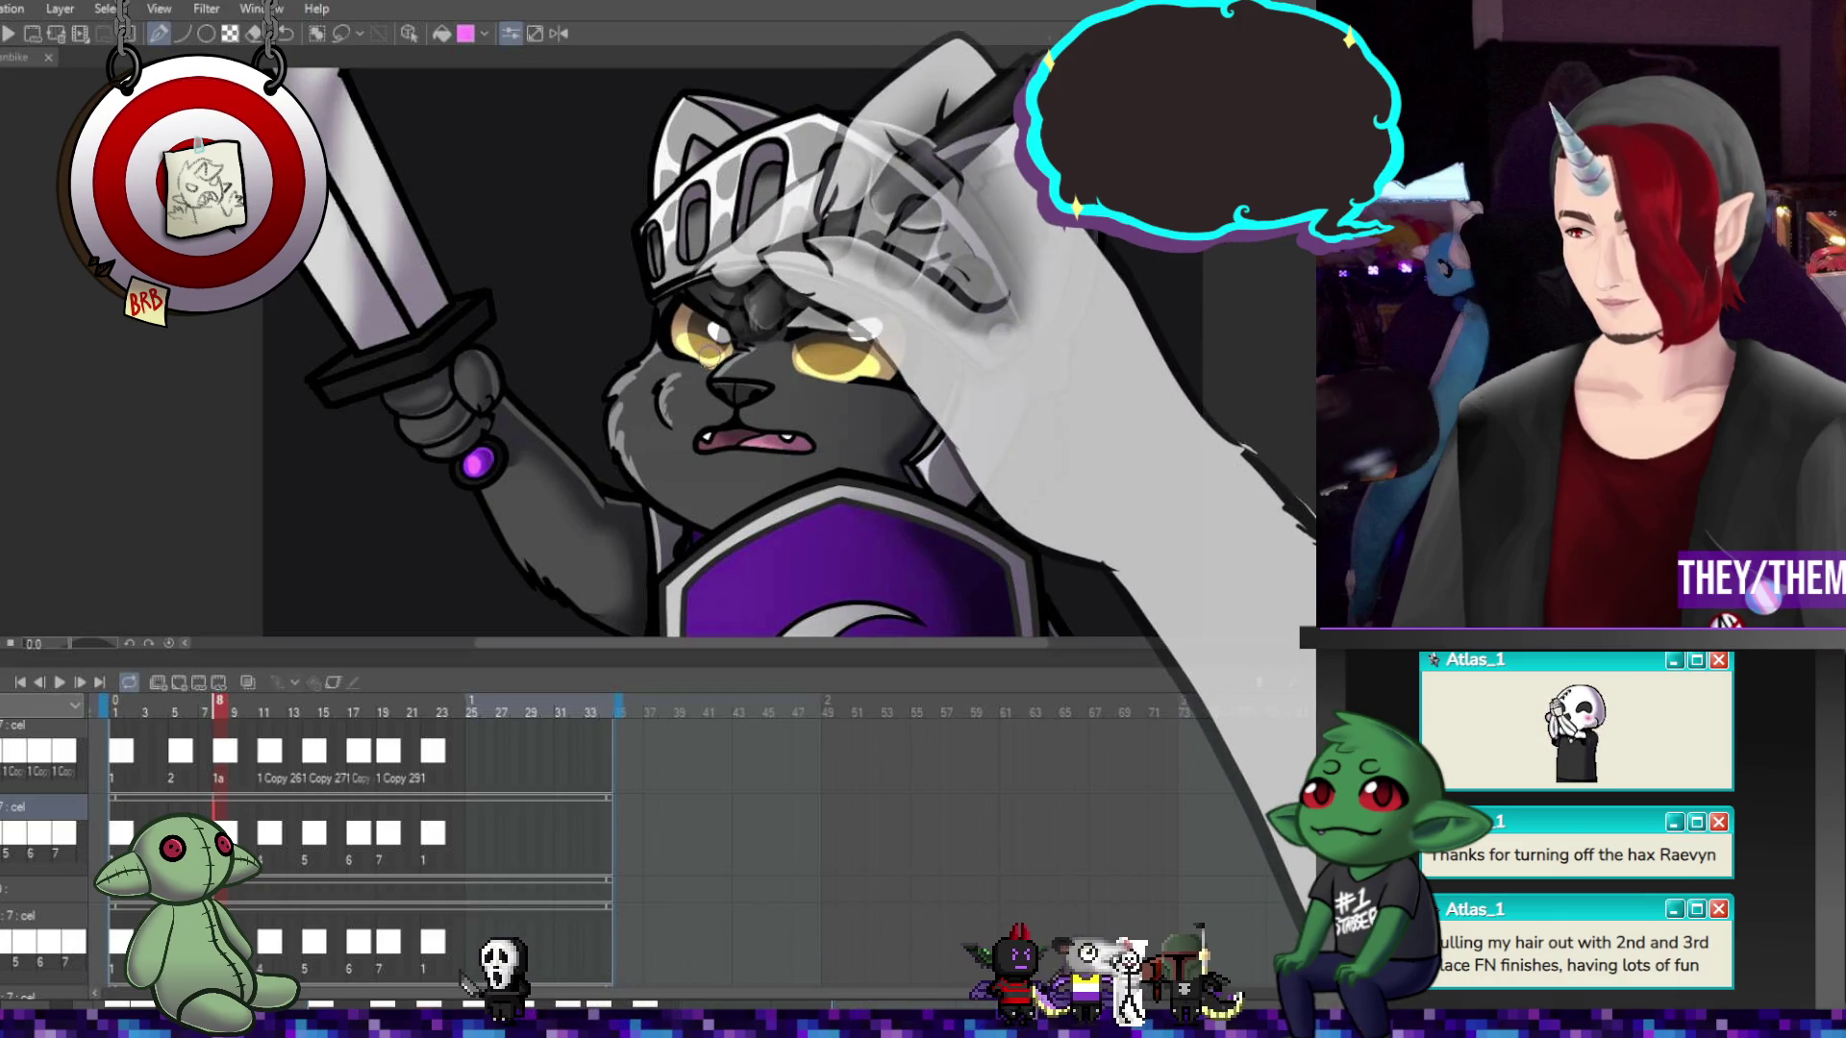
pyautogui.click(264, 710)
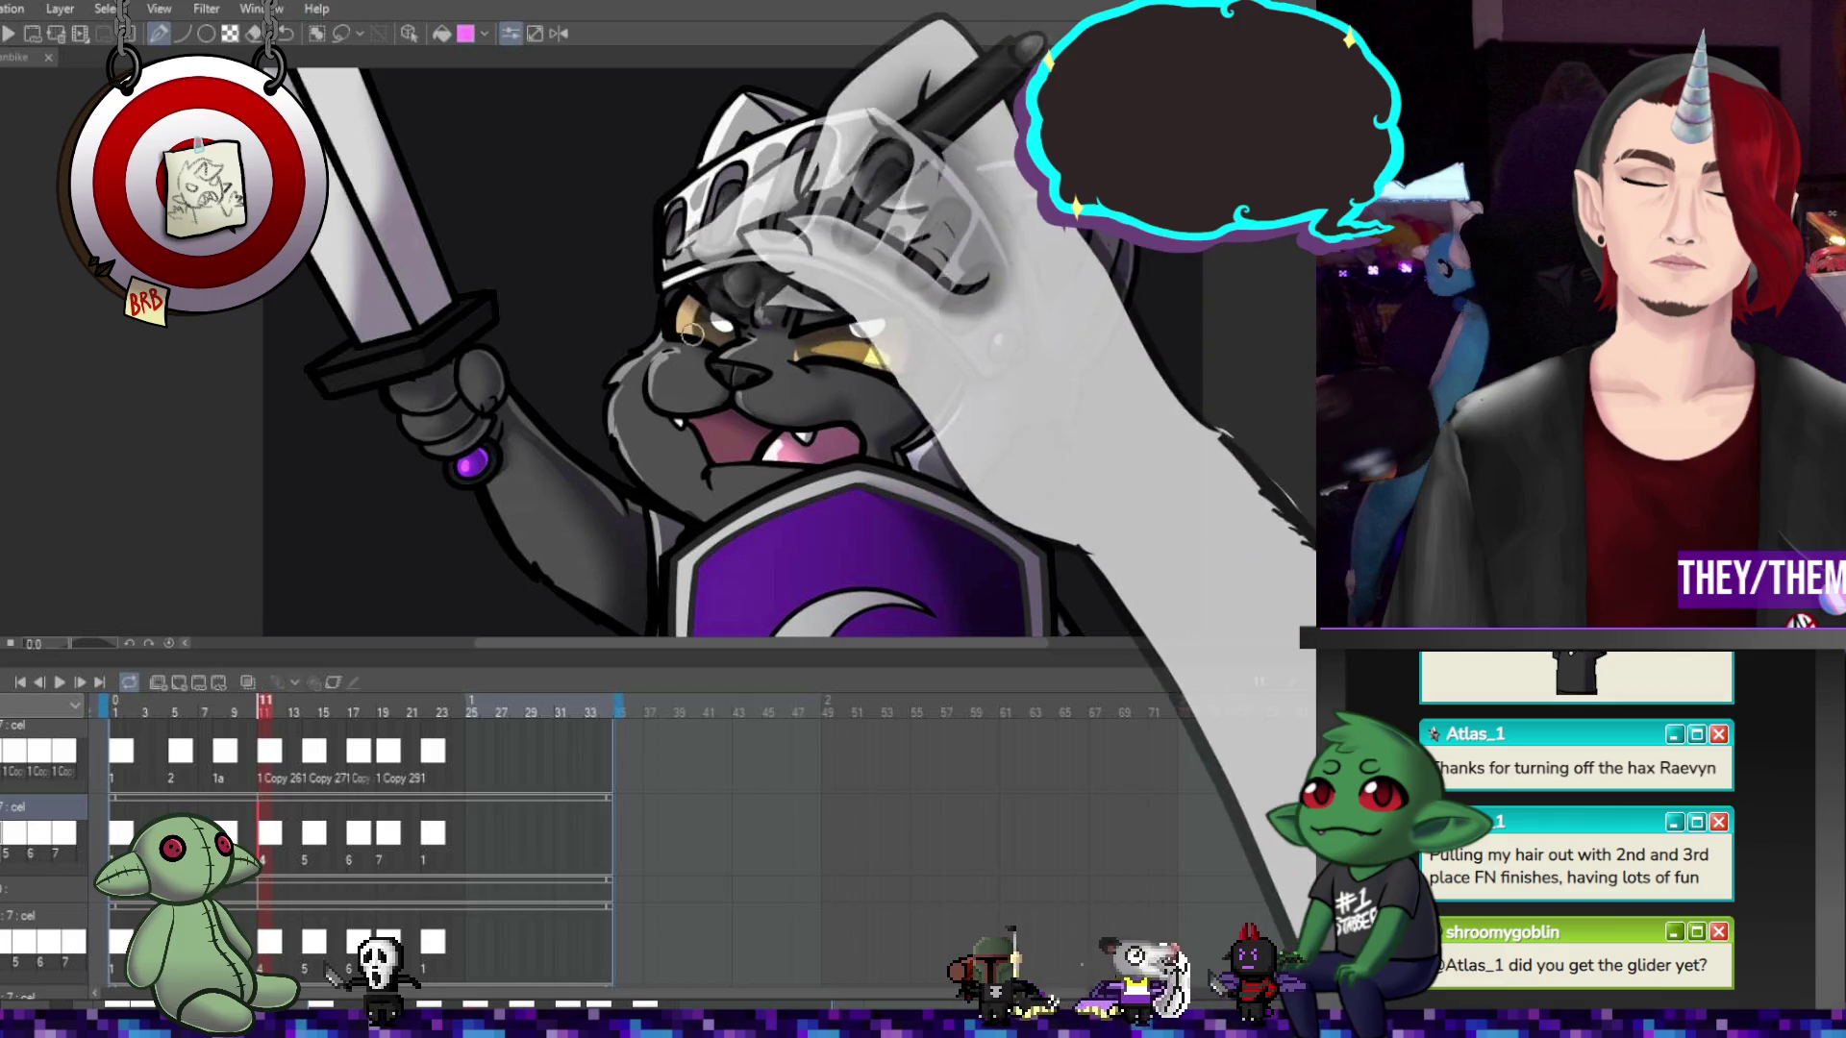
pyautogui.click(324, 711)
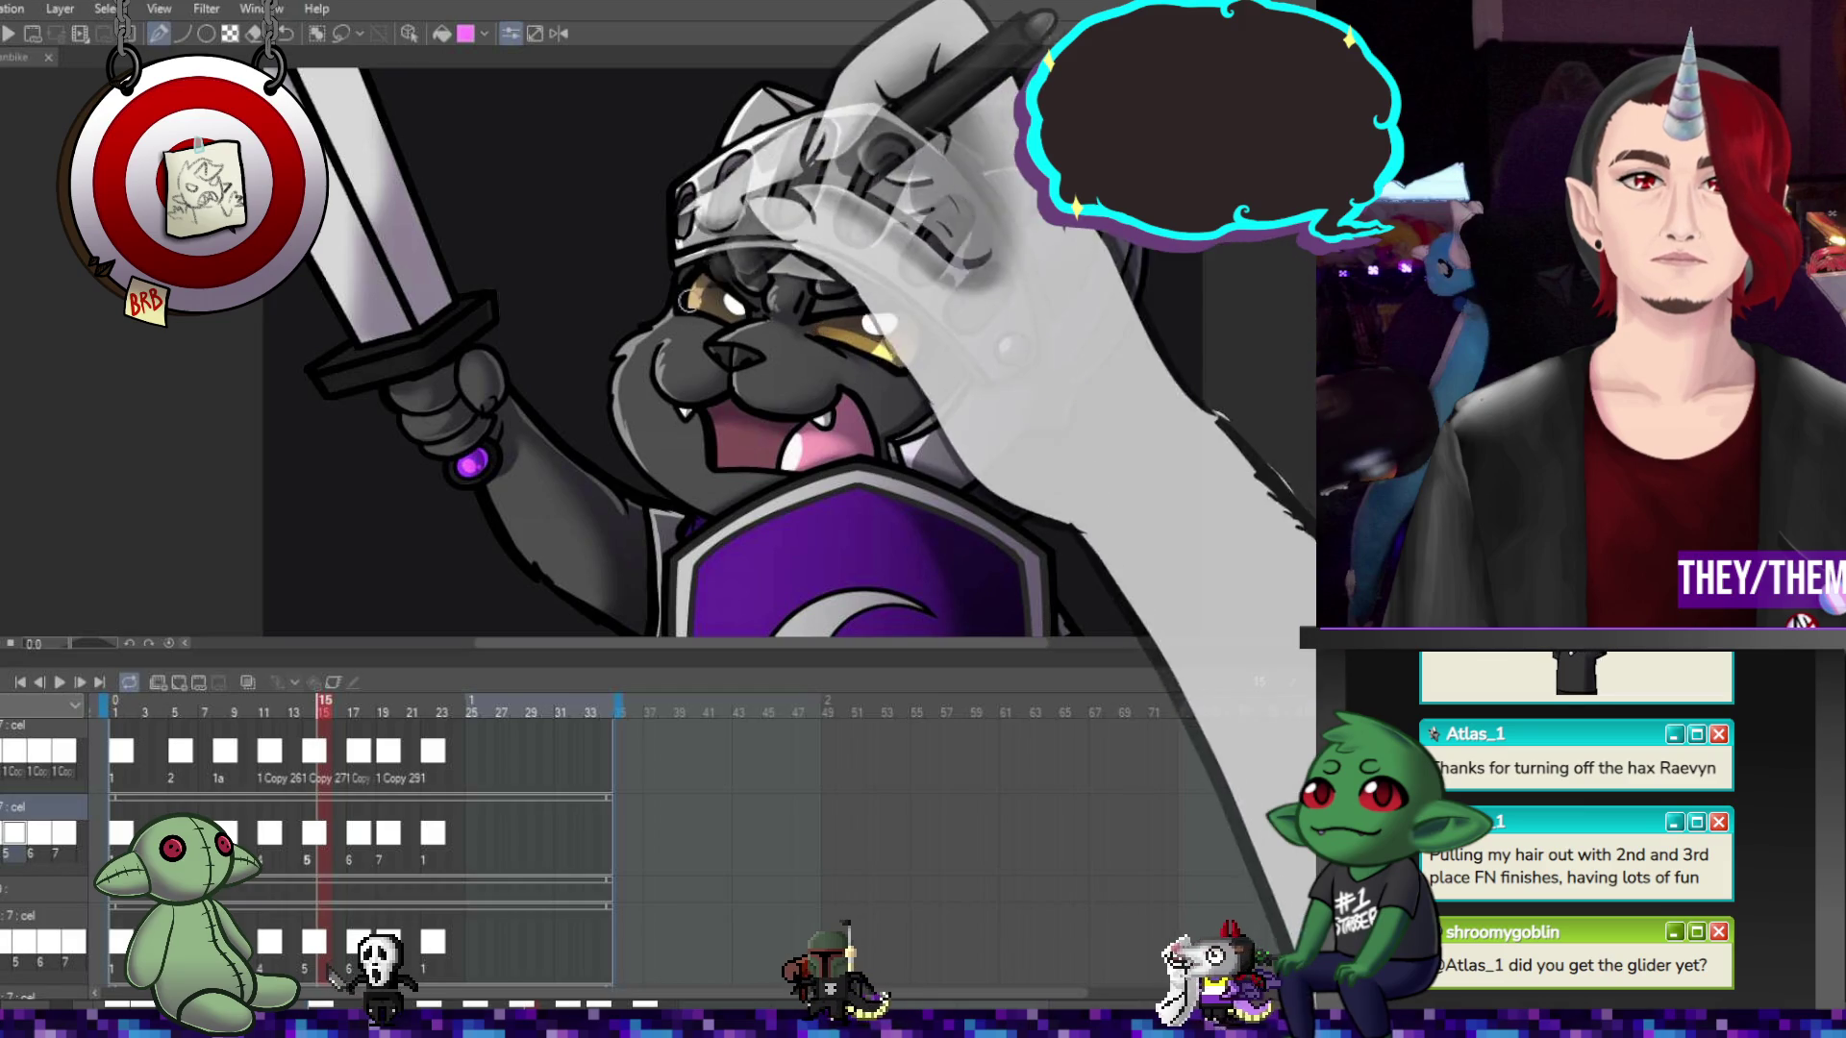
pyautogui.press('Right')
pyautogui.press('Right')
pyautogui.press('Right')
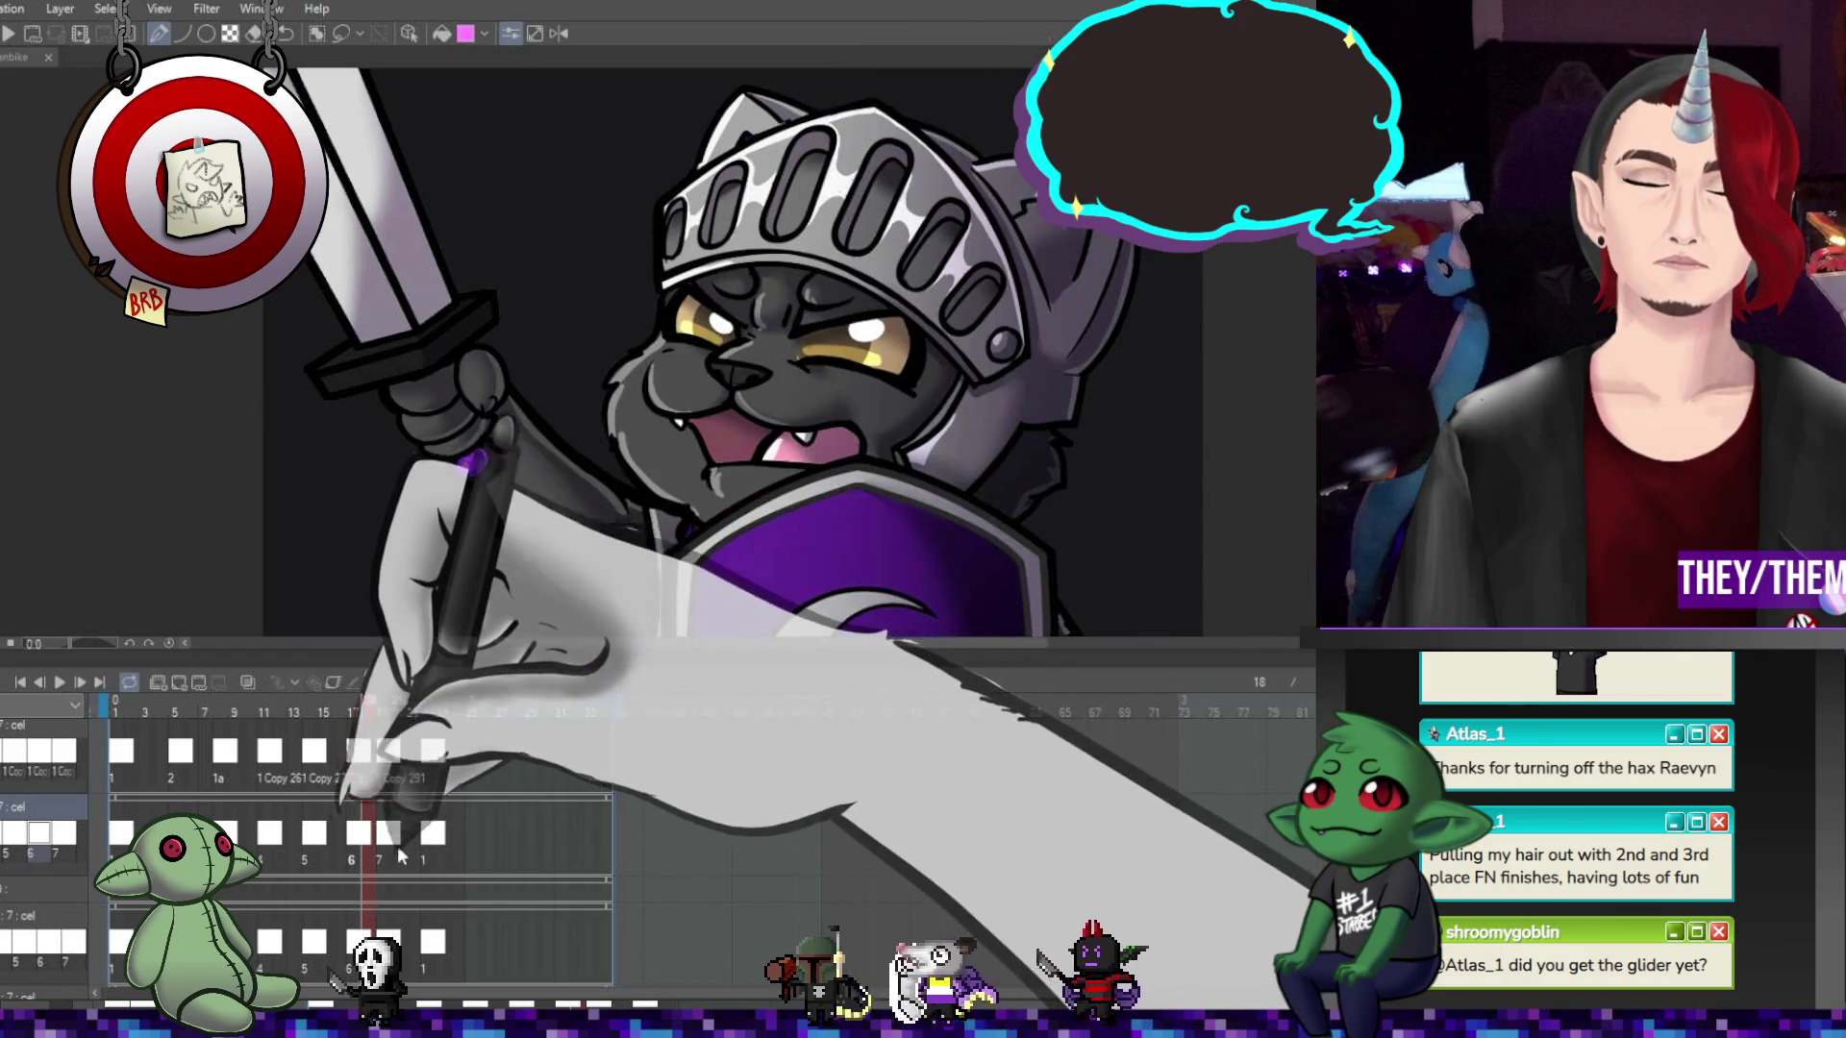
pyautogui.press('Right')
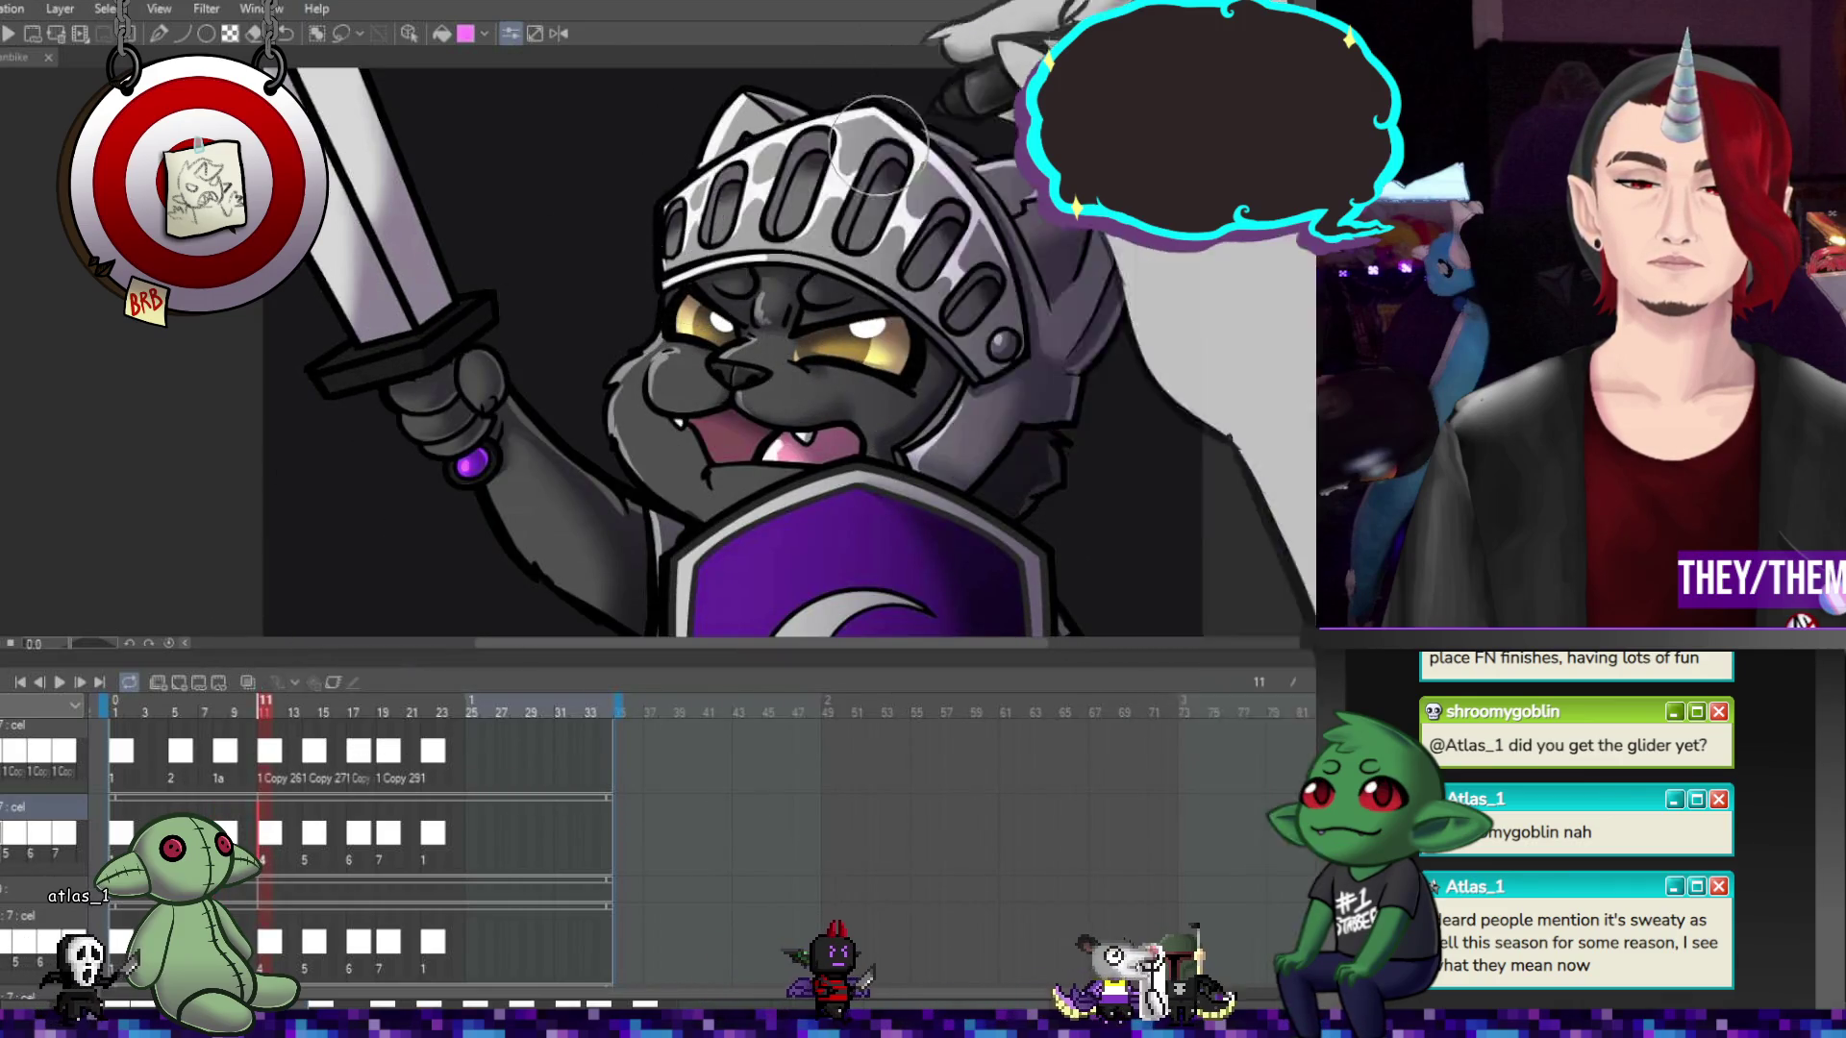
# Compare the drawings at frames 14, 11, 8, 11 and 17, ending on frame 22
pyautogui.click(306, 760)
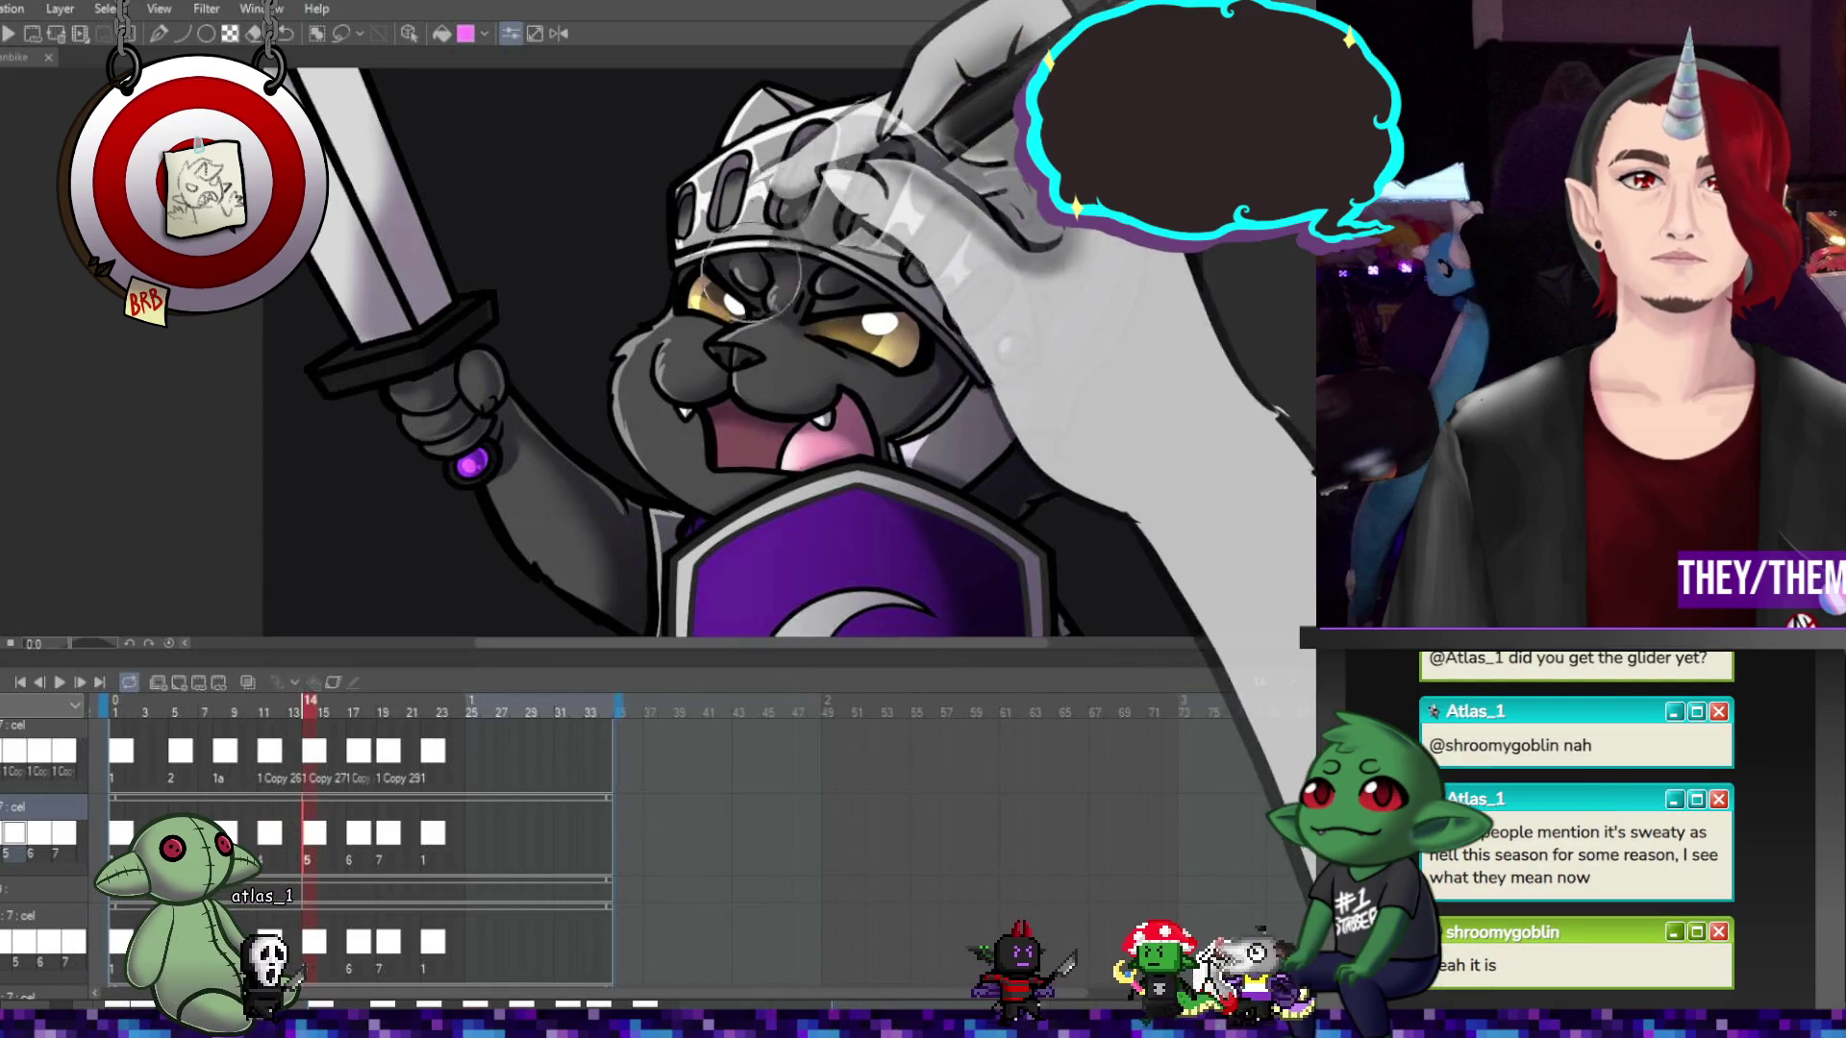
pyautogui.click(264, 759)
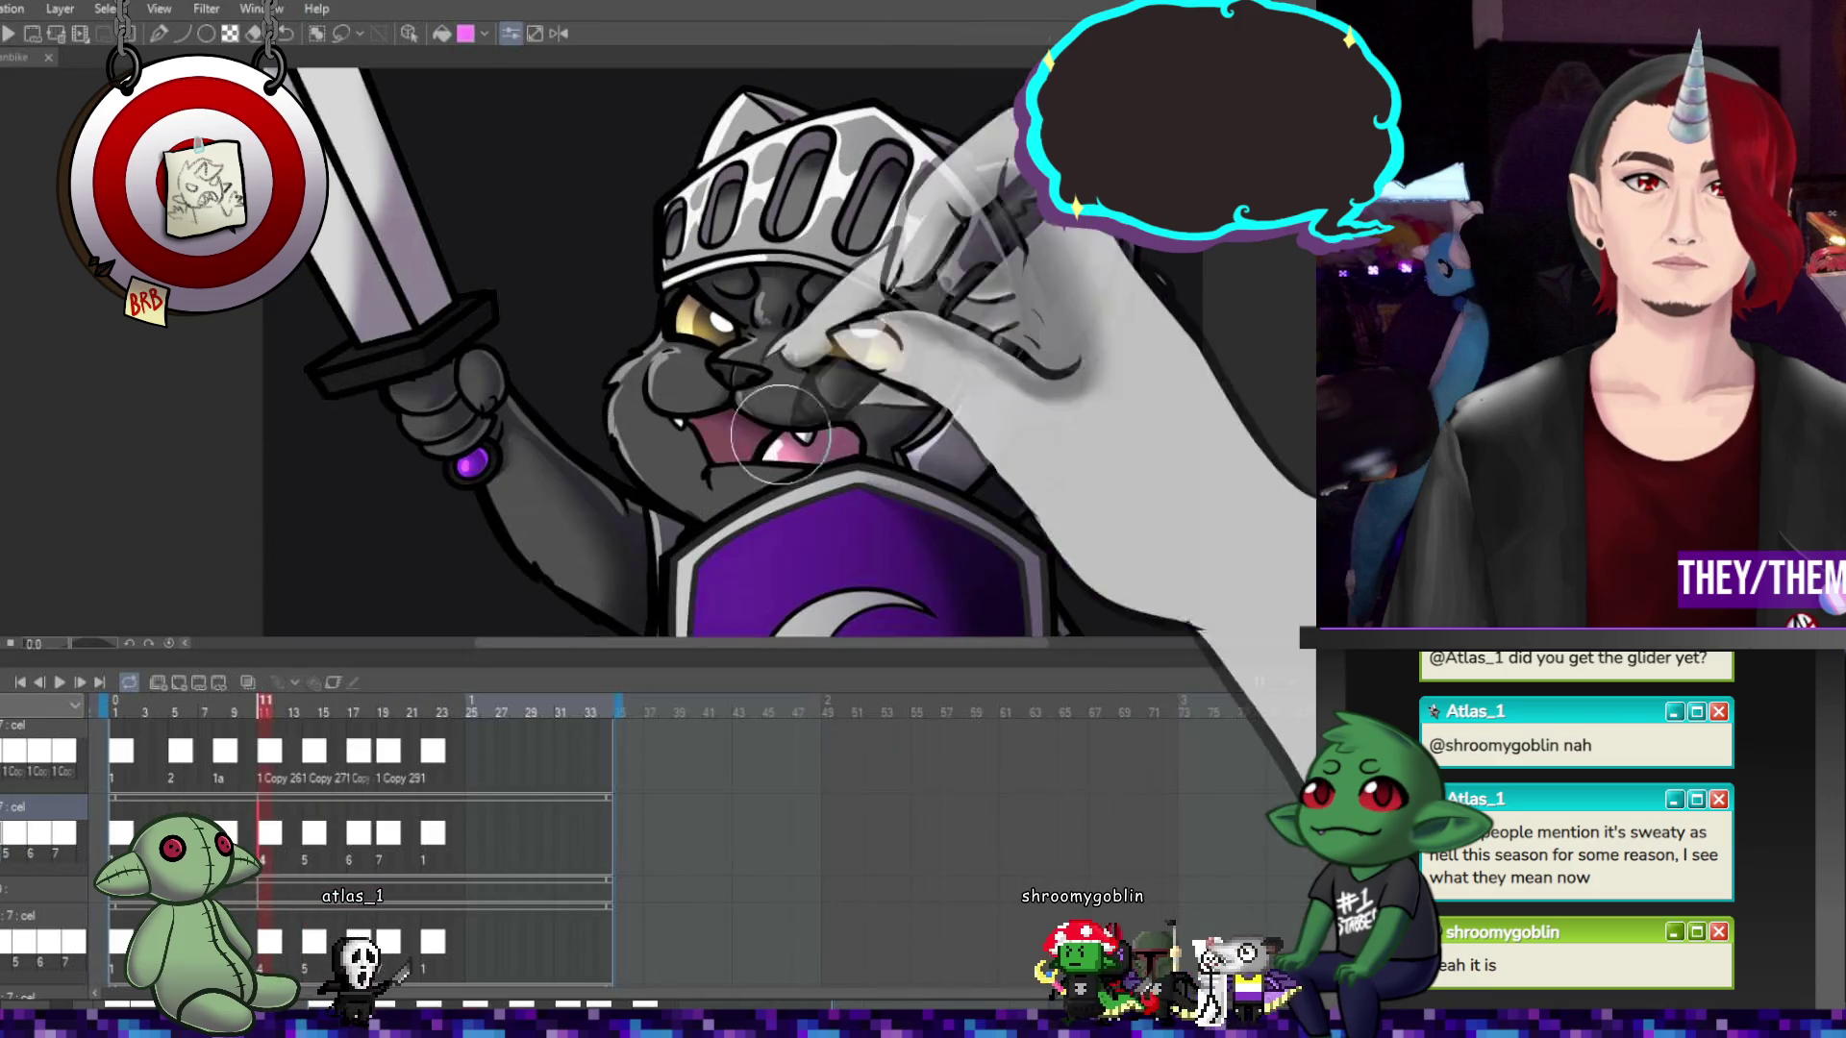
pyautogui.click(219, 712)
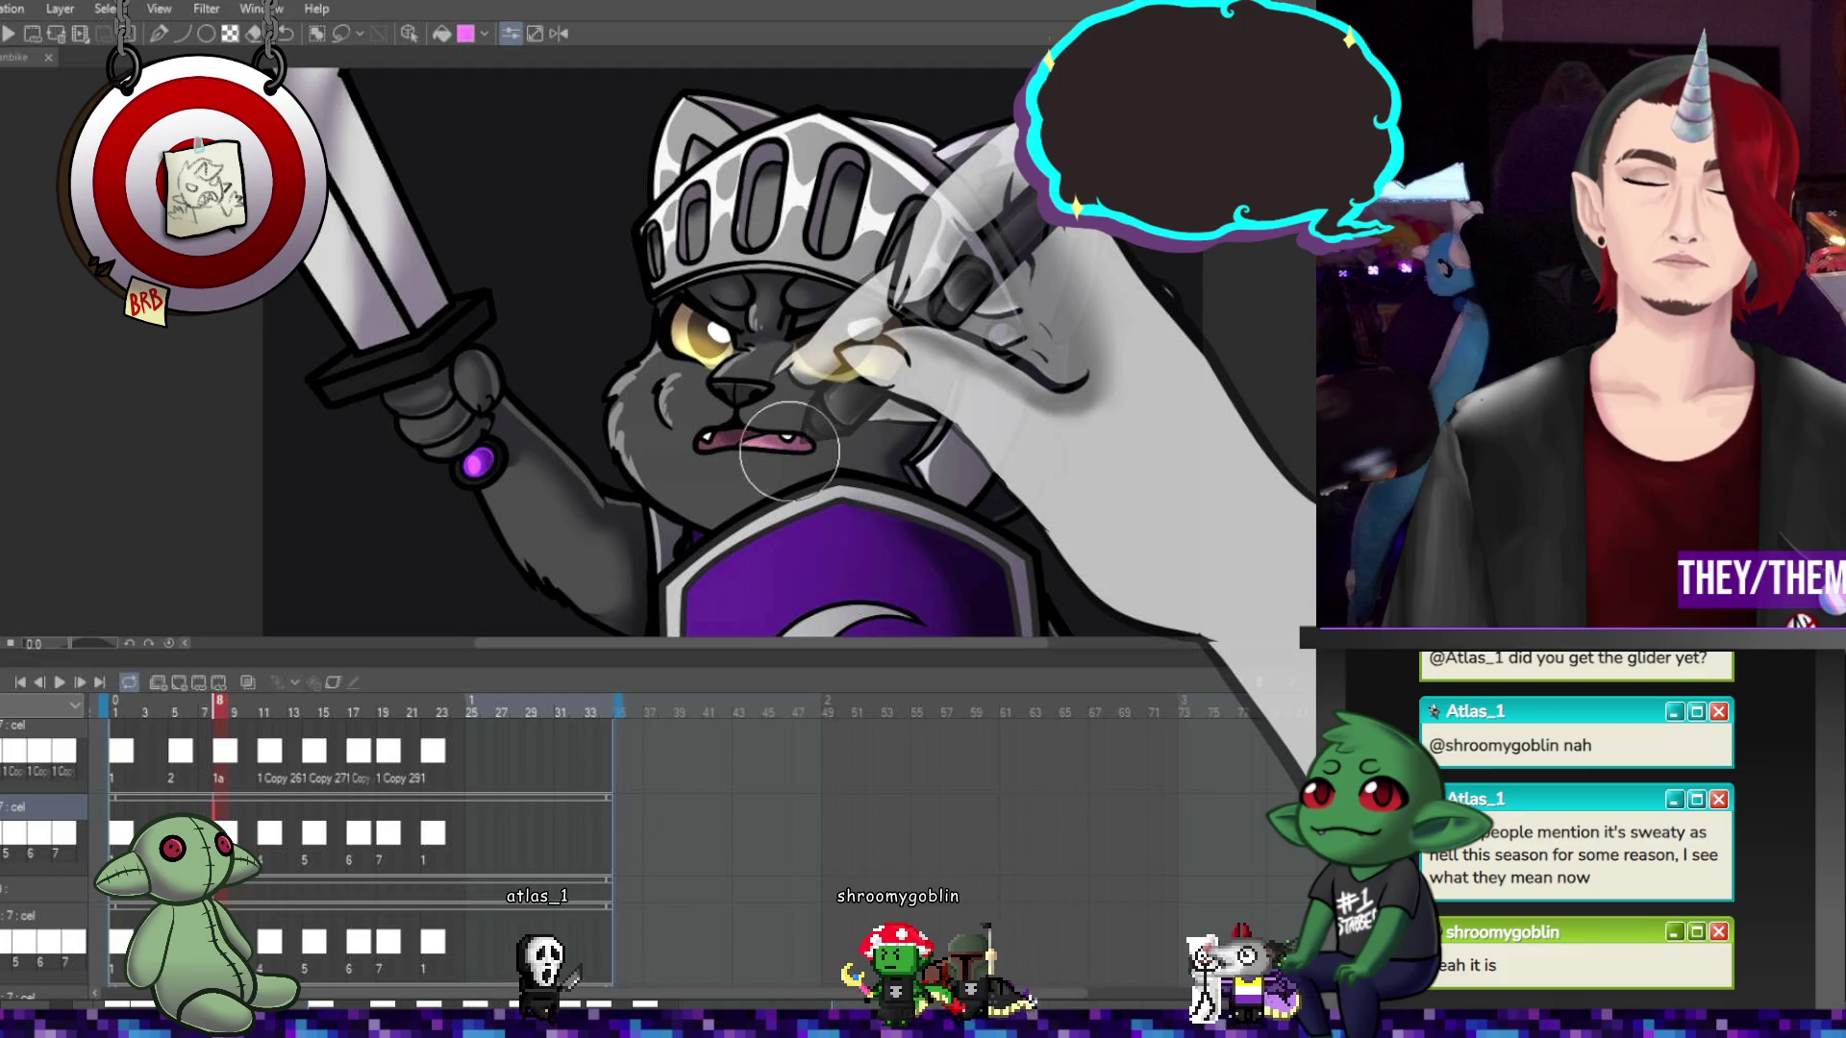
pyautogui.click(264, 711)
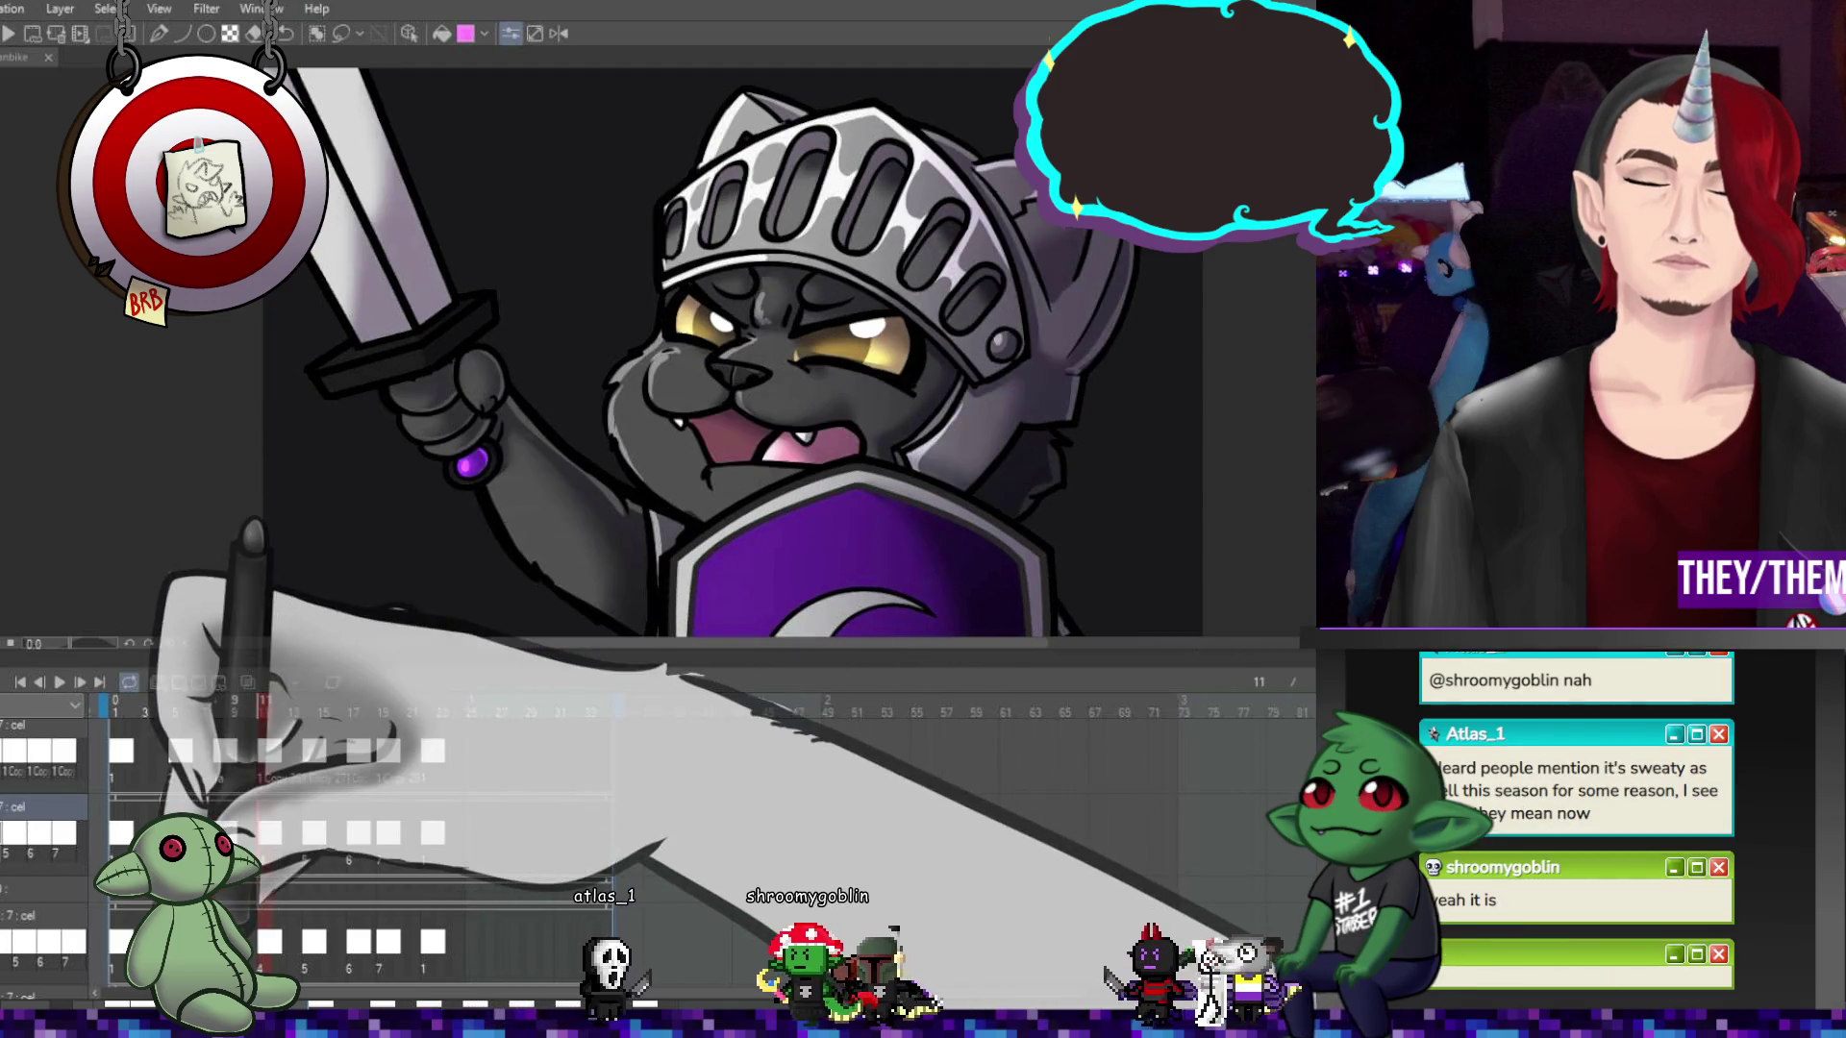
pyautogui.click(348, 835)
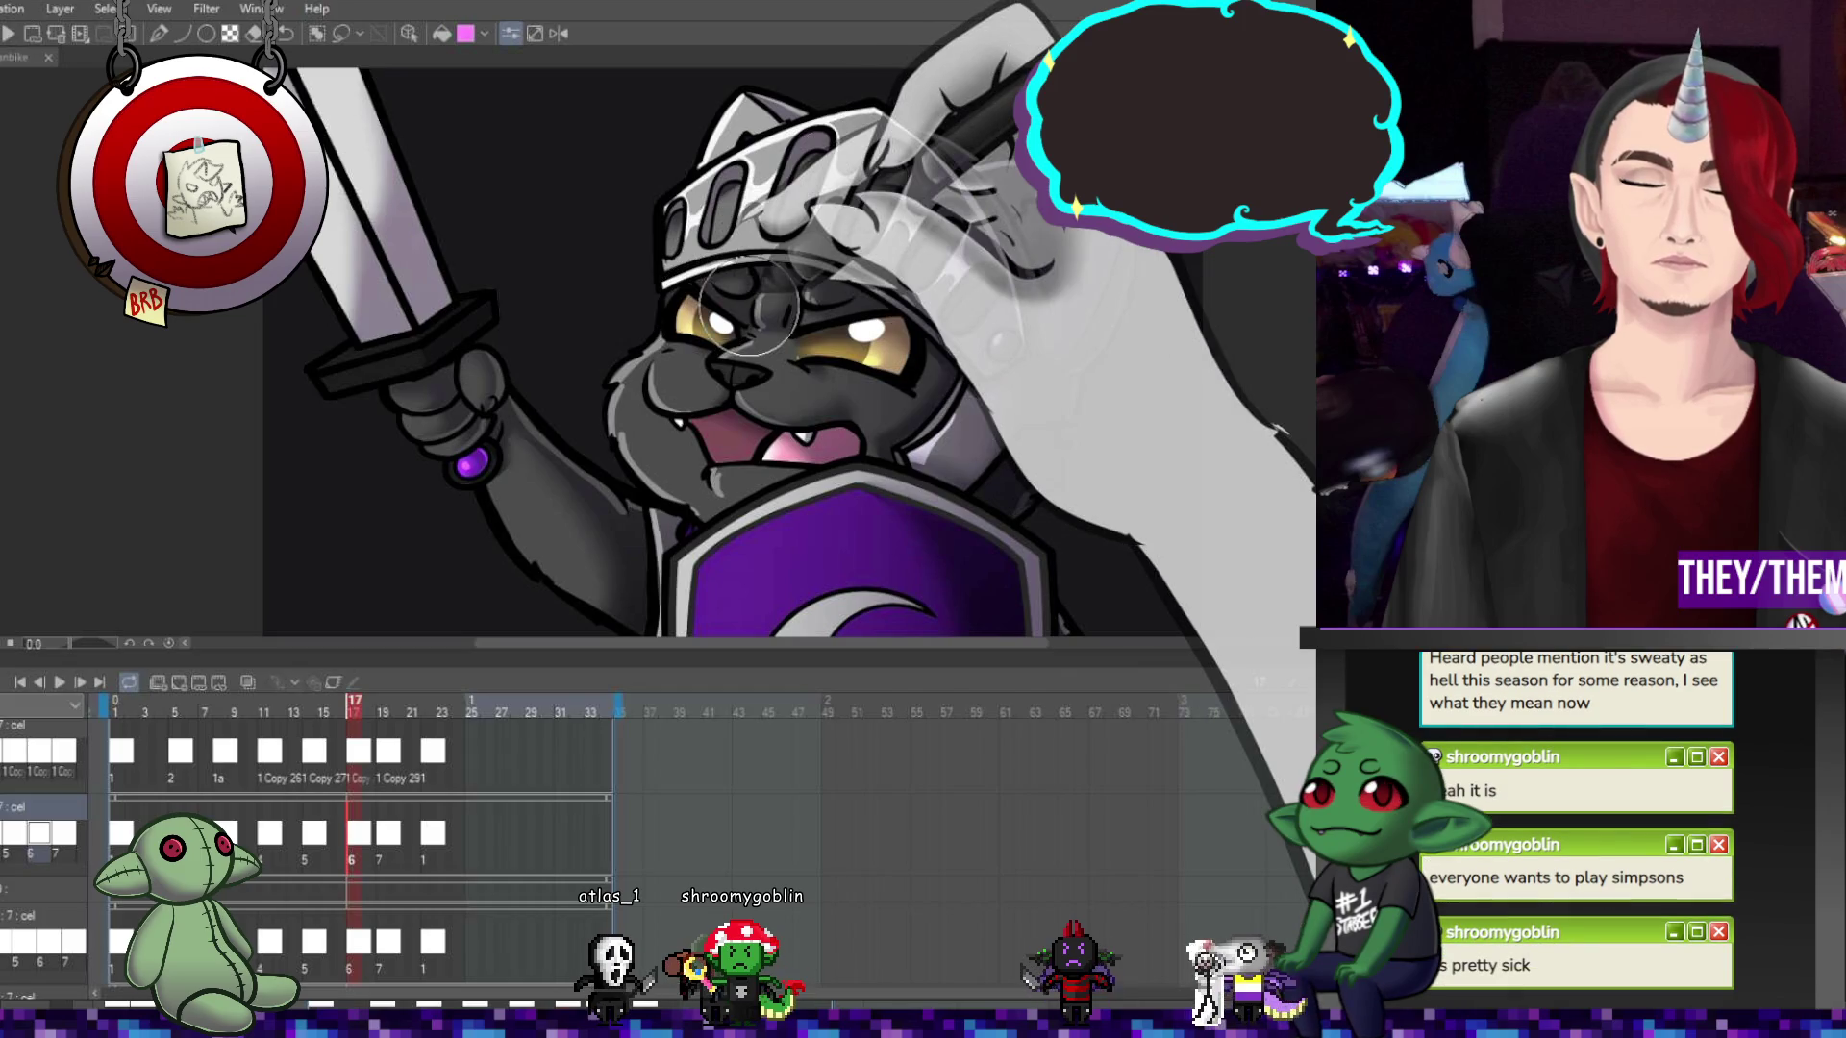
pyautogui.click(432, 834)
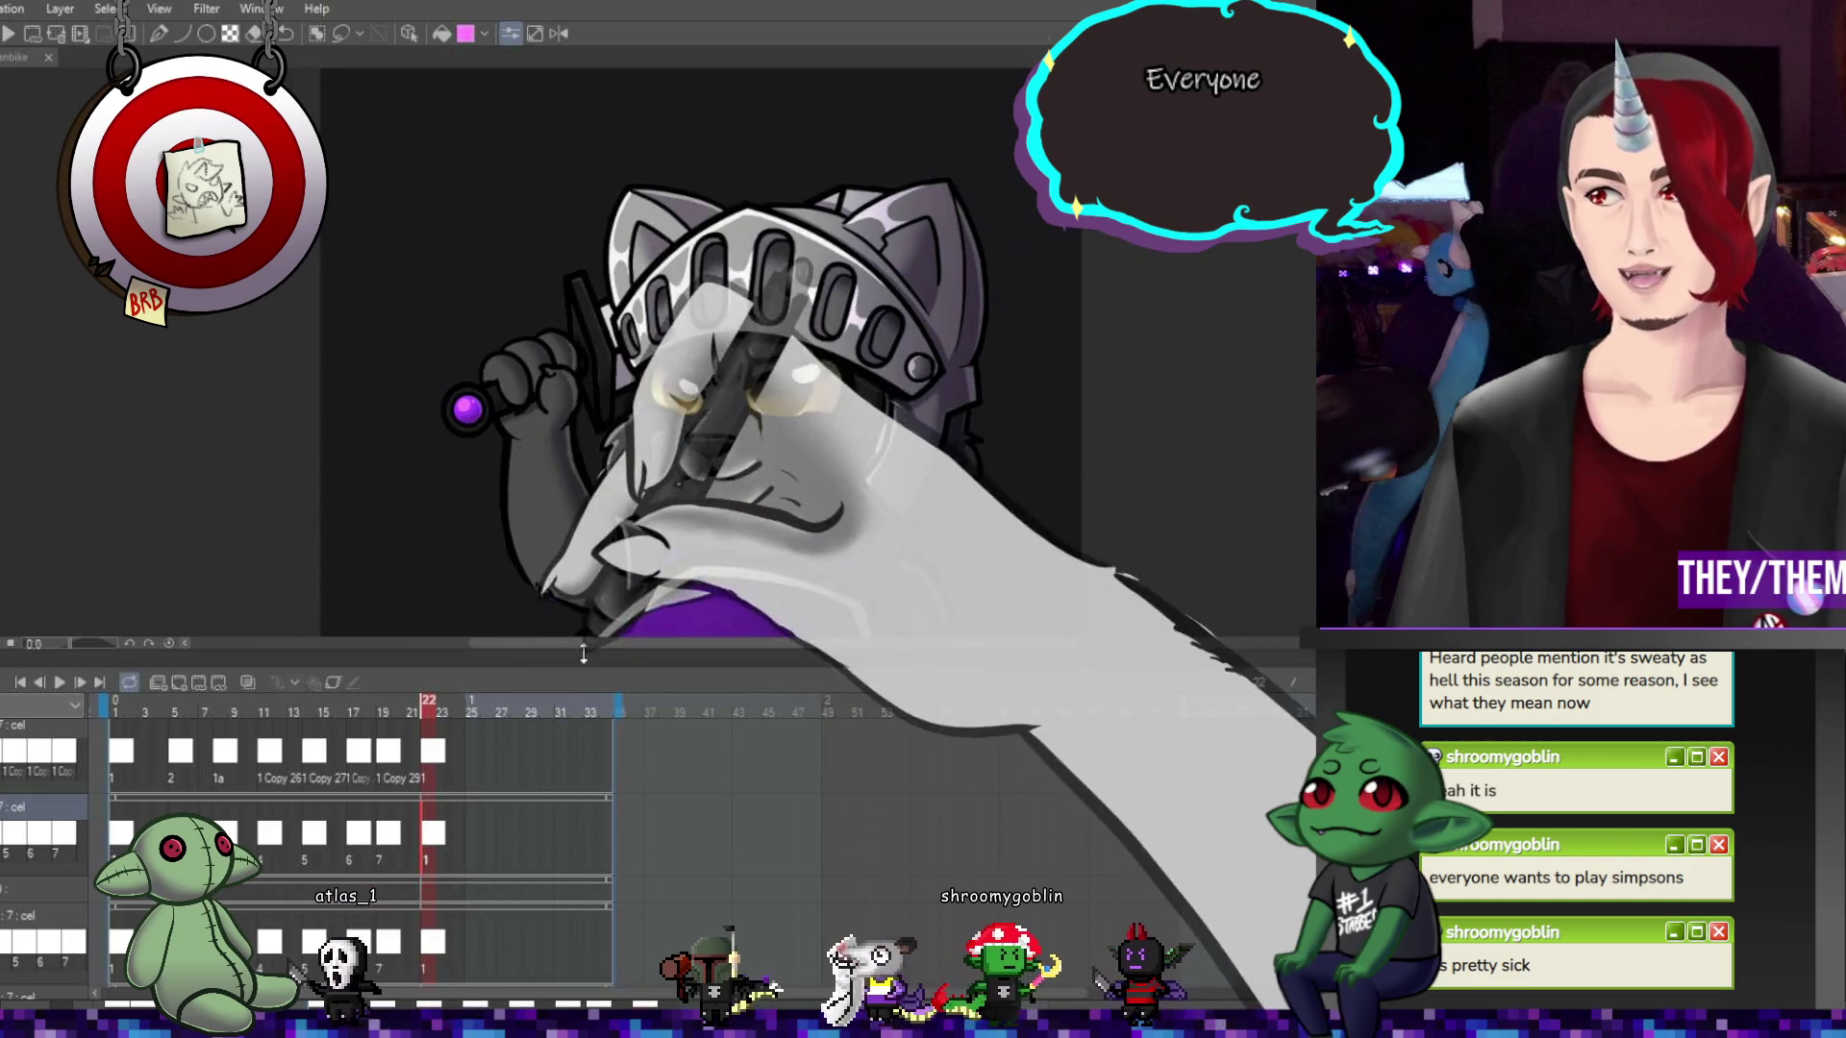
# Preview the knight cat animation in motion and stop it on frame 5
pyautogui.scroll(4, 72, 471)
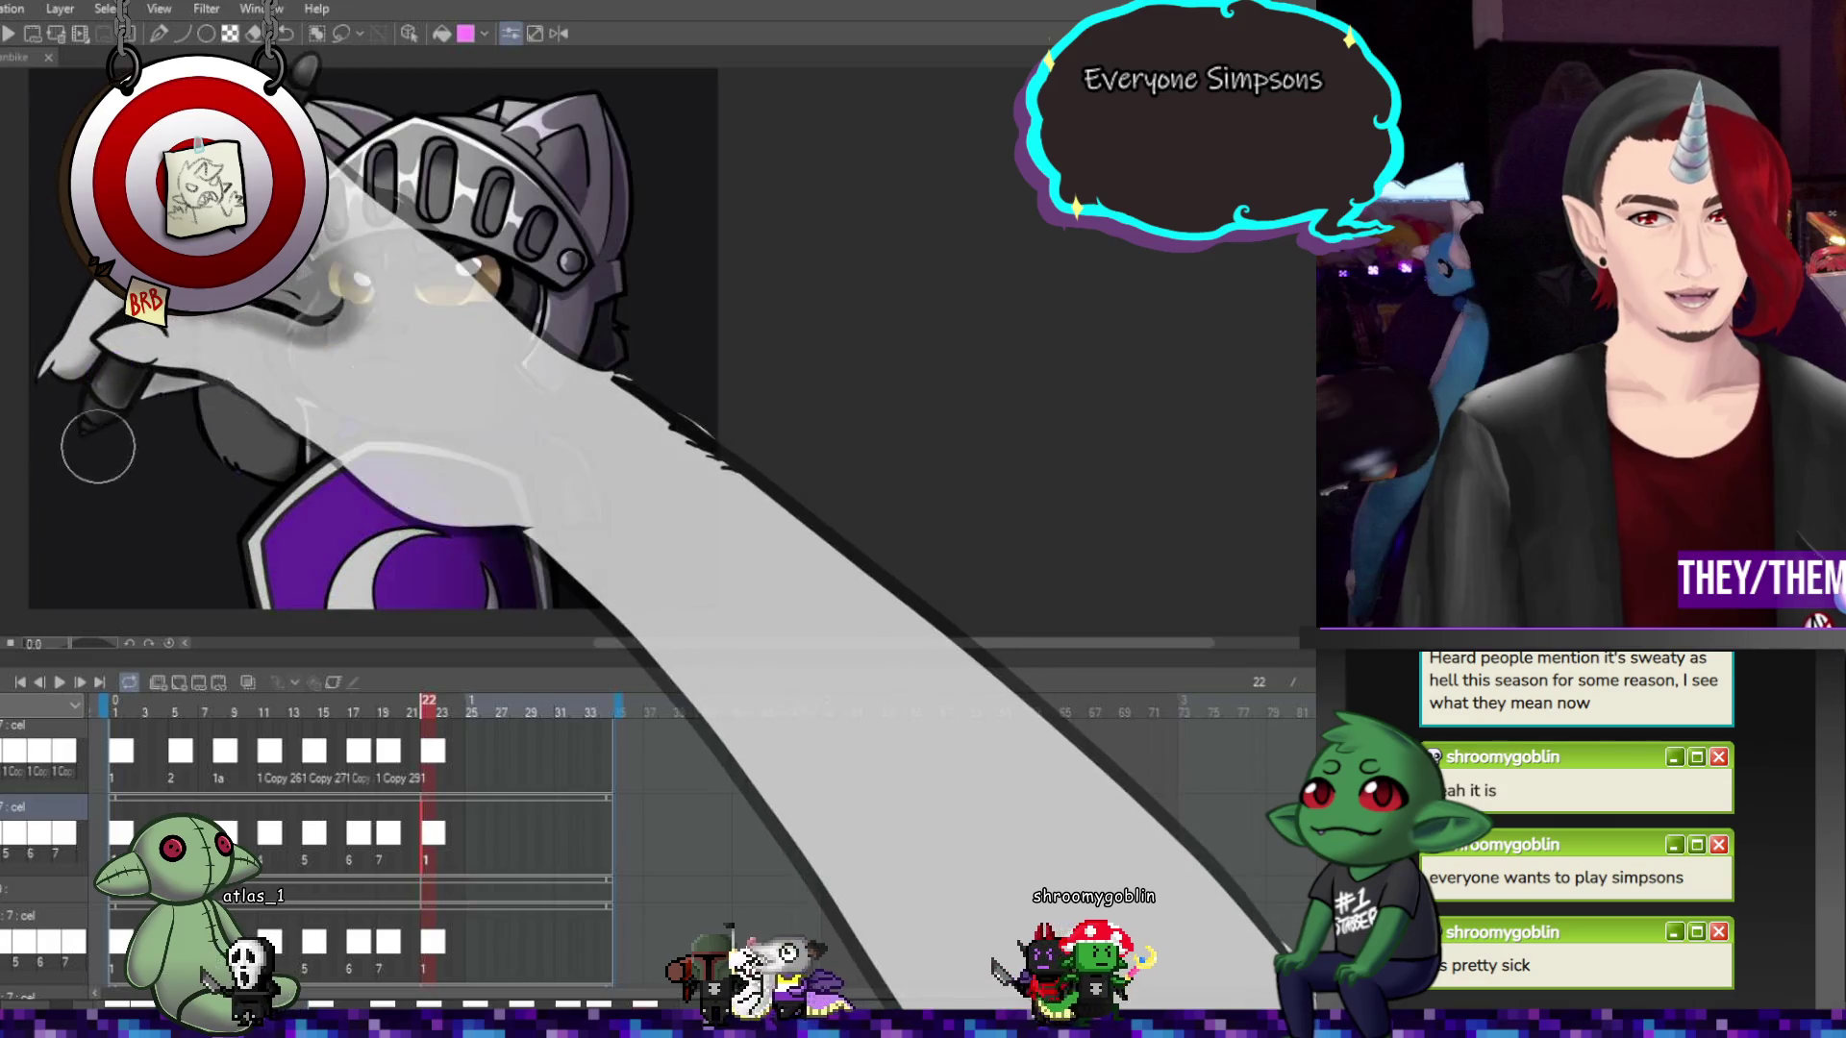
pyautogui.click(59, 682)
pyautogui.scroll(-2, 832, 375)
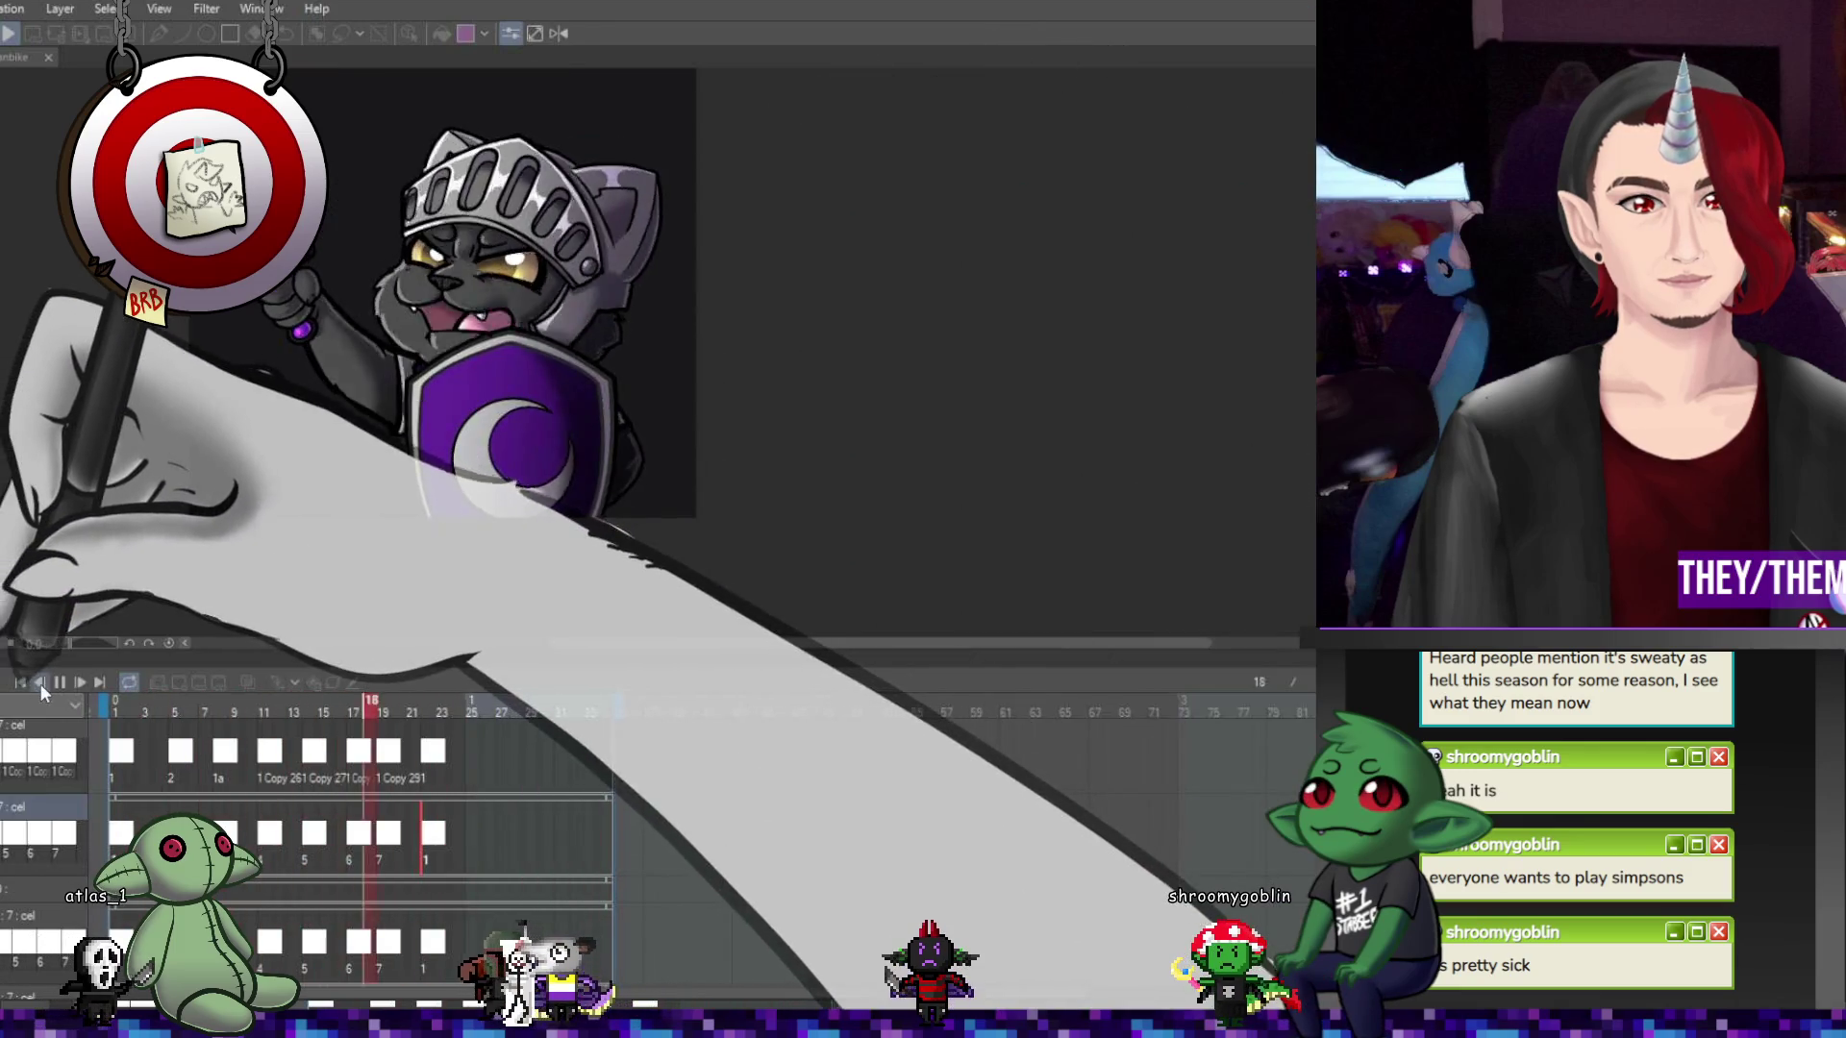
pyautogui.click(59, 681)
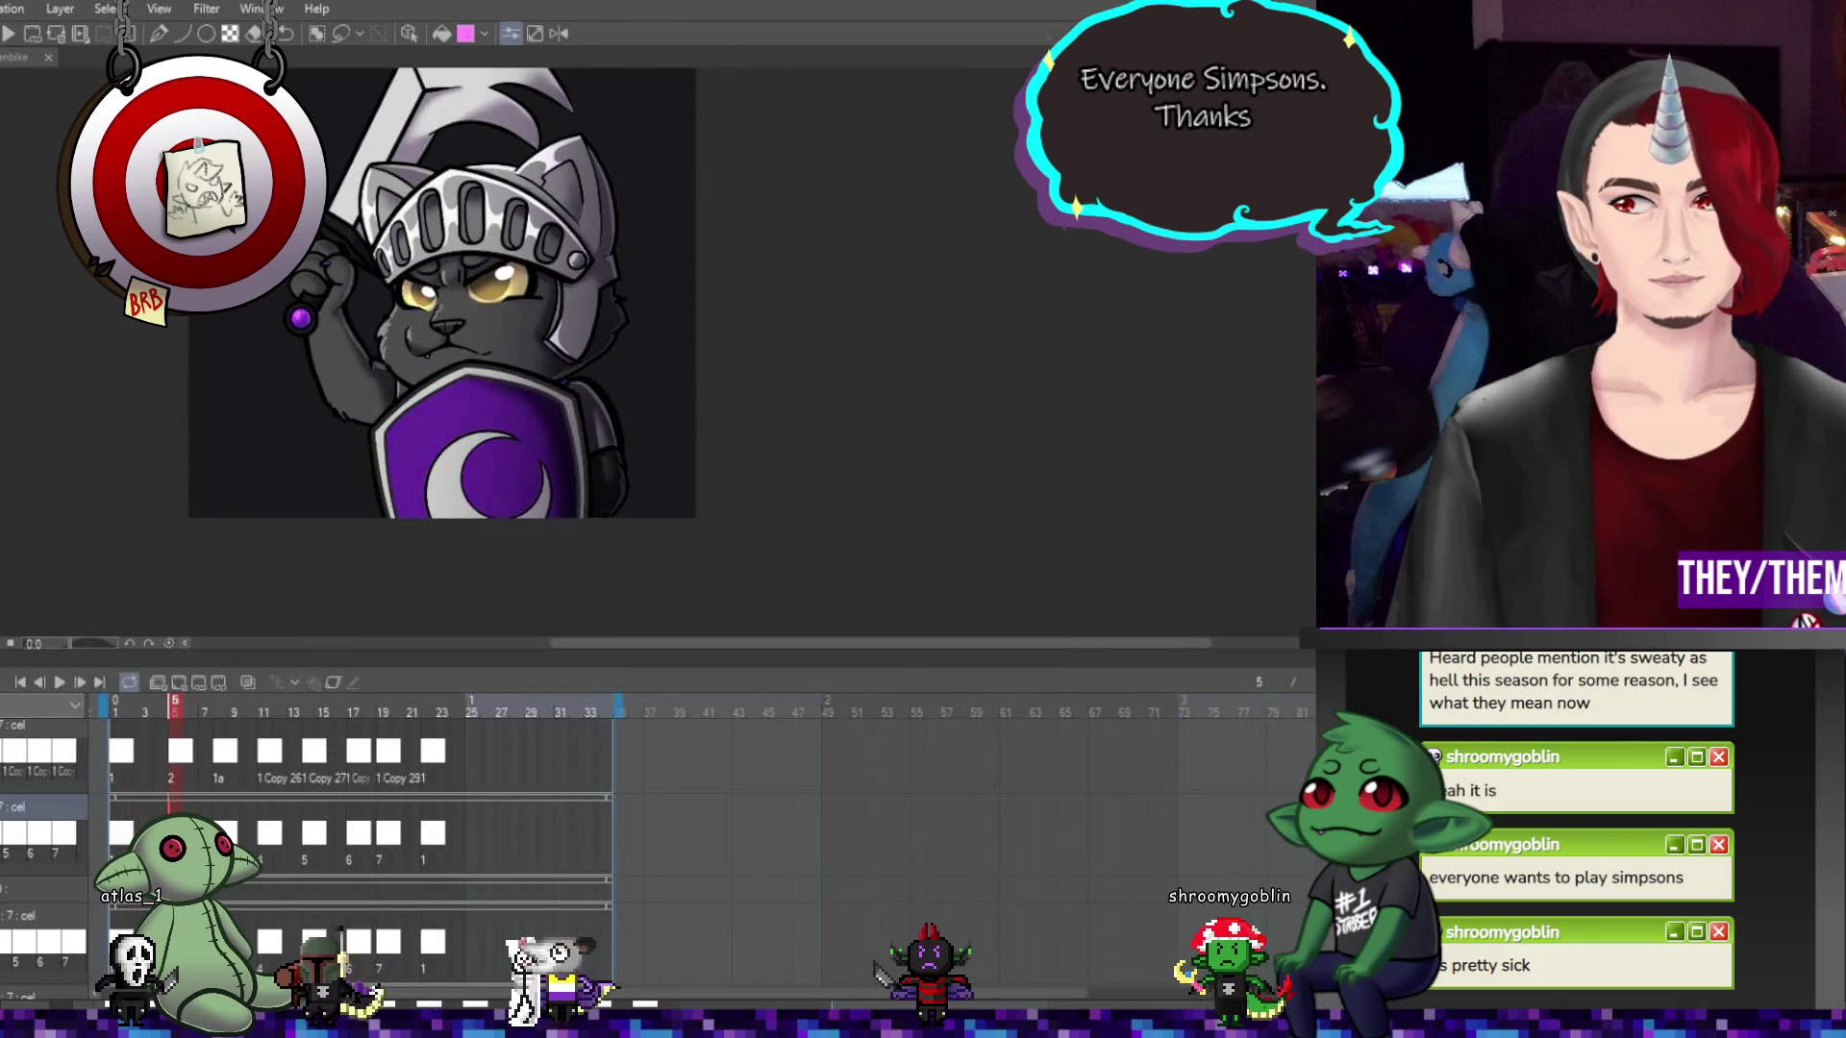
pyautogui.scroll(3, 423, 307)
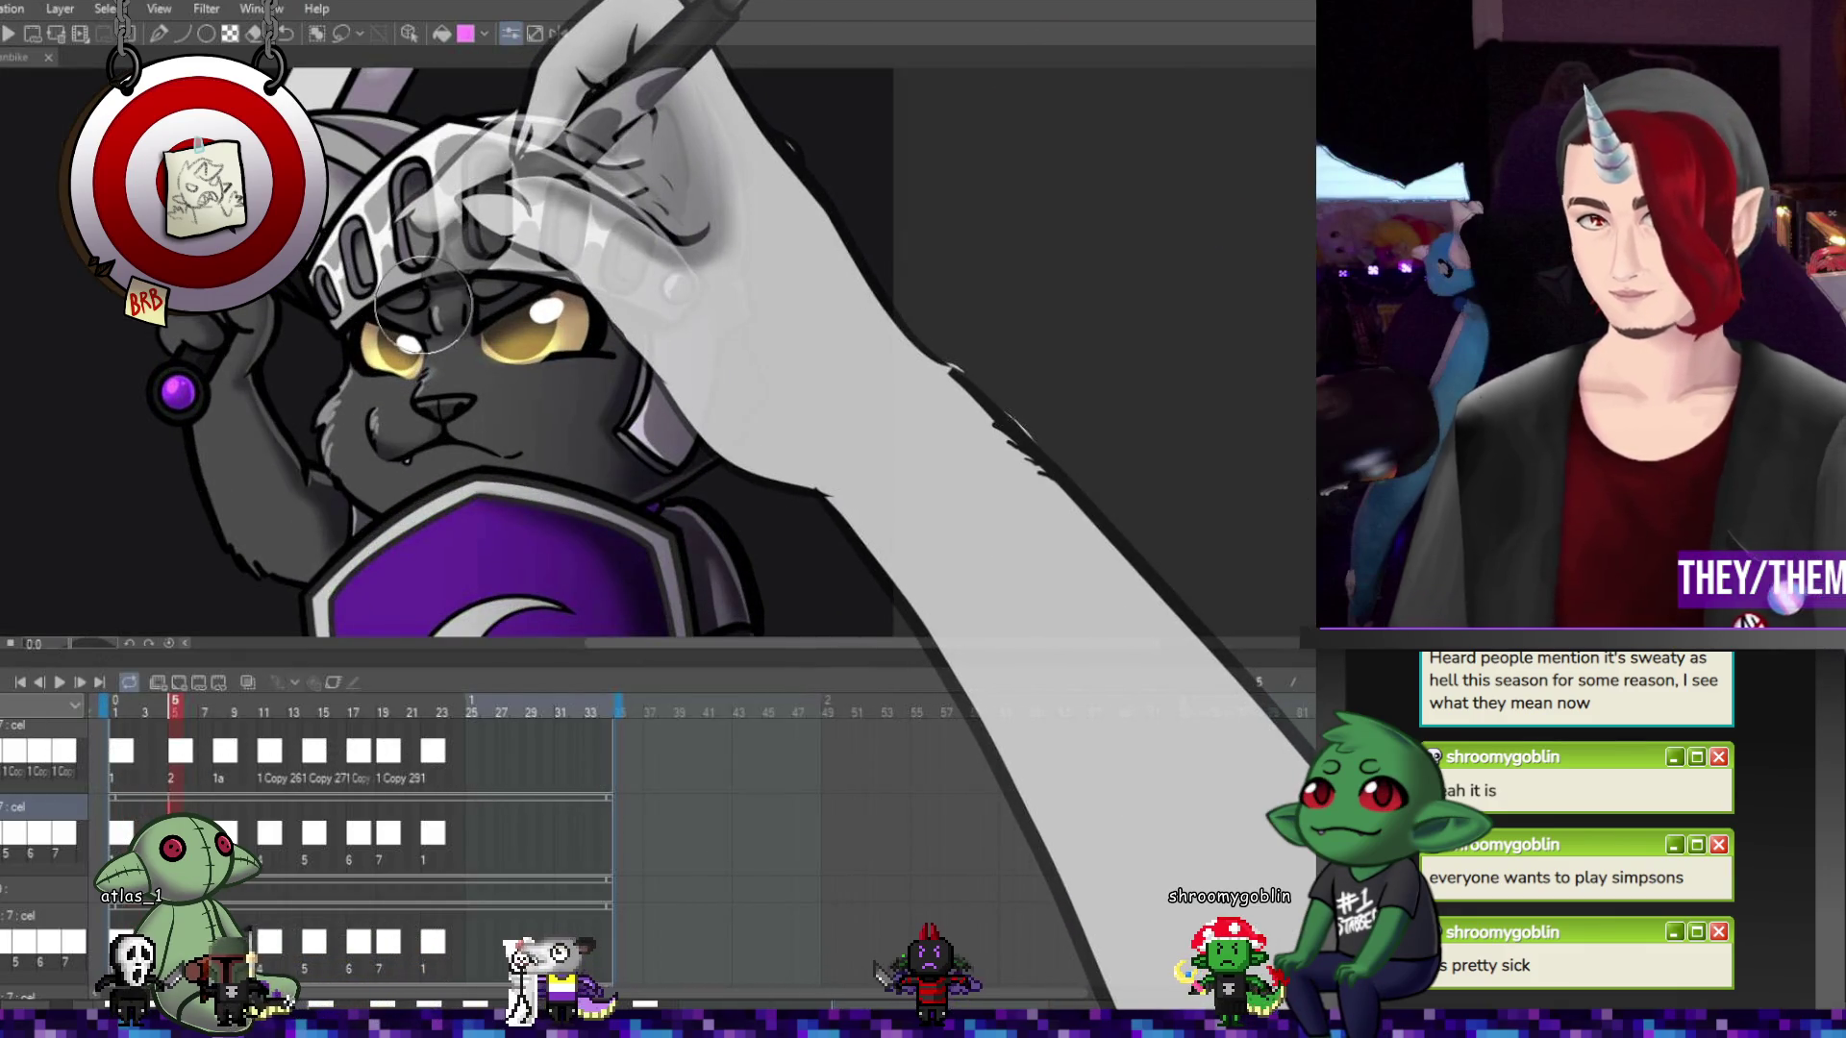
# Step through the drawings at frames 8, 11, 14, 17 and 19 up to frame 22
pyautogui.scroll(2, 423, 308)
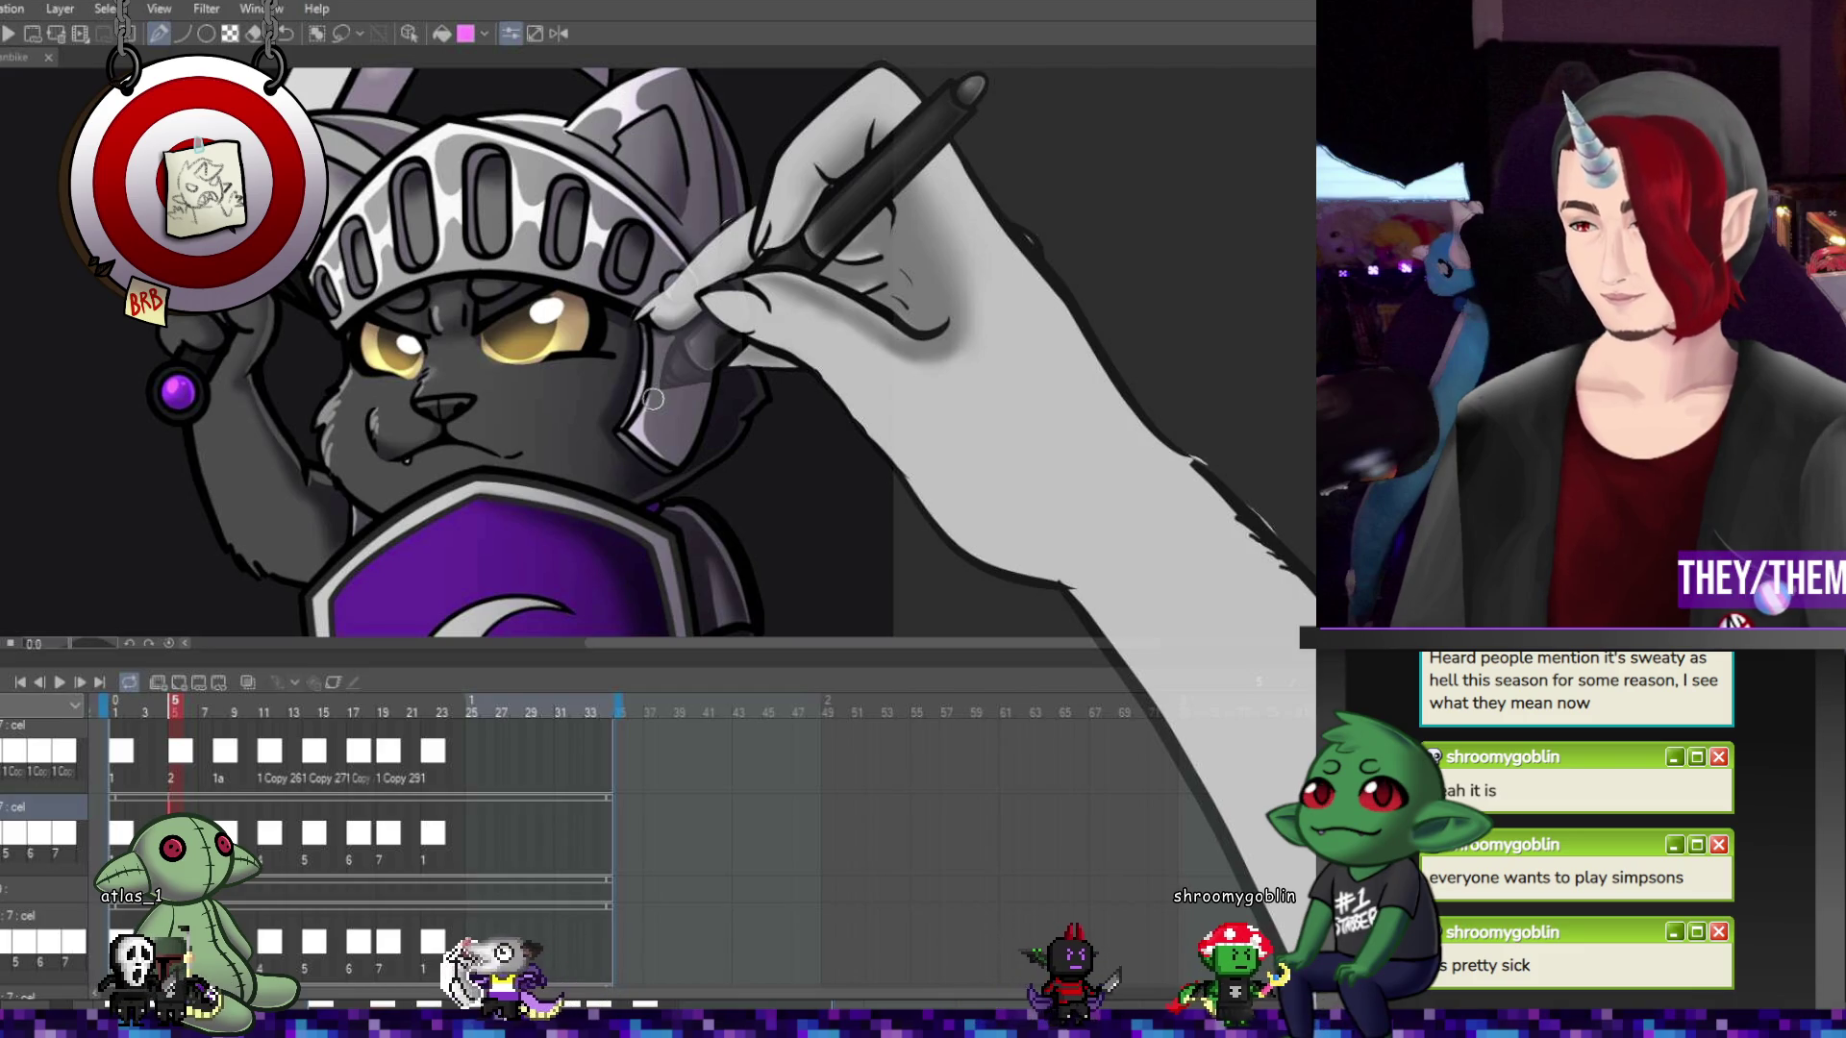
pyautogui.press('Right')
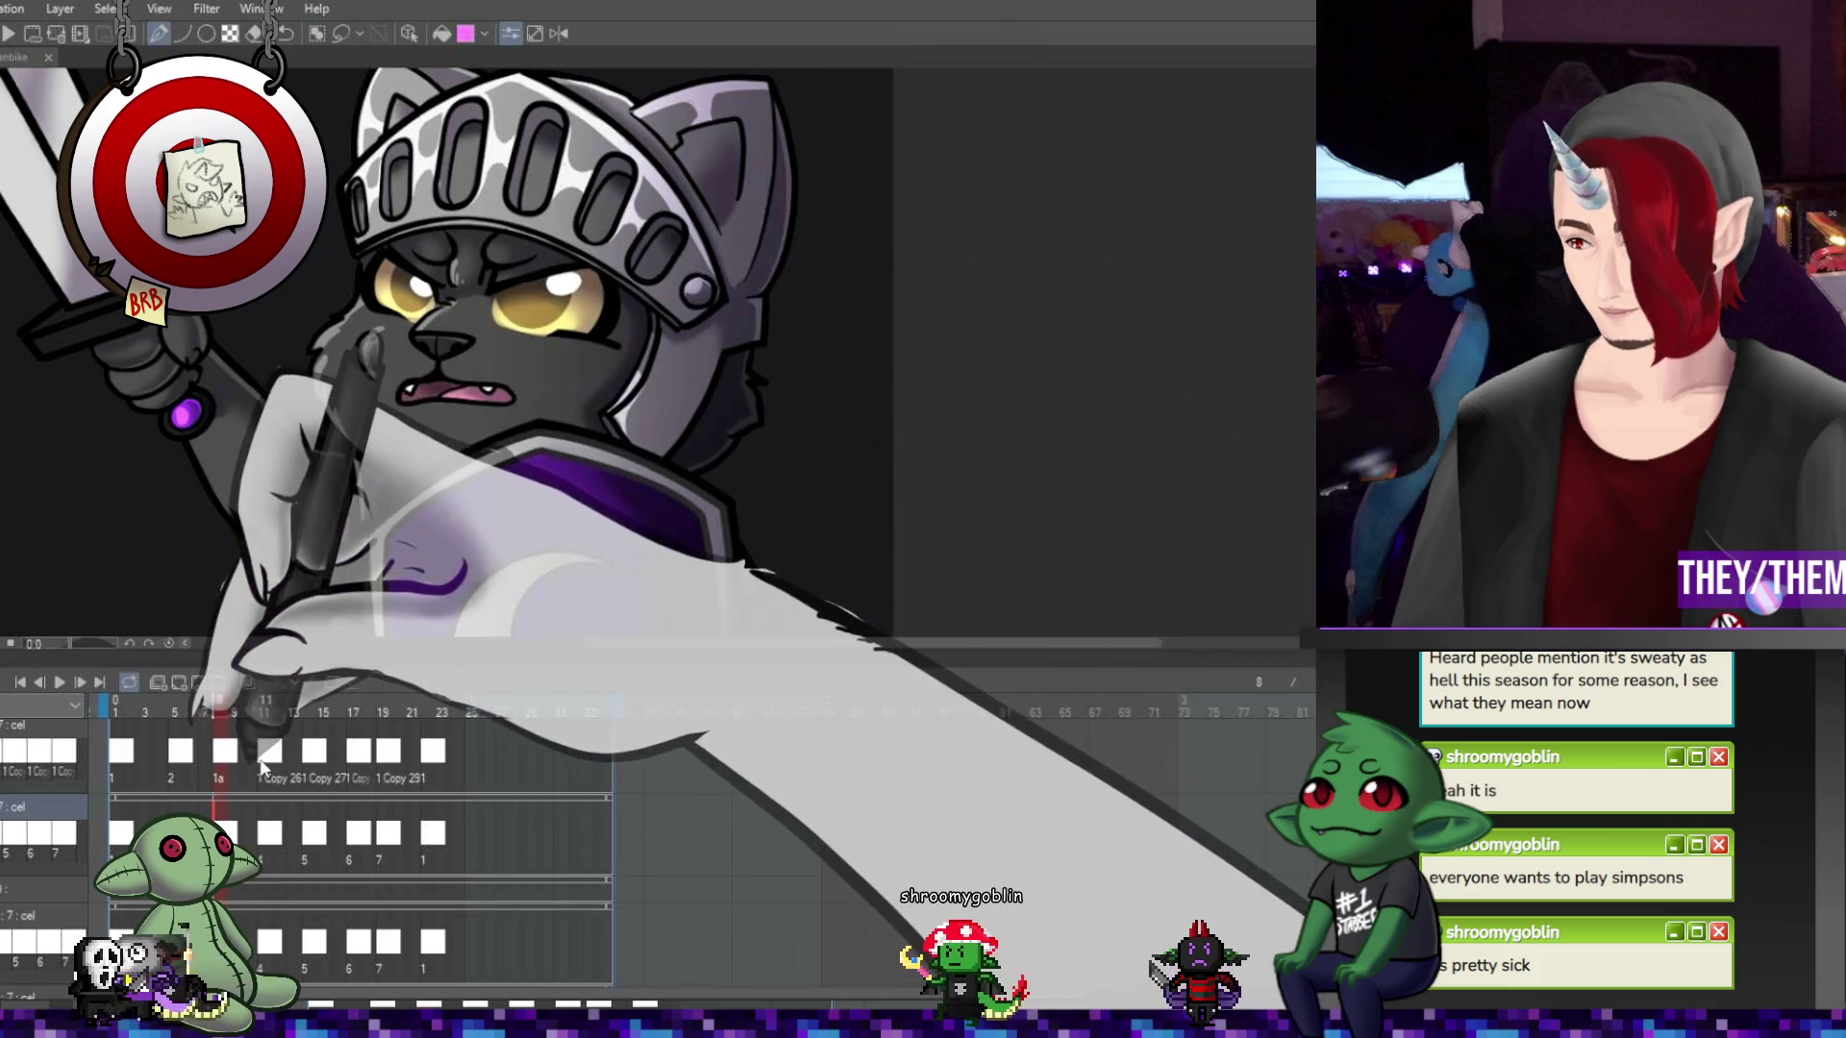
pyautogui.click(270, 820)
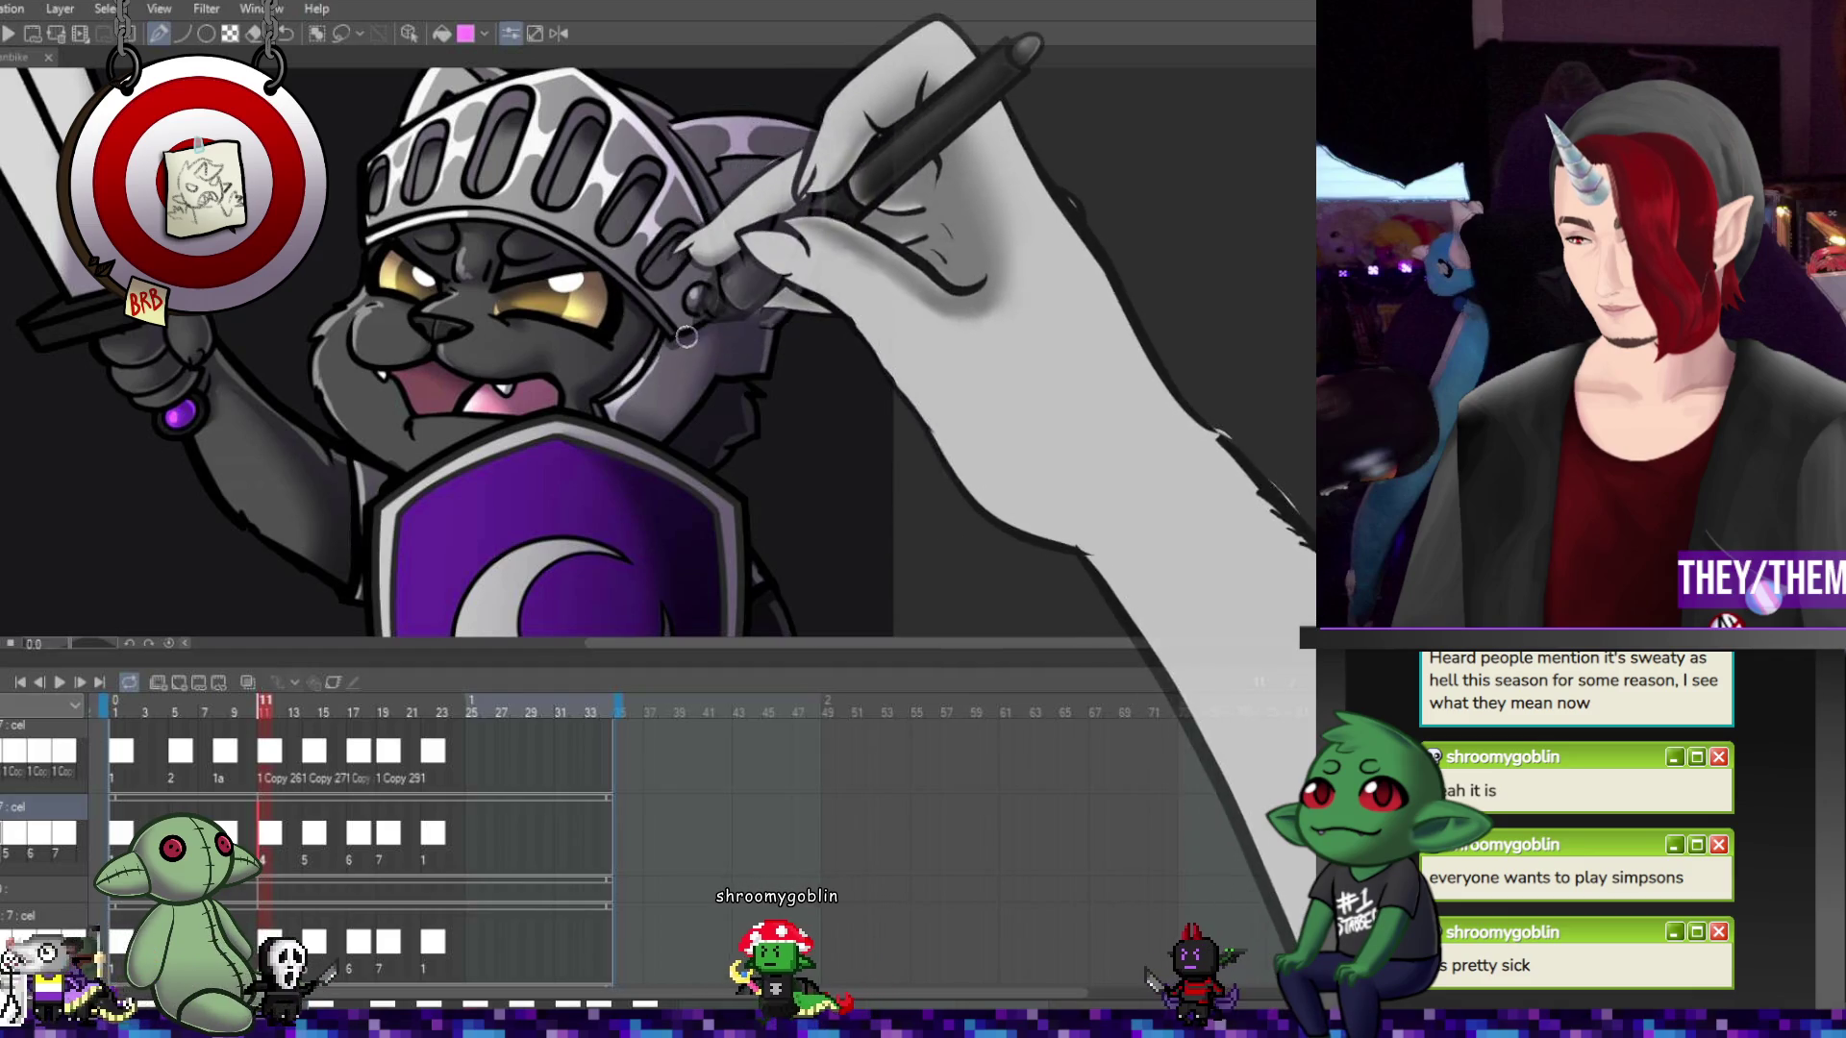
pyautogui.press('Right')
pyautogui.press('Right')
pyautogui.press('Right')
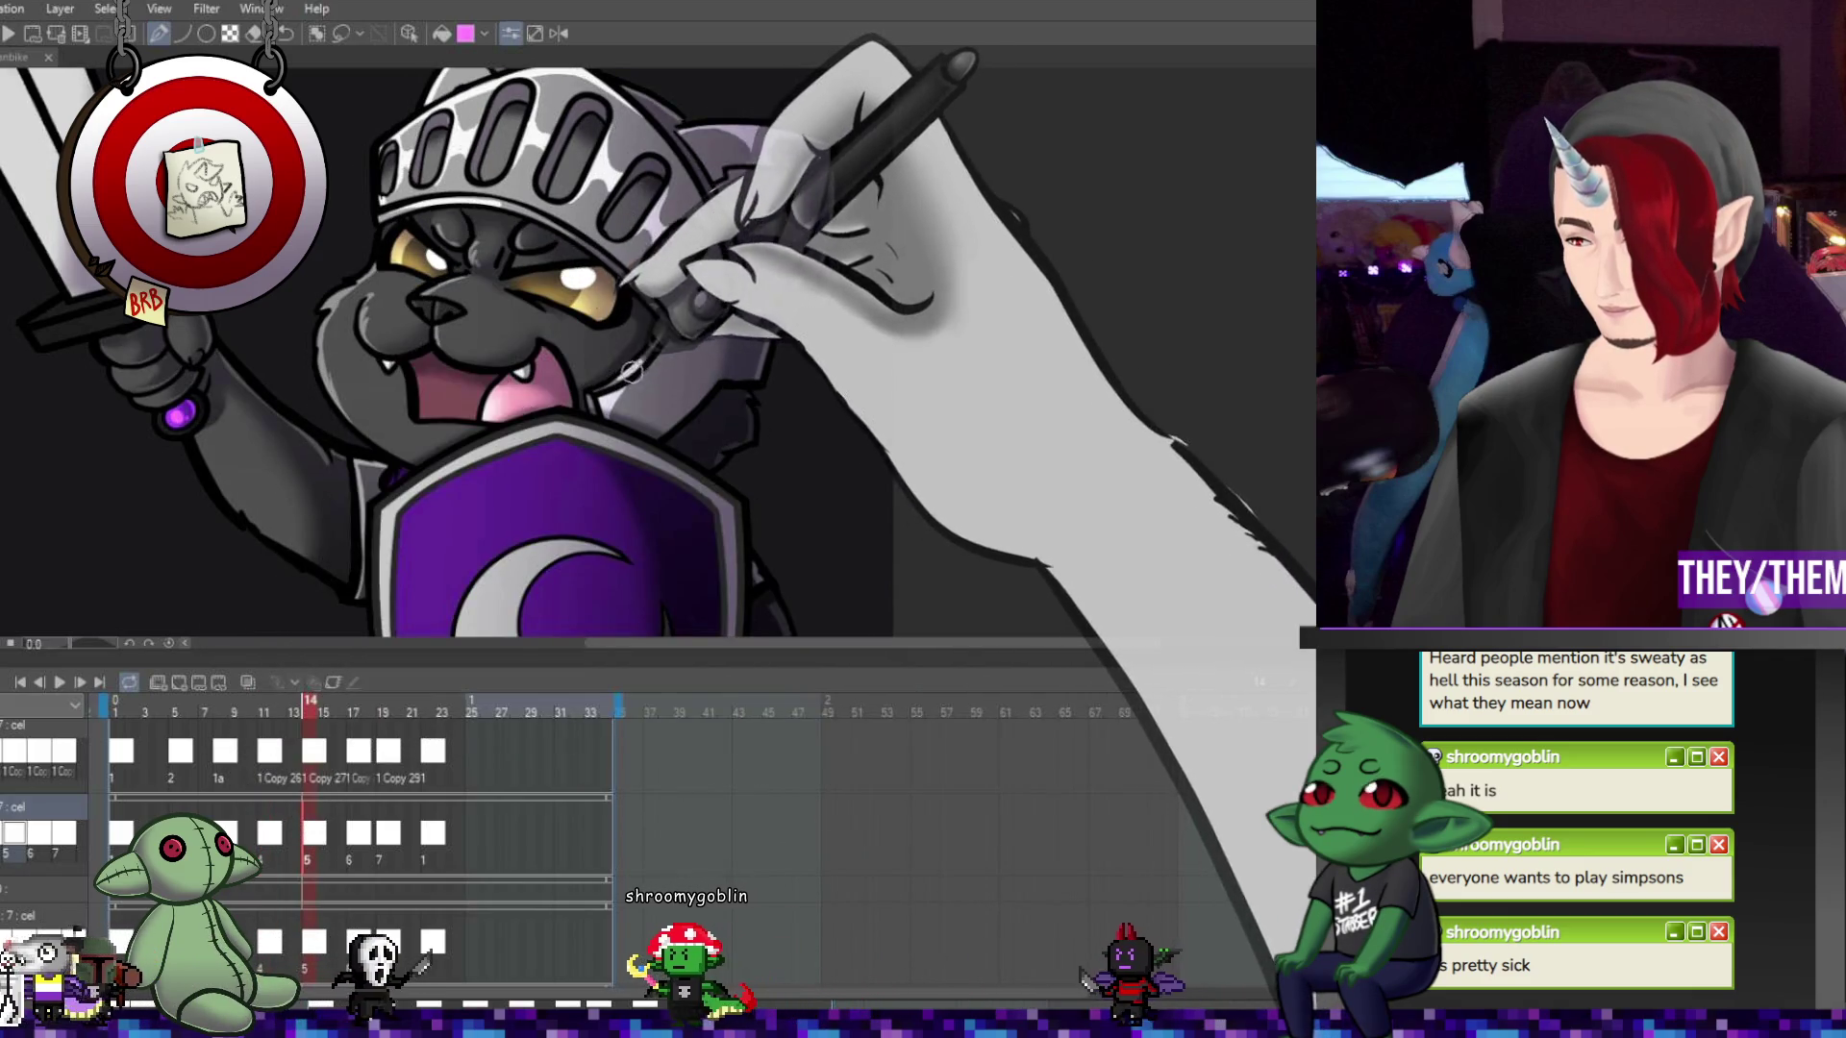
pyautogui.press('Right')
pyautogui.press('Right')
pyautogui.press('Right')
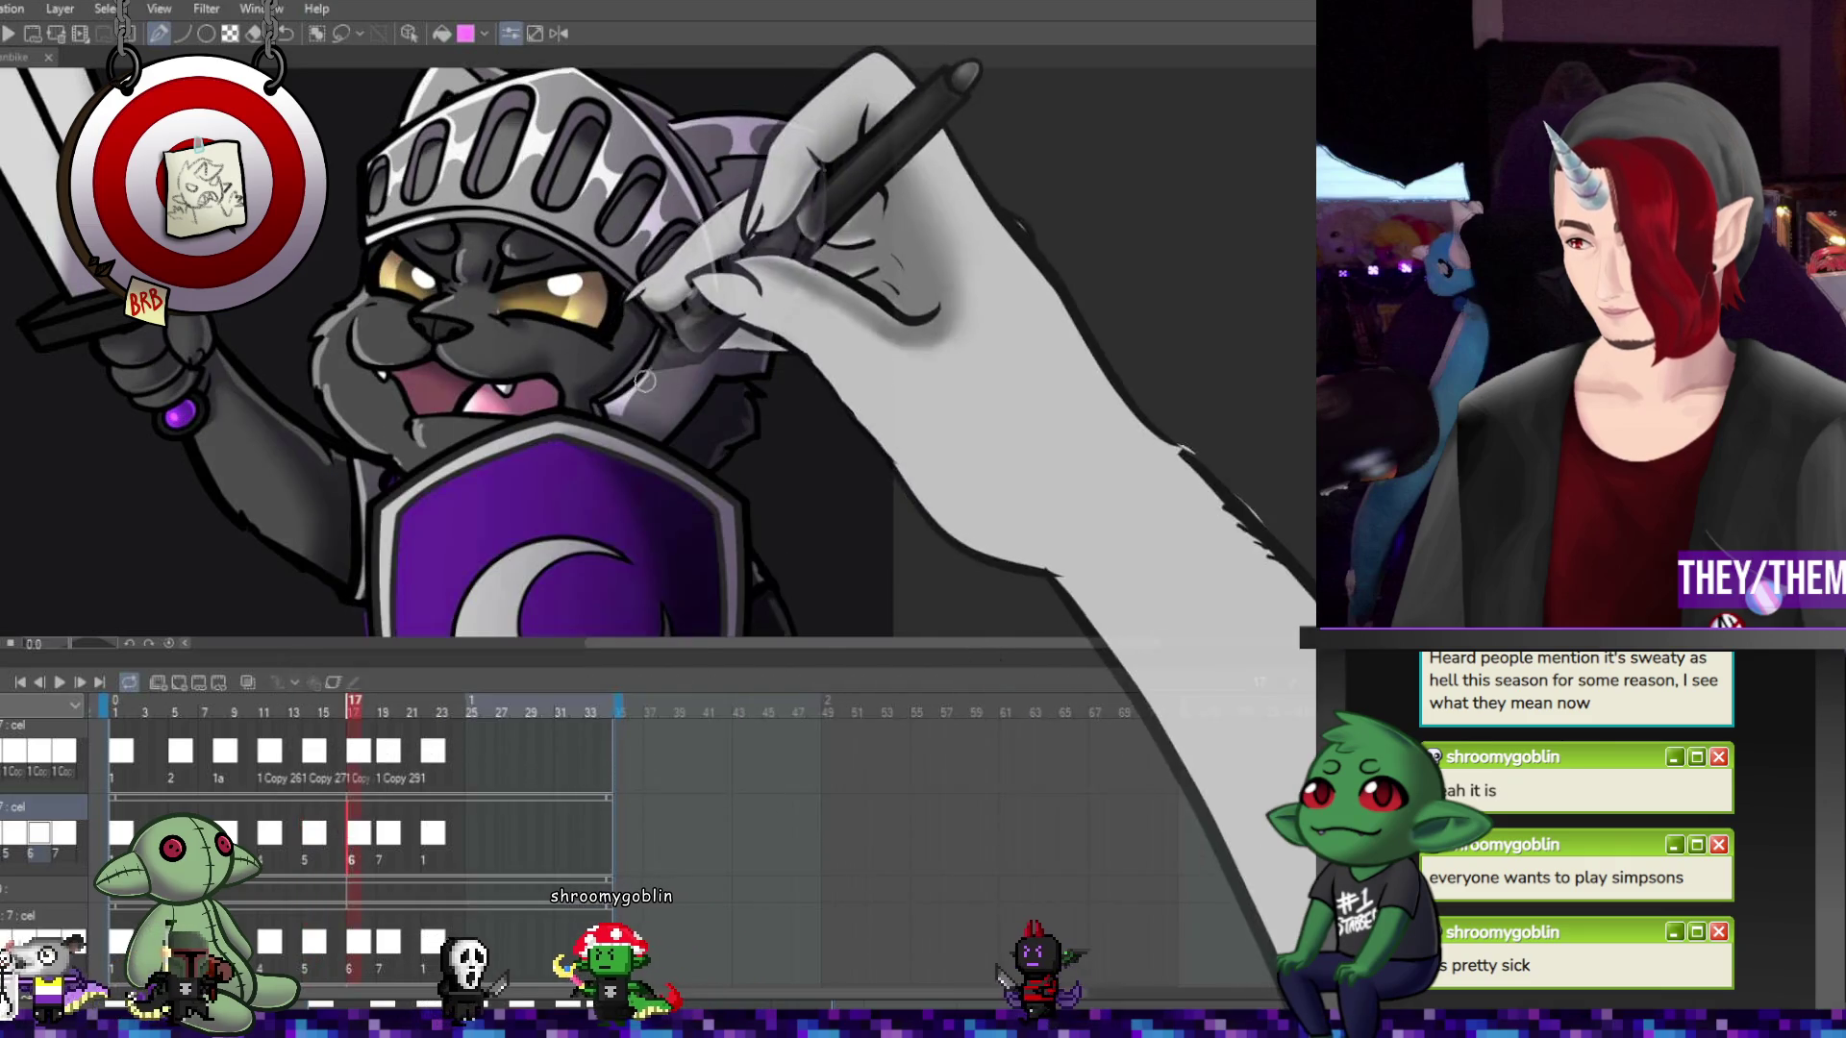
pyautogui.press('Right')
pyautogui.press('Right')
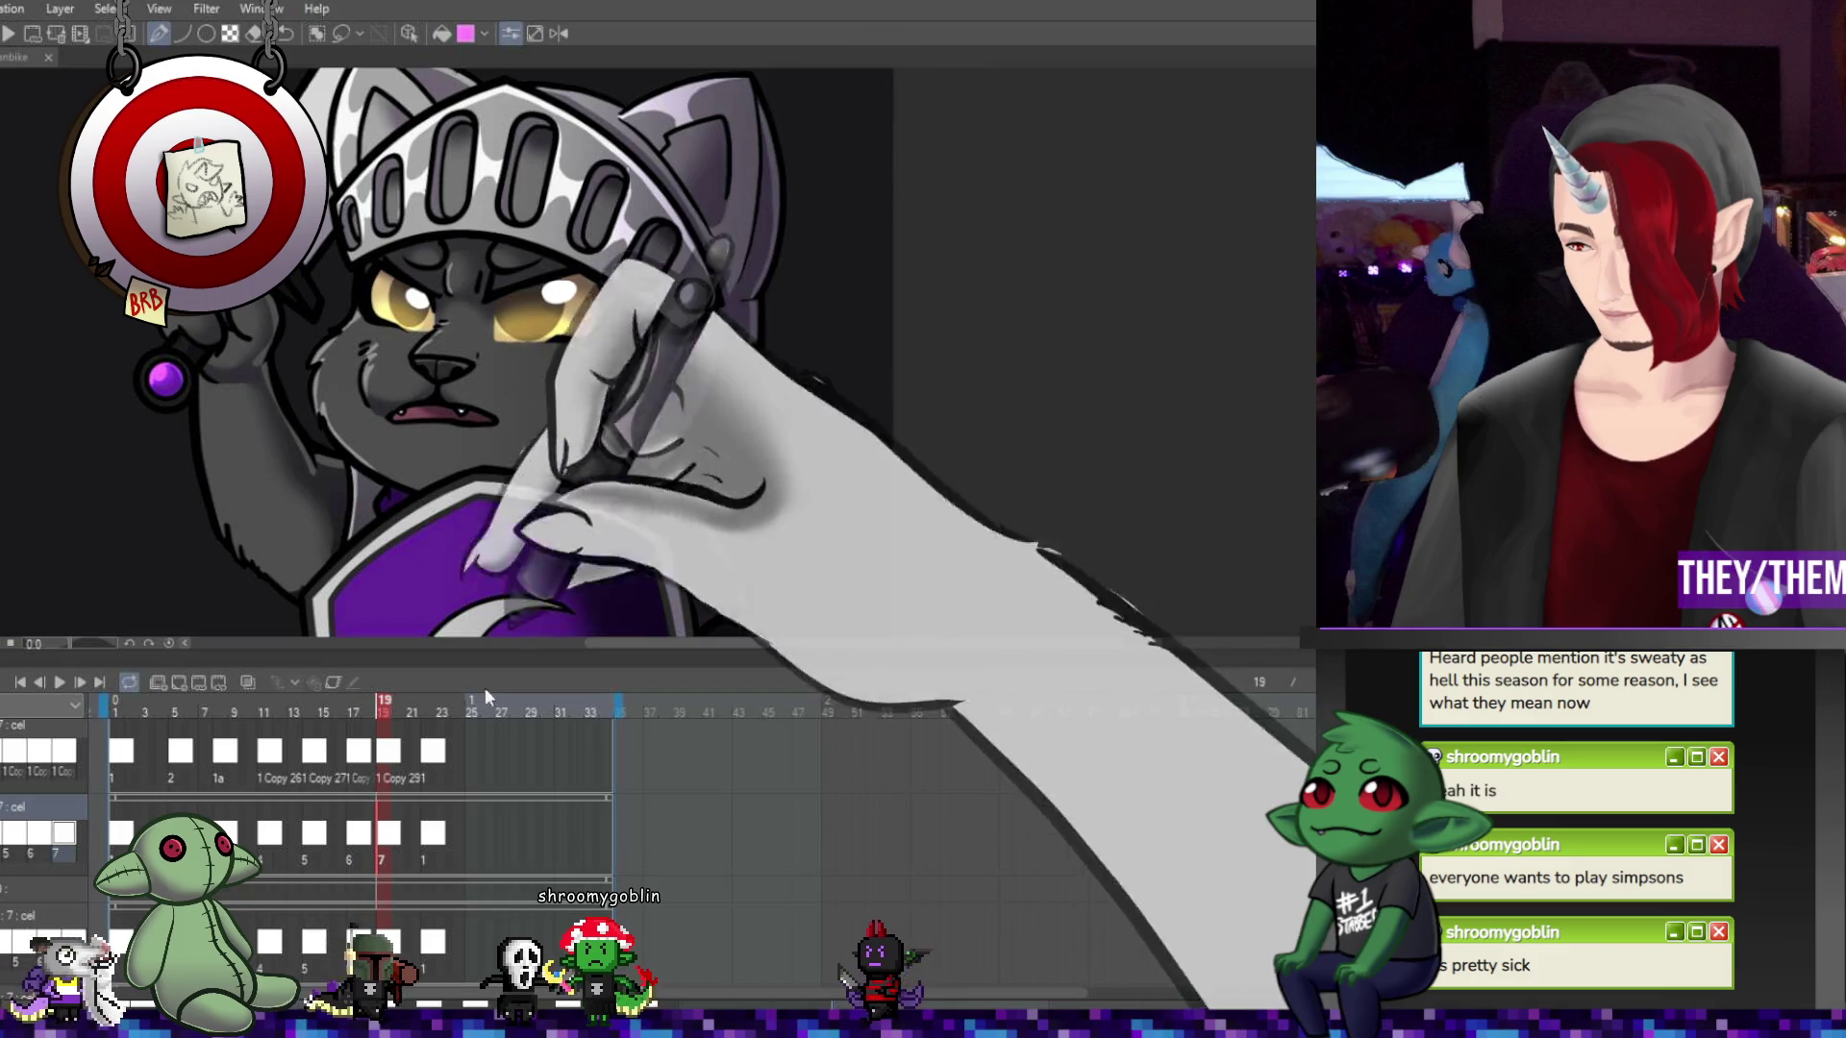
pyautogui.click(435, 836)
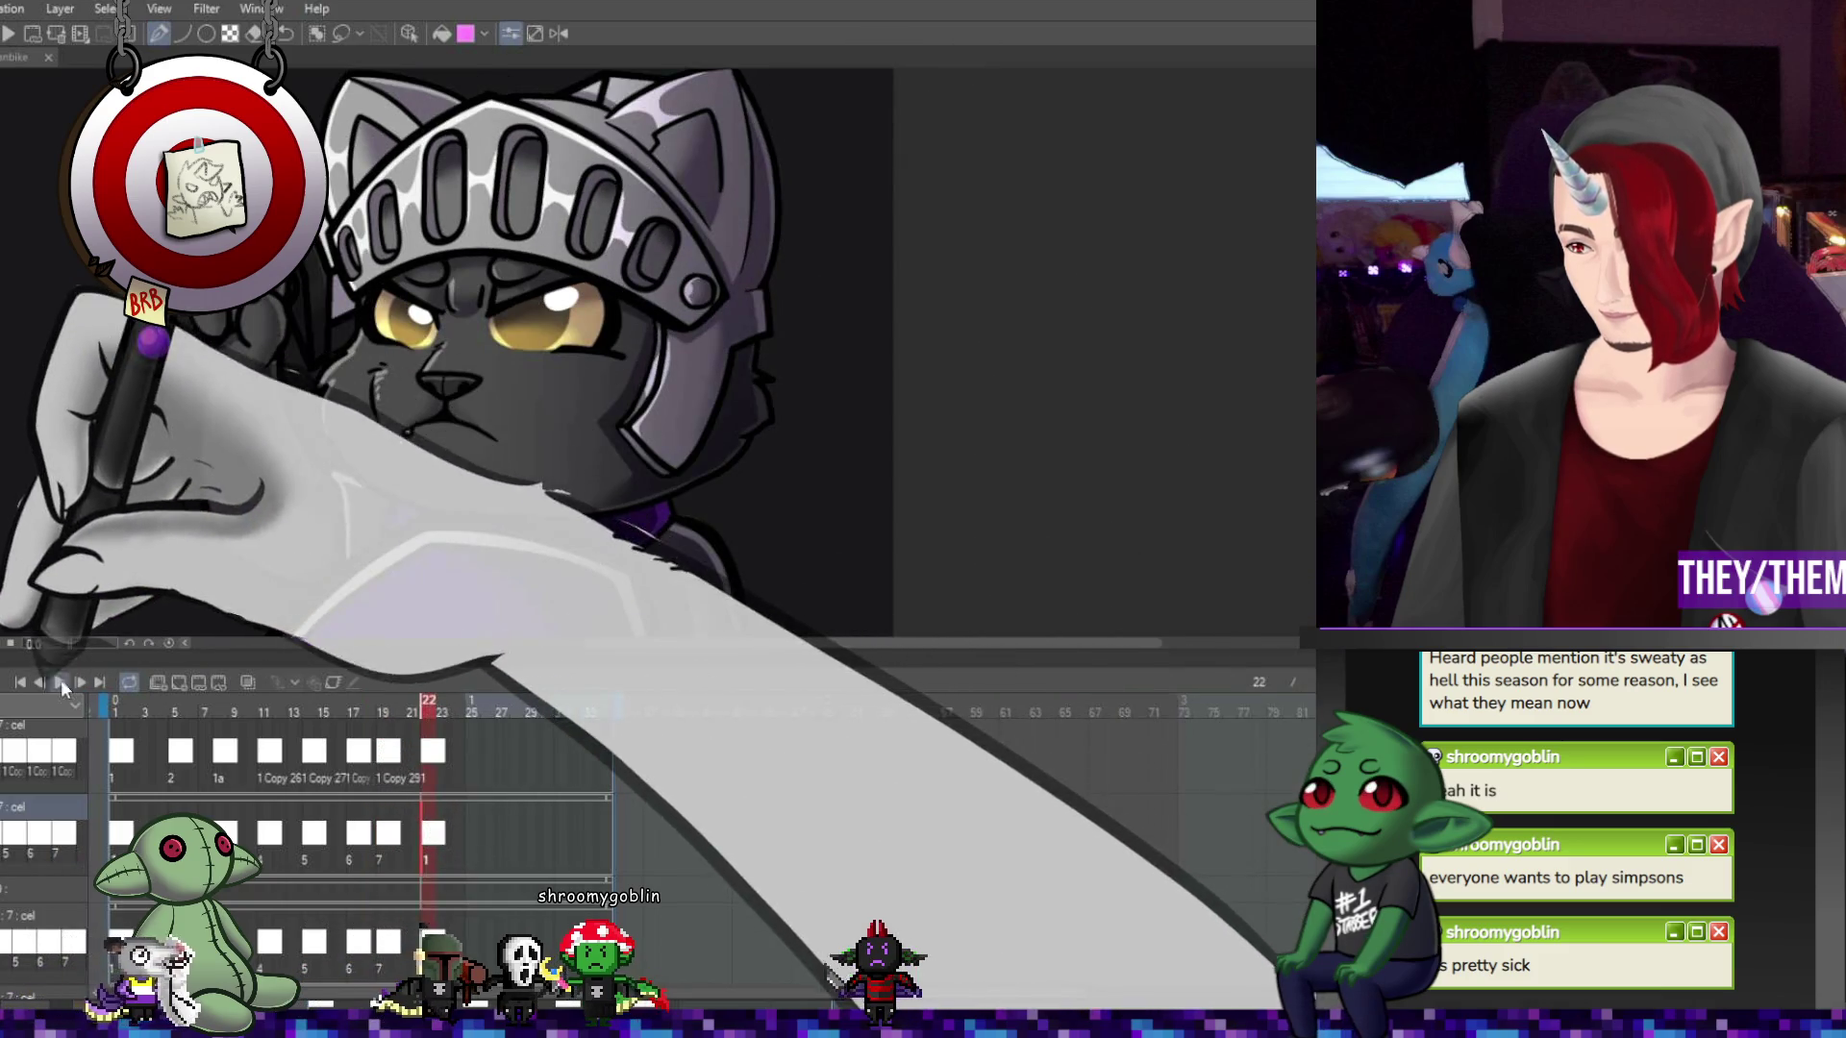
# Play the animation to check the shading, then review frames 5, 9, 11 and 15
pyautogui.click(61, 680)
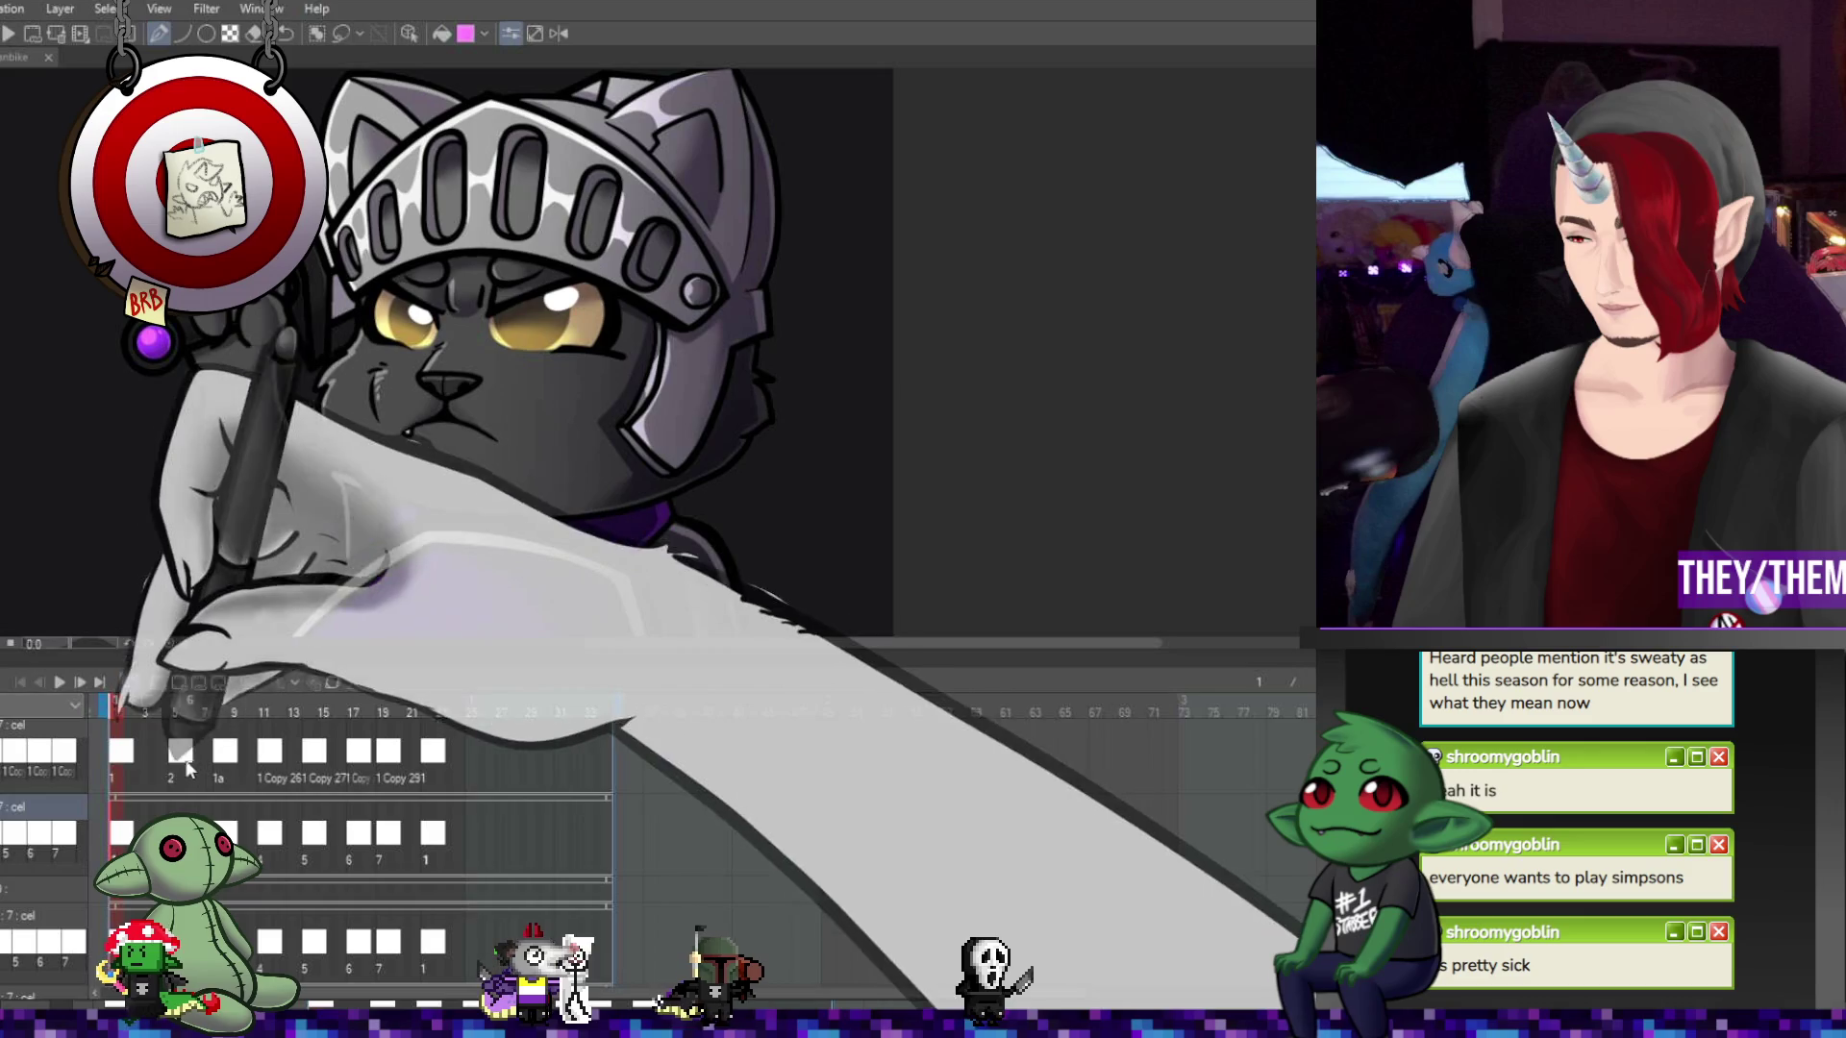
pyautogui.press('Right')
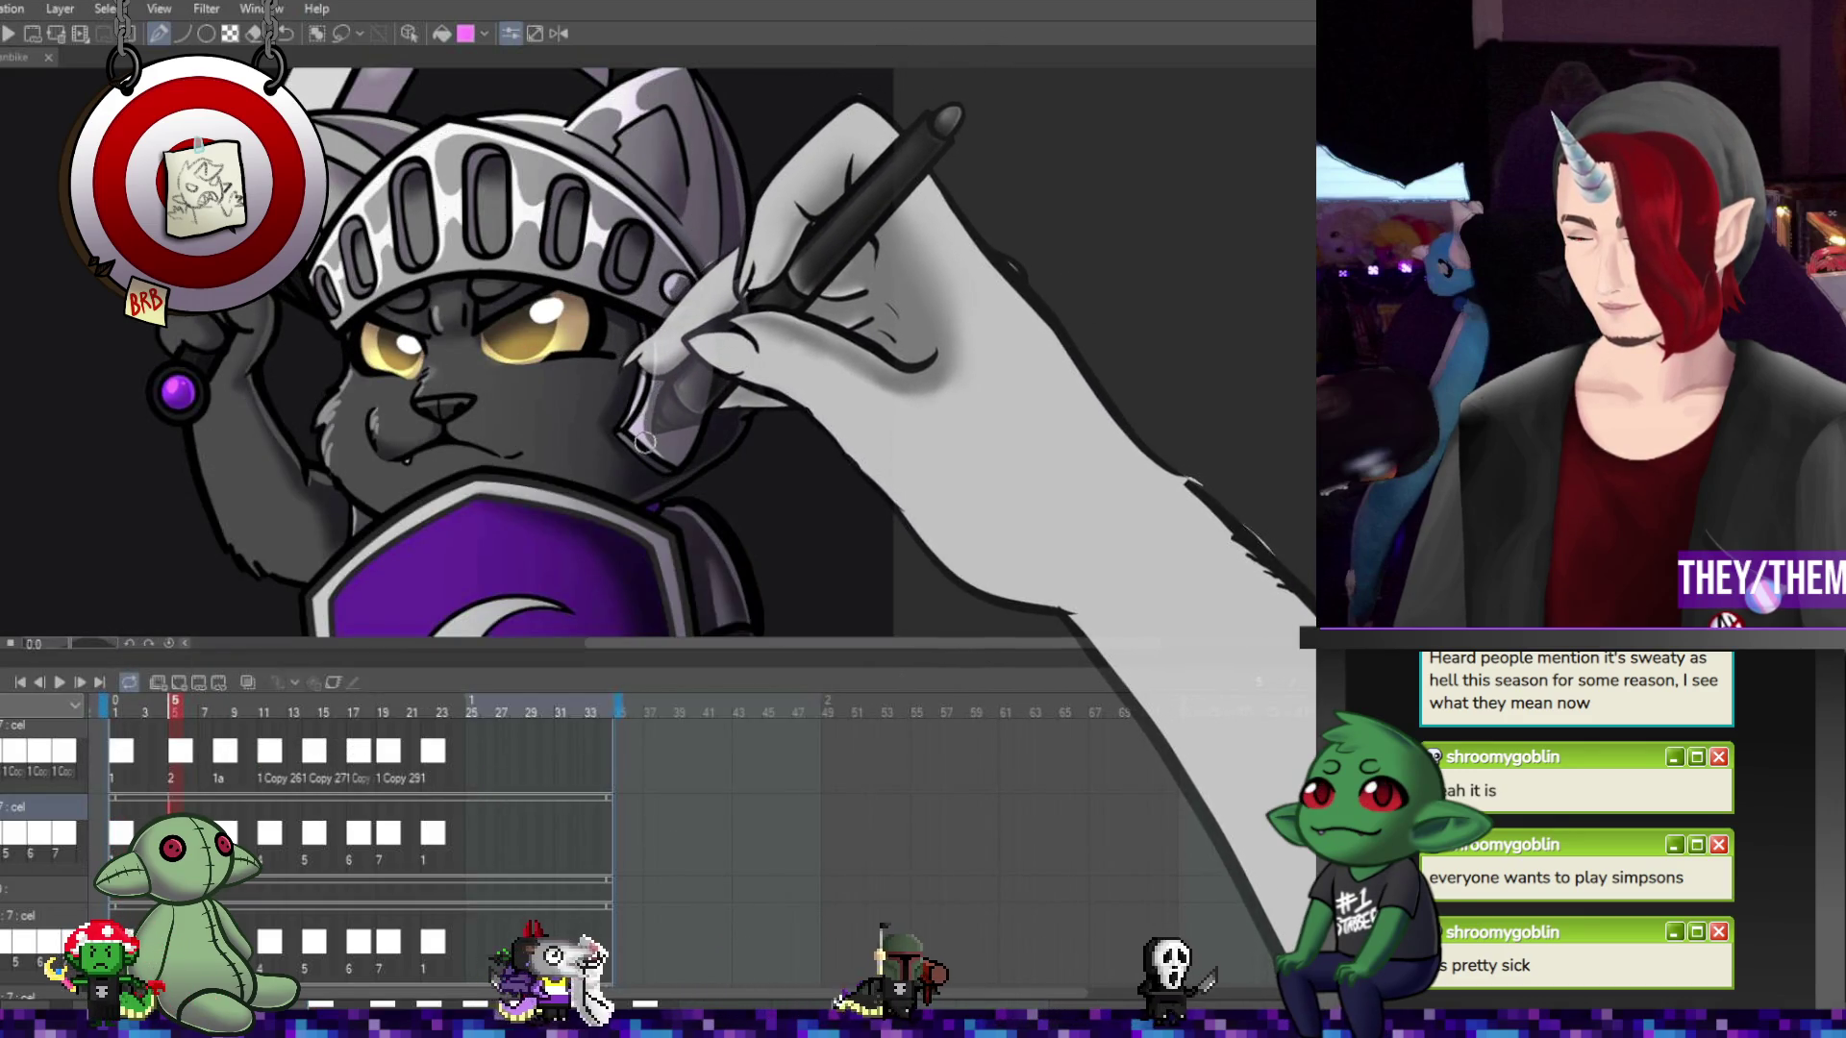
pyautogui.press('Right')
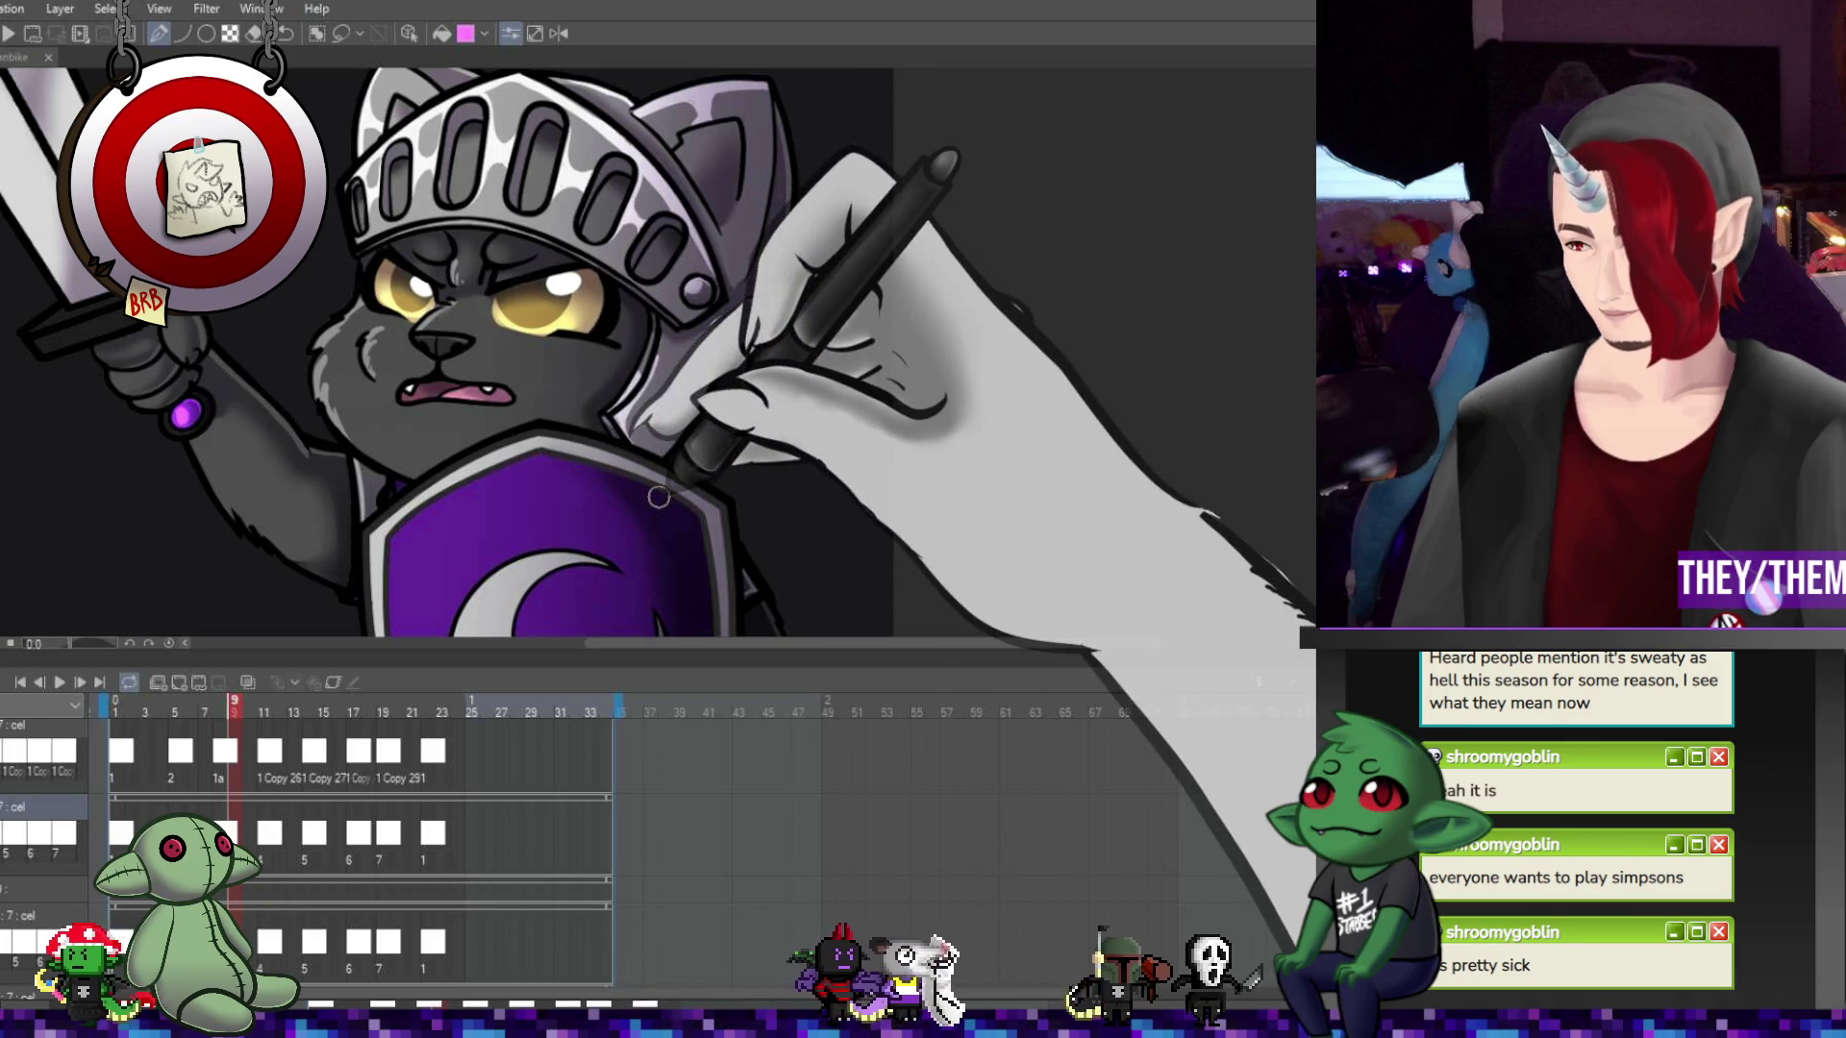
pyautogui.click(260, 764)
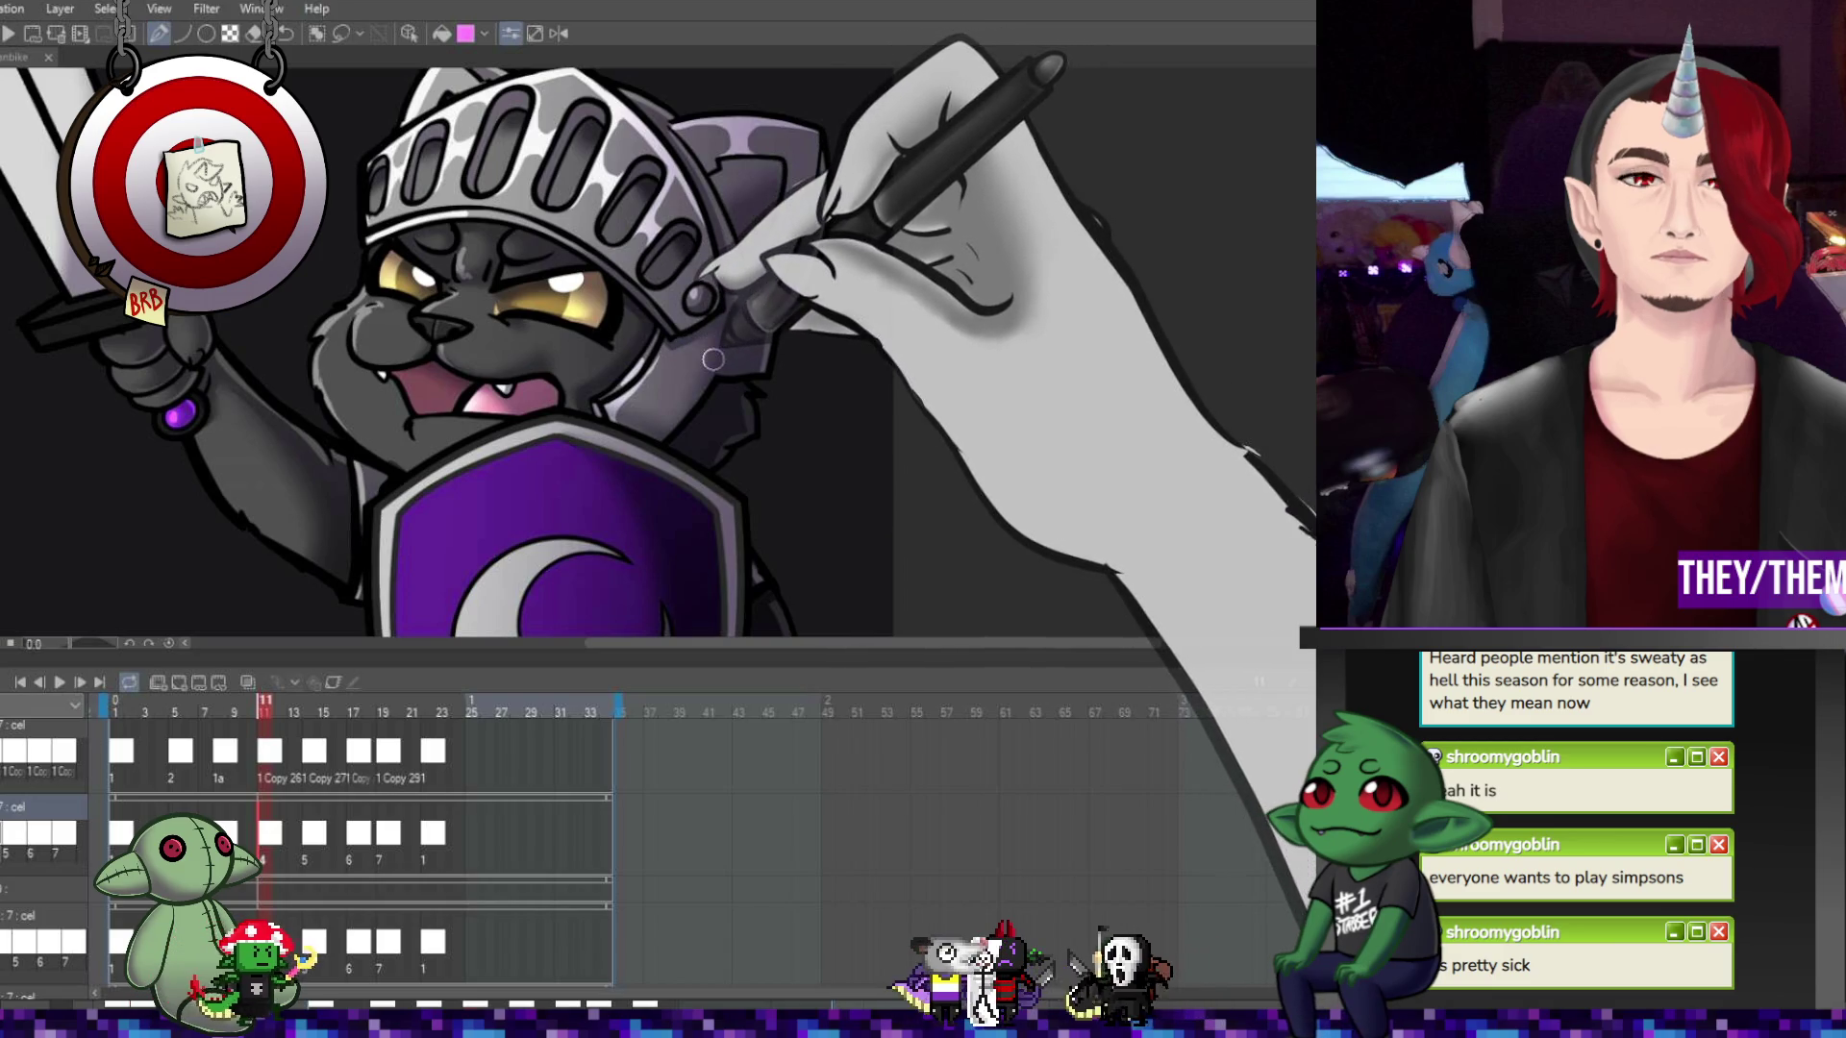
pyautogui.click(327, 764)
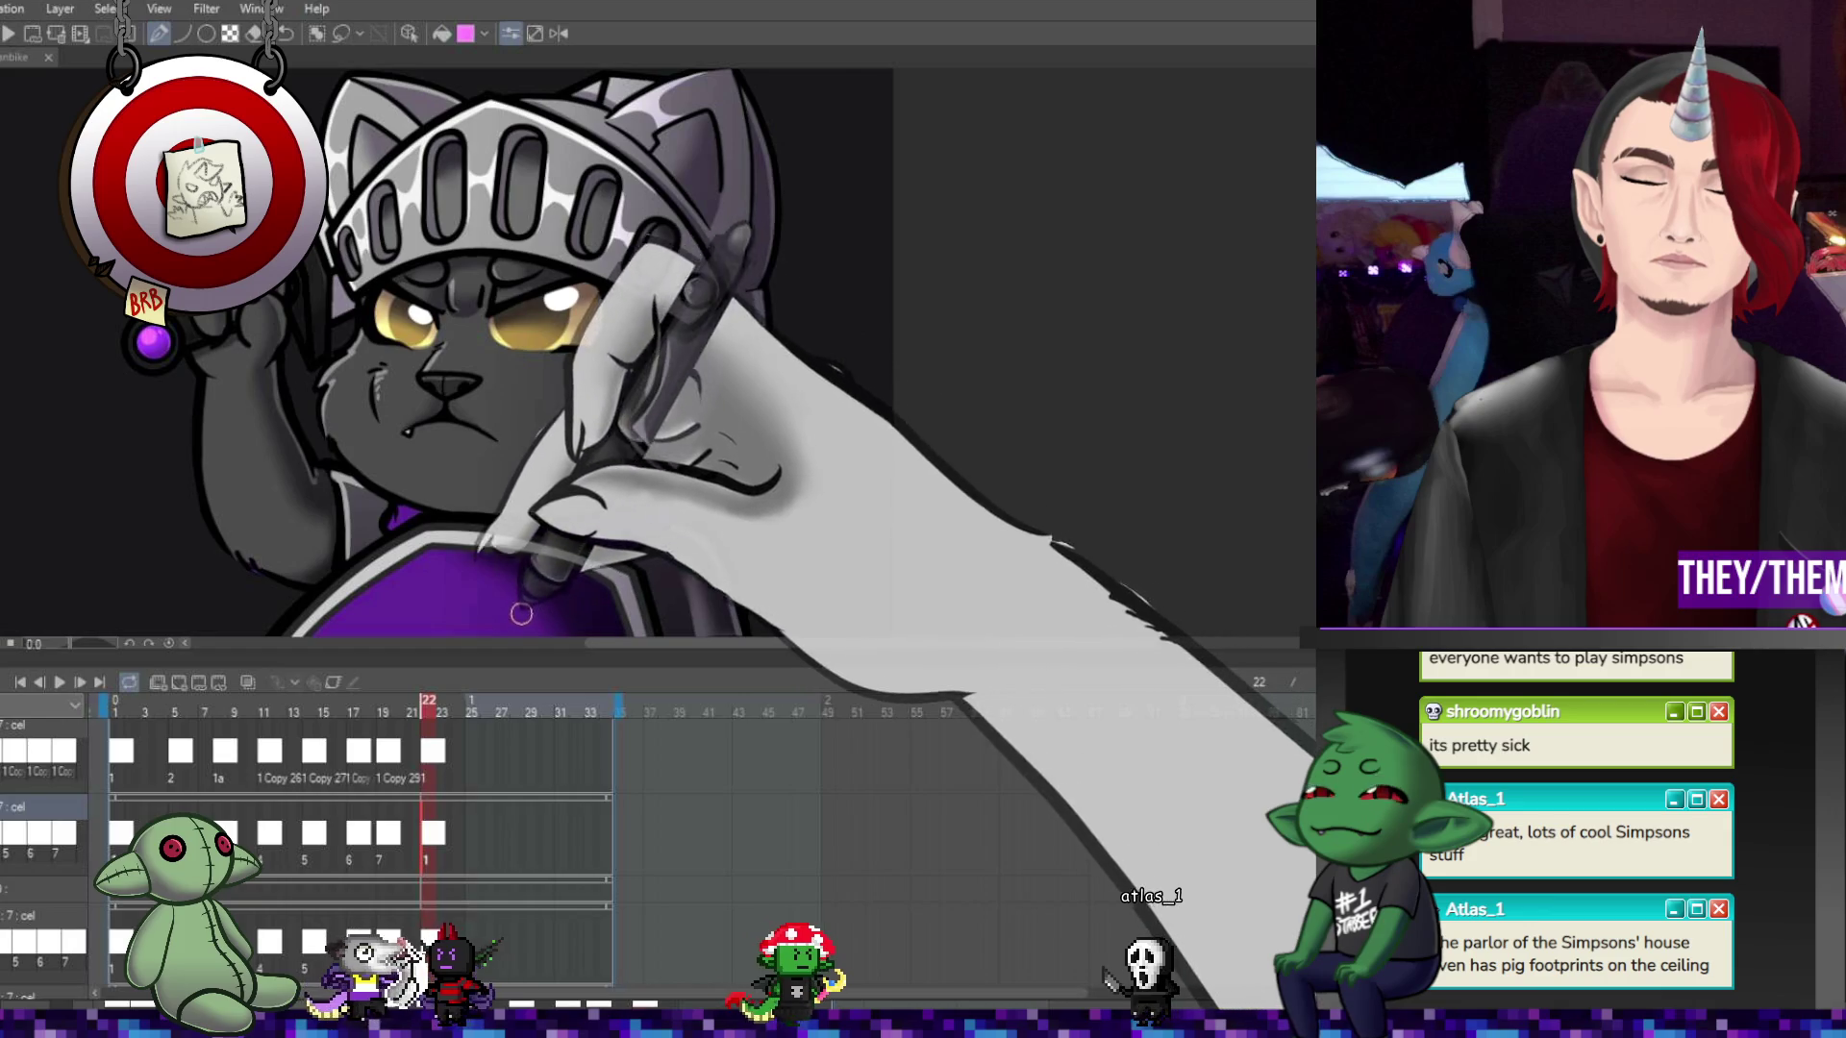
# Check frames 19, 18 and 20, then fit the whole knight cat in the view
pyautogui.click(370, 832)
pyautogui.click(367, 835)
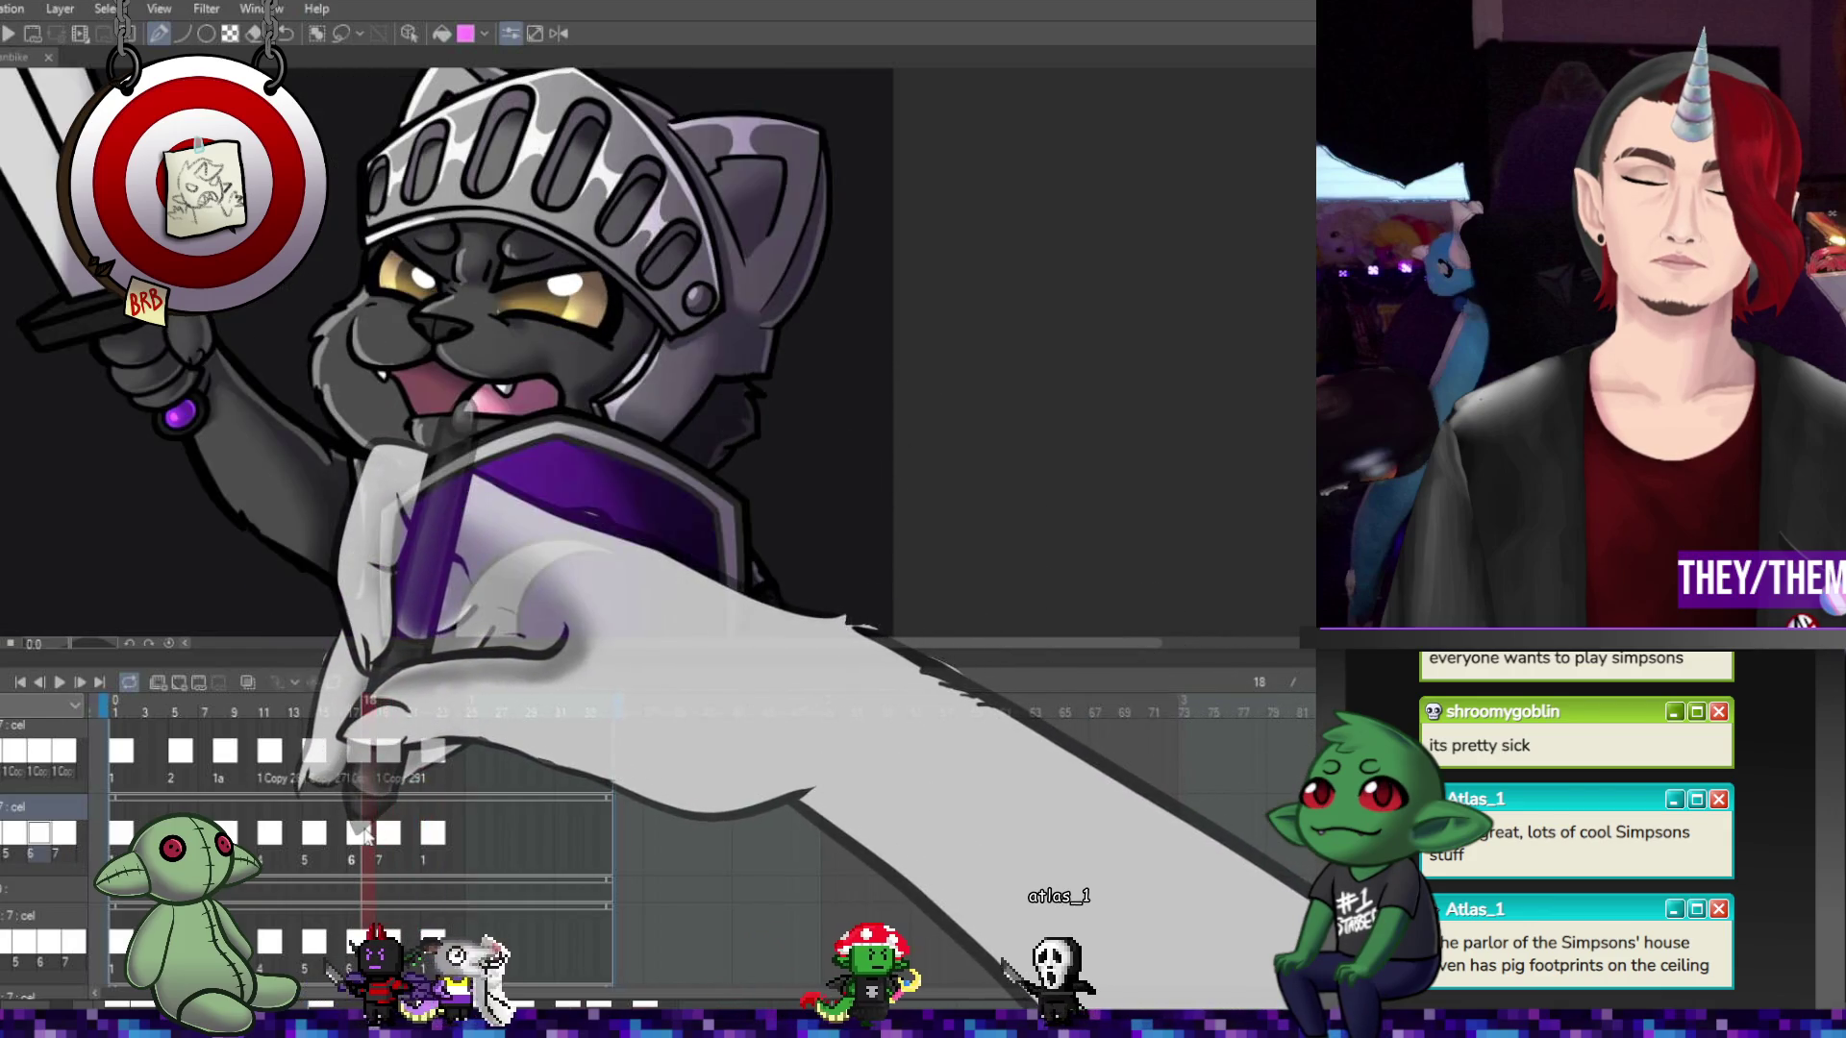
pyautogui.click(398, 845)
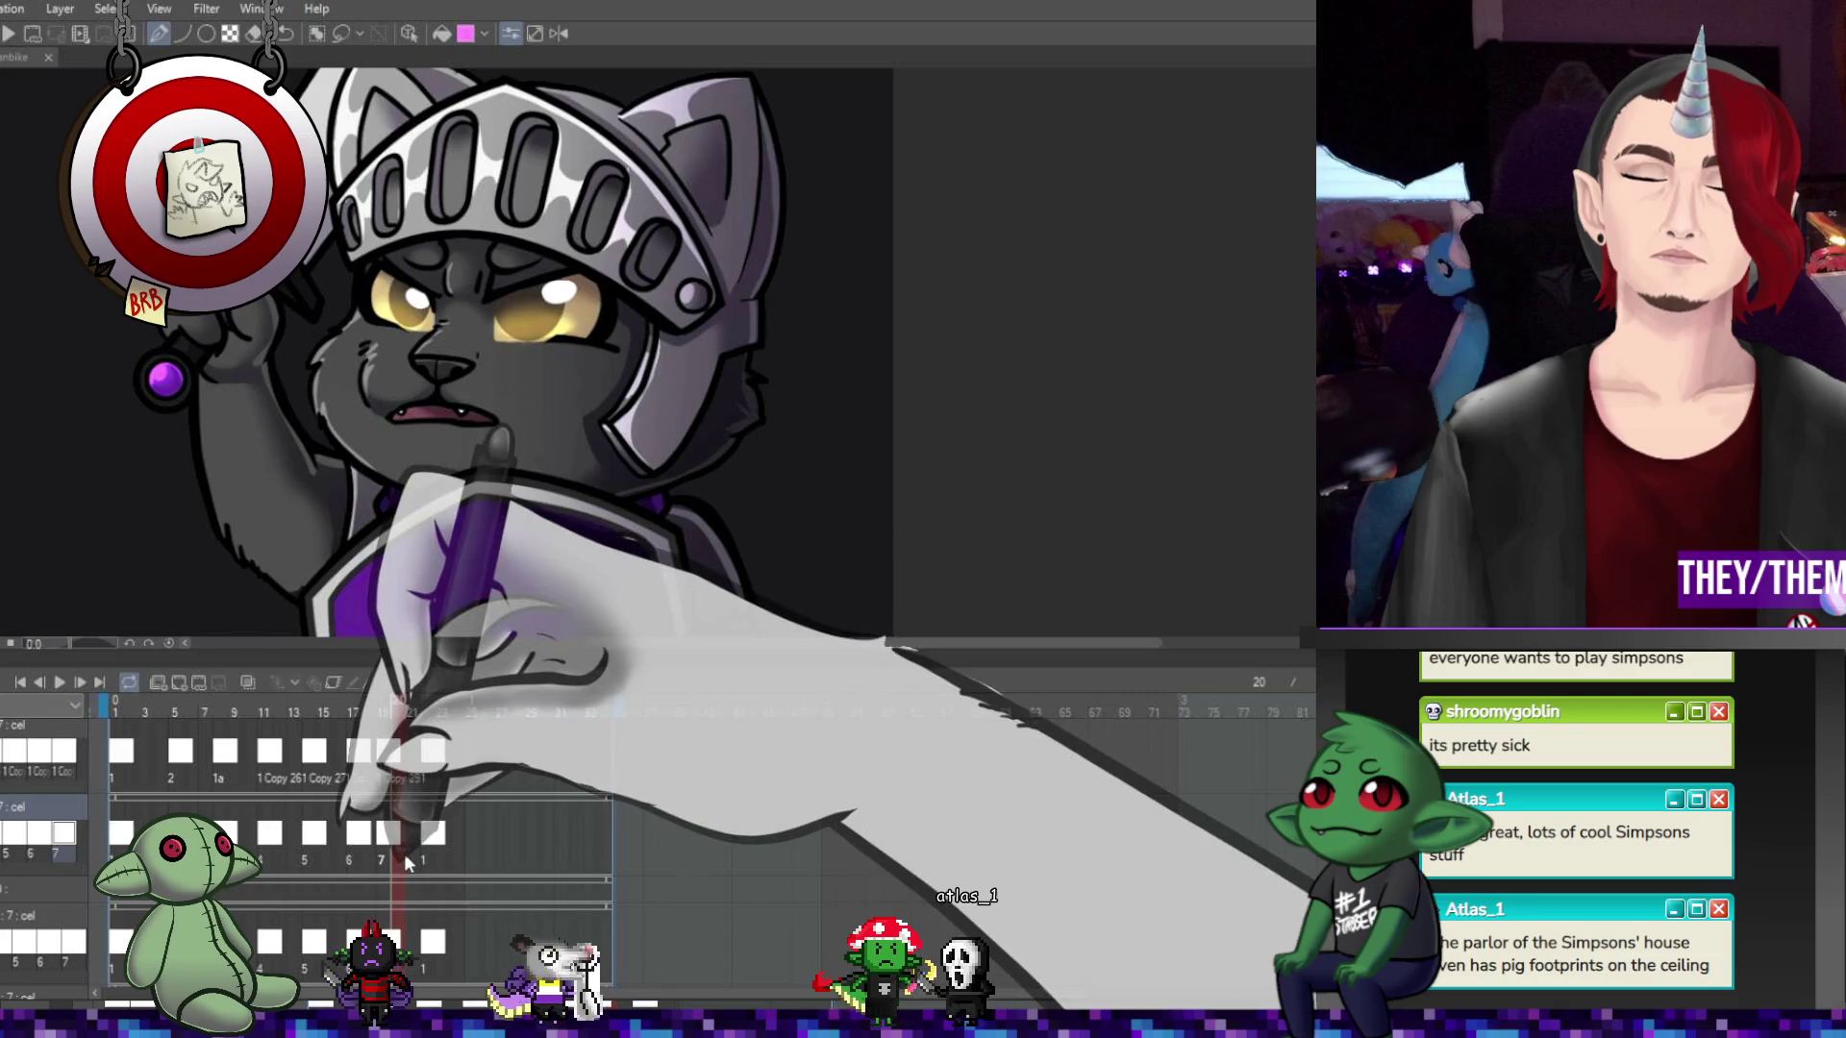
pyautogui.moveTo(405, 858); pyautogui.dragTo(378, 869)
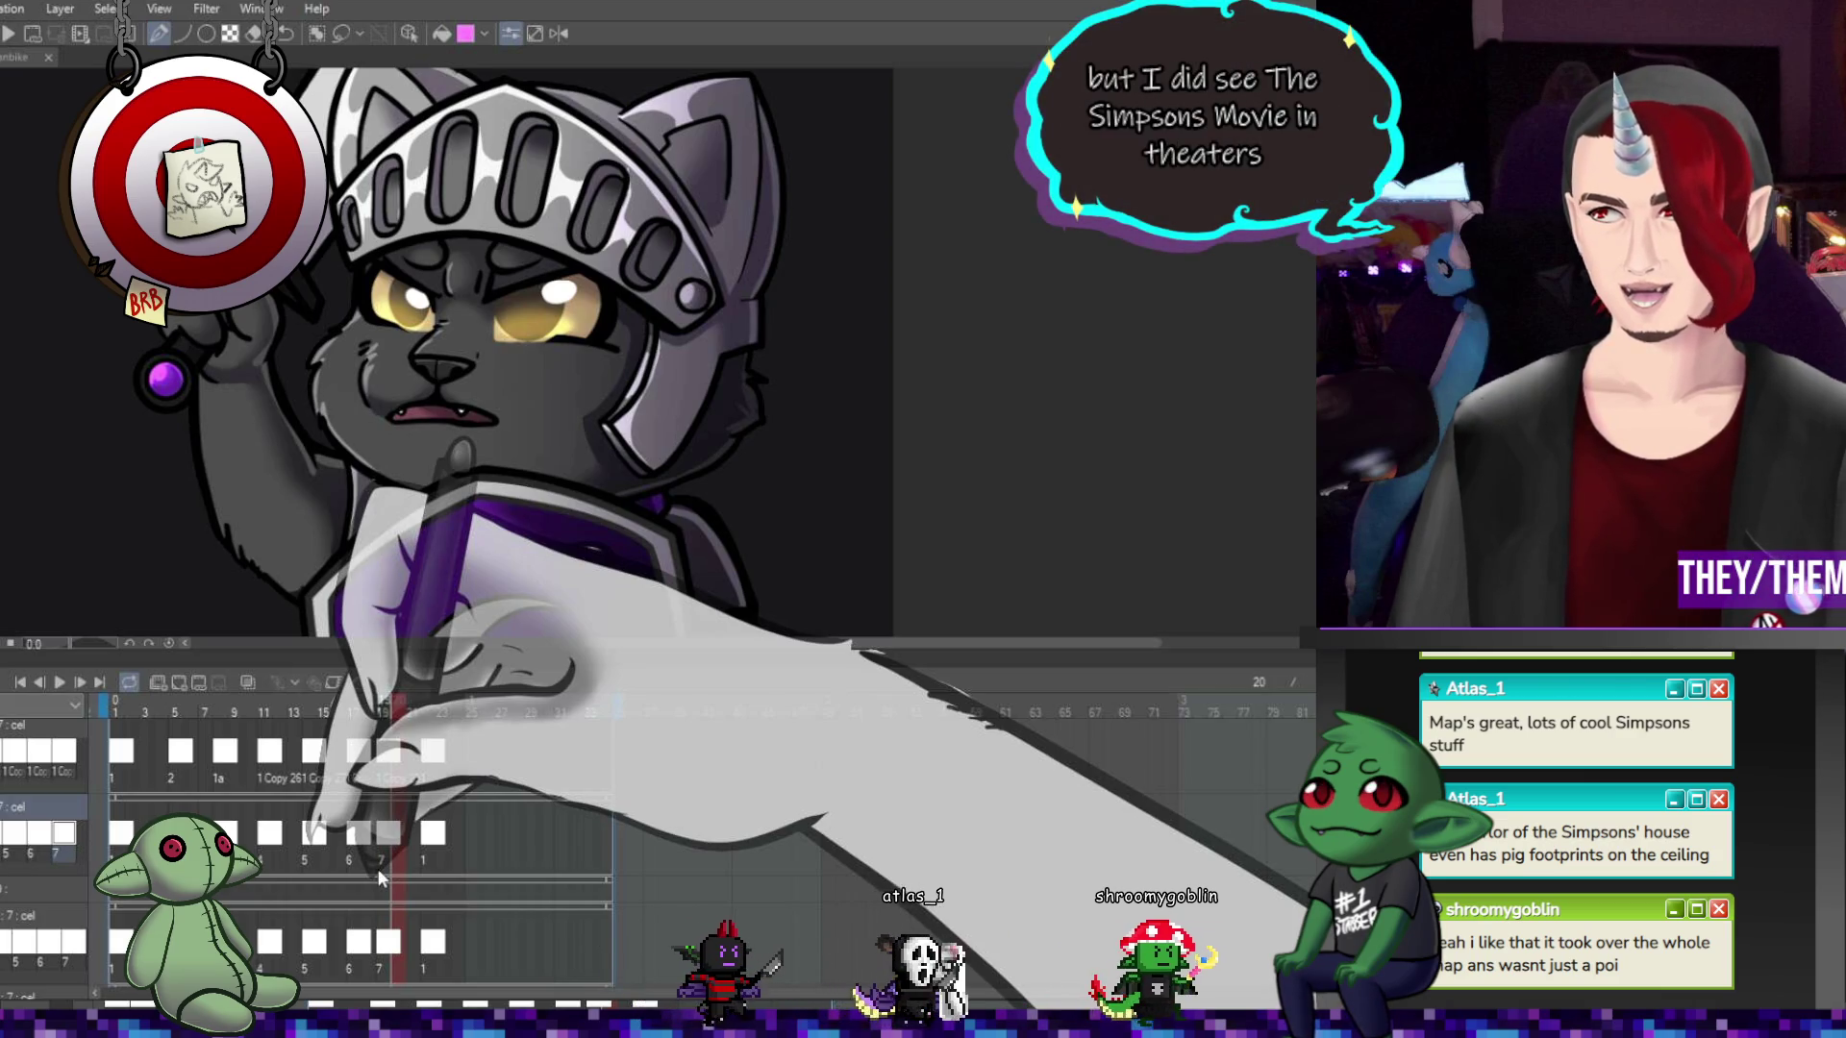
pyautogui.hotkey('ctrl', '0')
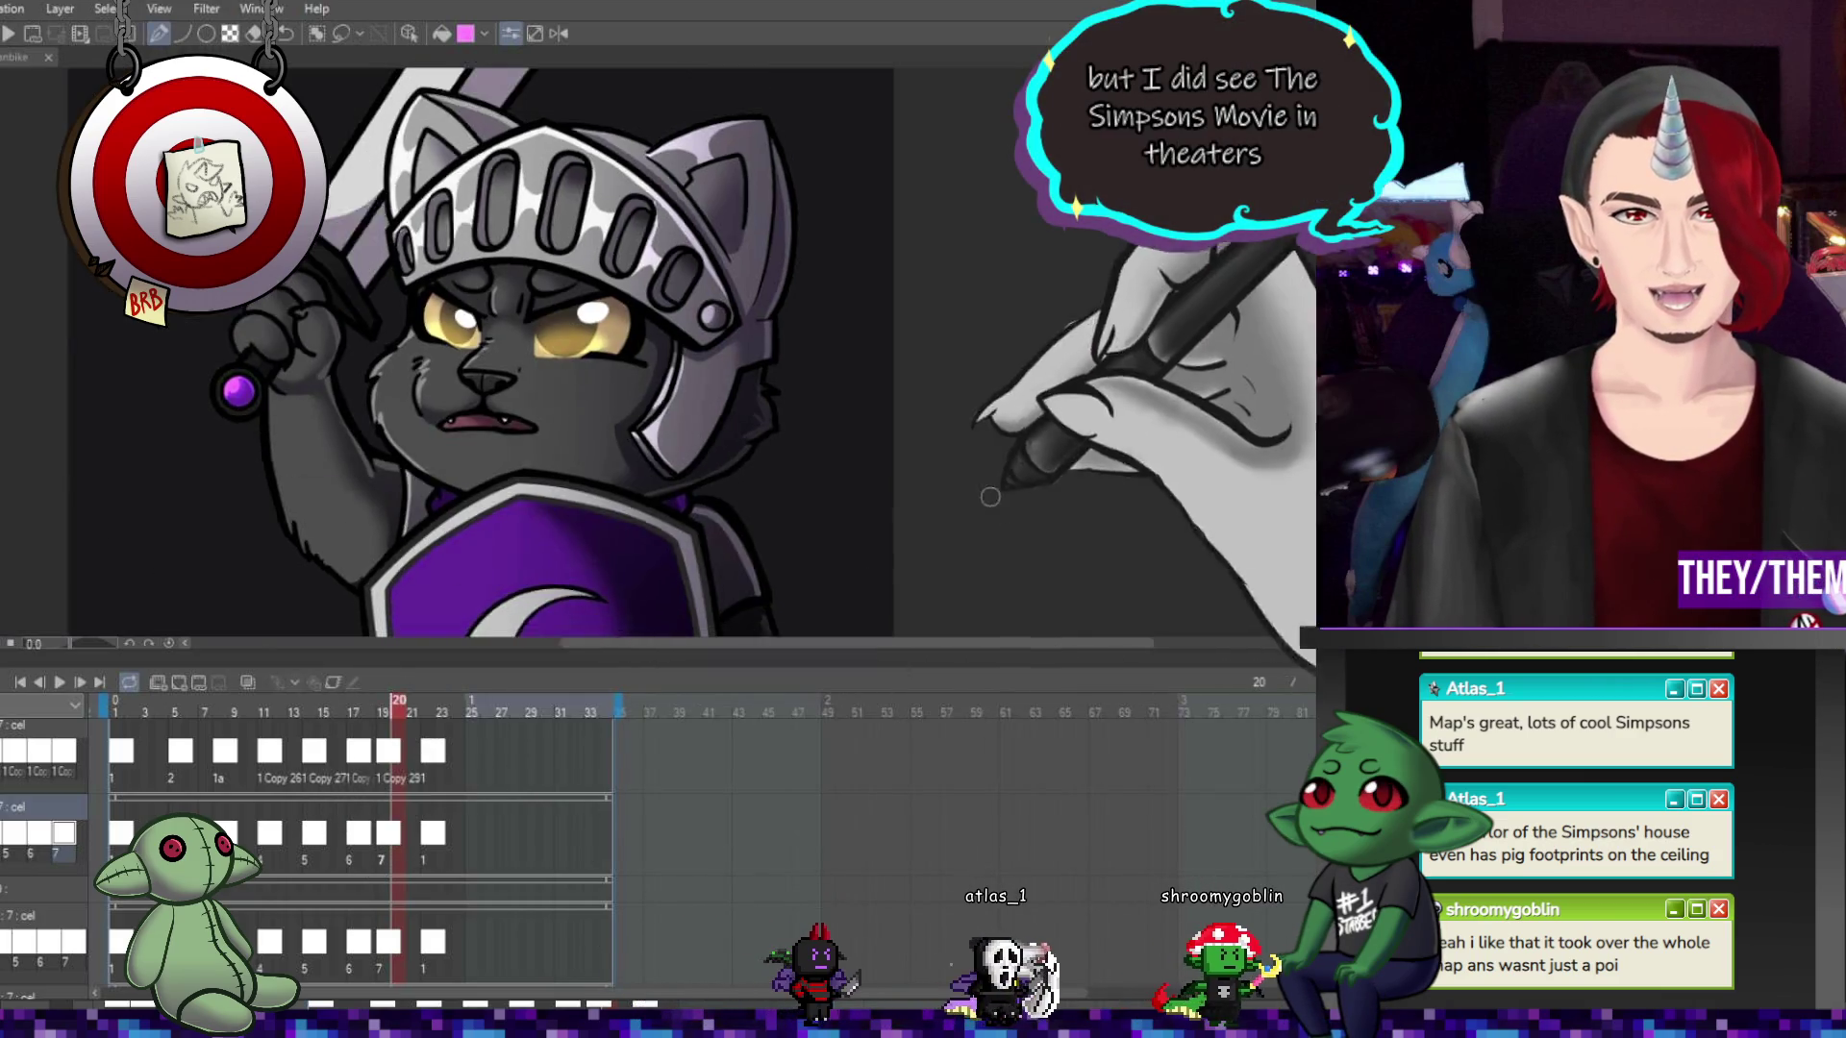
pyautogui.scroll(2, 668, 532)
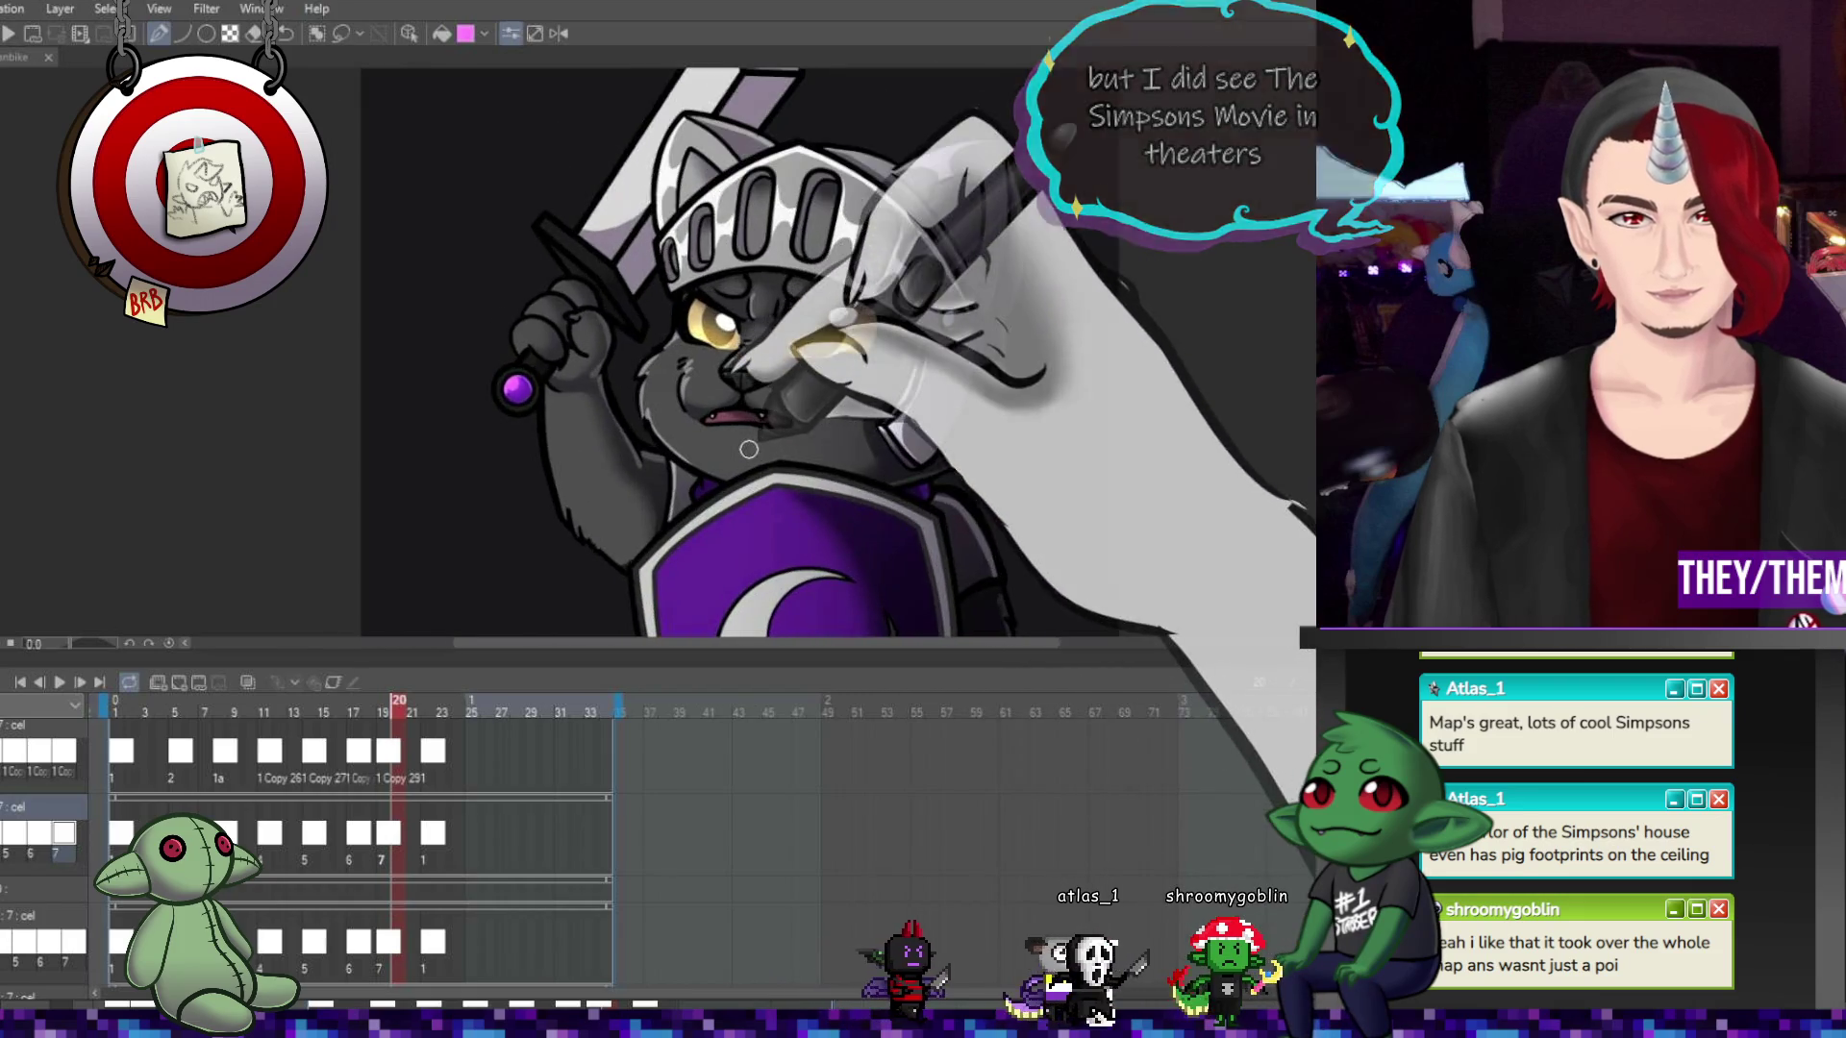
# Play the knight cat animation to check its motion, stopping on frame 9
pyautogui.scroll(-2, 806, 503)
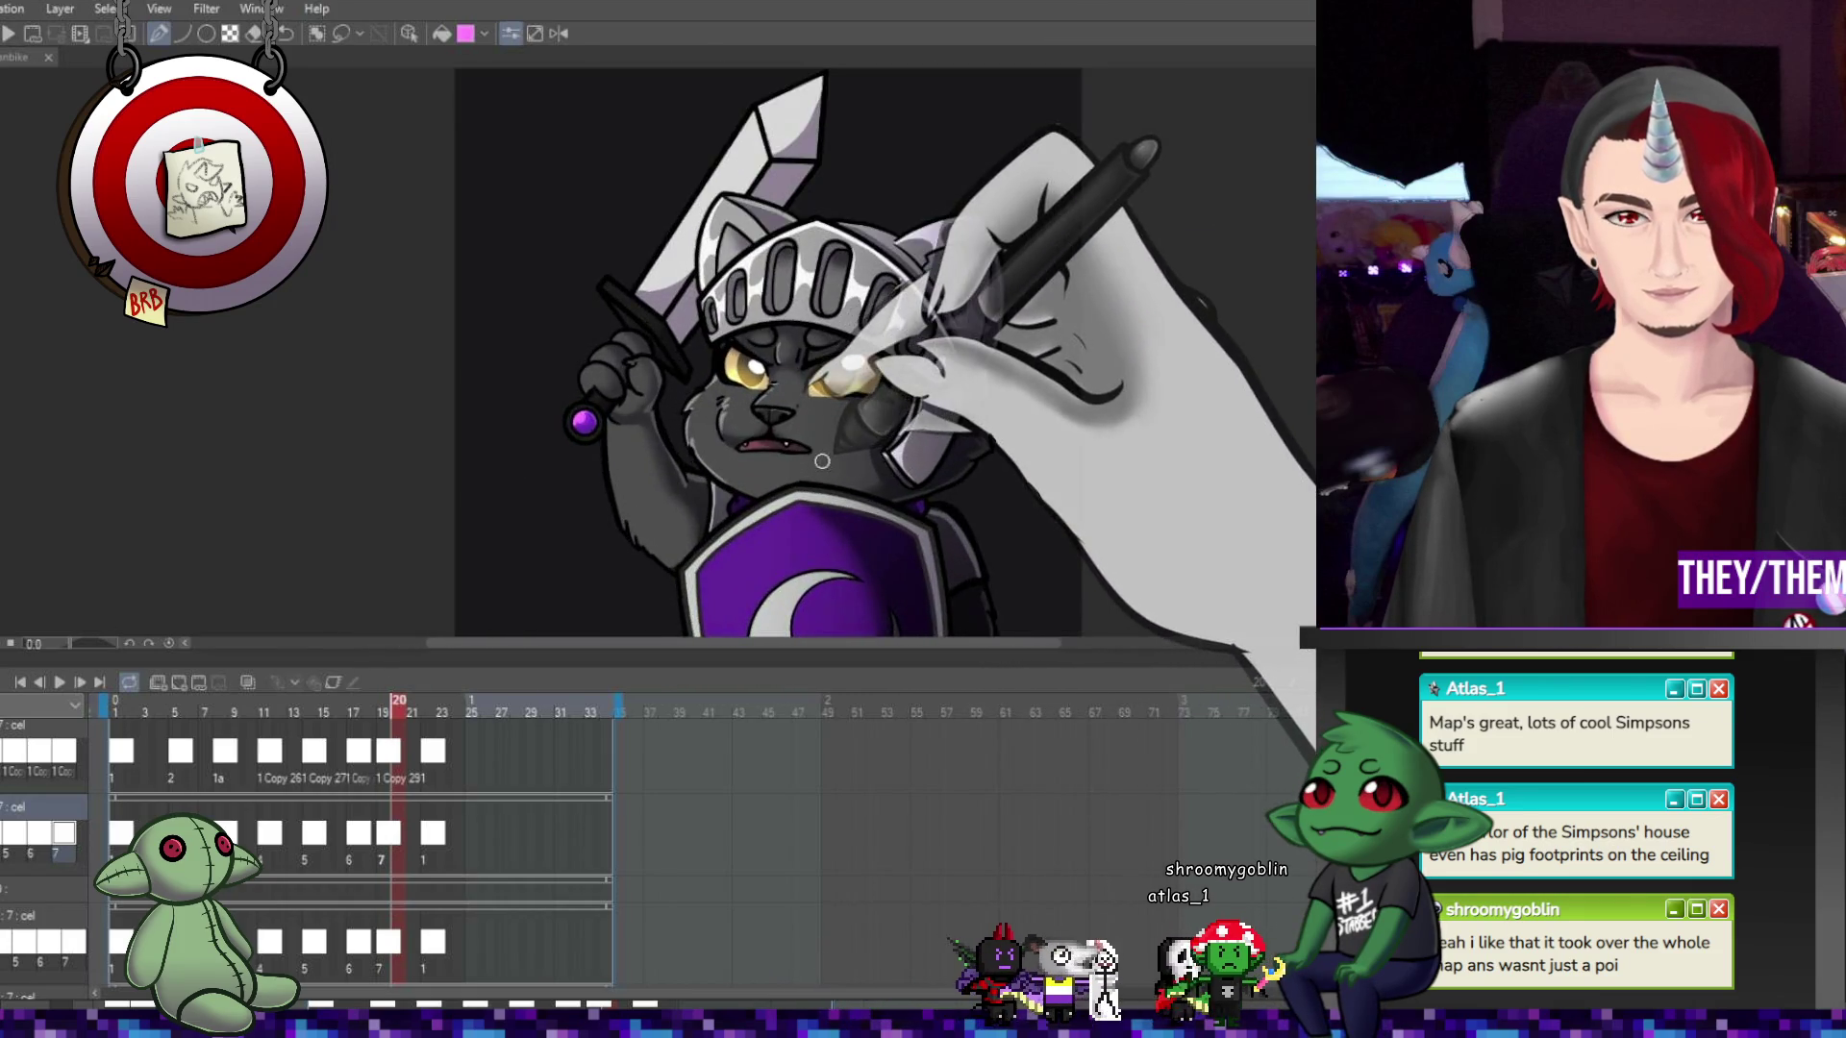
pyautogui.scroll(3, 817, 481)
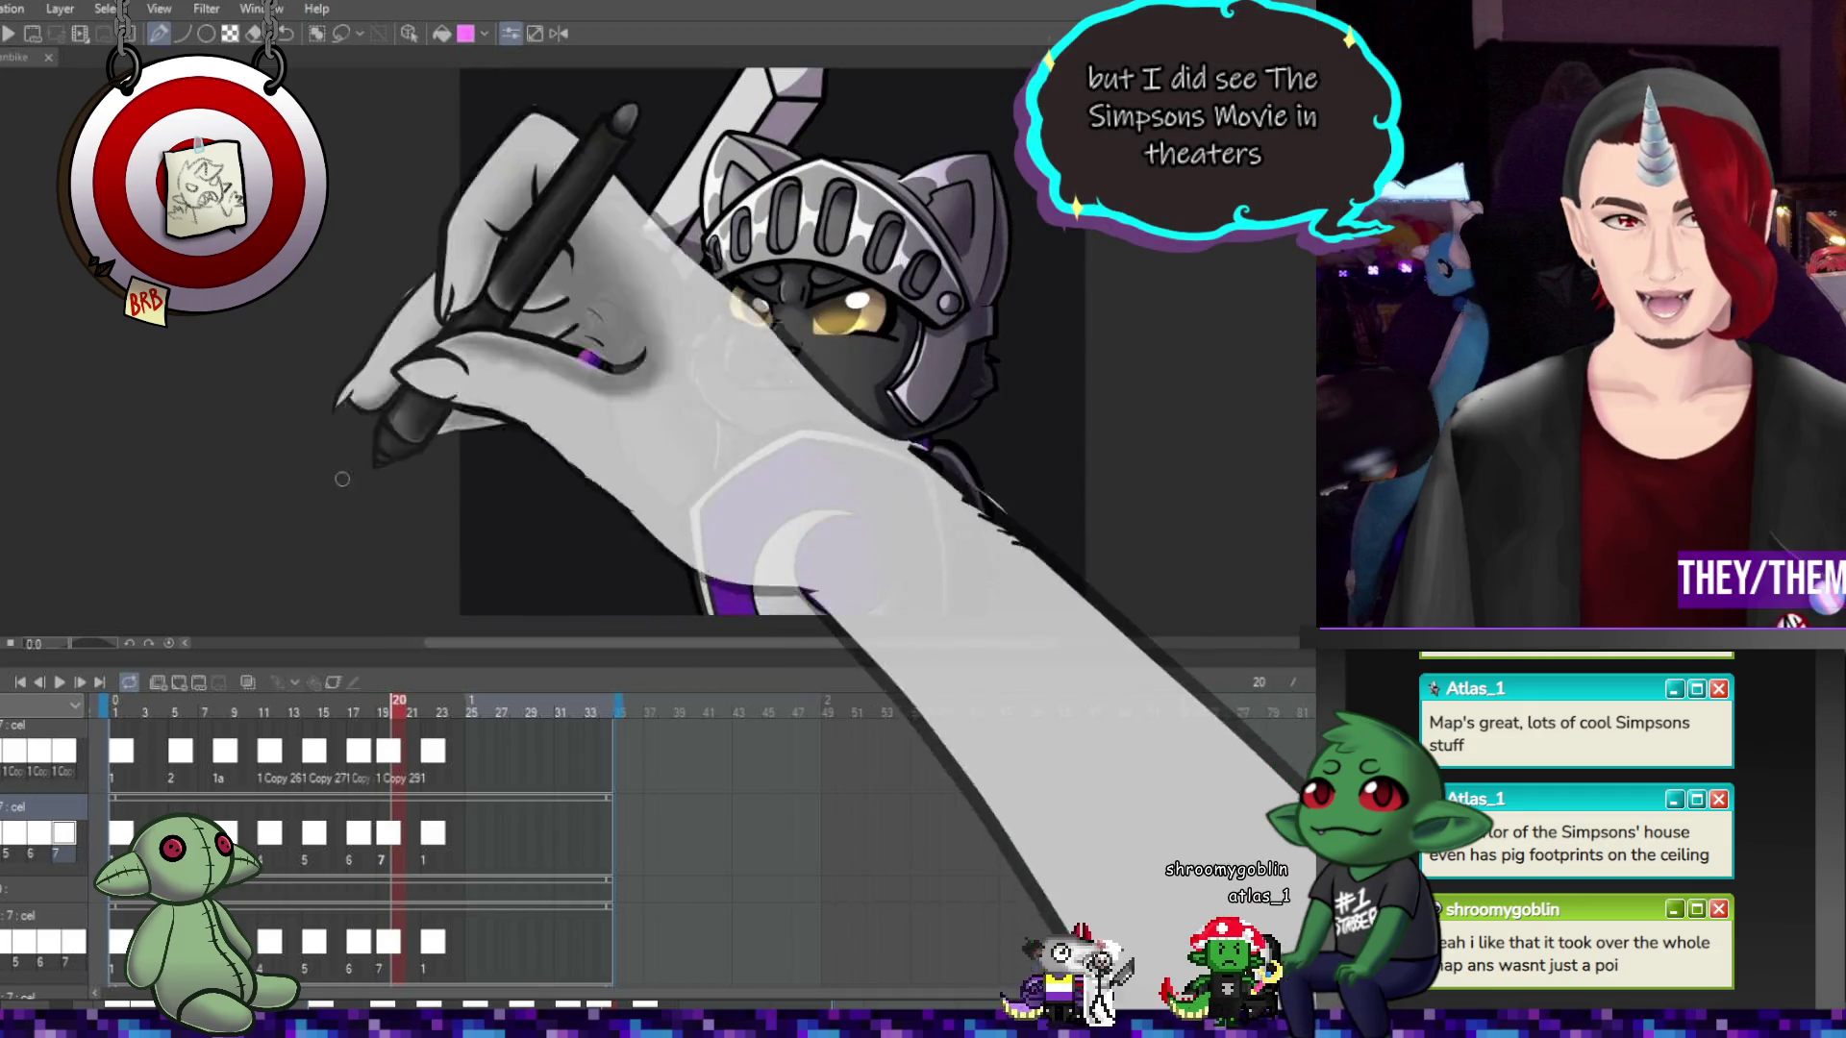
pyautogui.click(59, 682)
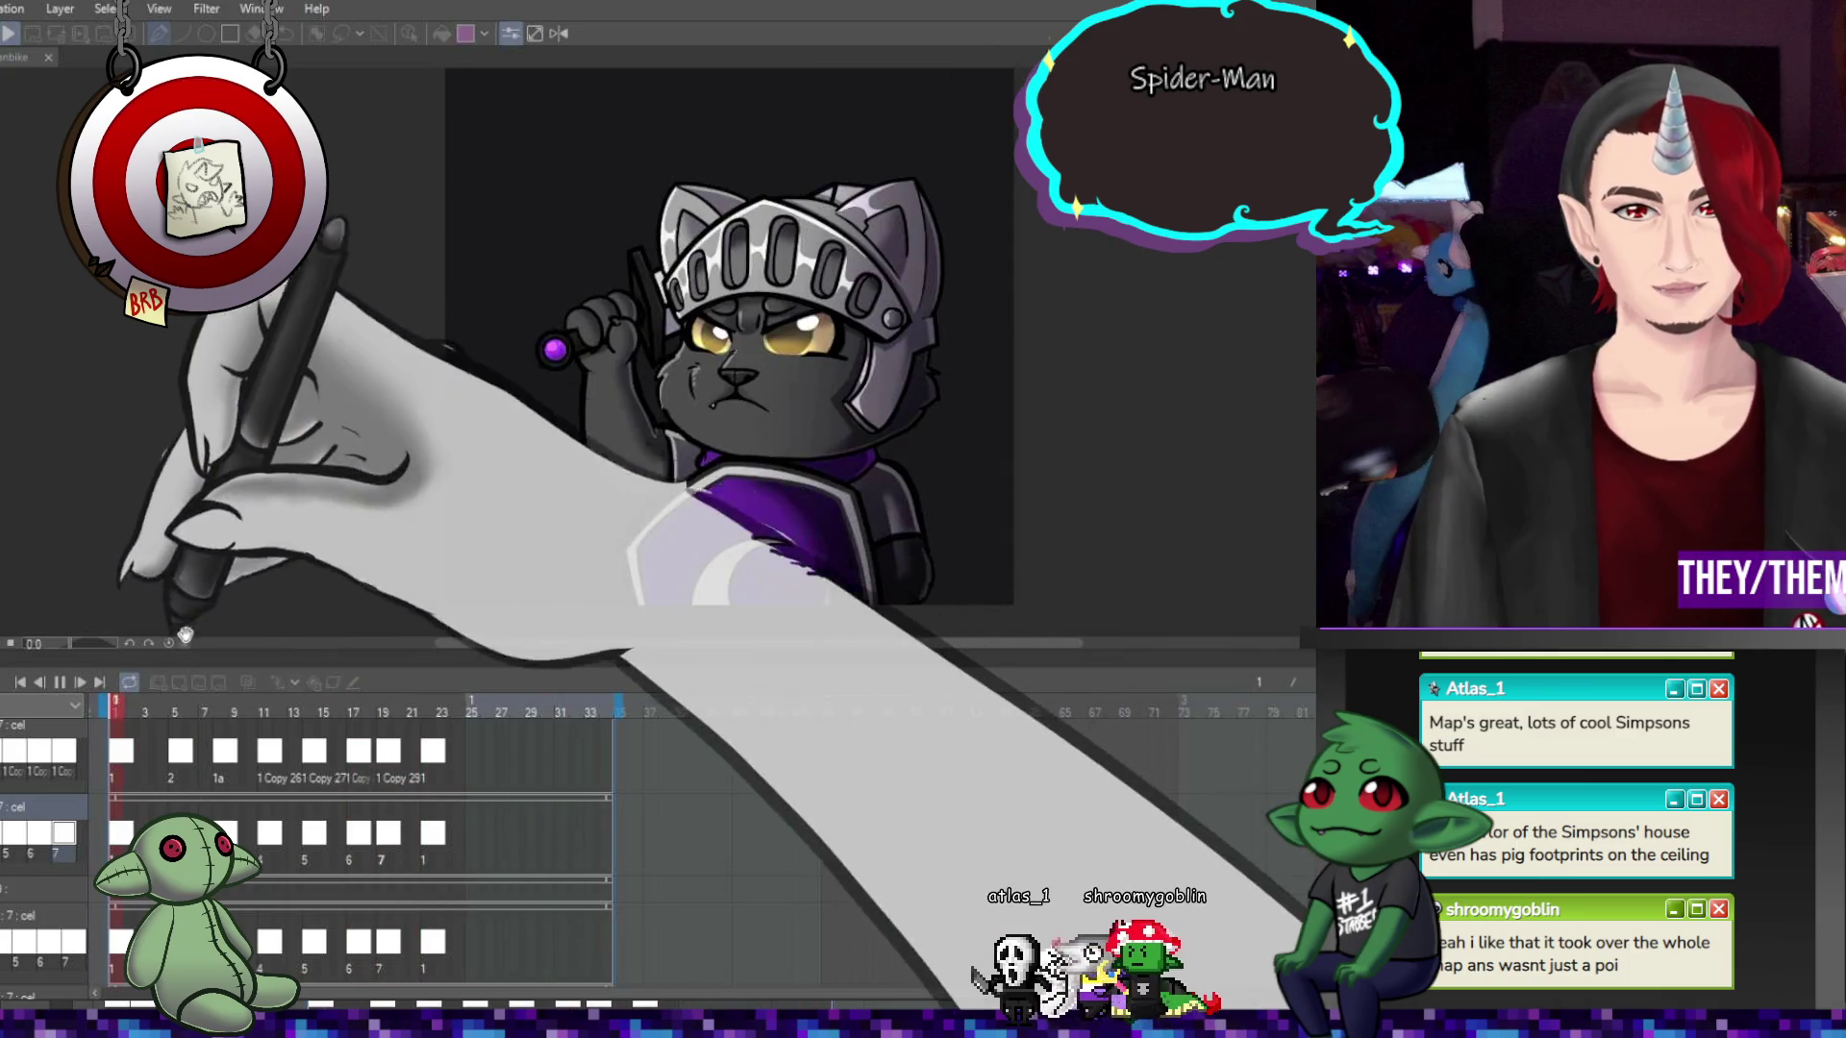
pyautogui.click(59, 682)
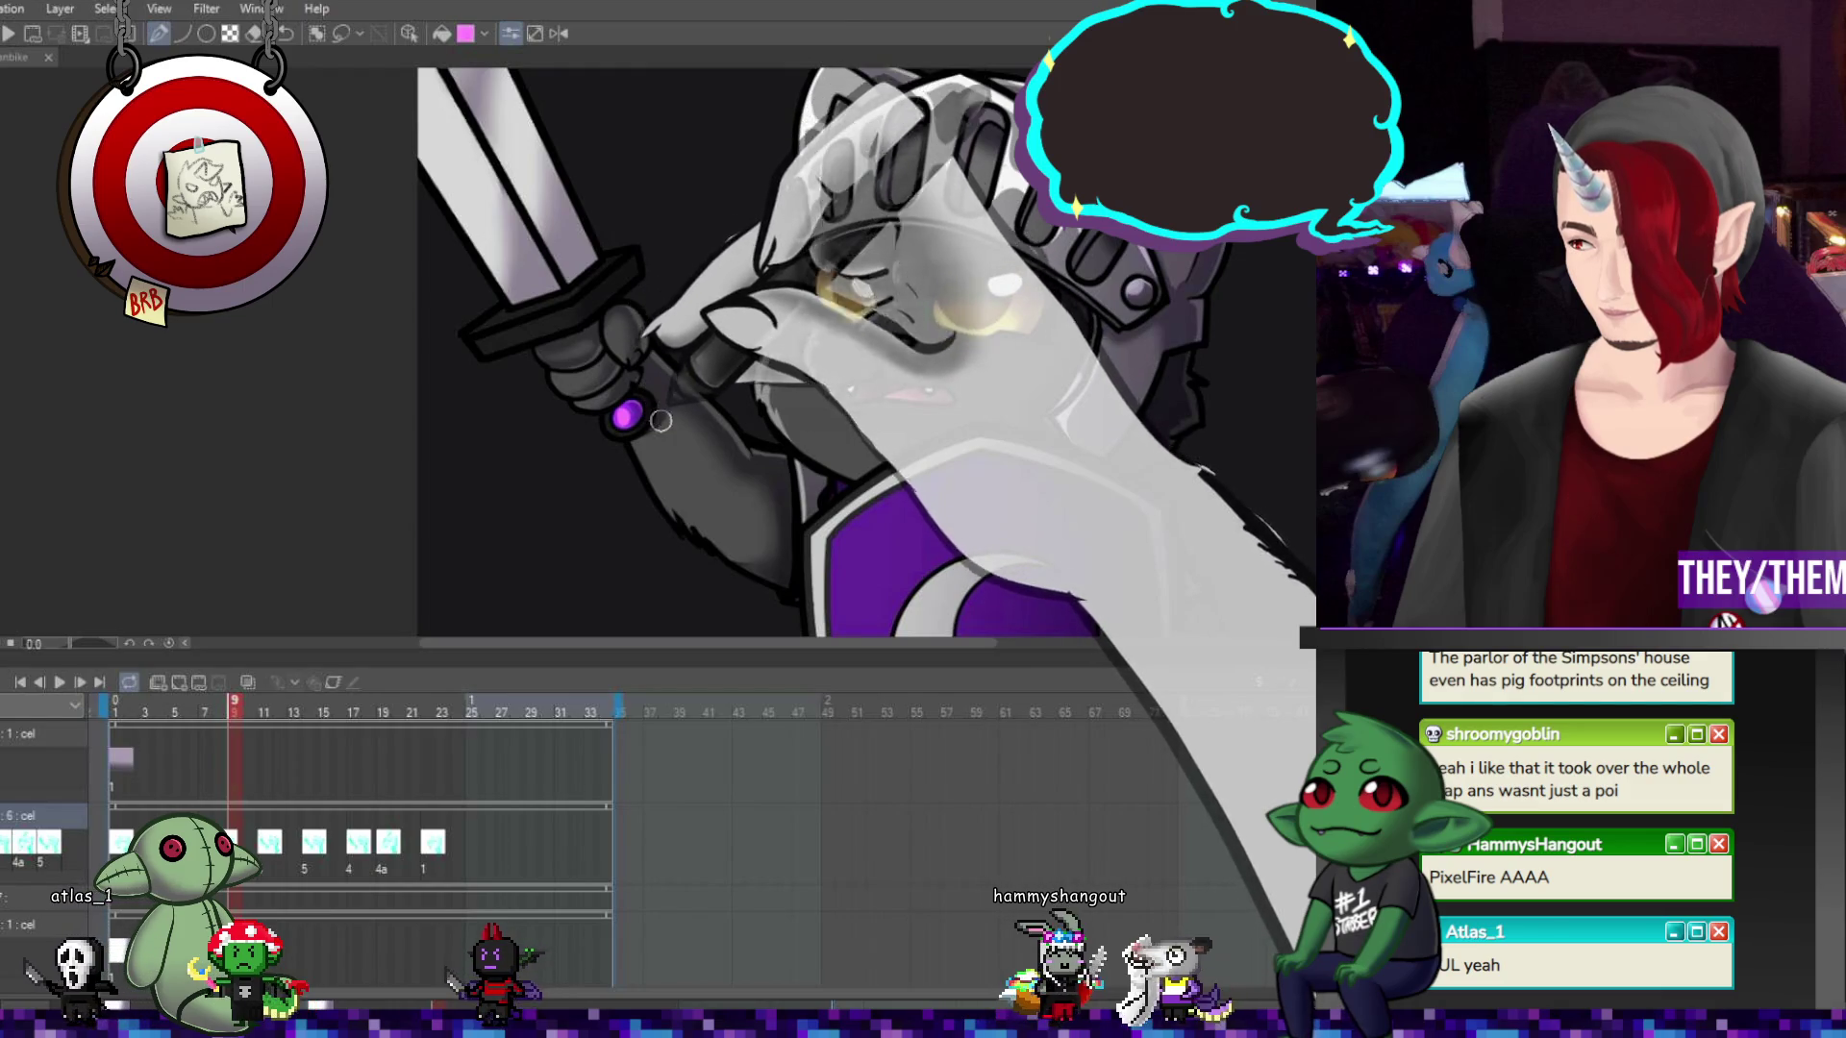
# Move forward through frames 11, 14 and 17, then back through 14, 12 and 8 to frame 5
pyautogui.press('.')
pyautogui.press('.')
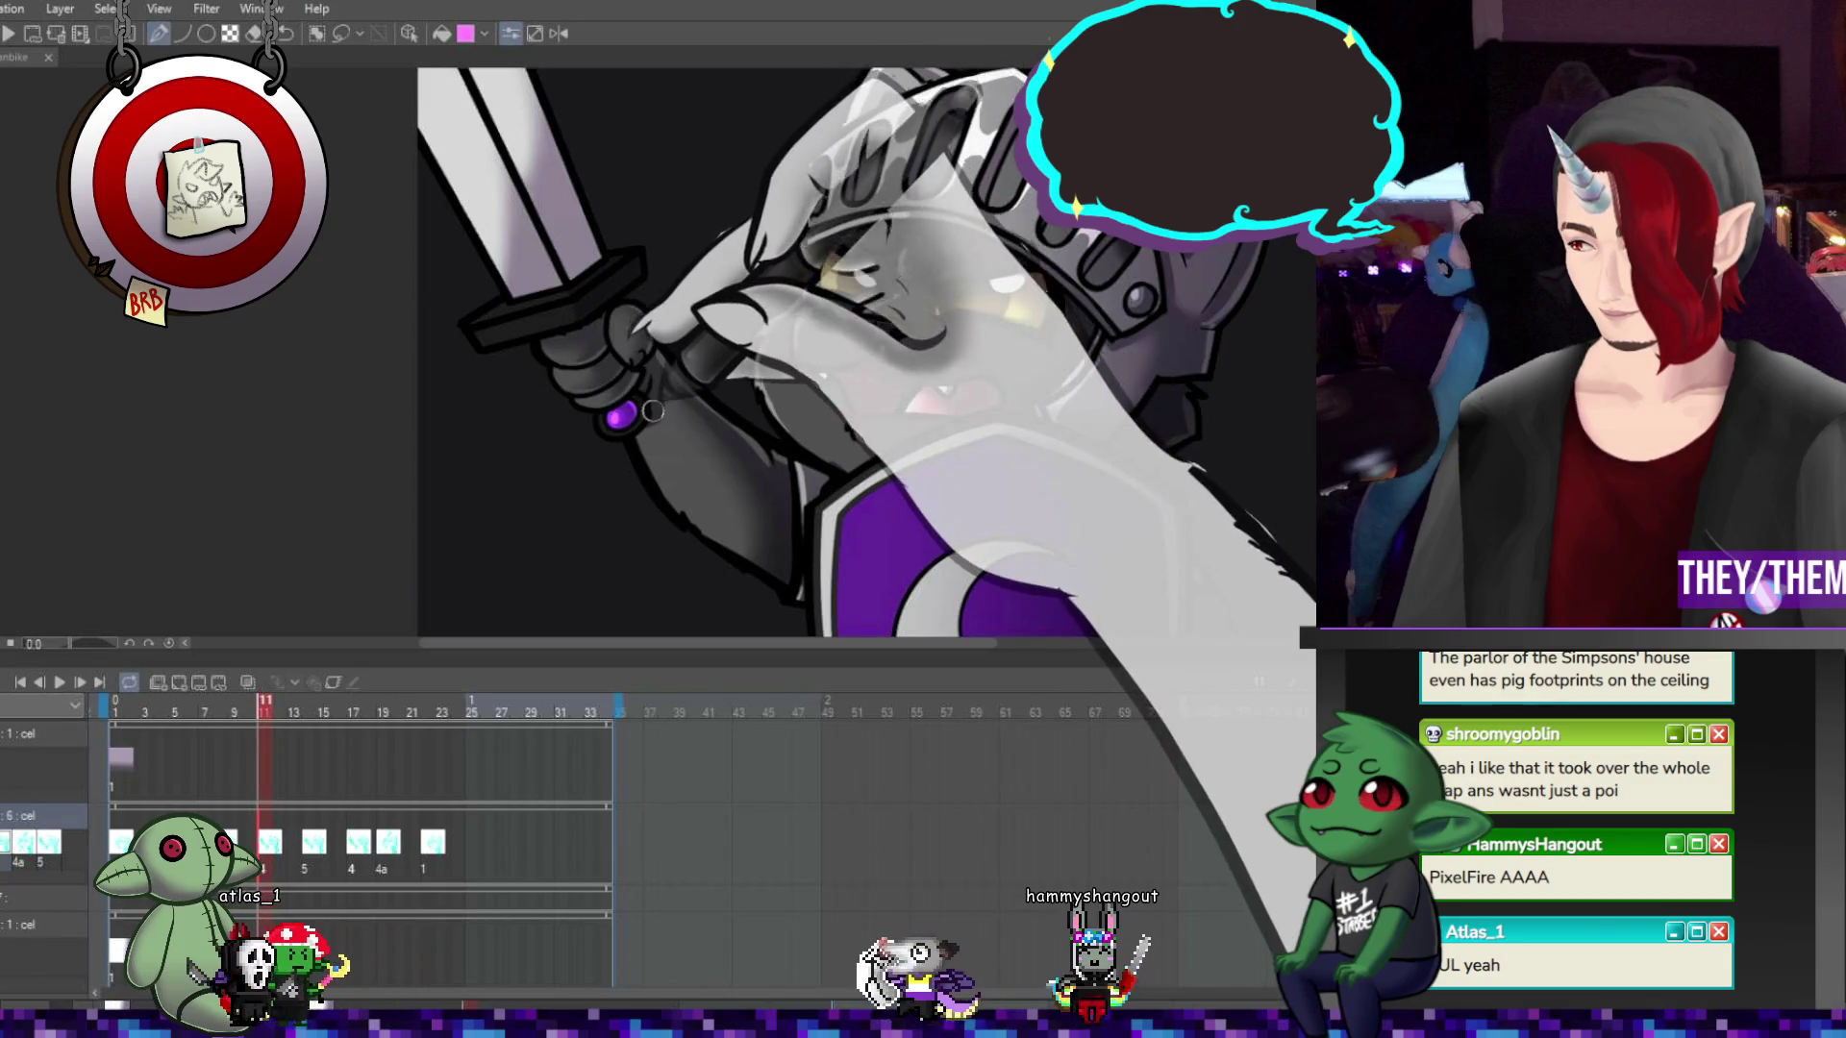
pyautogui.press('.')
pyautogui.press('.')
pyautogui.press('.')
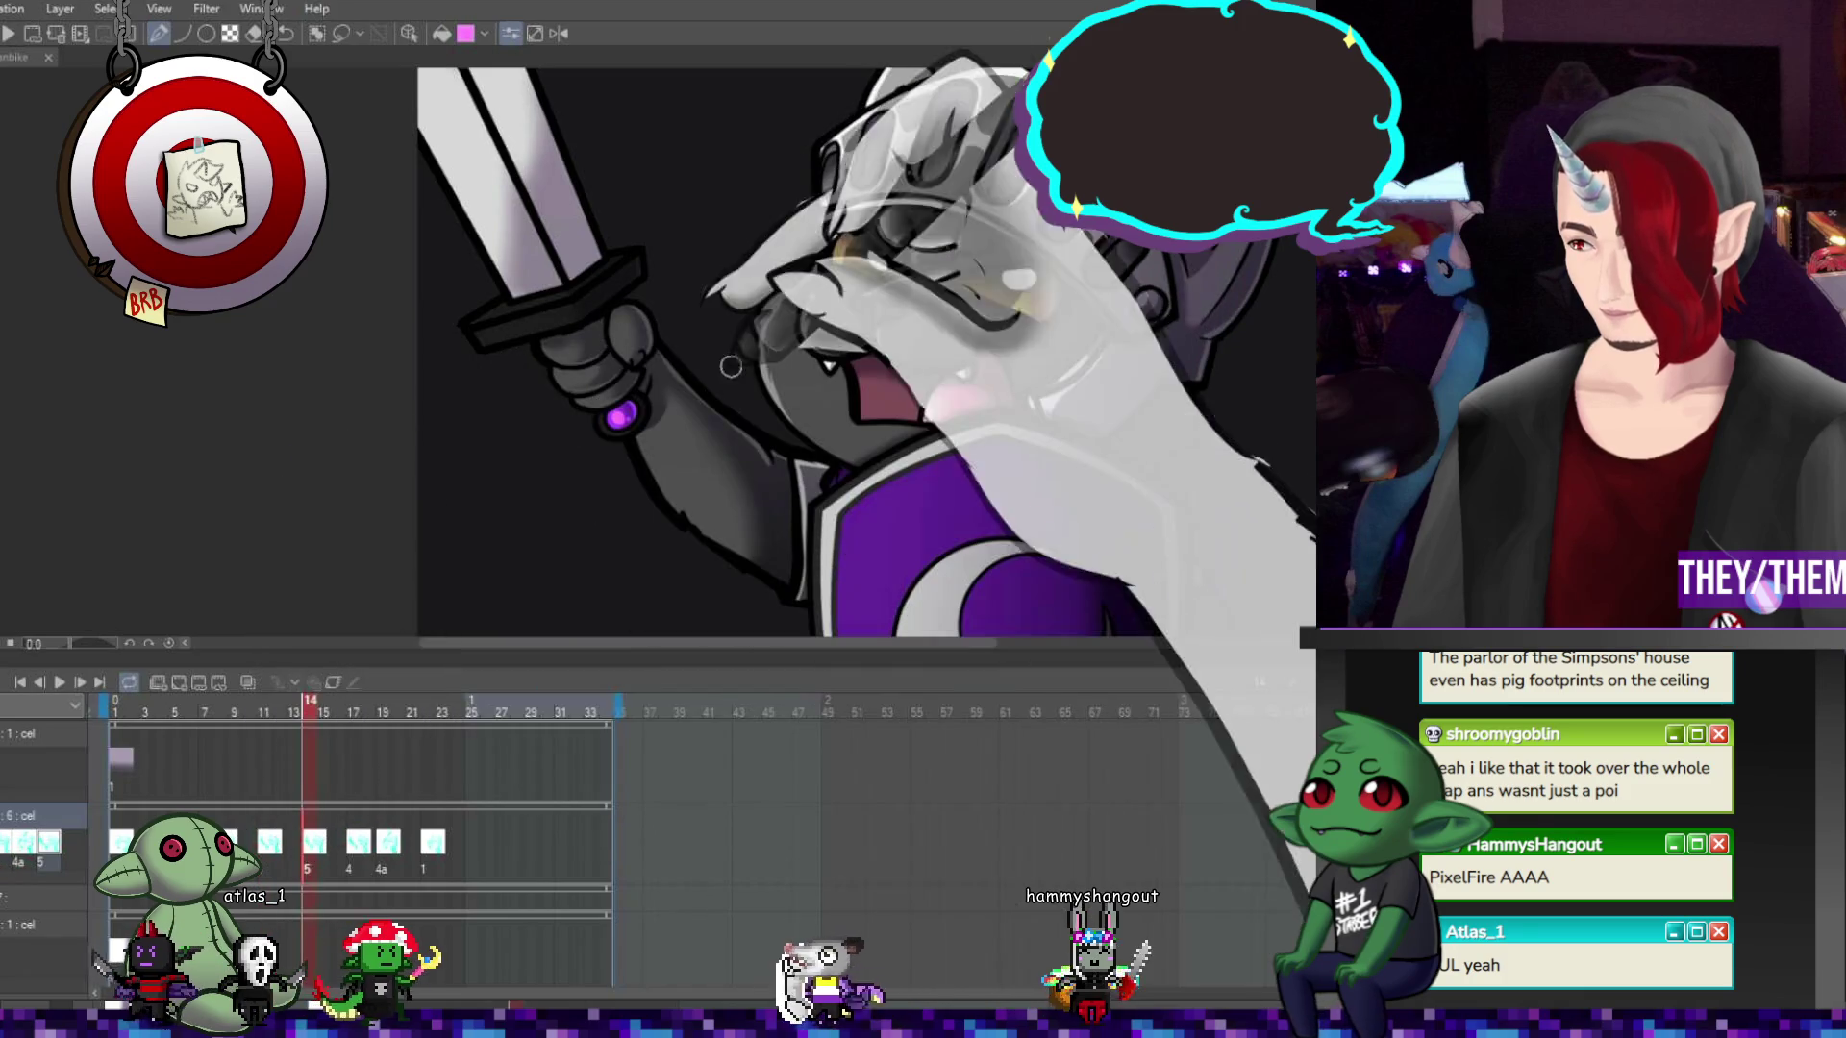
pyautogui.click(350, 879)
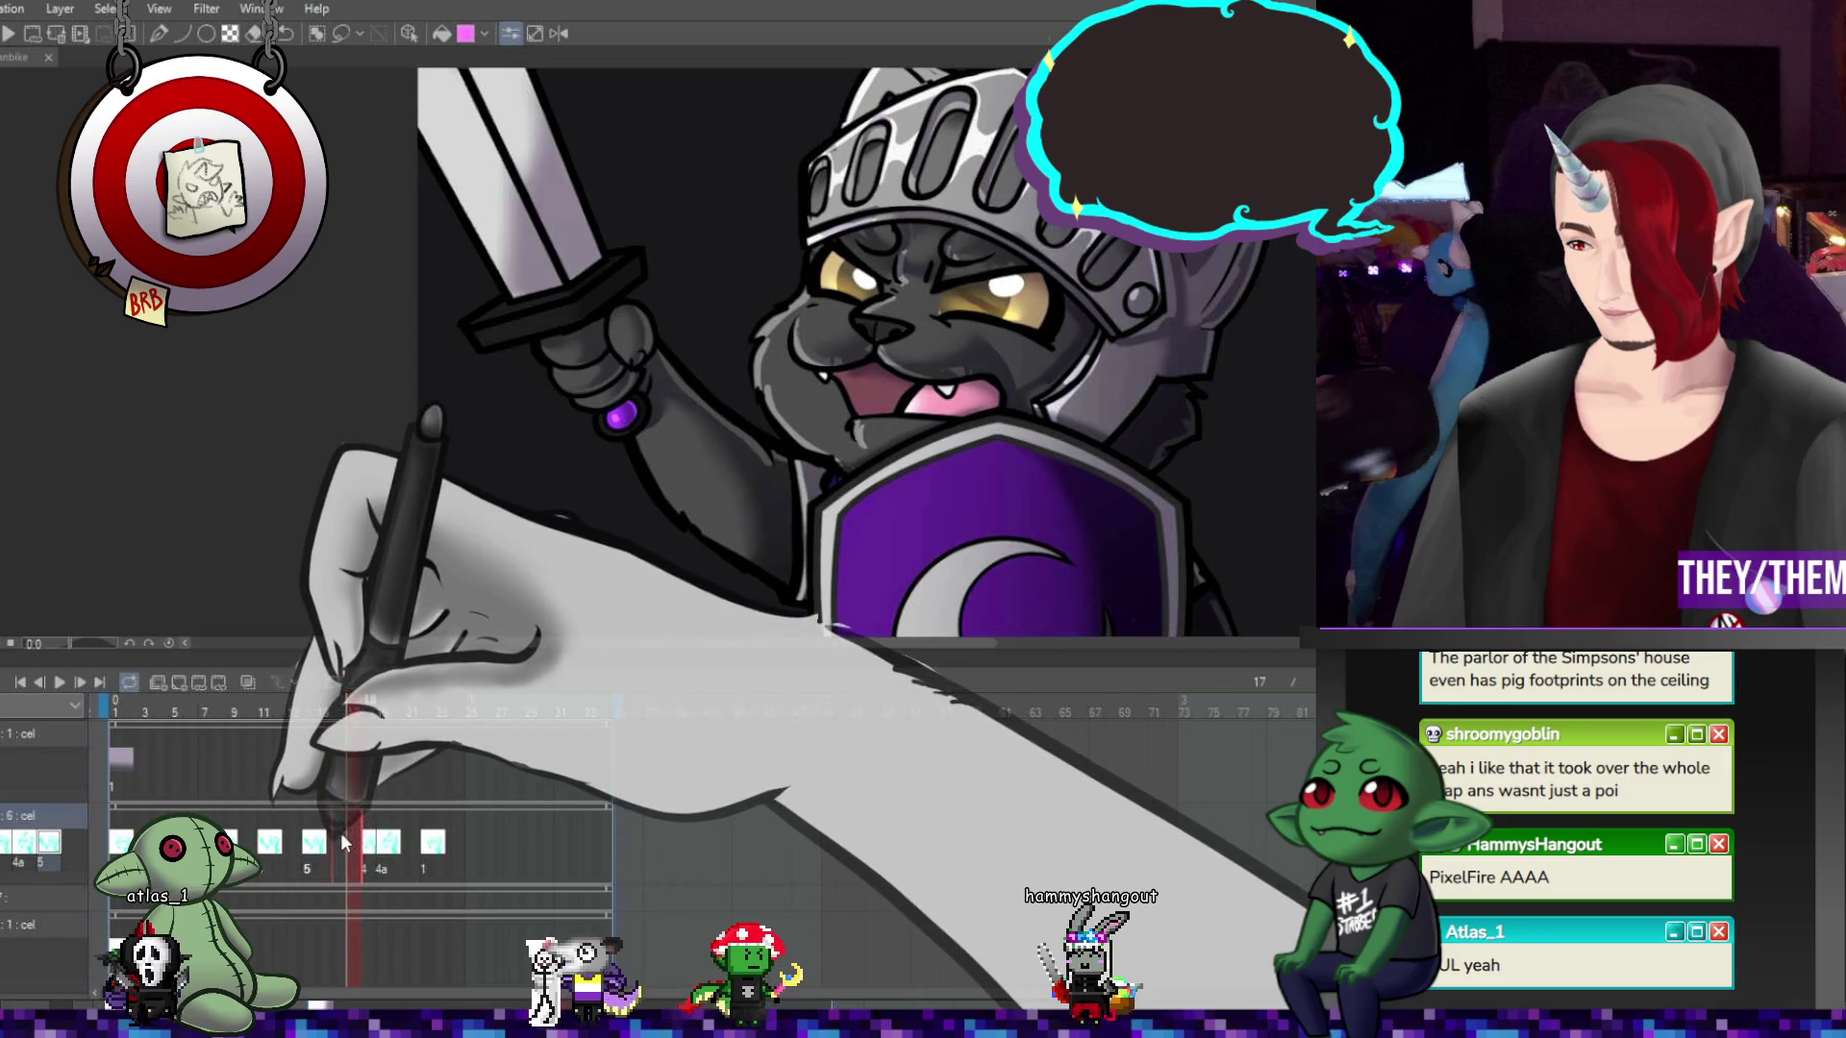
pyautogui.click(308, 850)
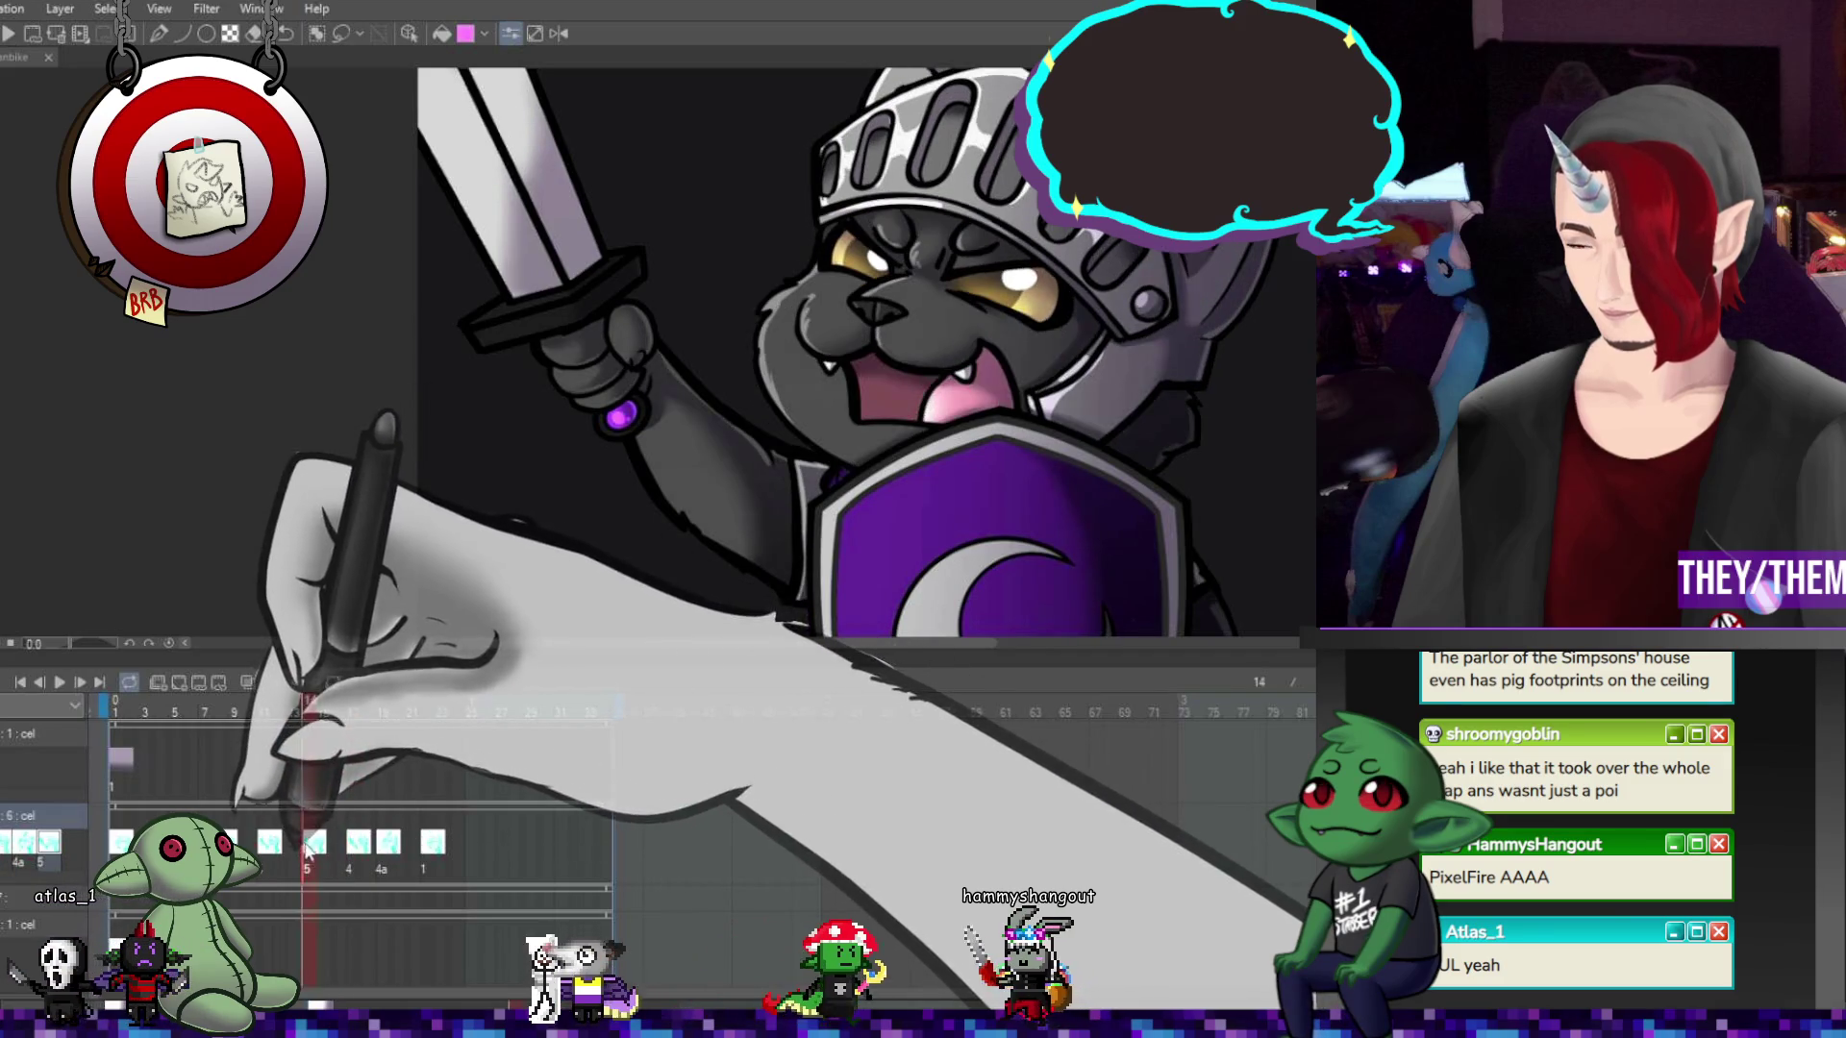
pyautogui.press('Left')
pyautogui.press('Left')
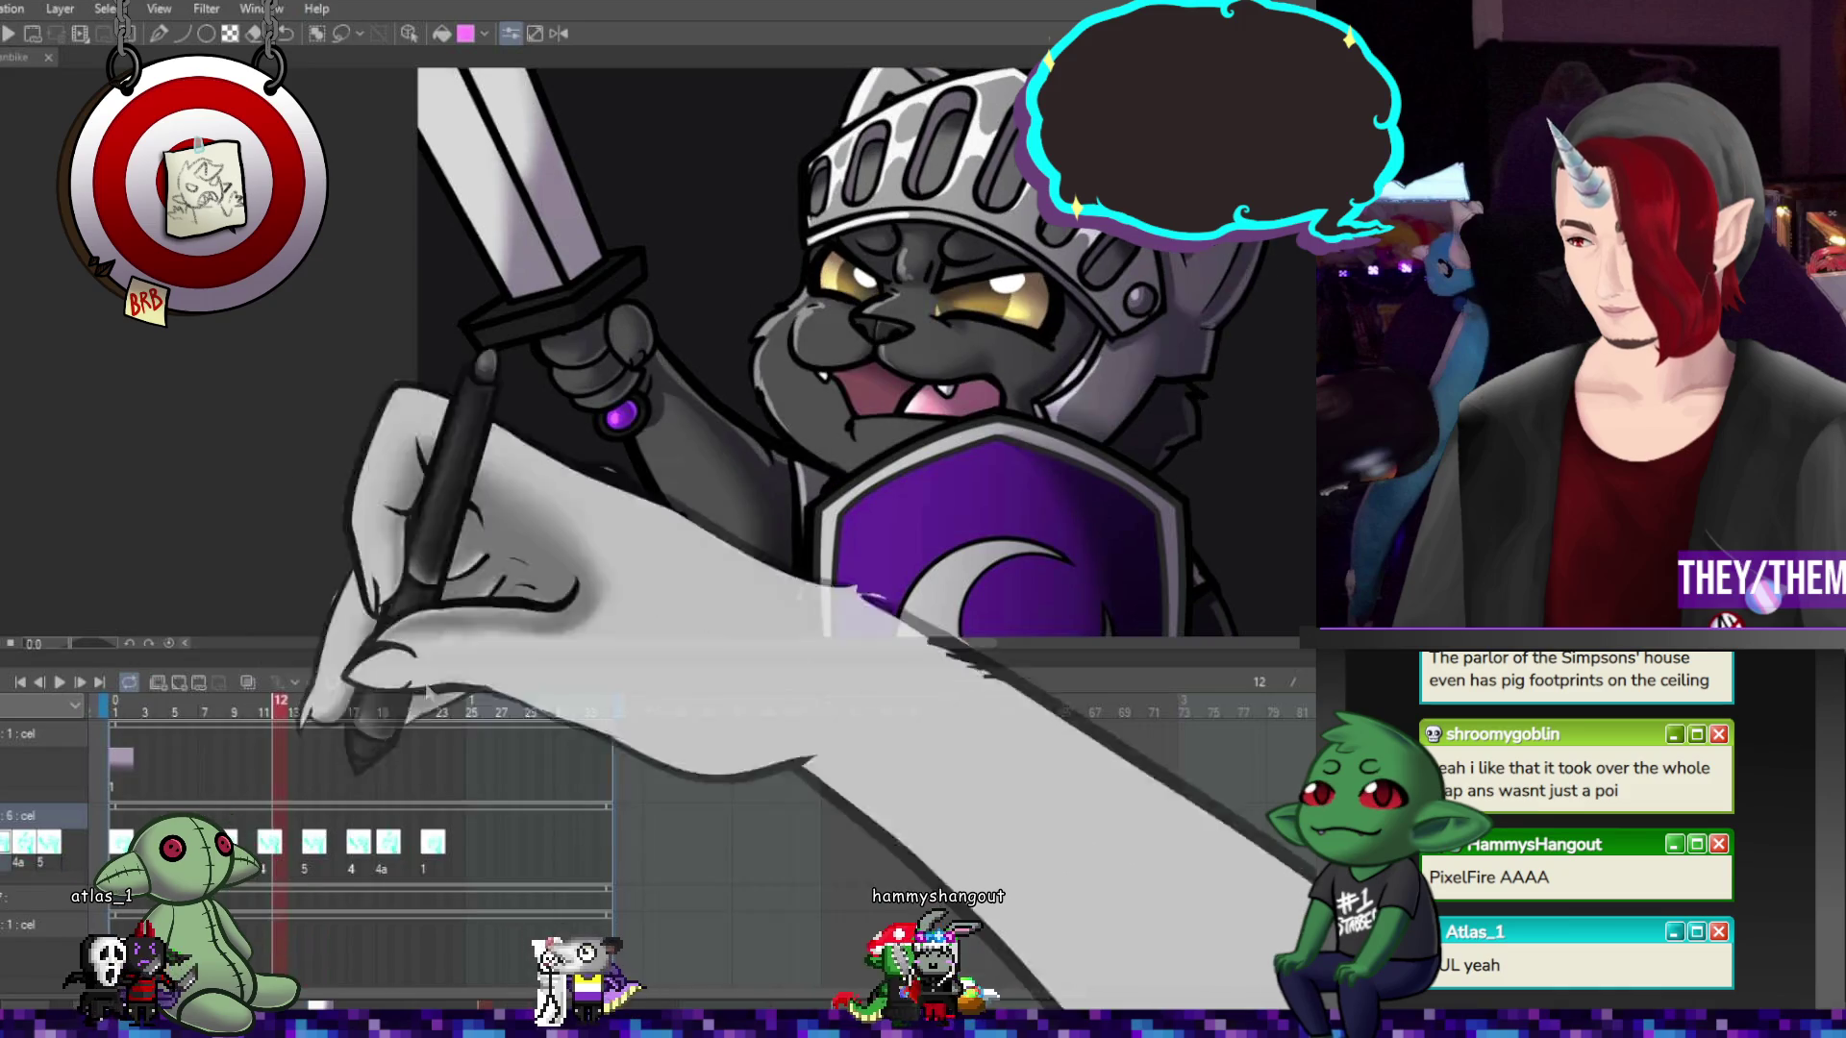
pyautogui.press('Left')
pyautogui.press('Left')
pyautogui.press('Left')
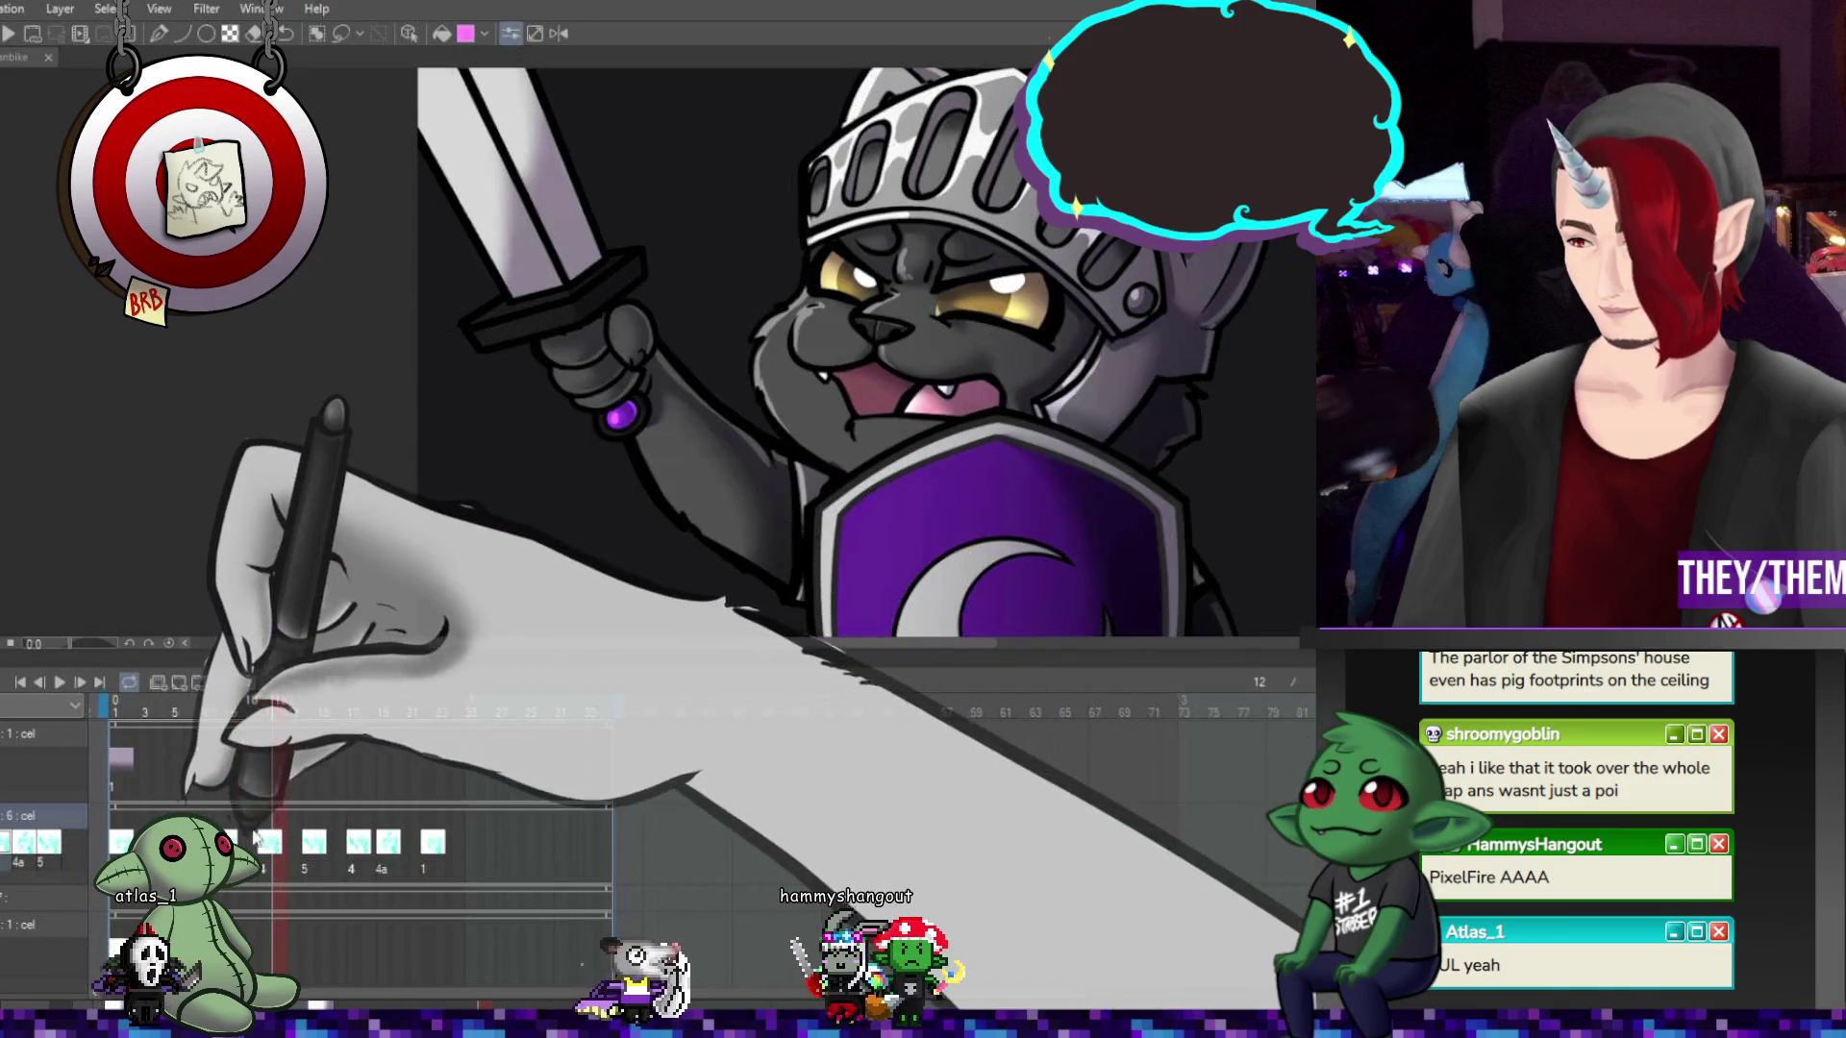
pyautogui.press('Left')
pyautogui.press('Left')
pyautogui.press('Left')
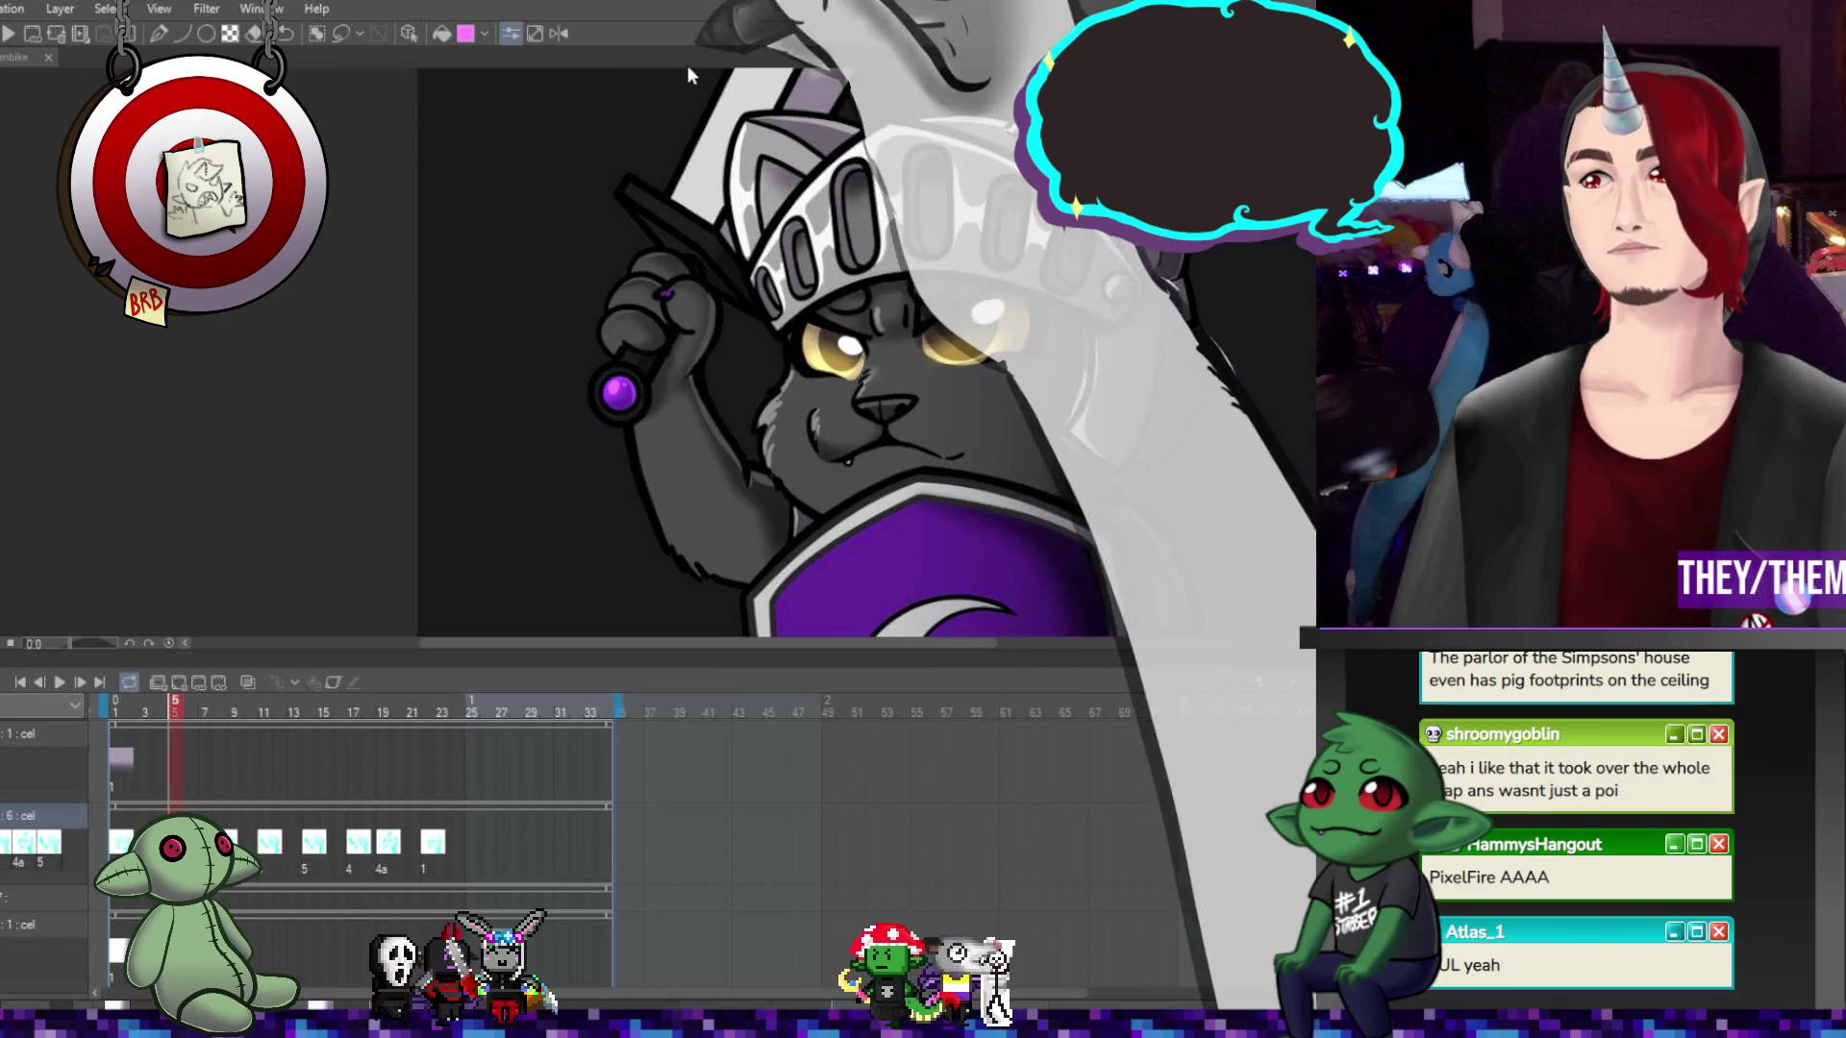
pyautogui.scroll(-3, 450, 286)
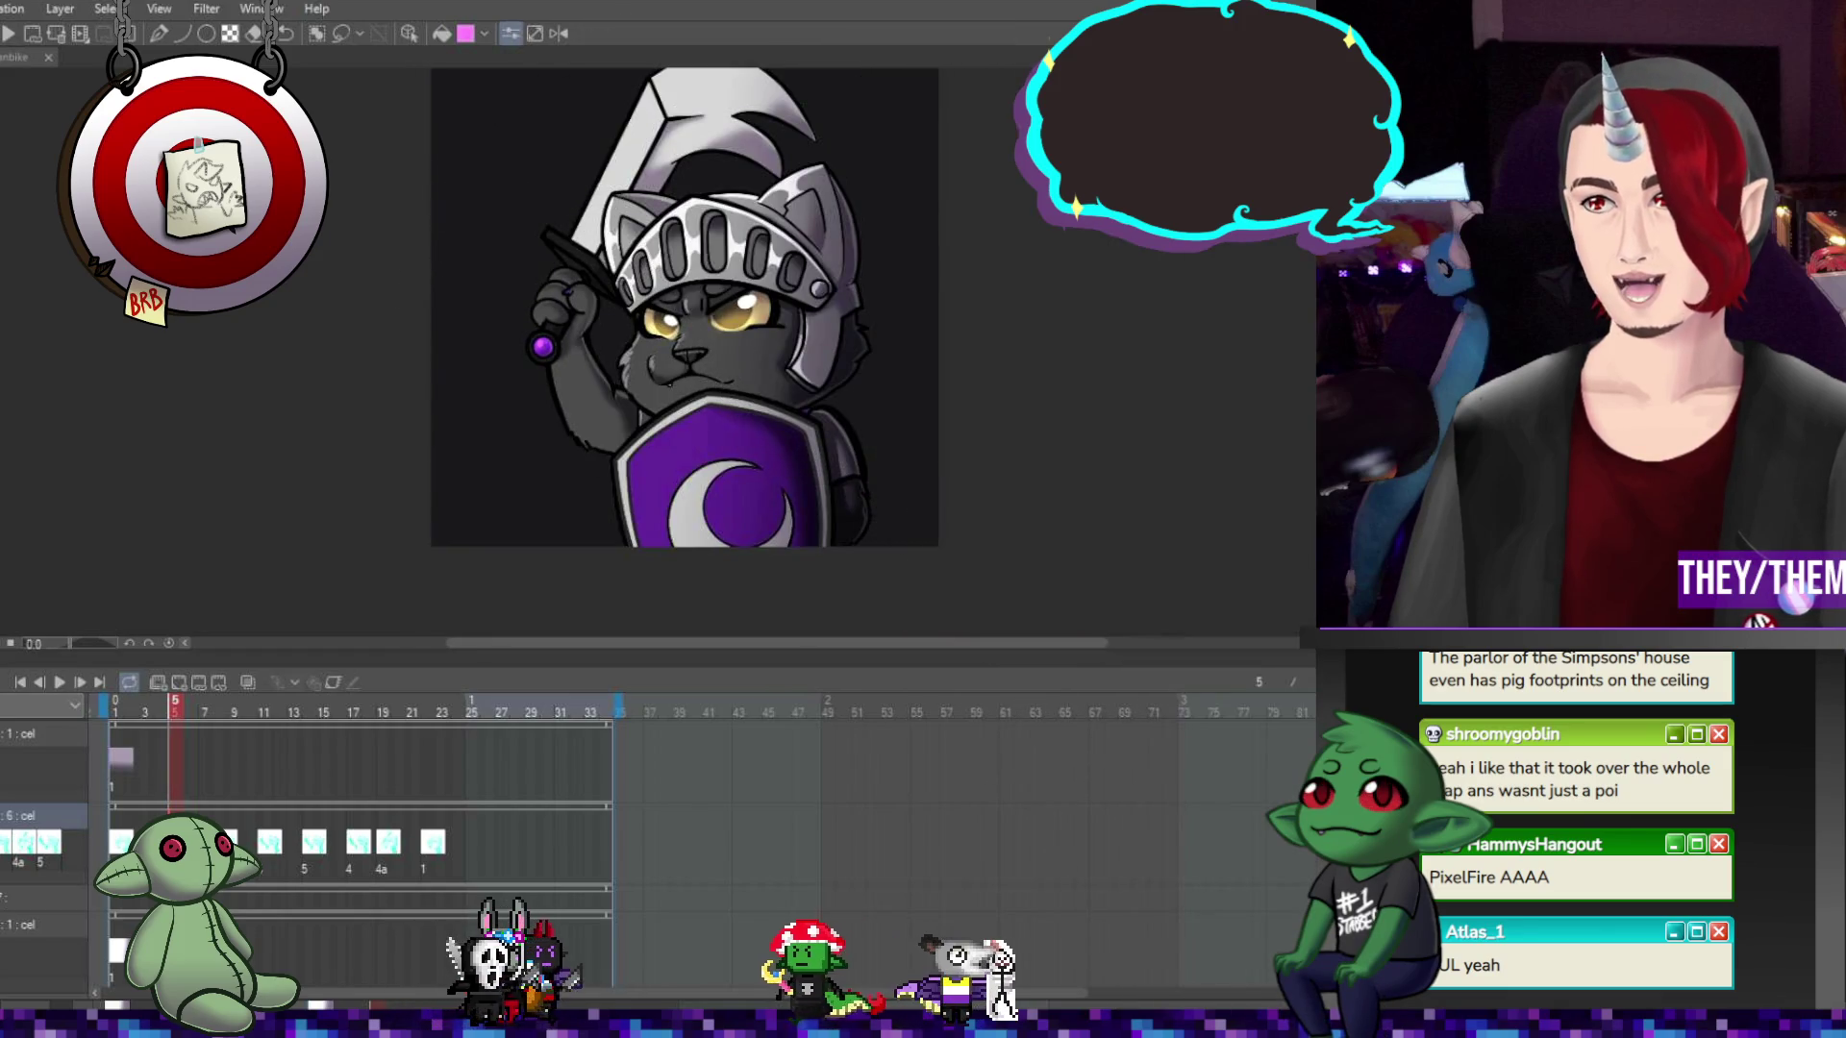